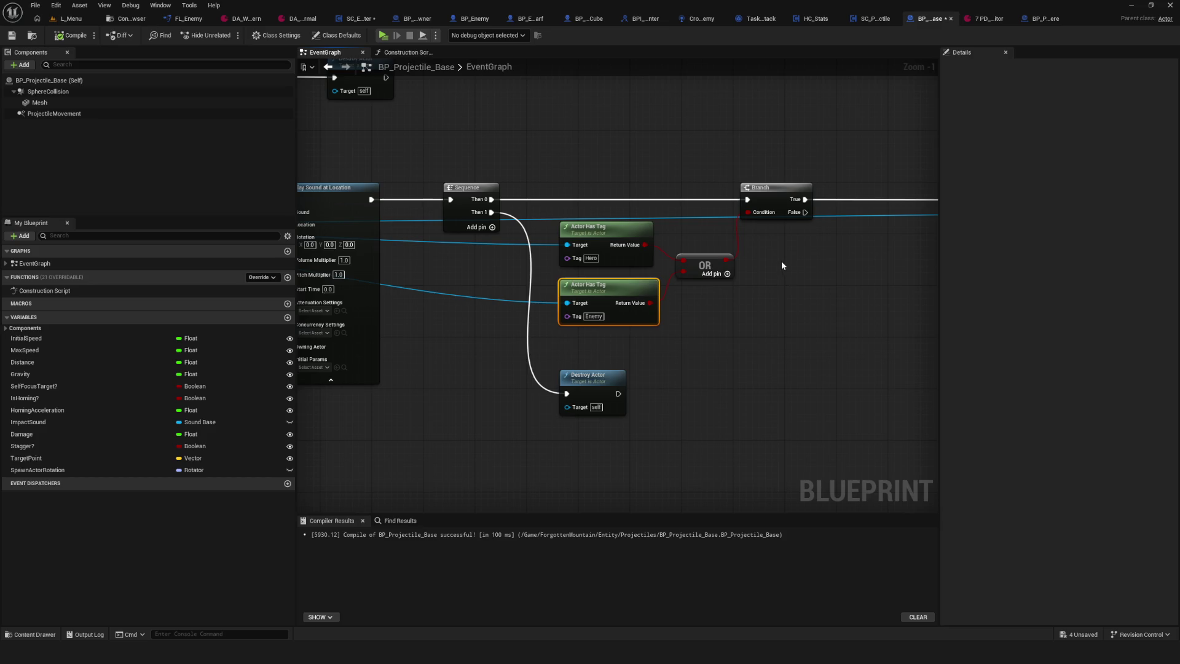
# - Move the Hero and Enemy Actor Has Tag nodes slightly down and save the blueprint
pyautogui.scroll(-3, 652, 346)
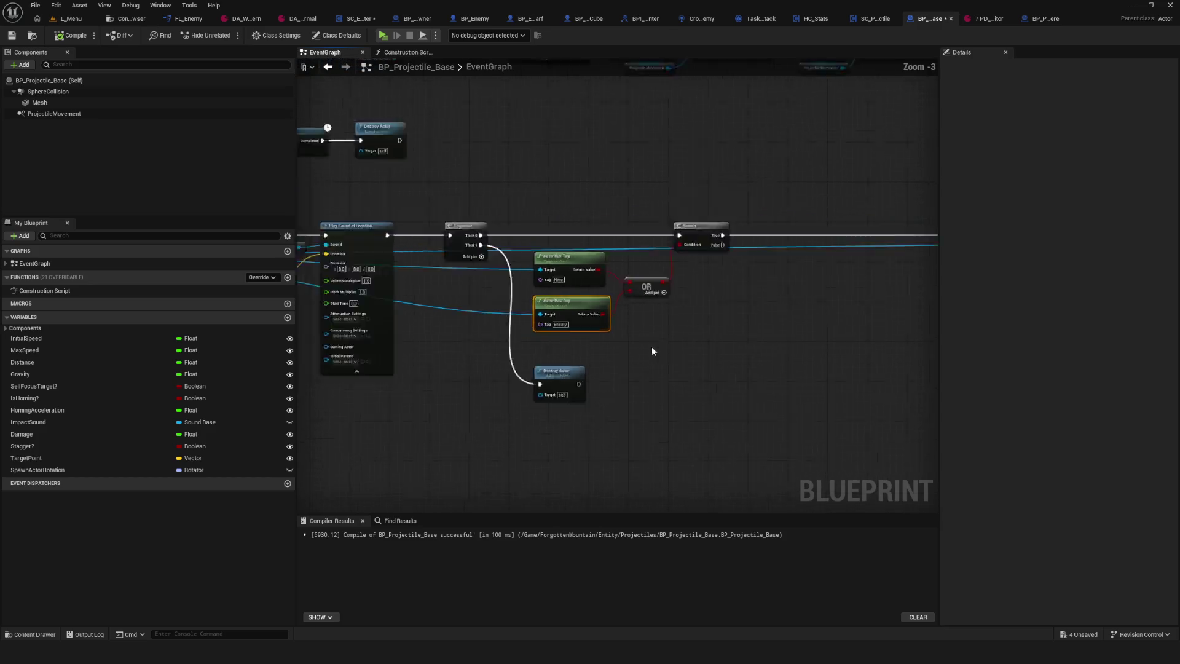
pyautogui.scroll(4, 647, 341)
pyautogui.moveTo(579, 365); pyautogui.dragTo(581, 379)
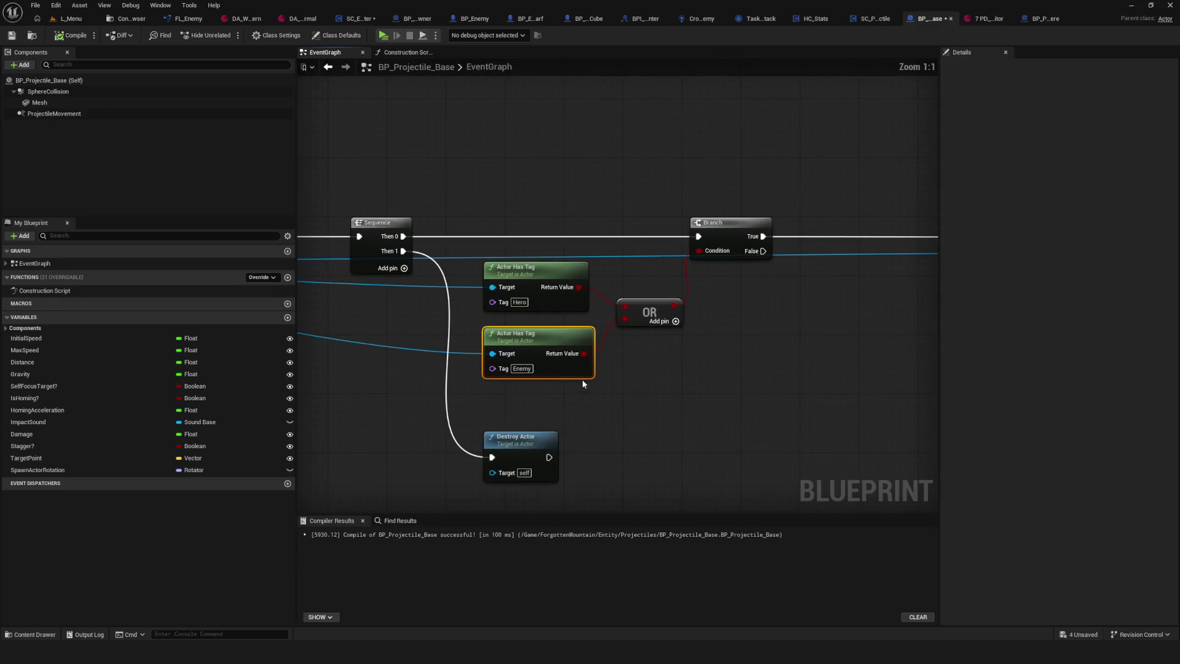
pyautogui.moveTo(557, 237); pyautogui.dragTo(522, 274)
pyautogui.moveTo(516, 187); pyautogui.dragTo(549, 401)
pyautogui.moveTo(547, 272); pyautogui.dragTo(547, 279)
pyautogui.scroll(-3, 554, 299)
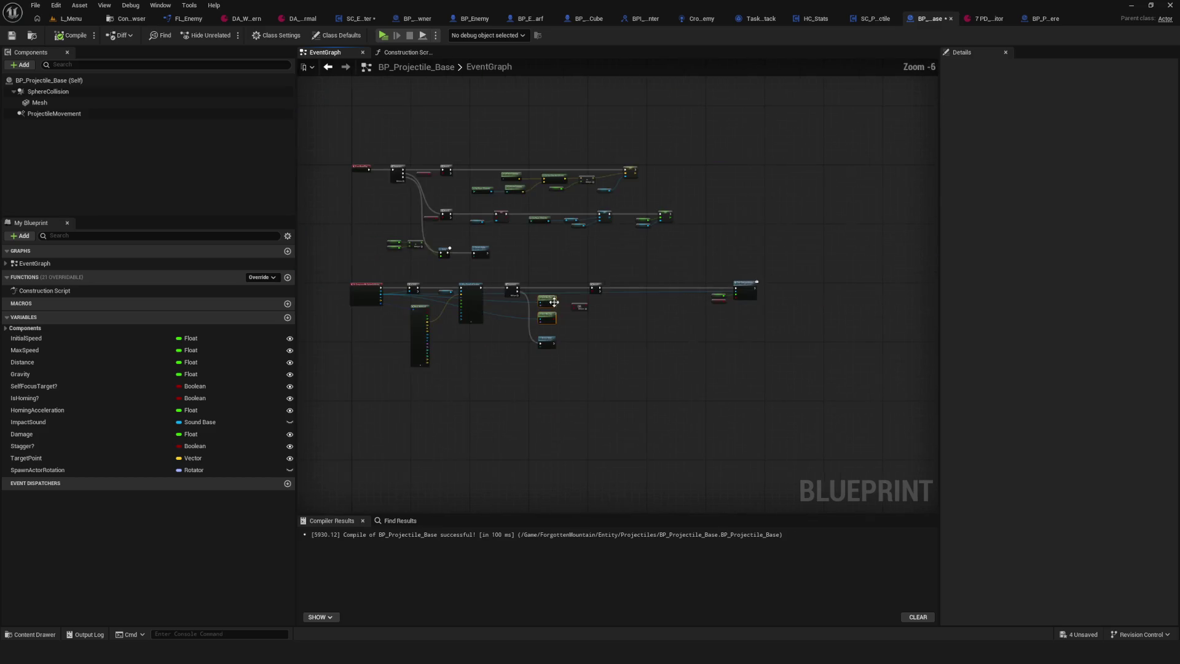
pyautogui.scroll(3, 858, 307)
pyautogui.hotkey('ctrl', 's')
# - Reposition the OR node beside the tag checks
pyautogui.moveTo(937, 375); pyautogui.dragTo(647, 341)
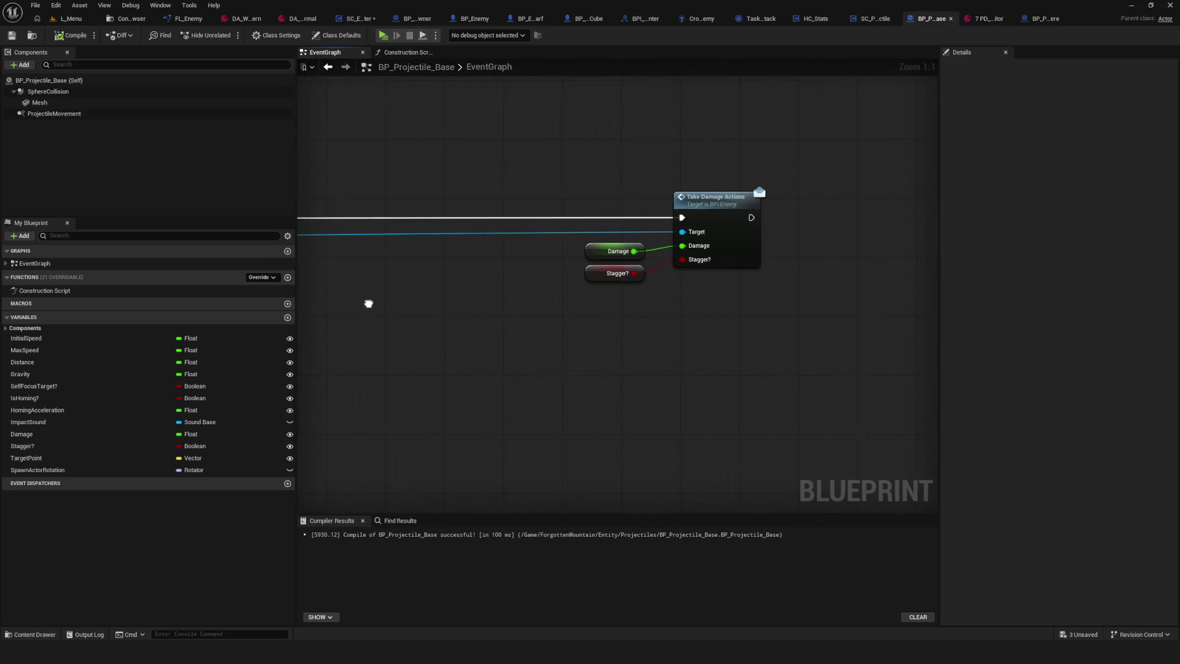
pyautogui.moveTo(369, 303); pyautogui.dragTo(435, 334)
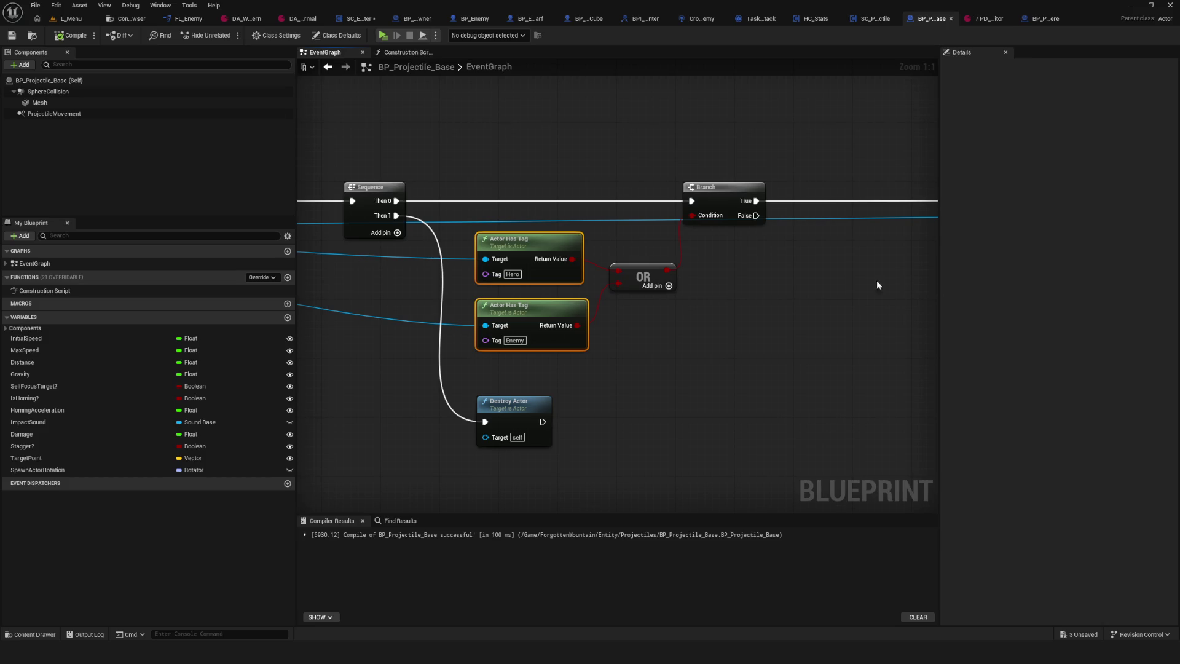
pyautogui.moveTo(640, 283); pyautogui.dragTo(639, 297)
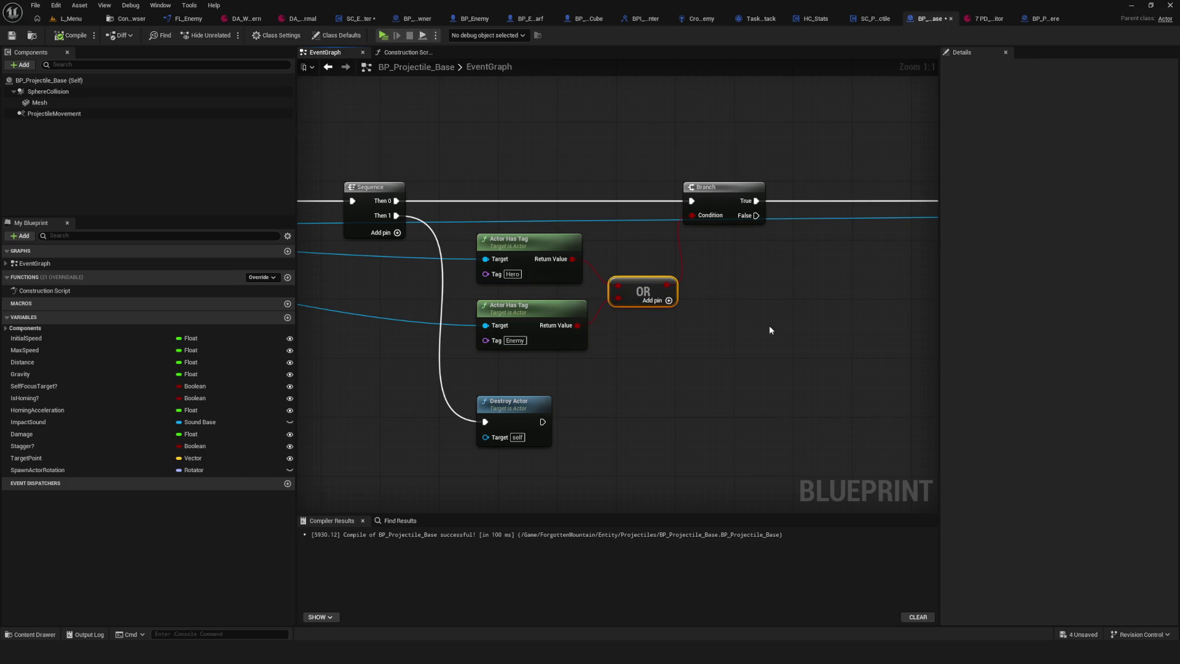
pyautogui.moveTo(785, 333); pyautogui.dragTo(789, 335)
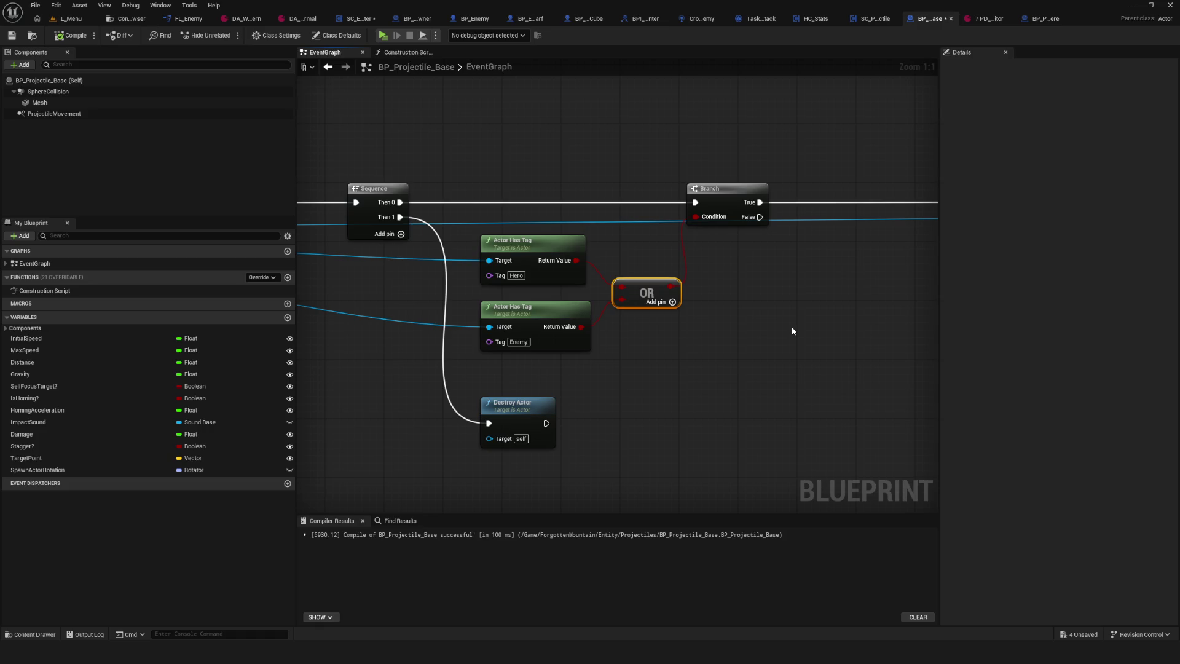
# - Delete the Enemy tag check and OR node, and wire the Hero tag result into Branch Condition
pyautogui.click(575, 348)
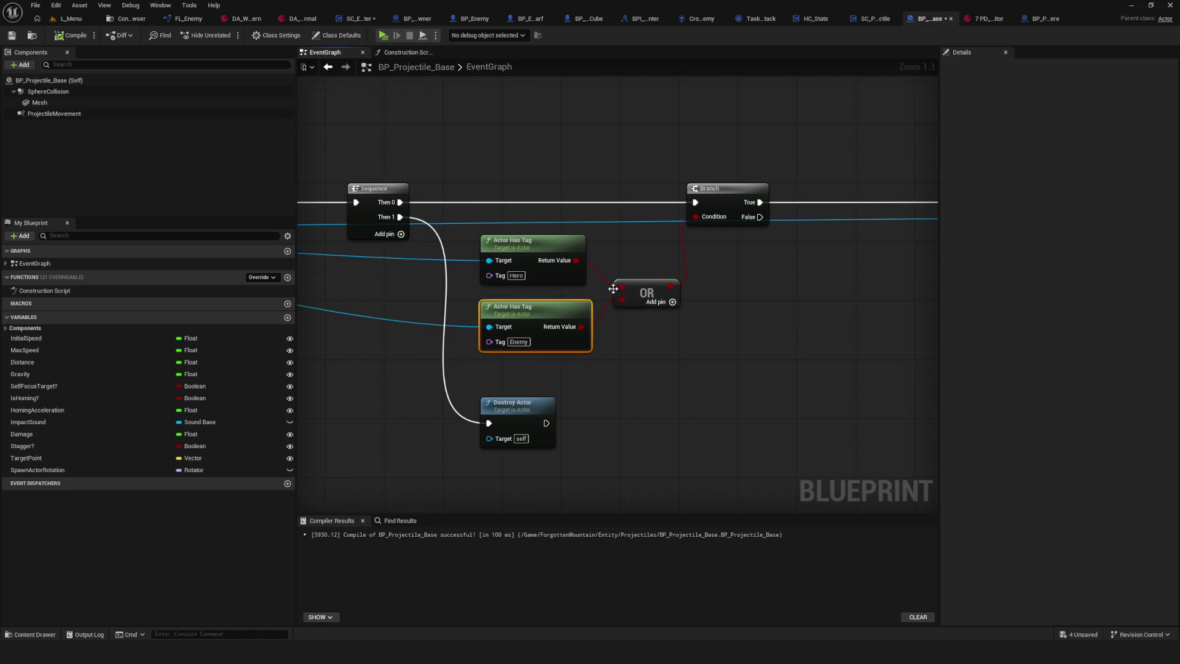
pyautogui.moveTo(457, 313)
pyautogui.mouseDown()
pyautogui.moveTo(814, 287)
pyautogui.moveTo(1156, 292)
pyautogui.moveTo(957, 342)
pyautogui.moveTo(557, 302)
pyautogui.mouseUp()
pyautogui.press('Delete')
pyautogui.click(729, 284)
pyautogui.press('Delete')
pyautogui.moveTo(655, 253)
pyautogui.mouseDown()
pyautogui.moveTo(784, 209)
pyautogui.moveTo(698, 209)
pyautogui.mouseUp()
# - Compile and save BP_Projectile_Base
pyautogui.click(72, 35)
pyautogui.click(11, 35)
pyautogui.moveTo(445, 150); pyautogui.dragTo(142, 136)
pyautogui.moveTo(861, 184); pyautogui.dragTo(622, 189)
pyautogui.moveTo(430, 246)
pyautogui.mouseDown()
pyautogui.moveTo(768, 283)
pyautogui.moveTo(1020, 283)
pyautogui.mouseUp()
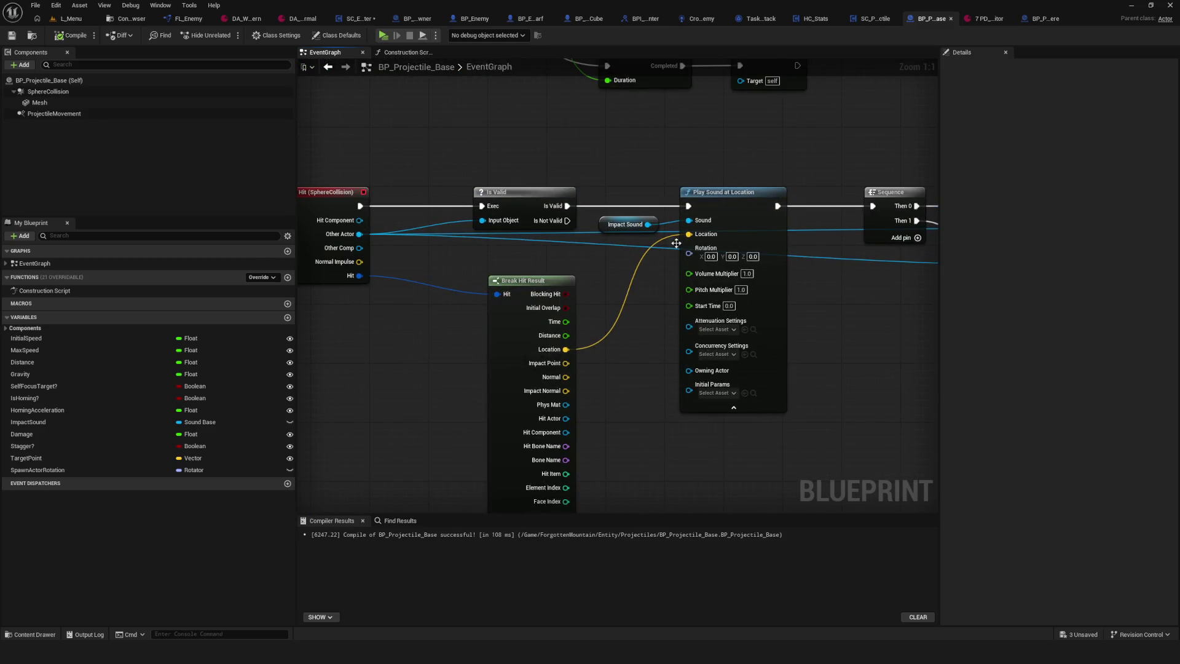
# - Cast the hit's Other Actor to BP_Hero, running the cast from the Branch's True output
pyautogui.moveTo(360, 234)
pyautogui.mouseDown()
pyautogui.moveTo(908, 249)
pyautogui.moveTo(690, 255)
pyautogui.mouseUp()
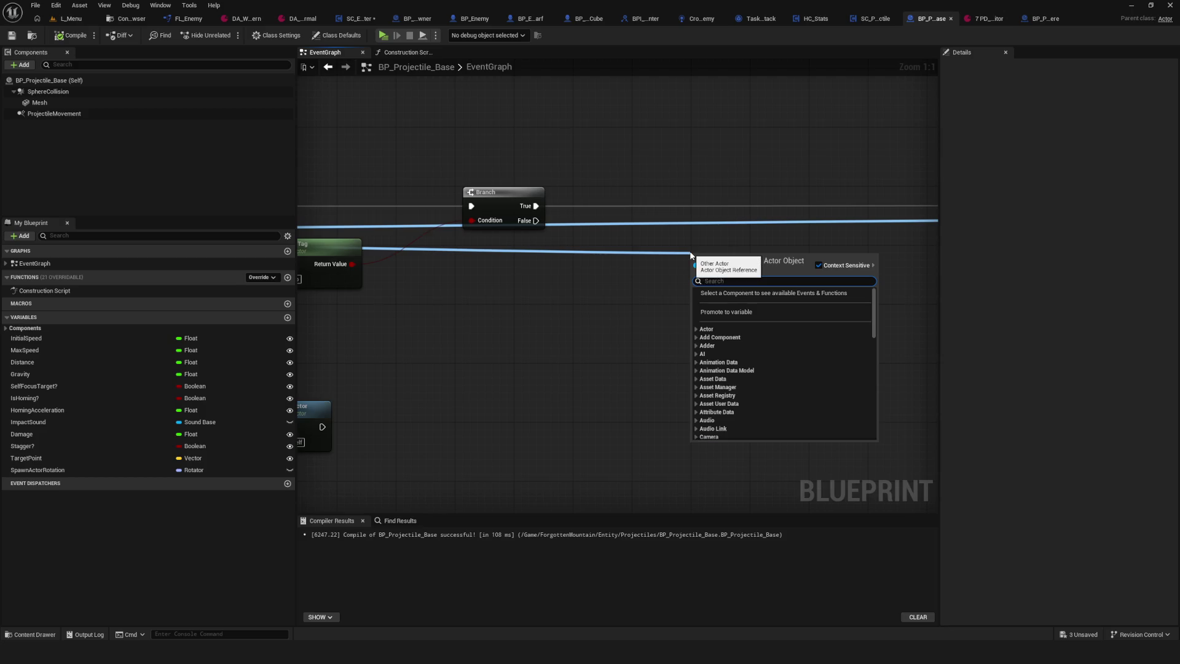
pyautogui.write('cast to')
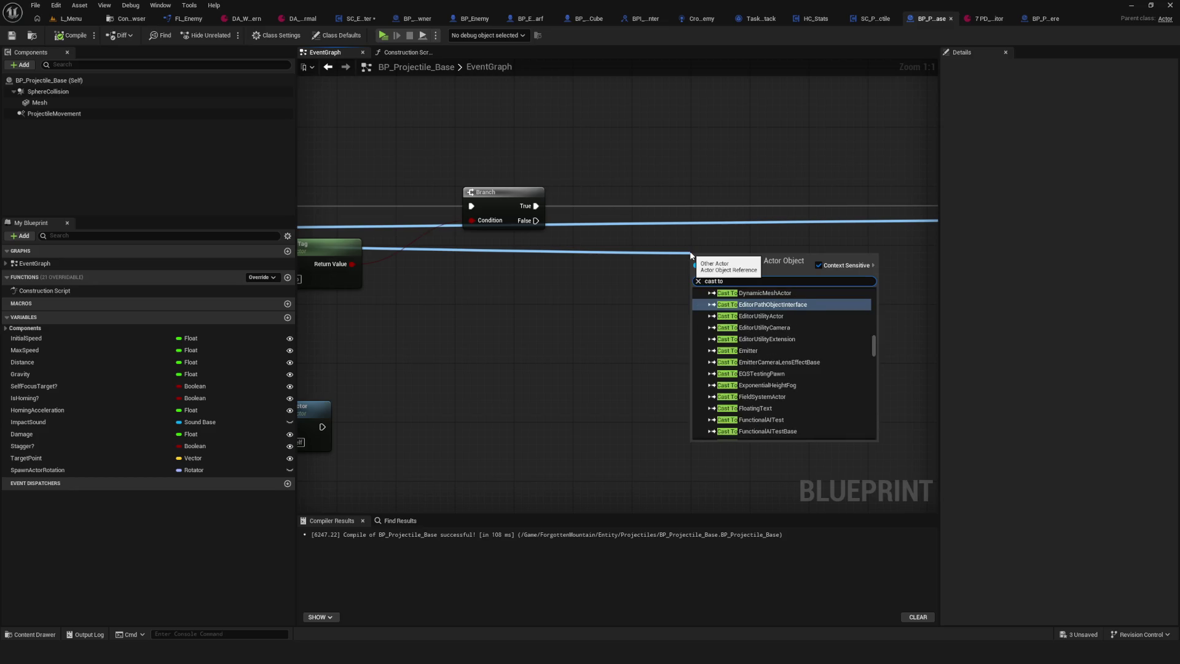
pyautogui.write(' bp')
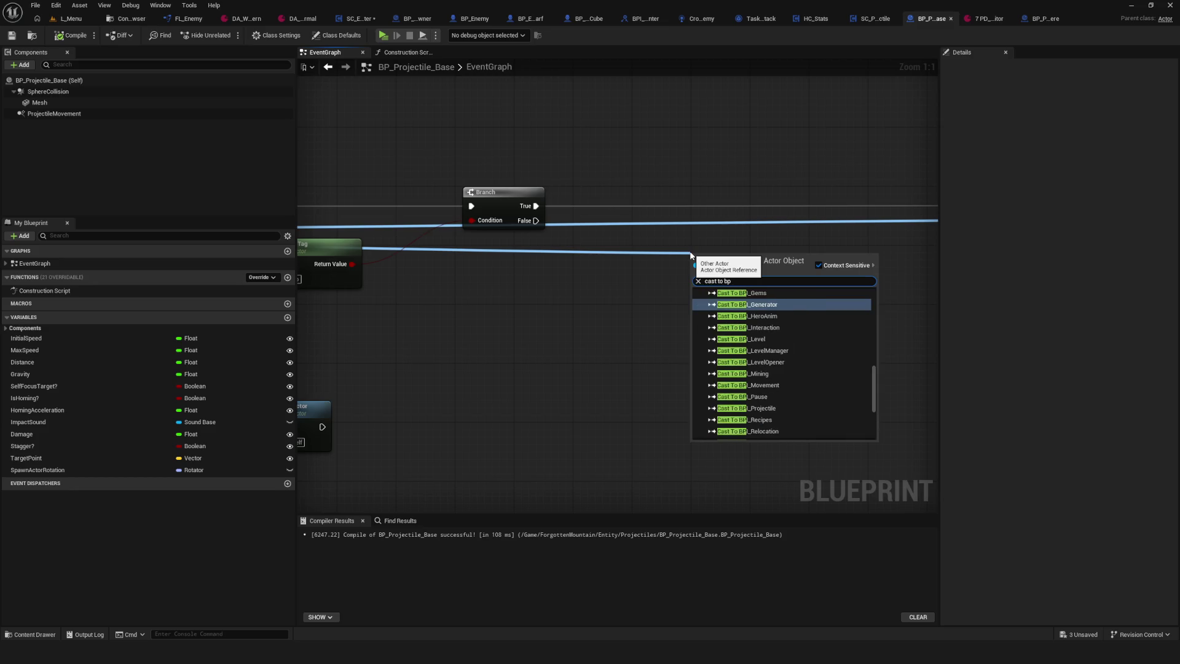
pyautogui.write(' hero')
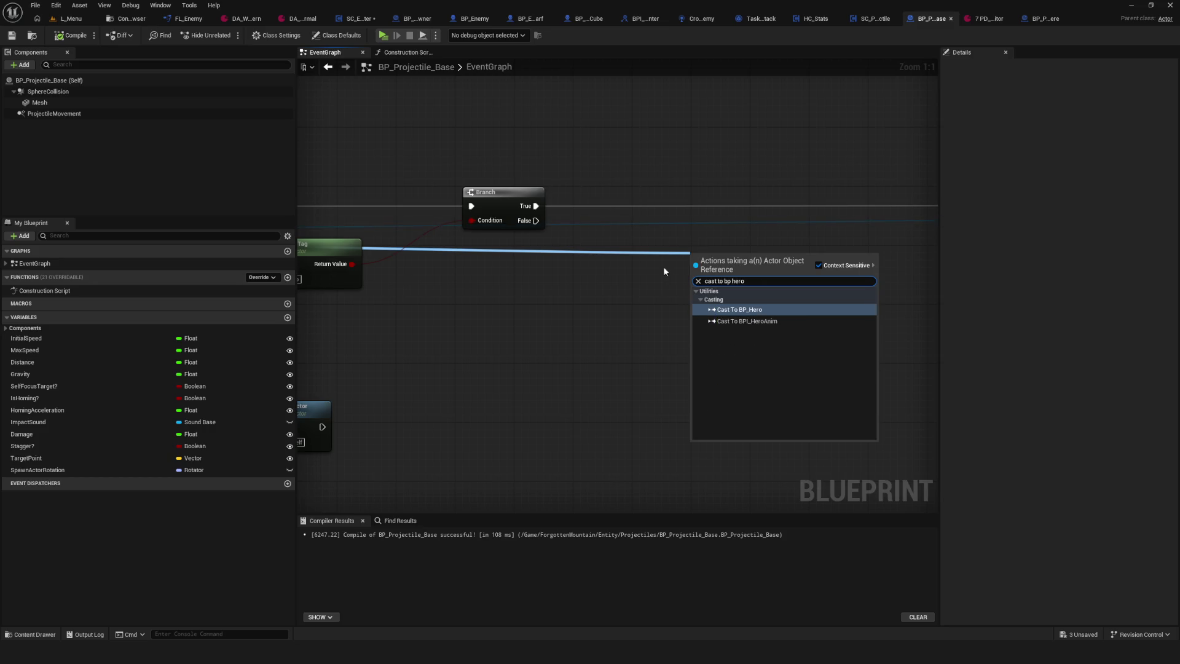
pyautogui.click(728, 309)
pyautogui.moveTo(722, 275)
pyautogui.mouseDown()
pyautogui.moveTo(672, 190)
pyautogui.moveTo(677, 205)
pyautogui.mouseUp()
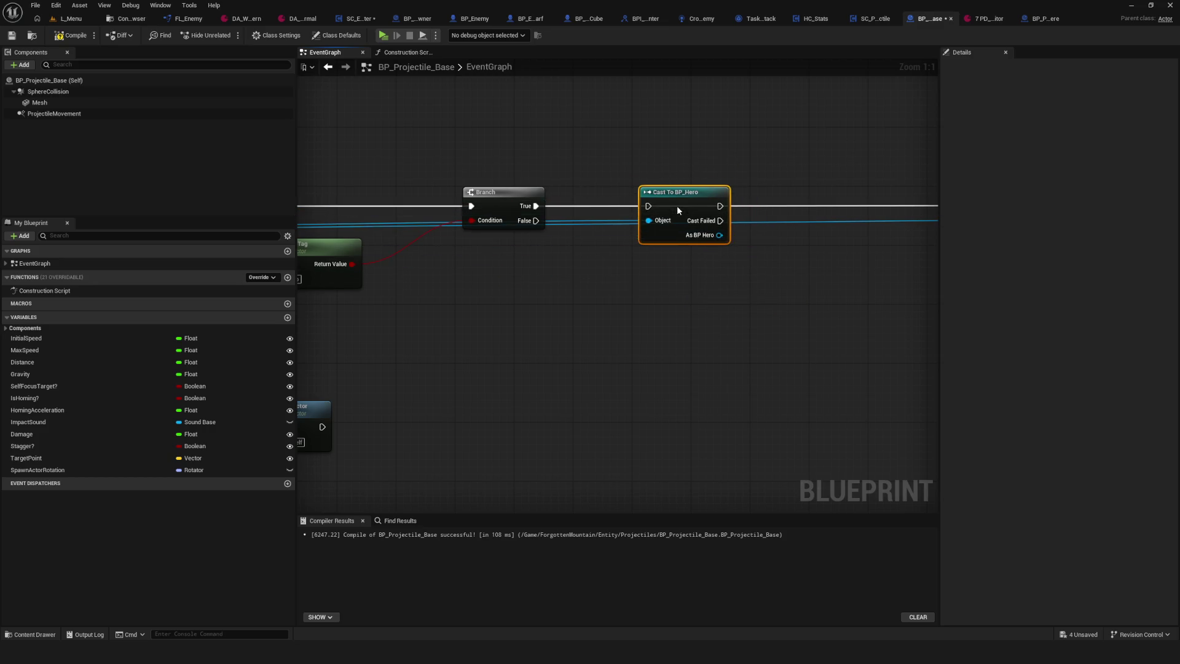
pyautogui.moveTo(536, 206); pyautogui.dragTo(649, 206)
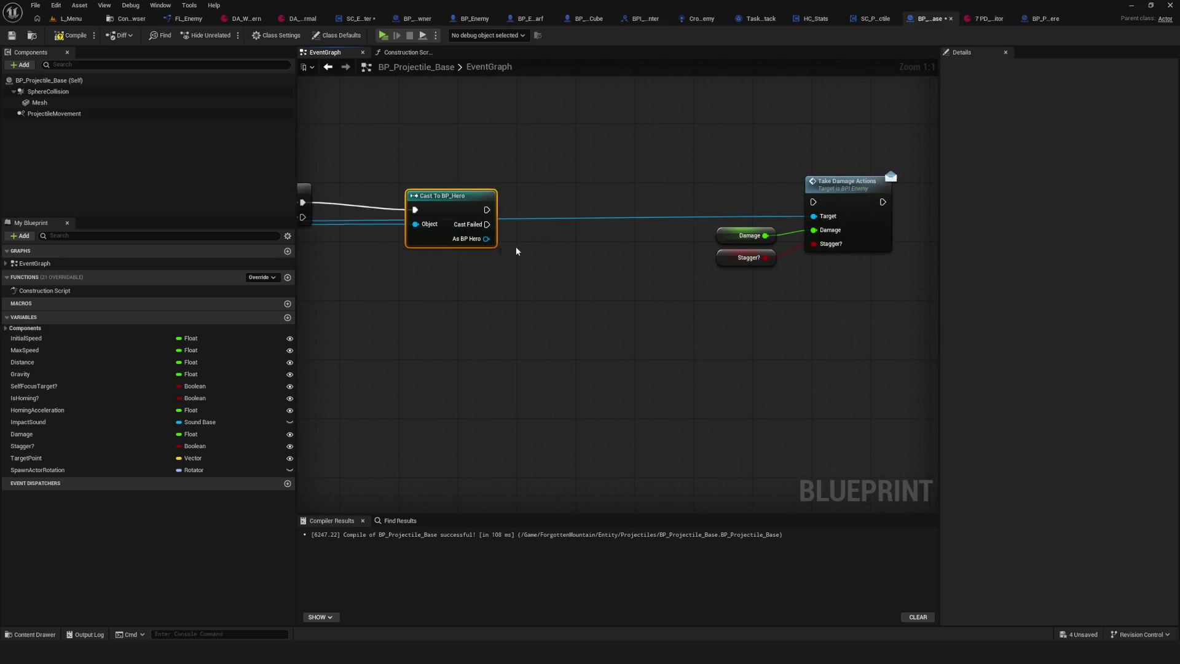
# - Browse 'get com' actions from As BP Hero without adding one, then open BP_Enemy_Dwarf
pyautogui.moveTo(485, 229); pyautogui.dragTo(609, 265)
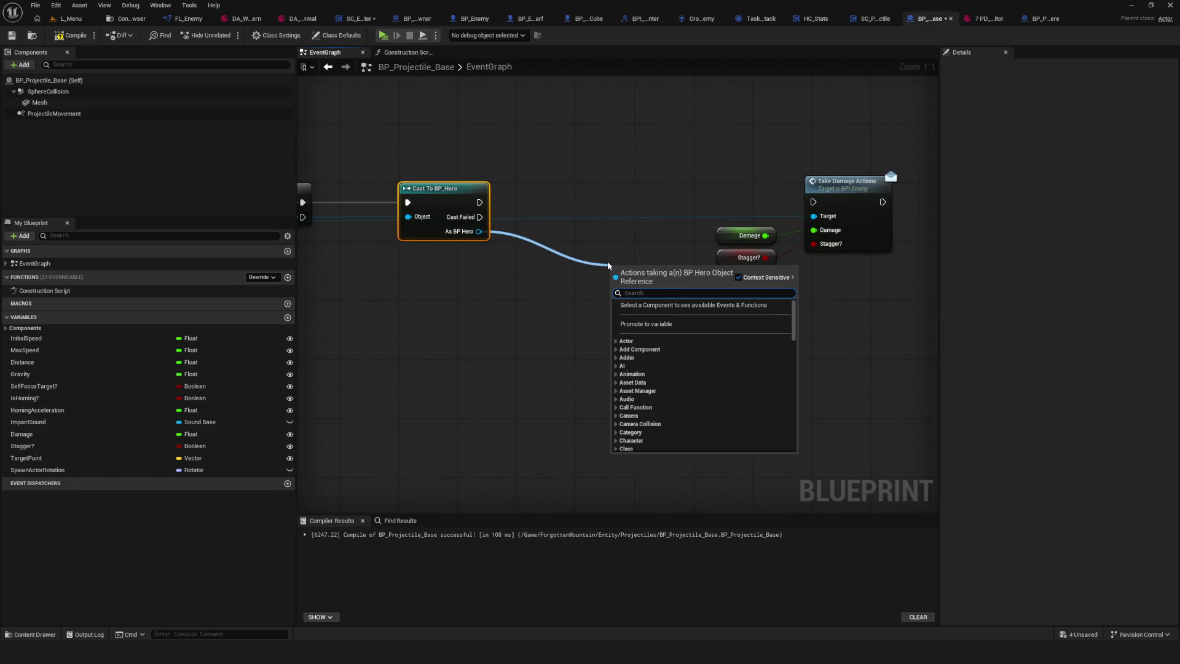
pyautogui.write('get')
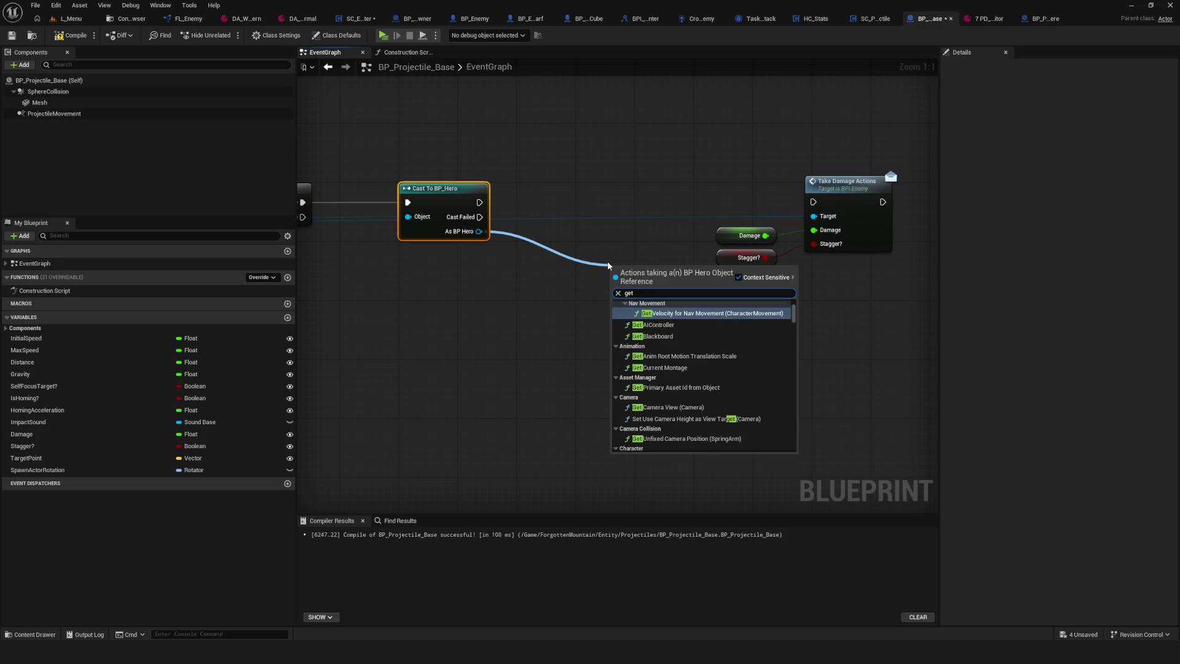
pyautogui.write(' componen')
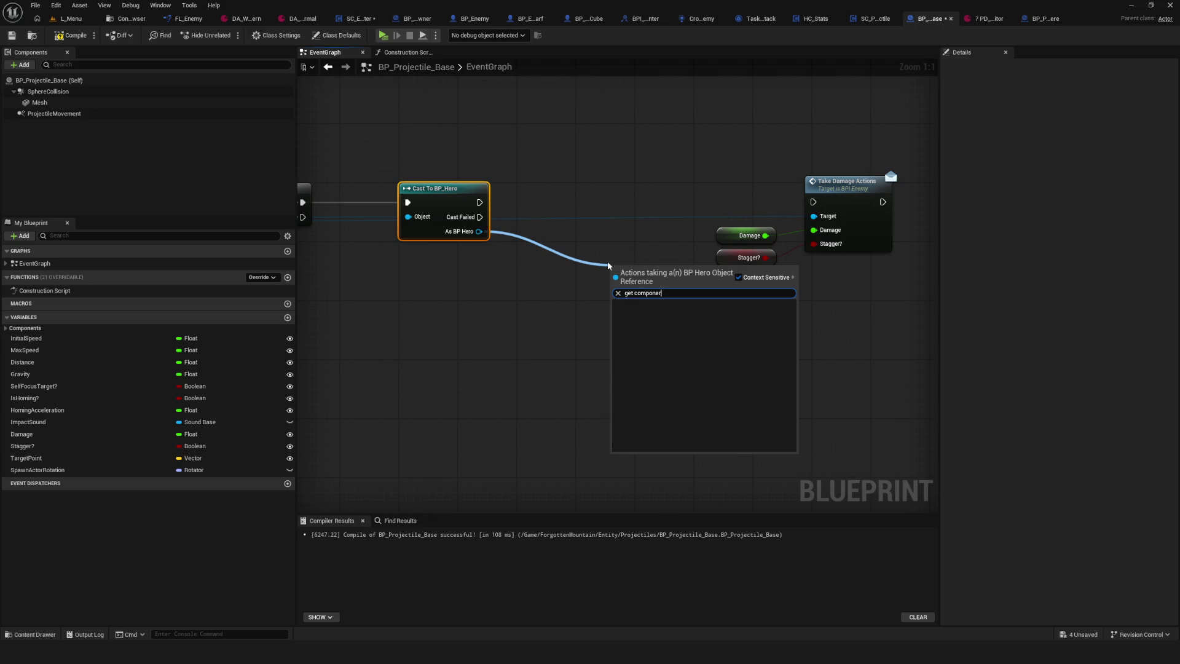
pyautogui.click(677, 137)
pyautogui.moveTo(677, 137); pyautogui.dragTo(443, 142)
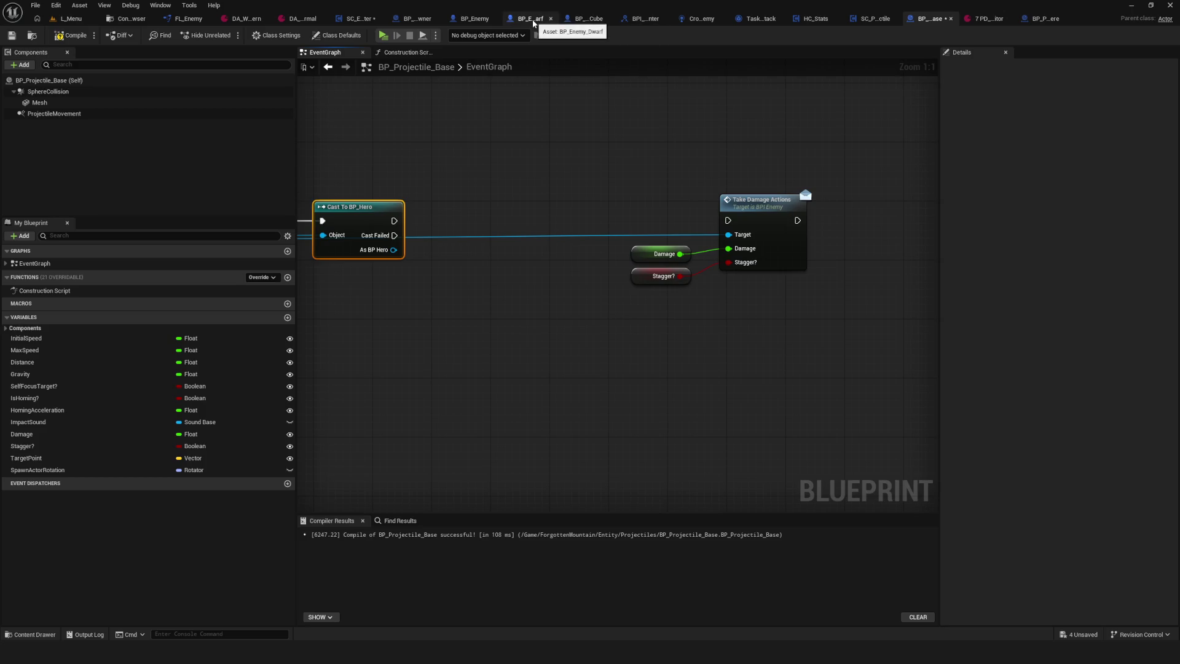
pyautogui.click(532, 19)
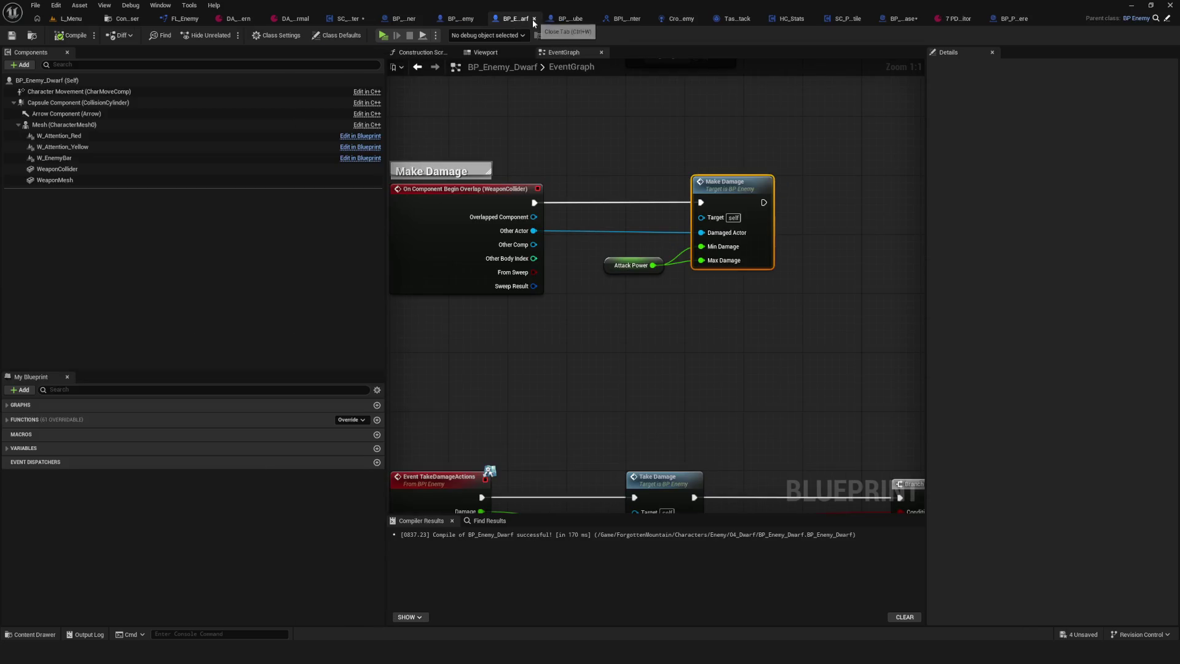
# - Inspect the Make Damage definition and MakeDamageCalculate function graph in the enemy blueprint
pyautogui.doubleClick(732, 189)
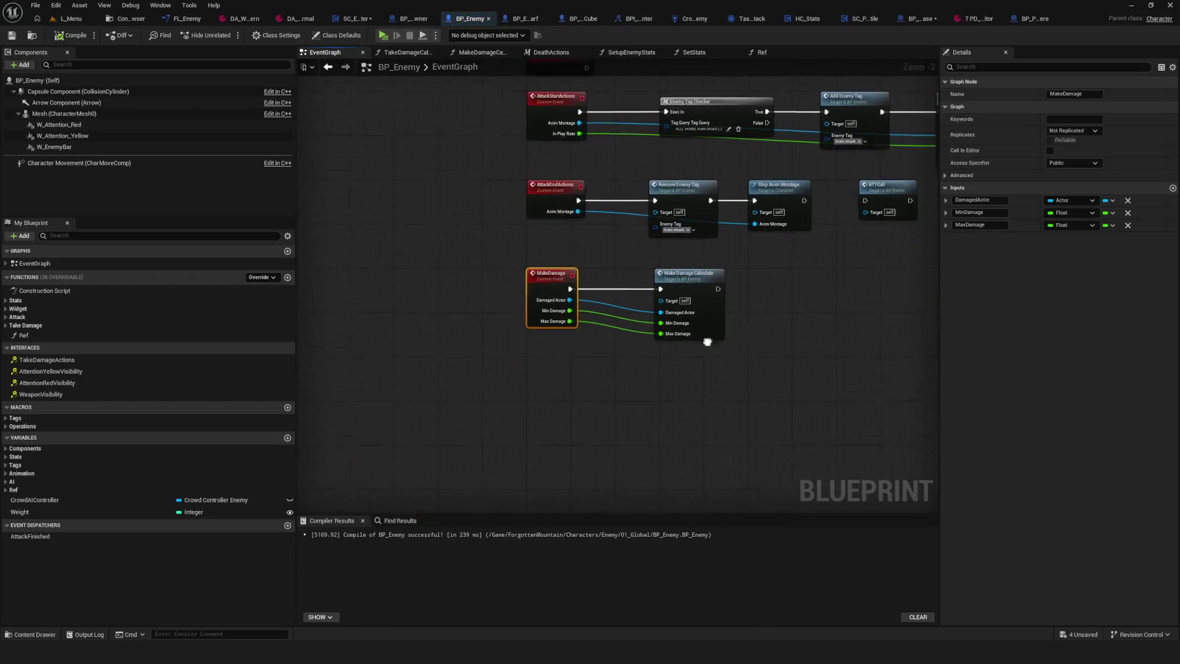
pyautogui.scroll(1, 706, 336)
pyautogui.doubleClick(670, 295)
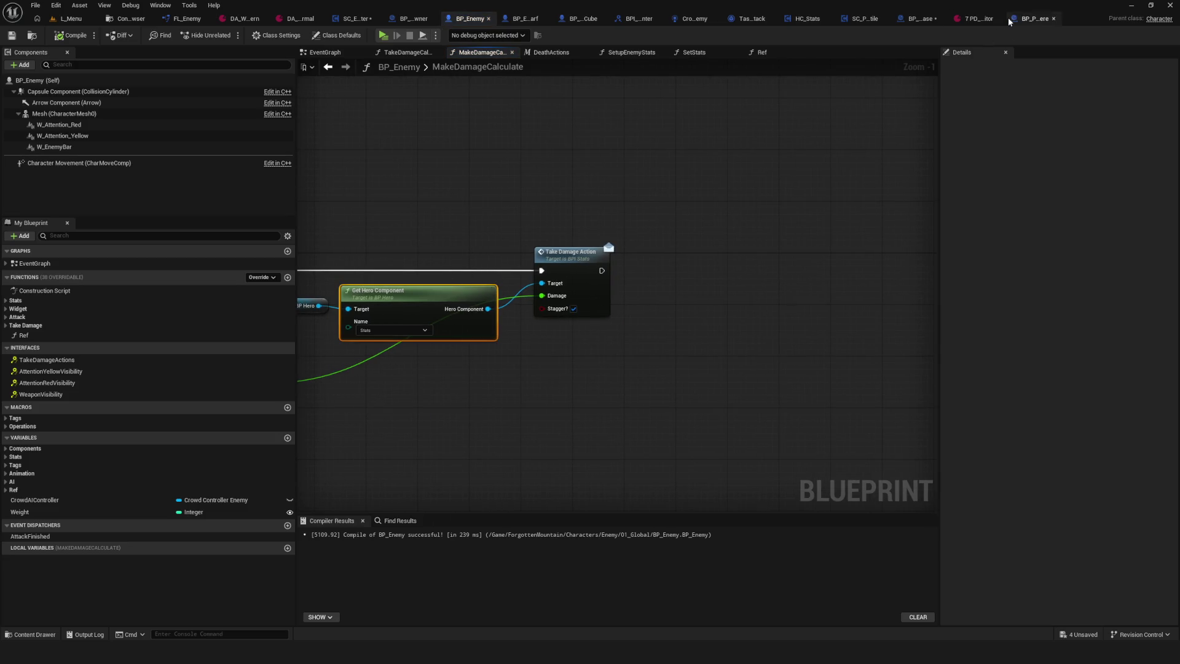
# - Paste a Get Hero Component node into BP_Projectile_Base, fed by As BP Hero, below the cast
pyautogui.click(970, 19)
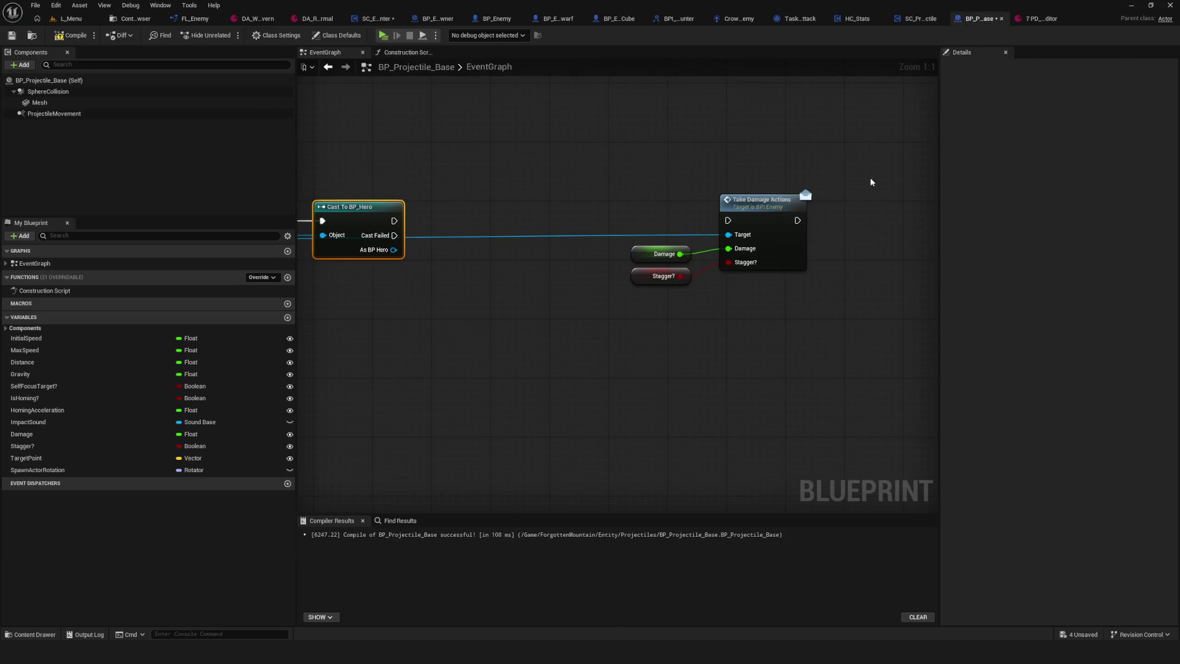
pyautogui.hotkey('ctrl', 'v')
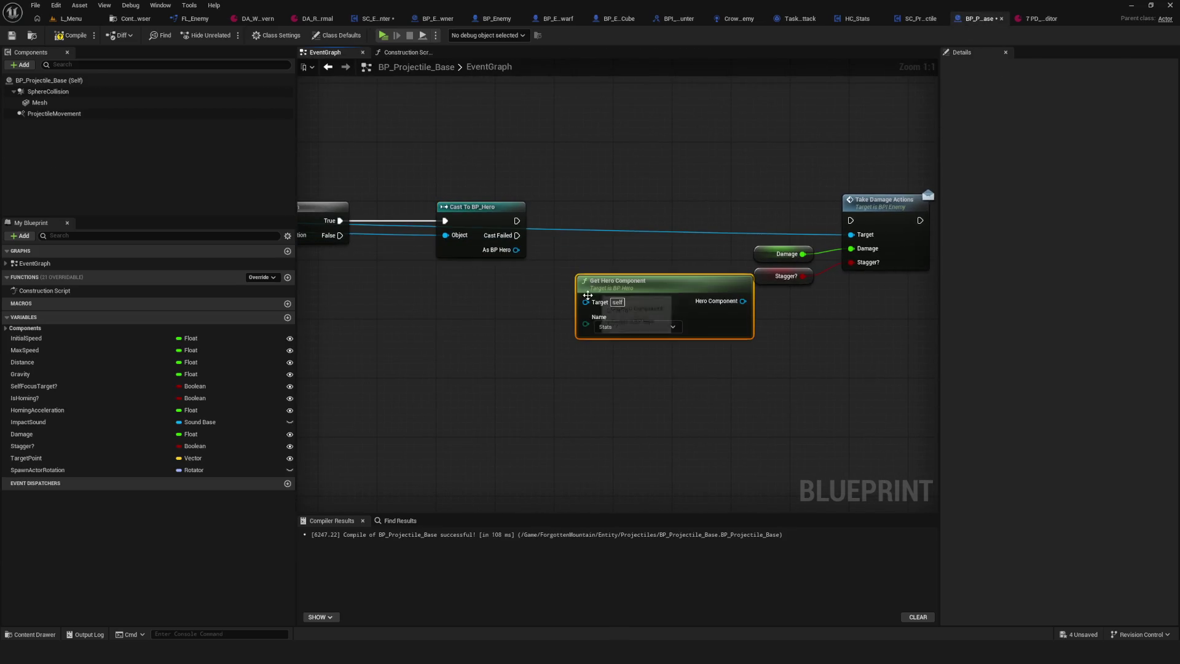
pyautogui.moveTo(516, 250); pyautogui.dragTo(585, 301)
pyautogui.click(576, 249)
pyautogui.moveTo(652, 286)
pyautogui.mouseDown()
pyautogui.moveTo(592, 285)
pyautogui.moveTo(793, 243)
pyautogui.mouseUp()
# - Chain Take Damage Actions after the successful cast, targeting the Hero Component
pyautogui.moveTo(447, 224); pyautogui.dragTo(781, 225)
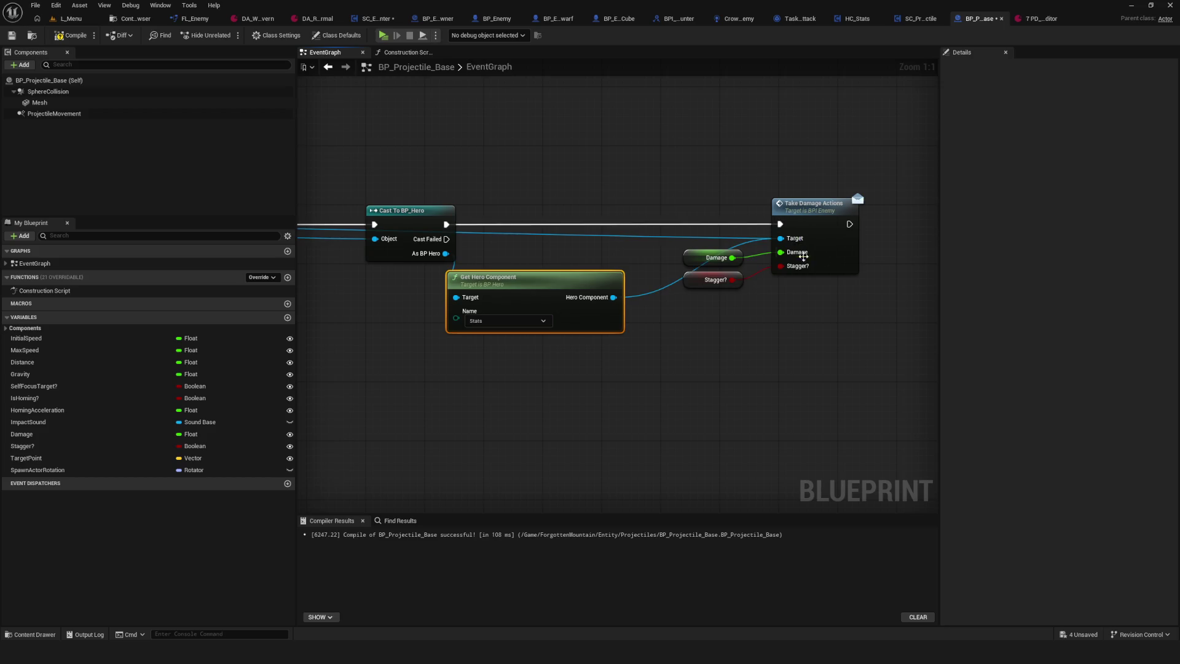
pyautogui.moveTo(667, 245); pyautogui.dragTo(611, 246)
pyautogui.press('Escape')
pyautogui.moveTo(498, 306); pyautogui.dragTo(665, 247)
# - Line up Get Hero Component between the cast and damage nodes, then compile
pyautogui.scroll(-2, 656, 212)
pyautogui.moveTo(624, 182); pyautogui.dragTo(753, 280)
pyautogui.moveTo(725, 209); pyautogui.dragTo(790, 225)
pyautogui.moveTo(448, 282)
pyautogui.mouseDown()
pyautogui.moveTo(596, 244)
pyautogui.moveTo(552, 262)
pyautogui.mouseUp()
pyautogui.moveTo(717, 177); pyautogui.dragTo(751, 295)
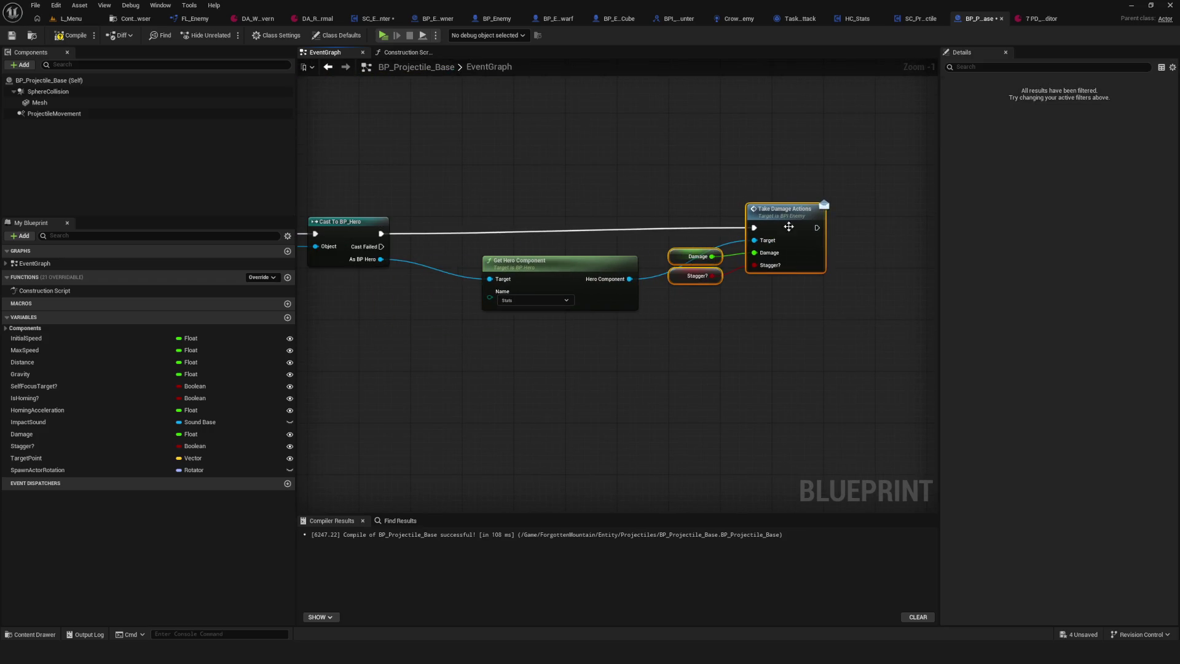
pyautogui.scroll(-5, 787, 232)
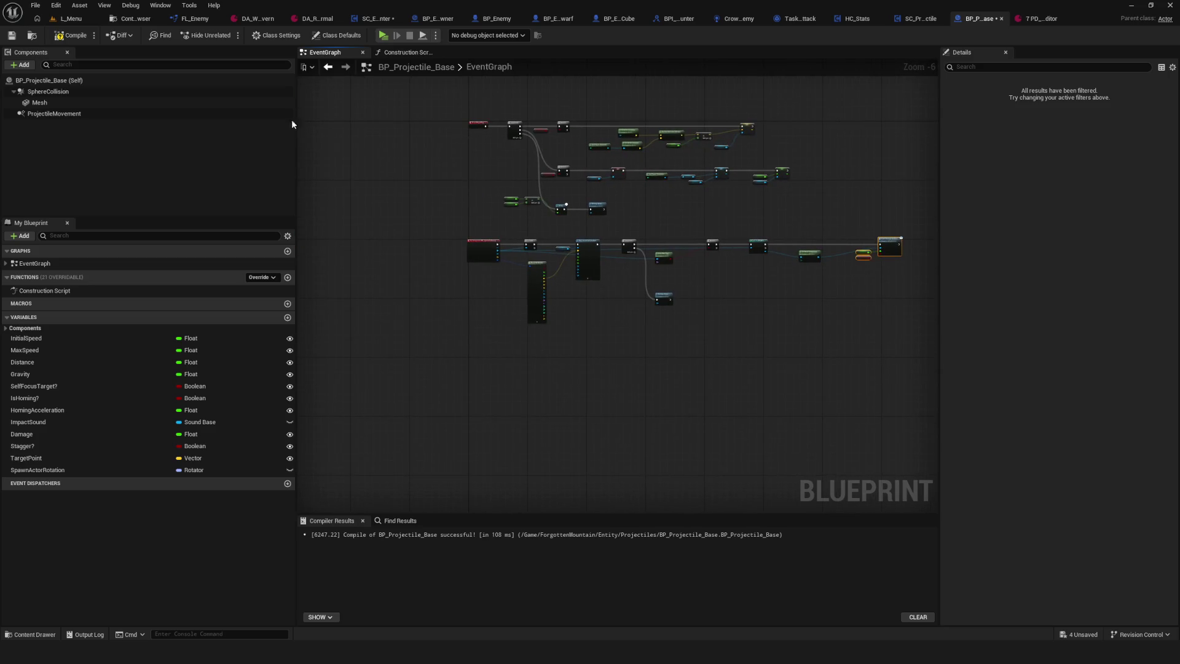
pyautogui.click(72, 35)
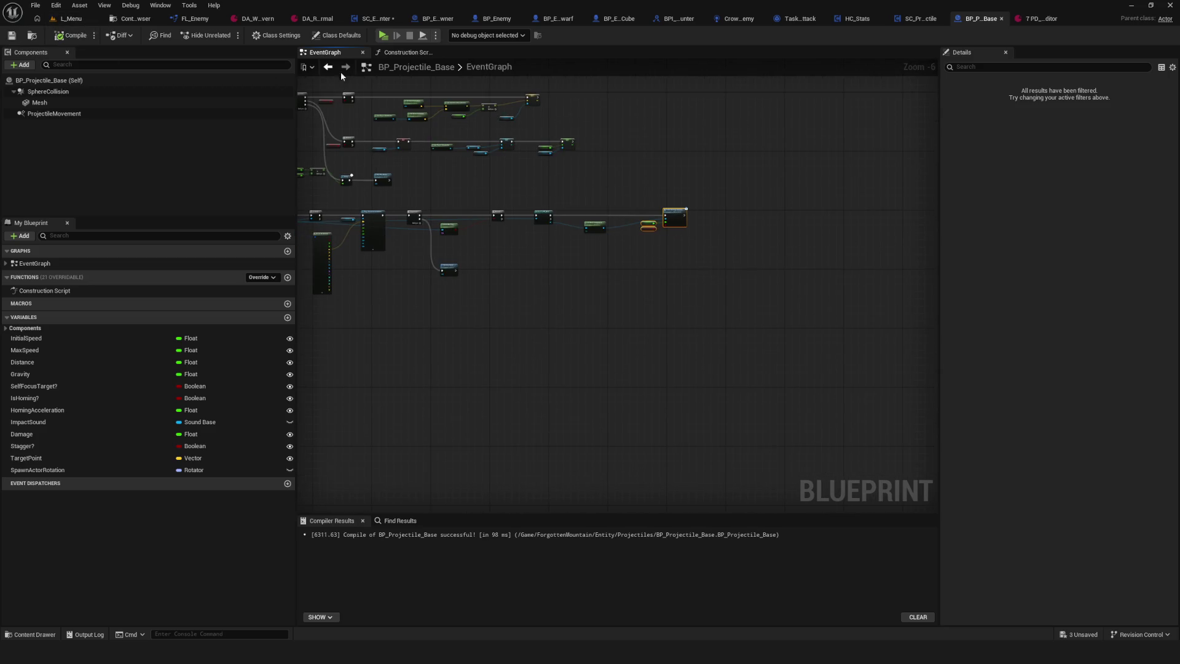
pyautogui.scroll(5, 490, 229)
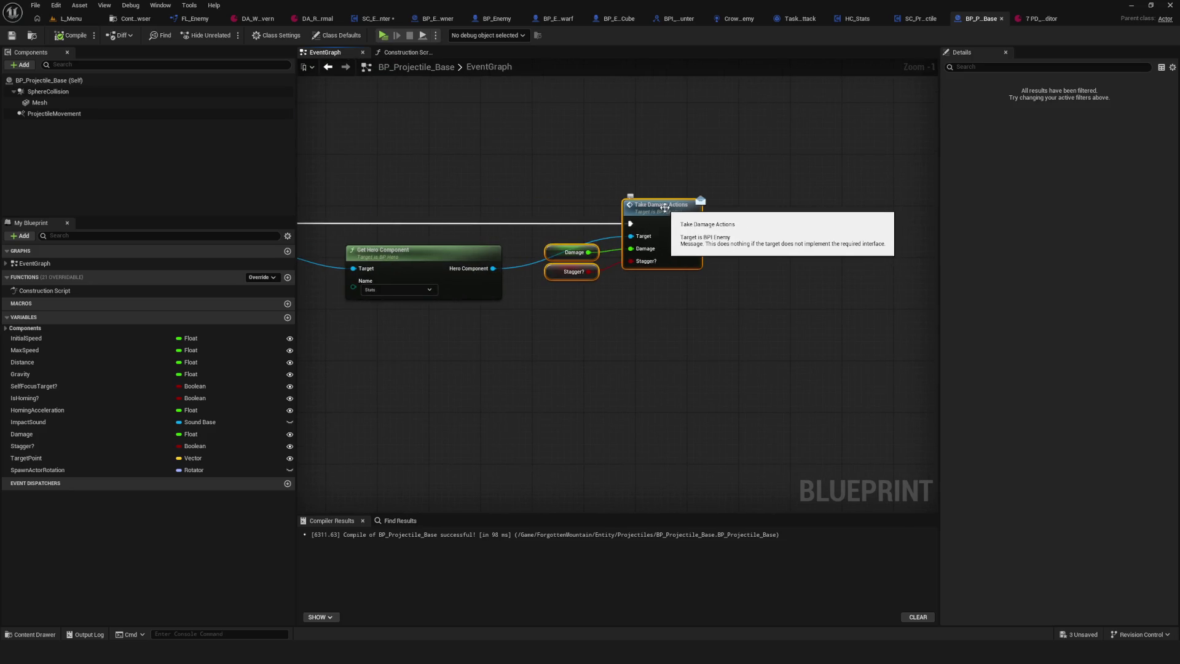
pyautogui.click(857, 18)
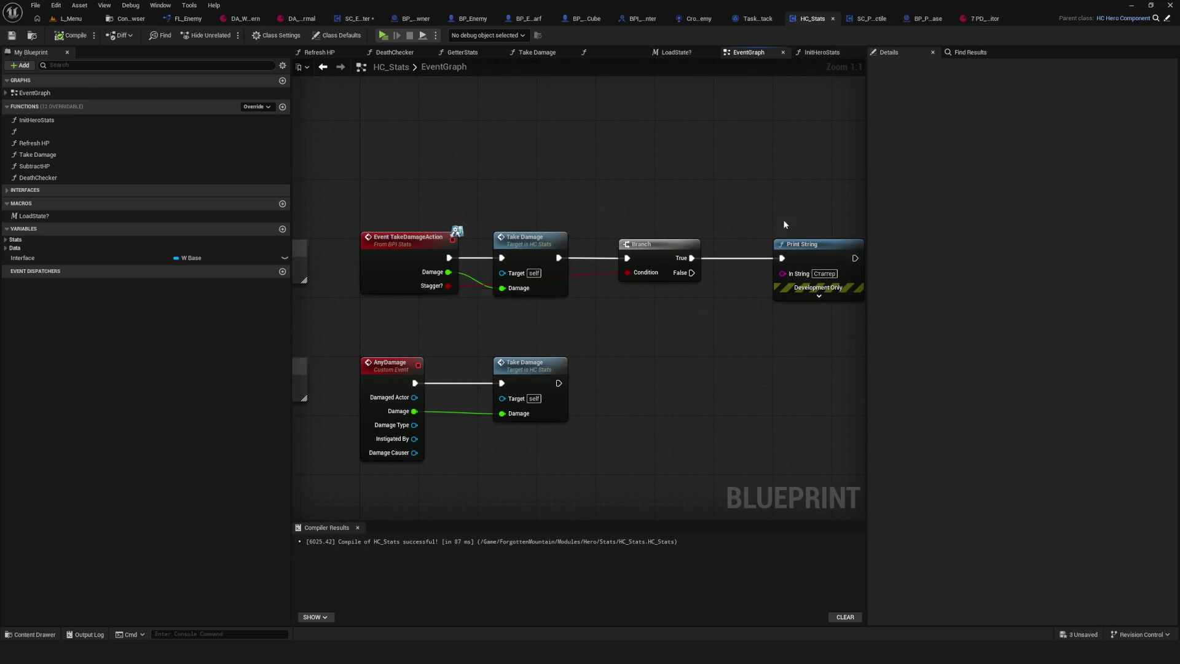
# - Duplicate the Print String in HC_Stats and set its text to 'До?'
pyautogui.click(761, 242)
pyautogui.hotkey('ctrl', 'c')
pyautogui.hotkey('ctrl', 'v')
pyautogui.write('До?')
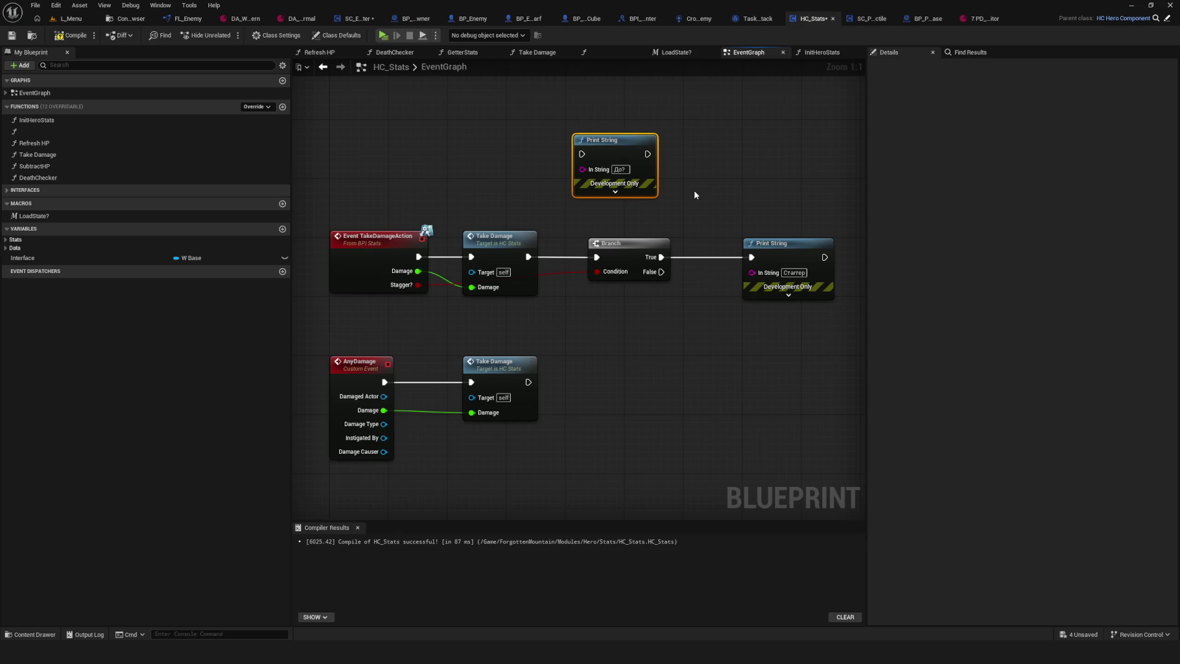
# - Wire Take Damage's output into the 'До?' Print String and save HC_Stats
pyautogui.moveTo(528, 257); pyautogui.dragTo(581, 155)
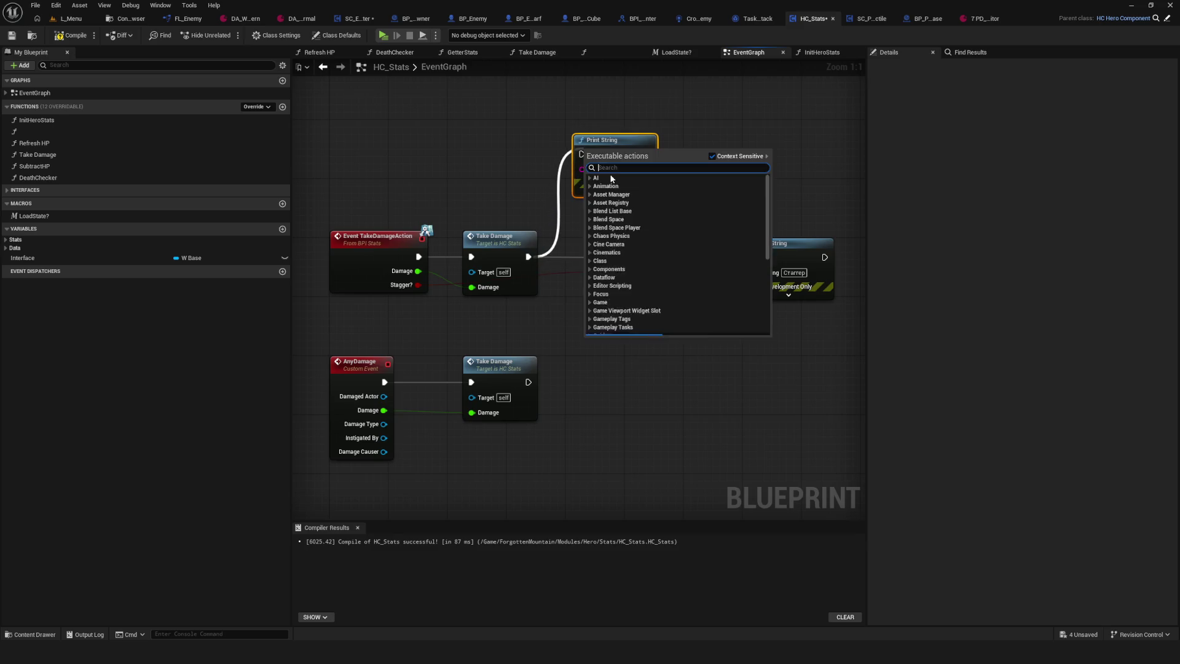
pyautogui.click(499, 189)
pyautogui.moveTo(528, 257)
pyautogui.mouseDown()
pyautogui.moveTo(600, 178)
pyautogui.moveTo(582, 154)
pyautogui.mouseUp()
pyautogui.hotkey('ctrl', 's')
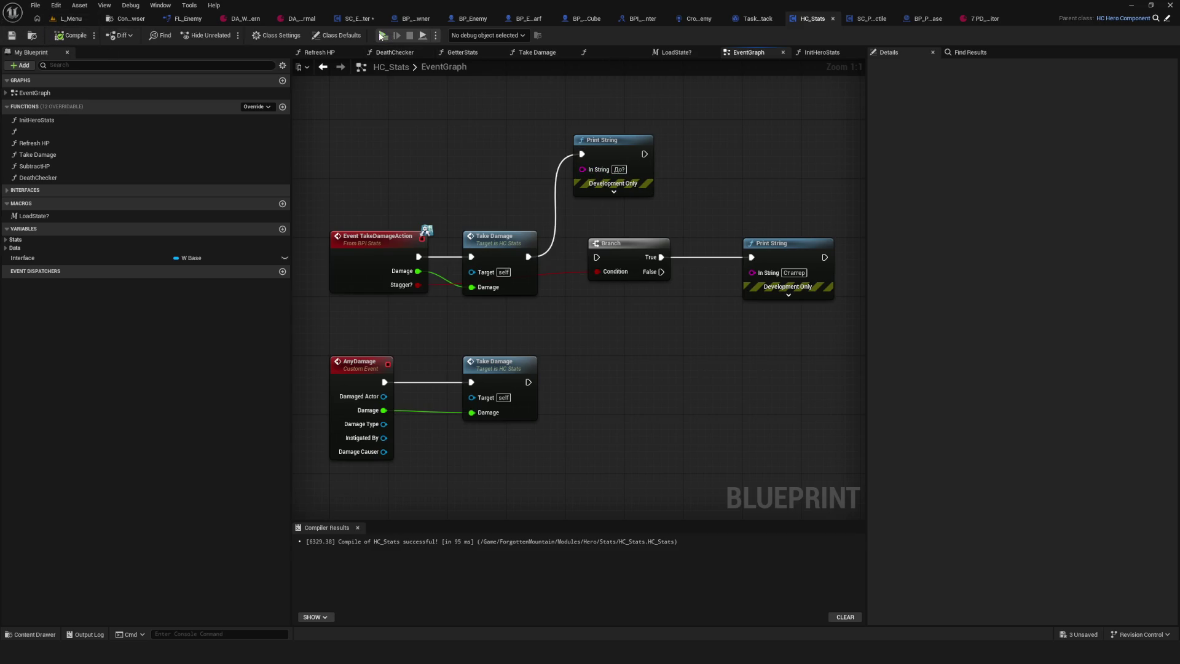
# - Run and stop a play test, then open SC_Projectile
pyautogui.click(381, 36)
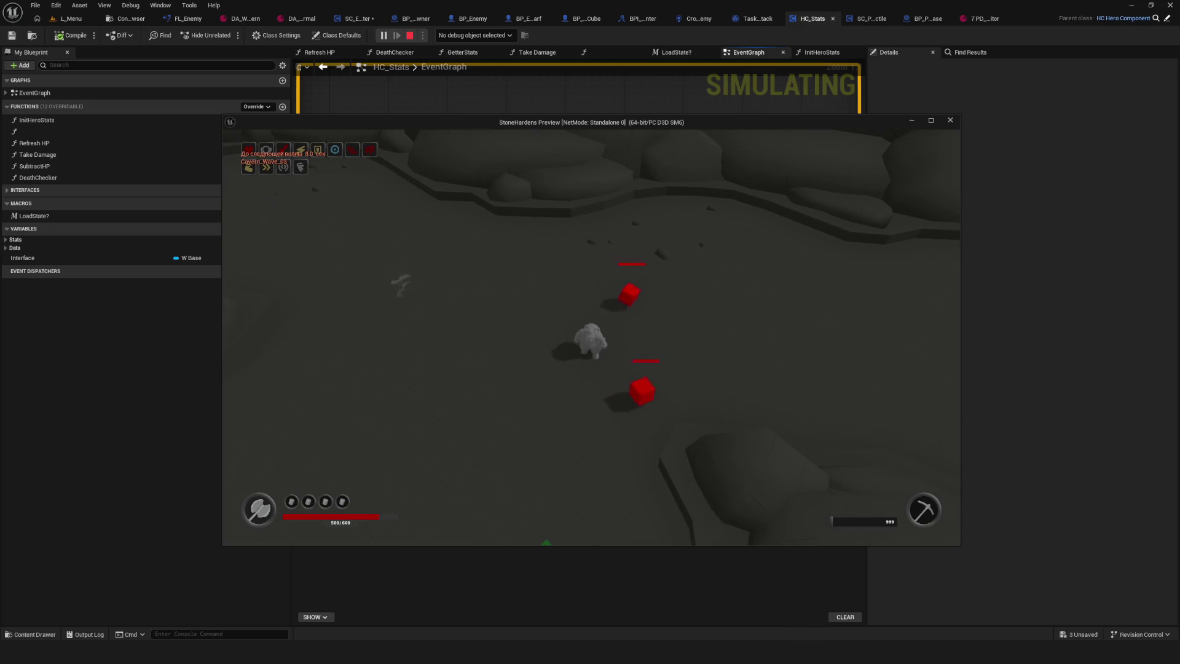
pyautogui.press('Escape')
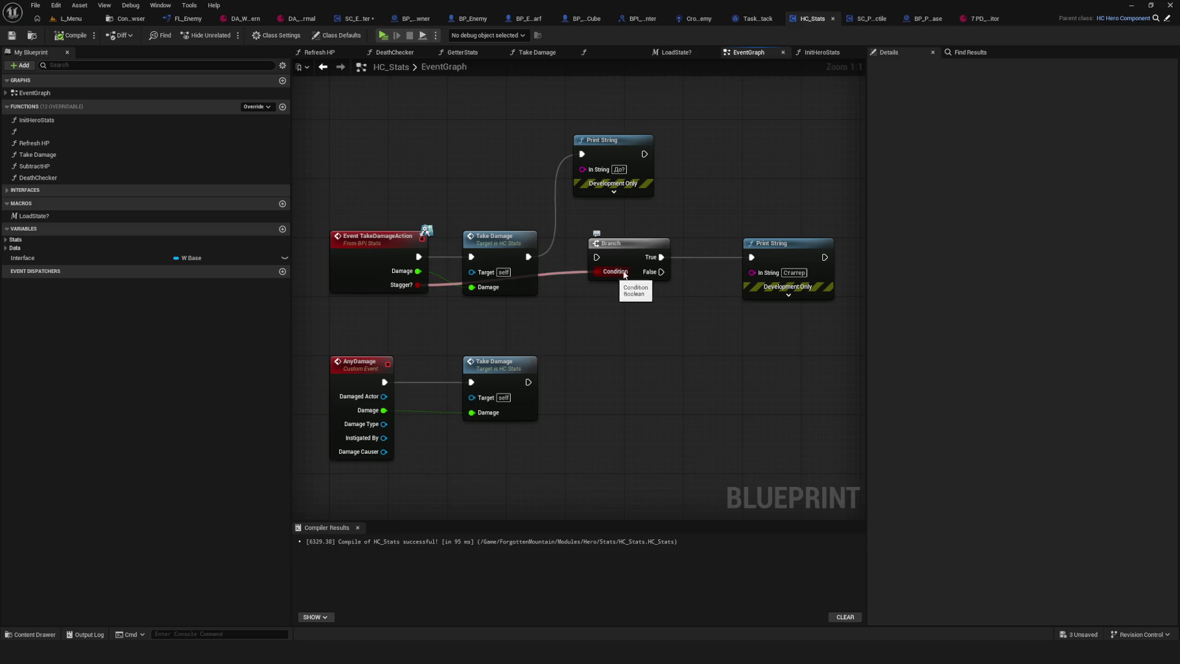
pyautogui.moveTo(644, 139); pyautogui.dragTo(517, 148)
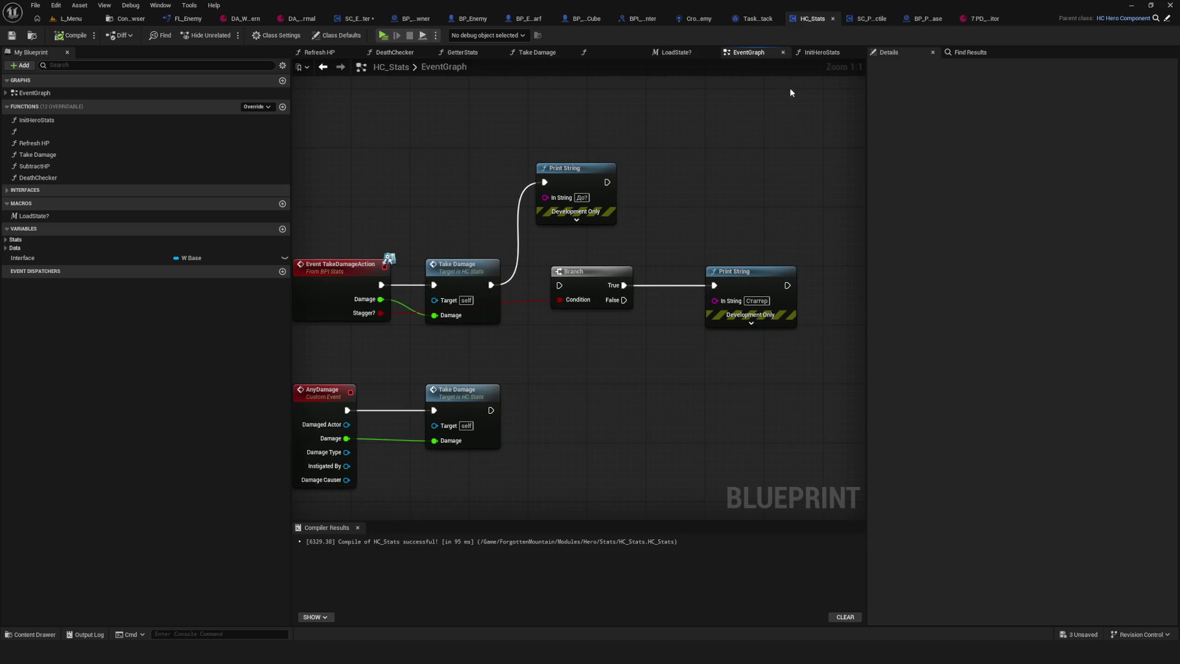
pyautogui.moveTo(735, 130); pyautogui.dragTo(814, 126)
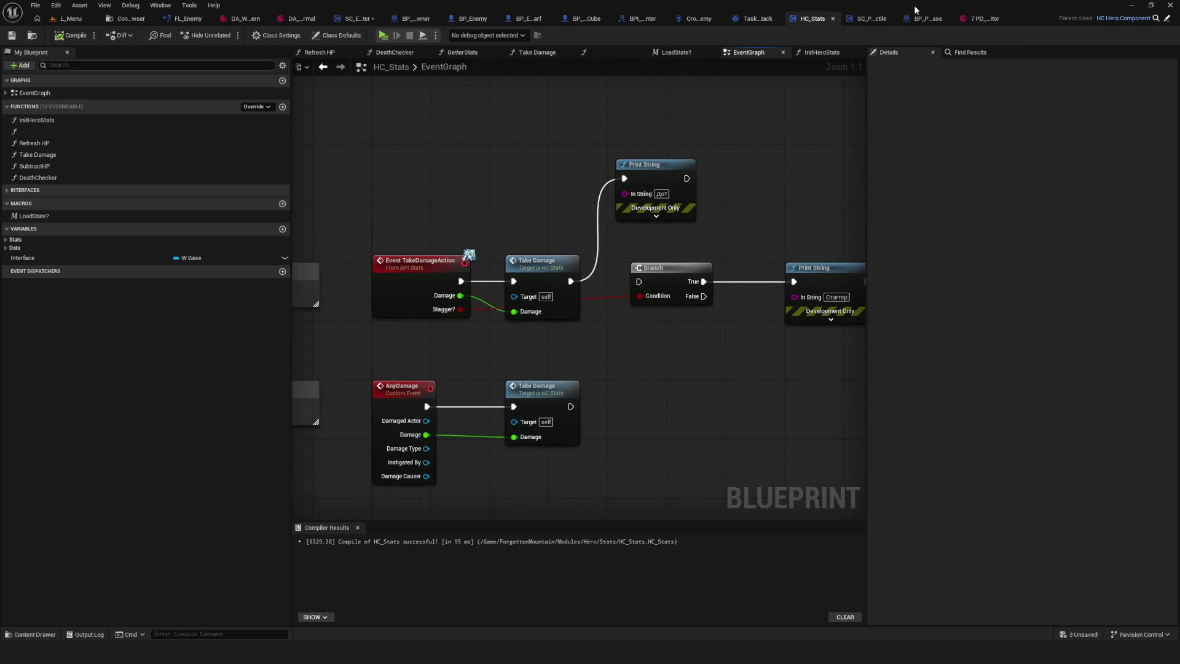
pyautogui.click(872, 18)
# - Return to BP_Projectile_Base and shift Get Hero Component left near the cast nodes
pyautogui.click(943, 18)
pyautogui.moveTo(712, 156)
pyautogui.mouseDown()
pyautogui.moveTo(611, 158)
pyautogui.moveTo(643, 169)
pyautogui.moveTo(885, 166)
pyautogui.mouseUp()
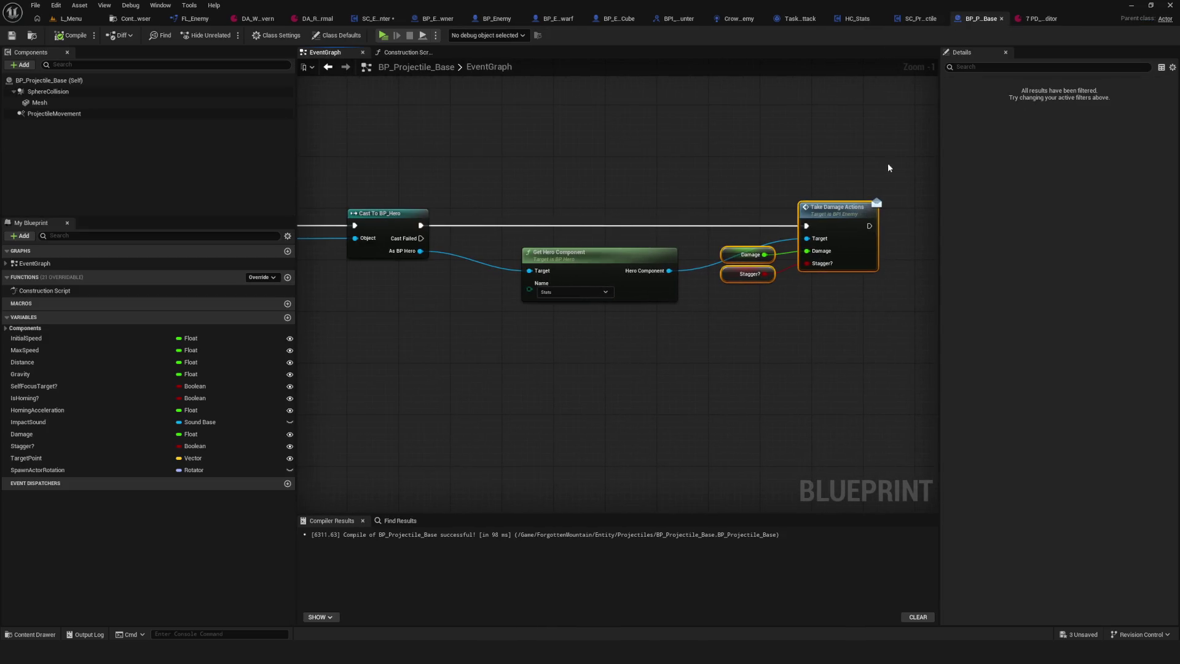
pyautogui.scroll(1, 586, 290)
pyautogui.moveTo(474, 169); pyautogui.dragTo(724, 181)
pyautogui.moveTo(835, 281); pyautogui.dragTo(446, 299)
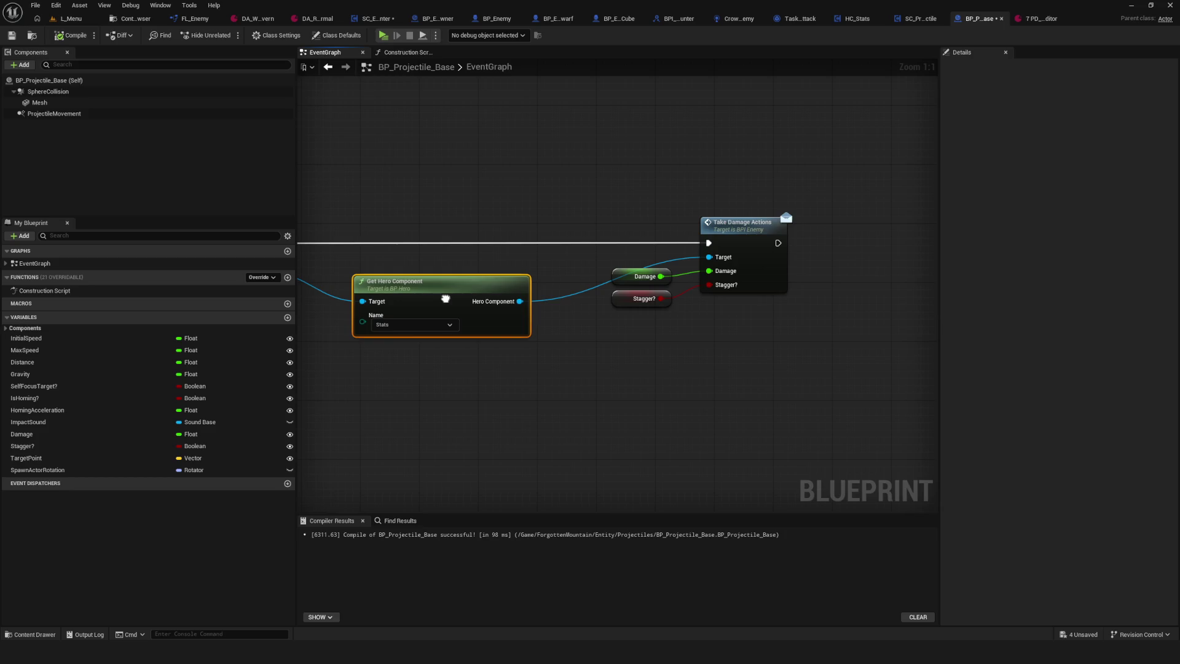
pyautogui.moveTo(446, 299); pyautogui.dragTo(754, 318)
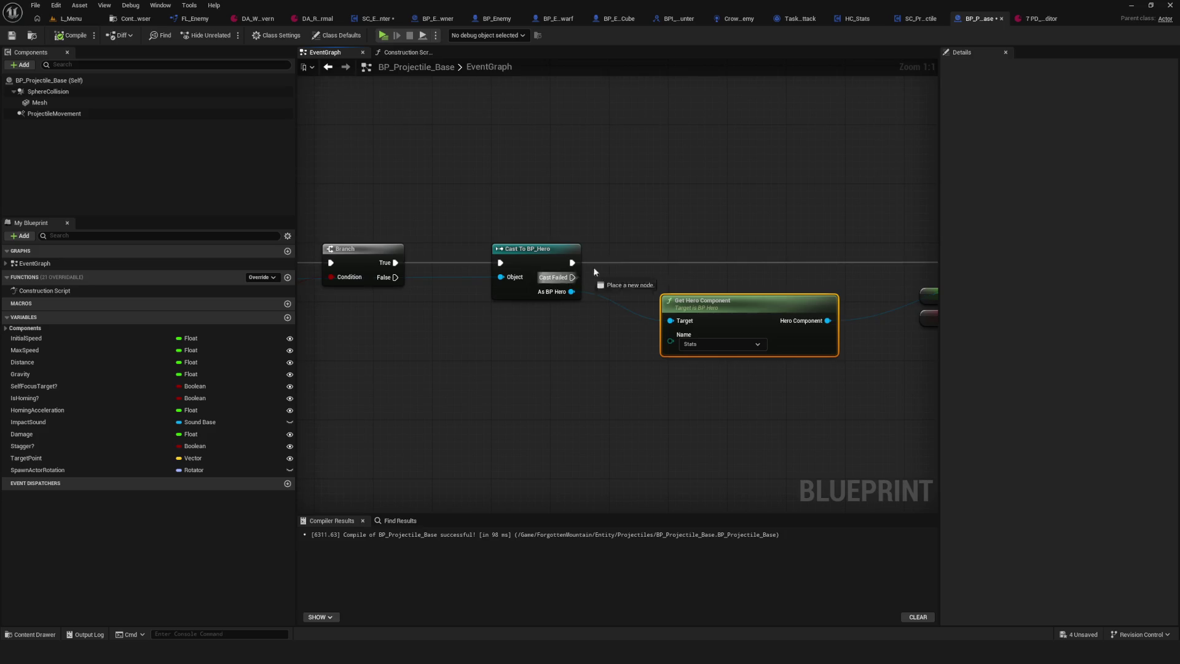
# - Add a 'Hello' Print String on Cast To BP_Hero's Cast Failed path
pyautogui.moveTo(571, 277); pyautogui.dragTo(645, 178)
pyautogui.write('эк')
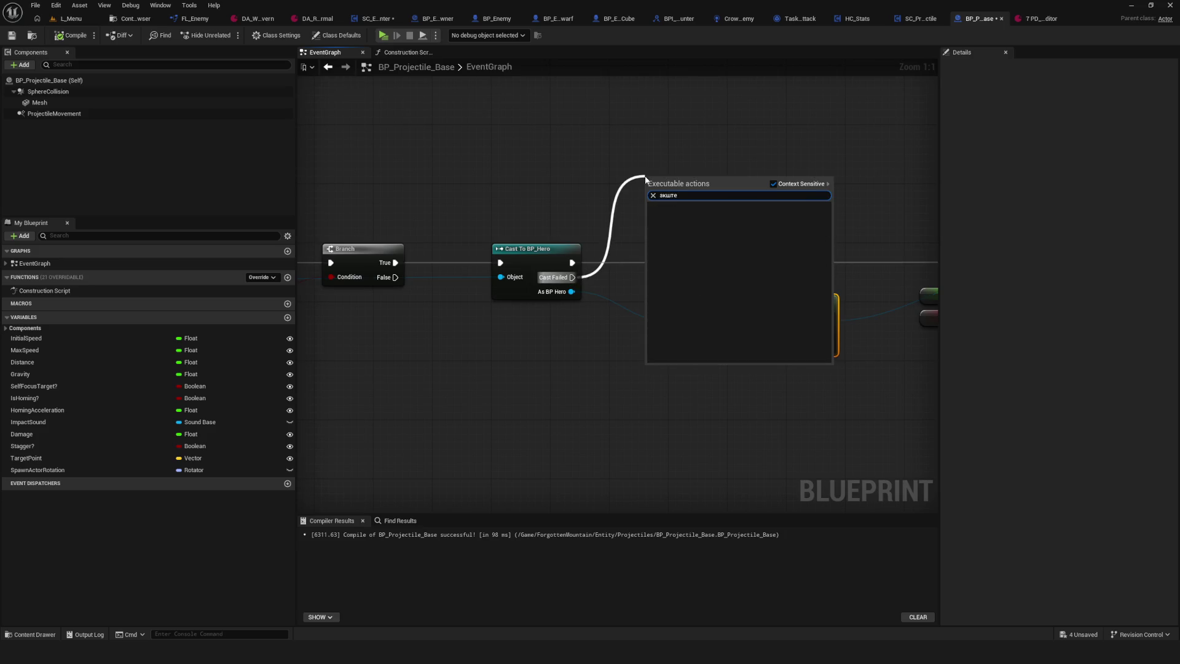
pyautogui.press('BackSpace')
pyautogui.write('экшт')
pyautogui.press('BackSpace')
pyautogui.press('BackSpace')
pyautogui.press('BackSpace')
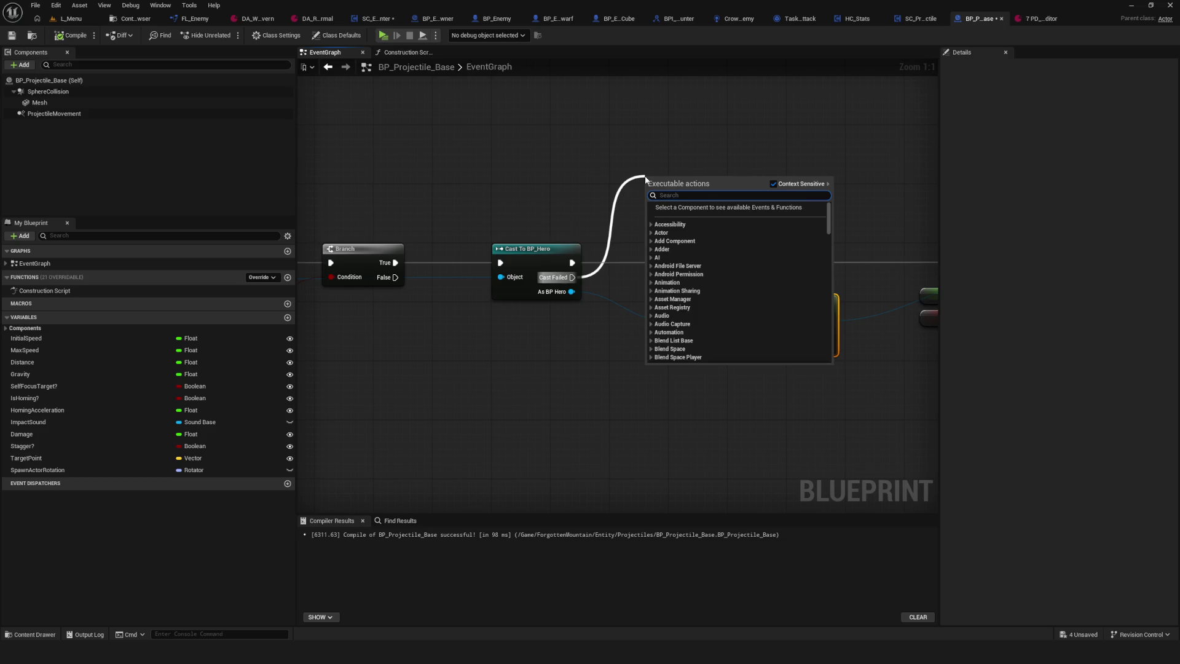
pyautogui.write('hero')
pyautogui.click(691, 222)
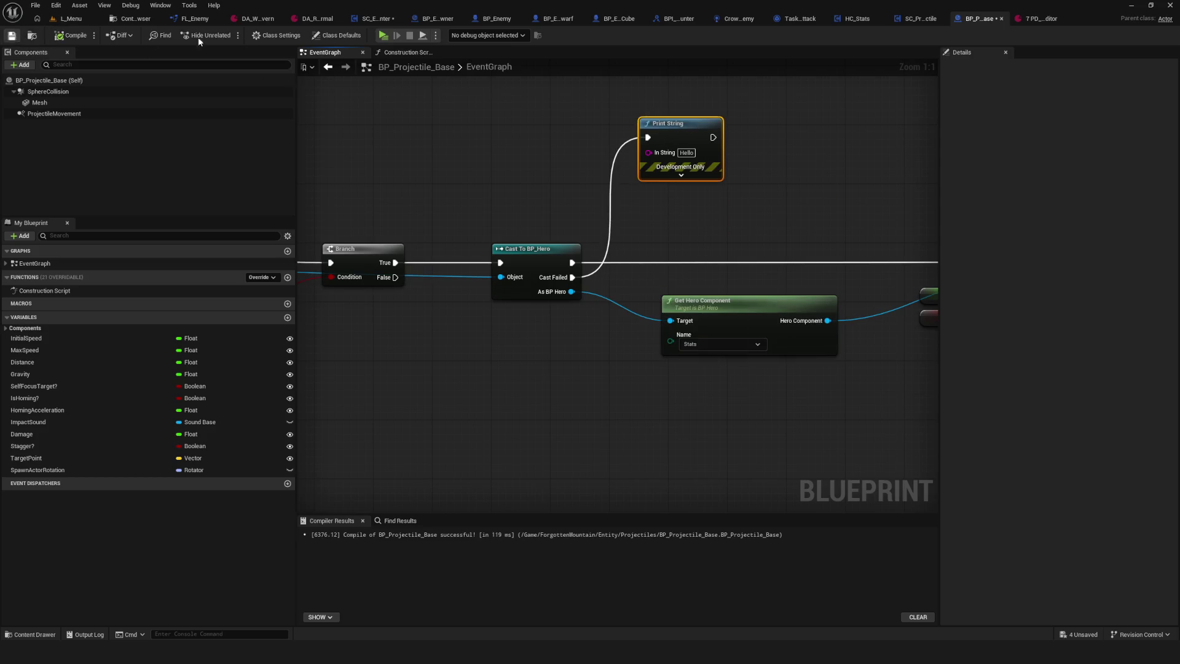
# - Start a play test and begin a new game in the preview
pyautogui.click(383, 35)
pyautogui.click(633, 275)
pyautogui.click(614, 273)
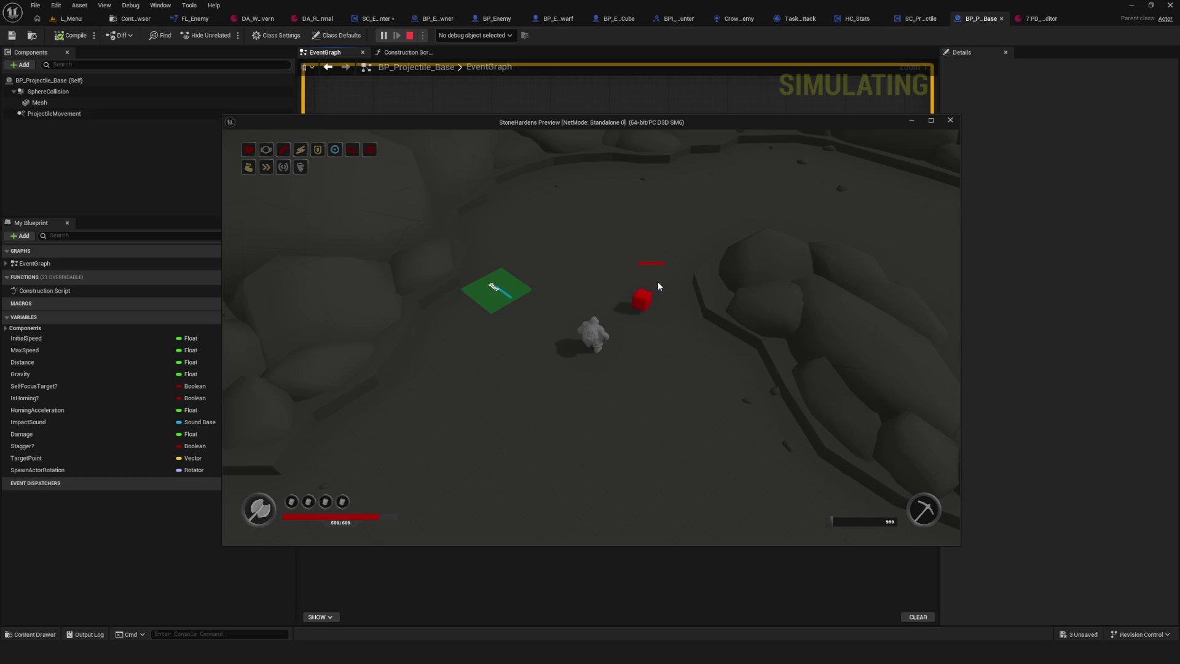
# - Stop play, delete the Hello Print String, nudge Get Hero Component, and recompile
pyautogui.press('Escape')
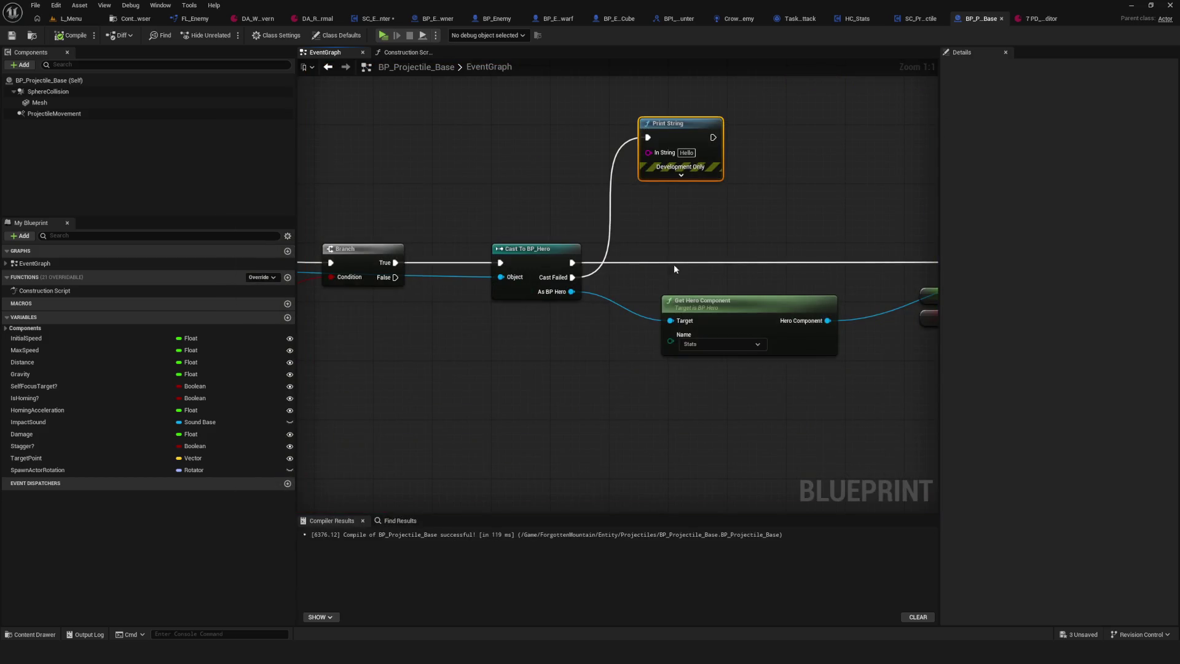
pyautogui.press('Delete')
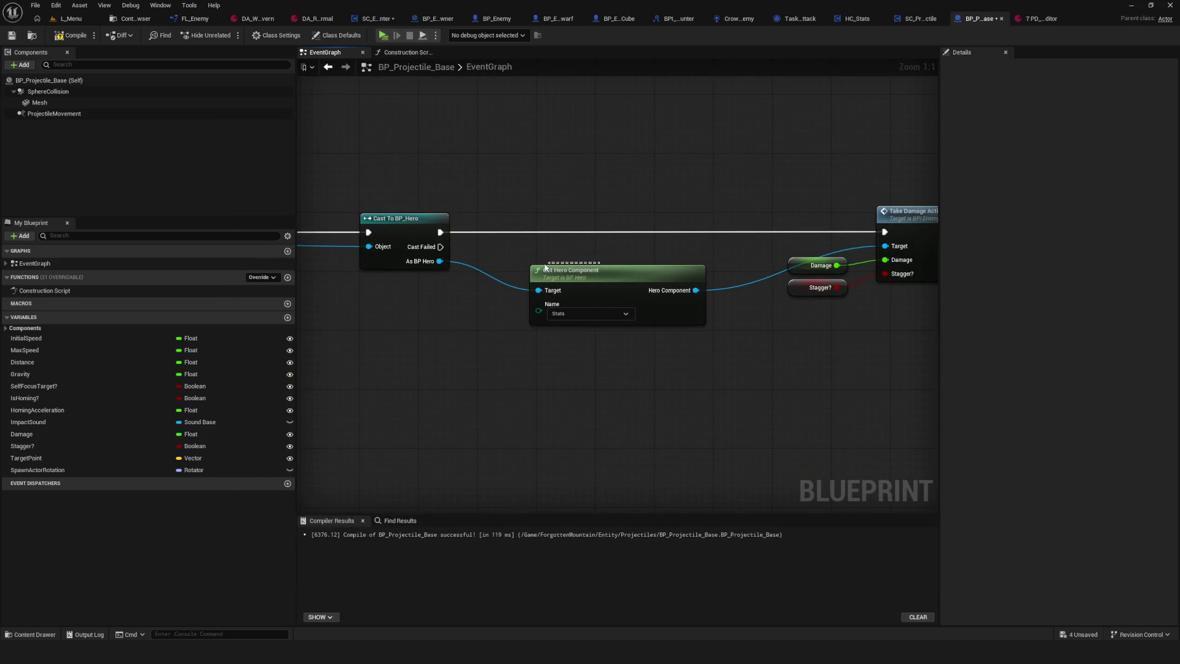
pyautogui.click(566, 283)
pyautogui.moveTo(564, 278)
pyautogui.mouseDown()
pyautogui.moveTo(587, 269)
pyautogui.moveTo(429, 261)
pyautogui.mouseUp()
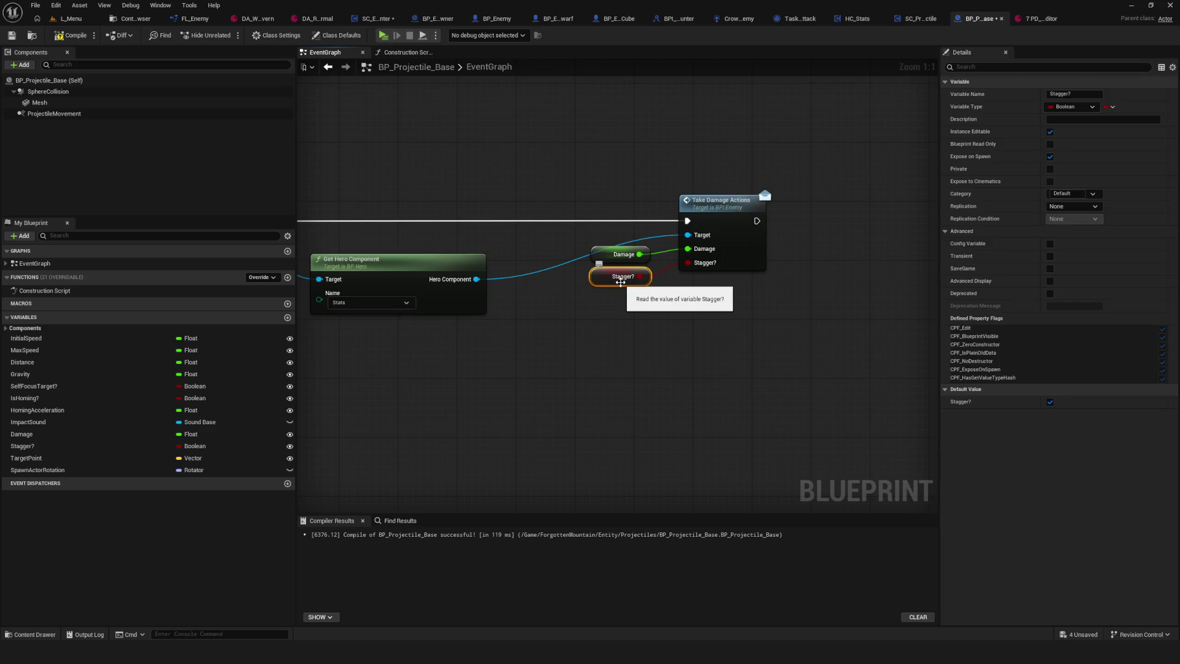
pyautogui.click(73, 35)
# - Move Get Hero Component slightly right and up beside Take Damage Actions
pyautogui.scroll(-7, 720, 266)
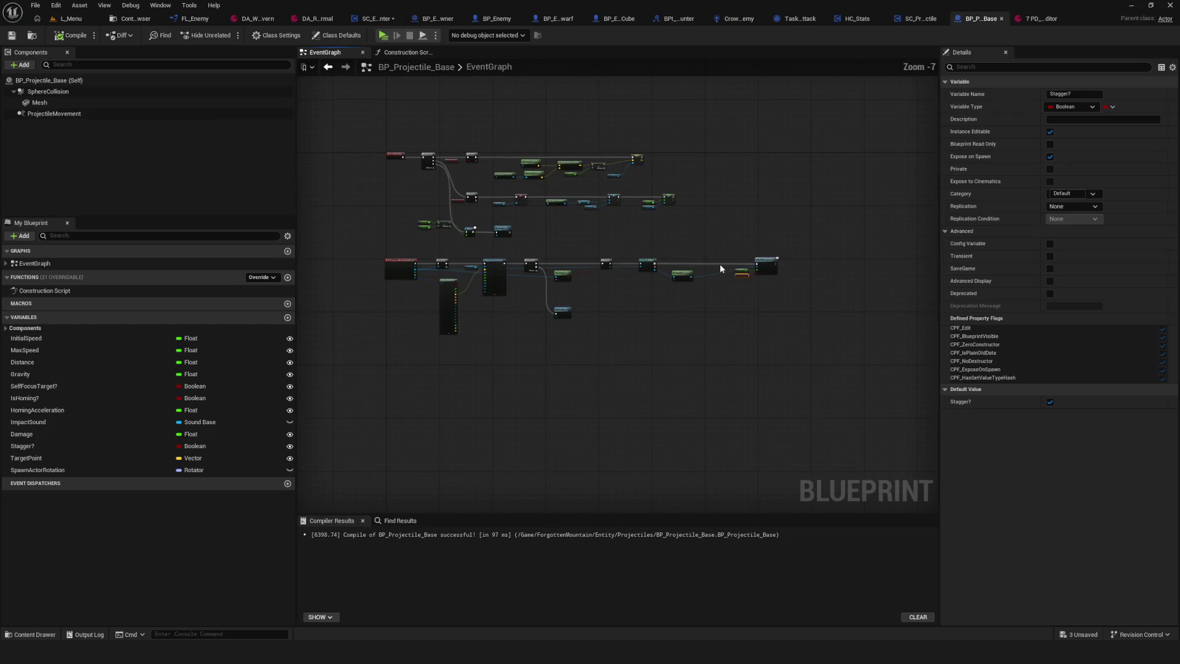
pyautogui.scroll(7, 546, 262)
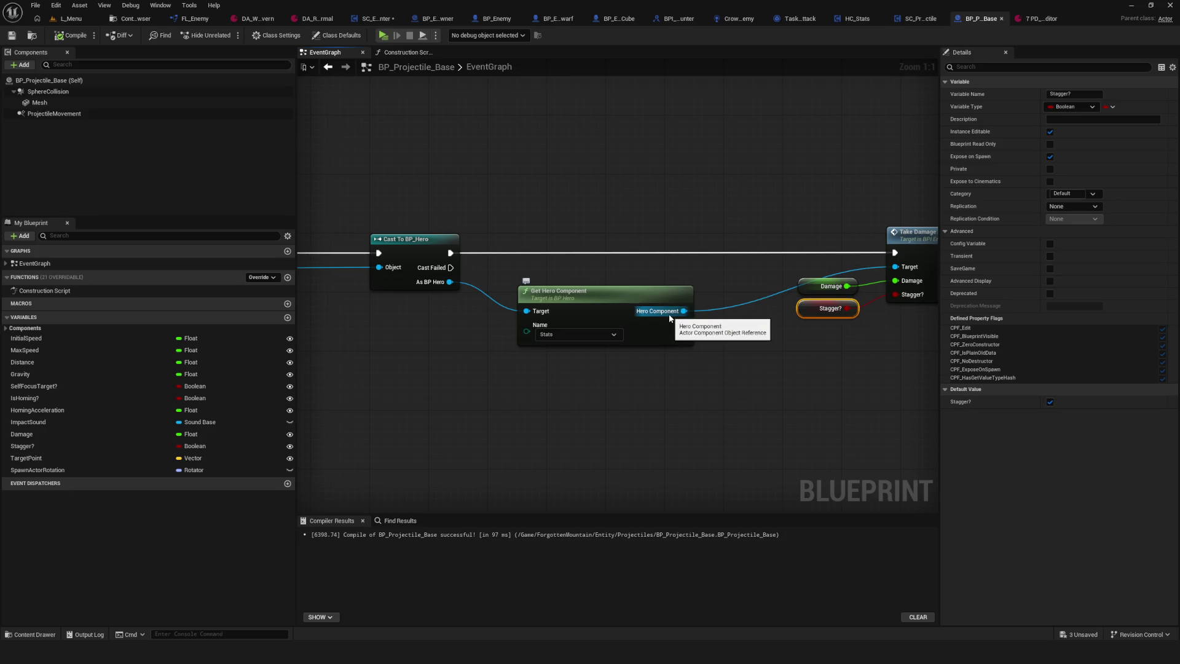
pyautogui.moveTo(510, 314); pyautogui.dragTo(437, 319)
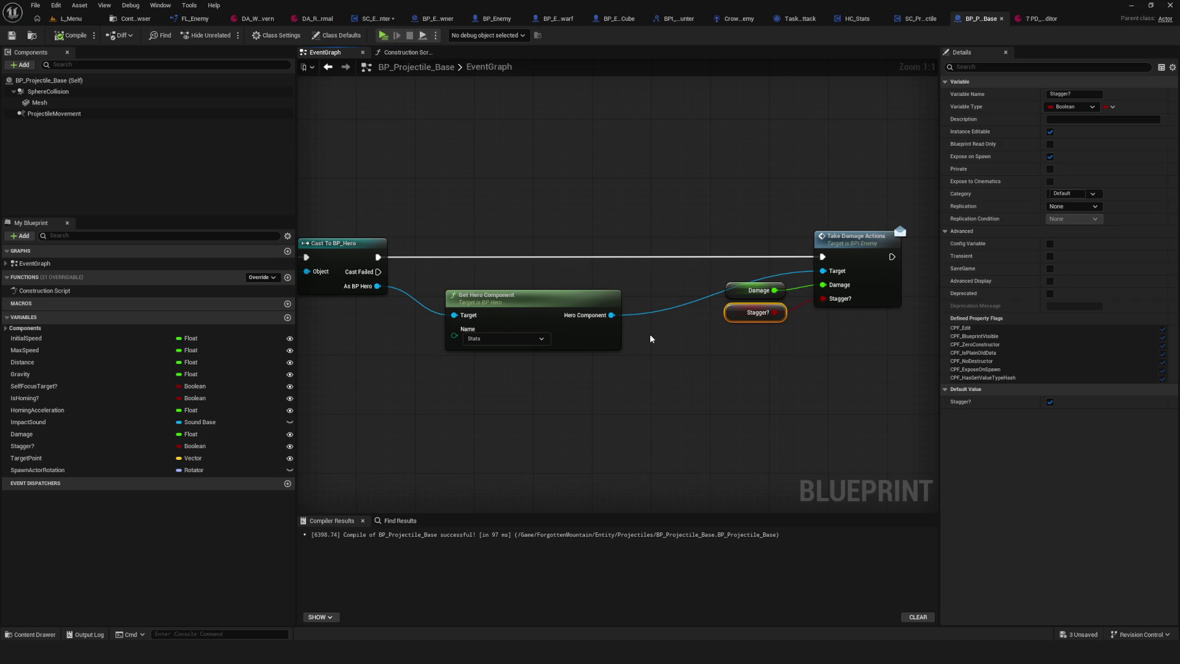
pyautogui.moveTo(502, 298)
pyautogui.mouseDown()
pyautogui.moveTo(725, 264)
pyautogui.moveTo(627, 280)
pyautogui.mouseUp()
pyautogui.scroll(-5, 725, 264)
pyautogui.scroll(2, 725, 264)
pyautogui.scroll(3, 394, 307)
pyautogui.moveTo(431, 314)
pyautogui.mouseDown()
pyautogui.moveTo(657, 322)
pyautogui.moveTo(149, 297)
pyautogui.mouseUp()
pyautogui.moveTo(772, 325)
pyautogui.mouseDown()
pyautogui.moveTo(826, 328)
pyautogui.moveTo(397, 319)
pyautogui.moveTo(540, 367)
pyautogui.moveTo(755, 369)
pyautogui.mouseUp()
pyautogui.moveTo(472, 365)
pyautogui.mouseDown()
pyautogui.moveTo(511, 413)
pyautogui.moveTo(584, 431)
pyautogui.moveTo(637, 403)
pyautogui.mouseUp()
# - Select the Actor Has Tag node and search 'print' from the successful-cast output
pyautogui.moveTo(557, 171); pyautogui.dragTo(592, 346)
pyautogui.scroll(-5, 591, 346)
pyautogui.scroll(5, 576, 229)
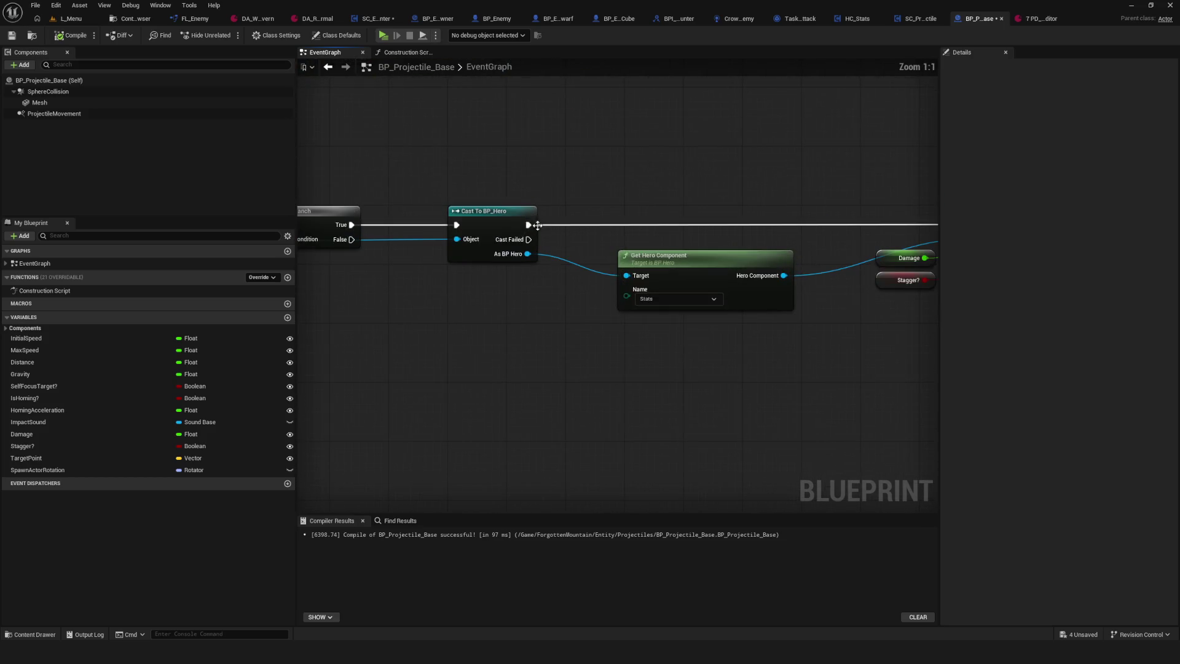
pyautogui.moveTo(527, 224); pyautogui.dragTo(641, 165)
pyautogui.write('pr')
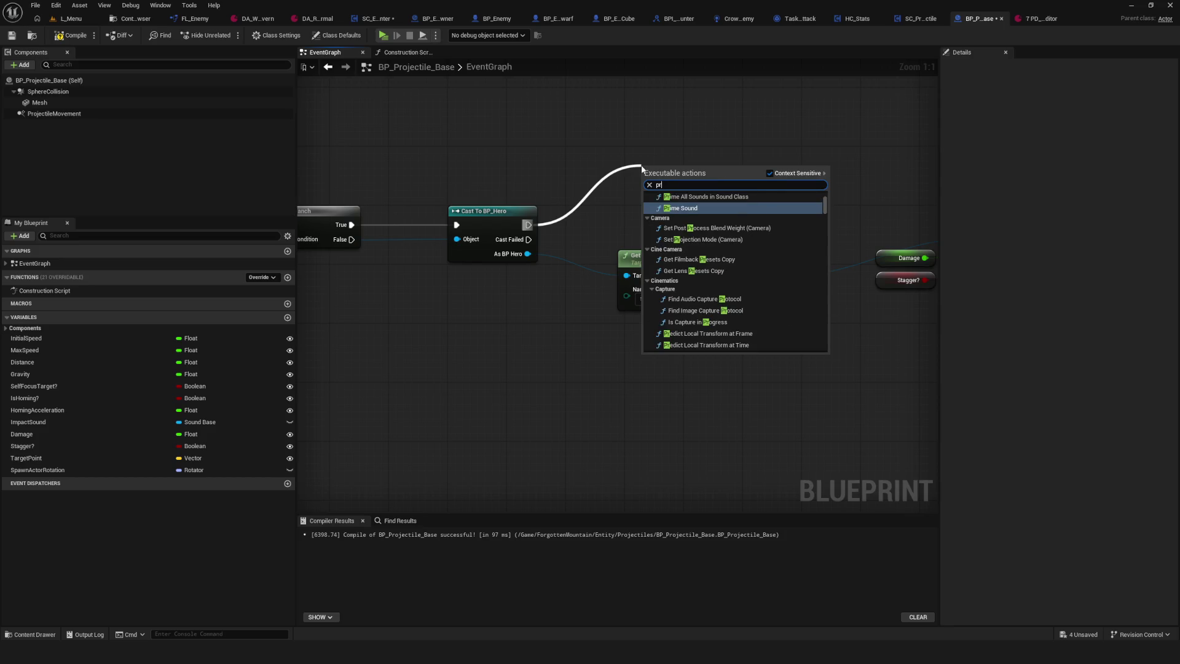
pyautogui.write('int')
# - Add a Hello Print String on the cast-success path, compile, and launch a new game
pyautogui.click(696, 208)
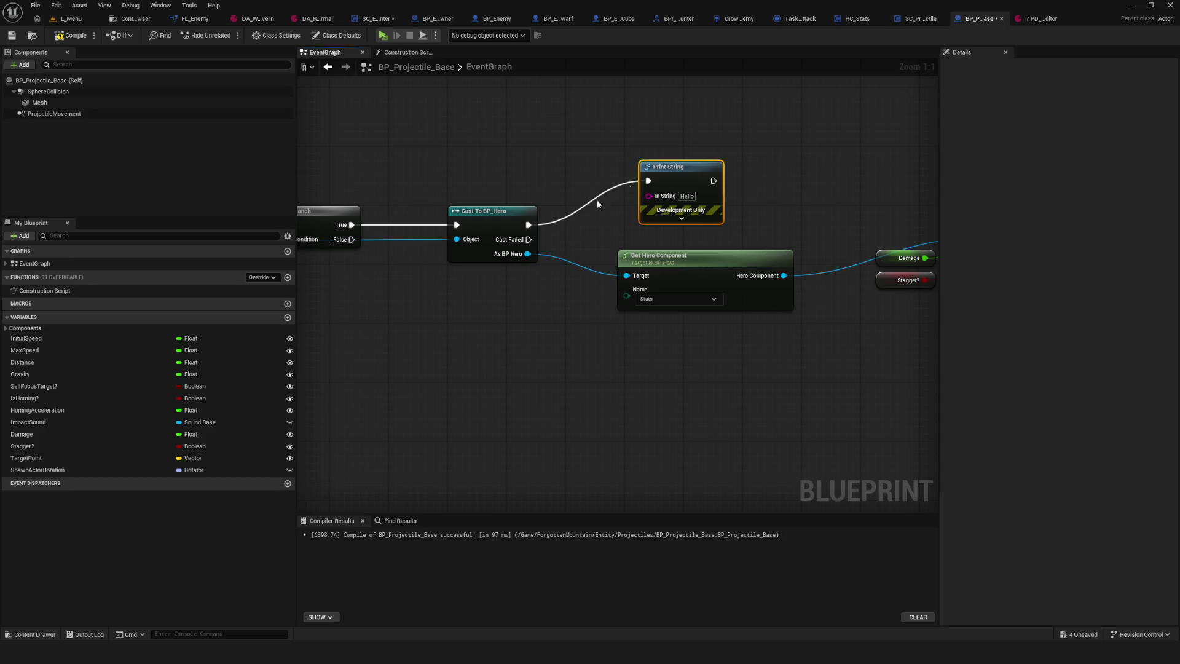
pyautogui.click(71, 35)
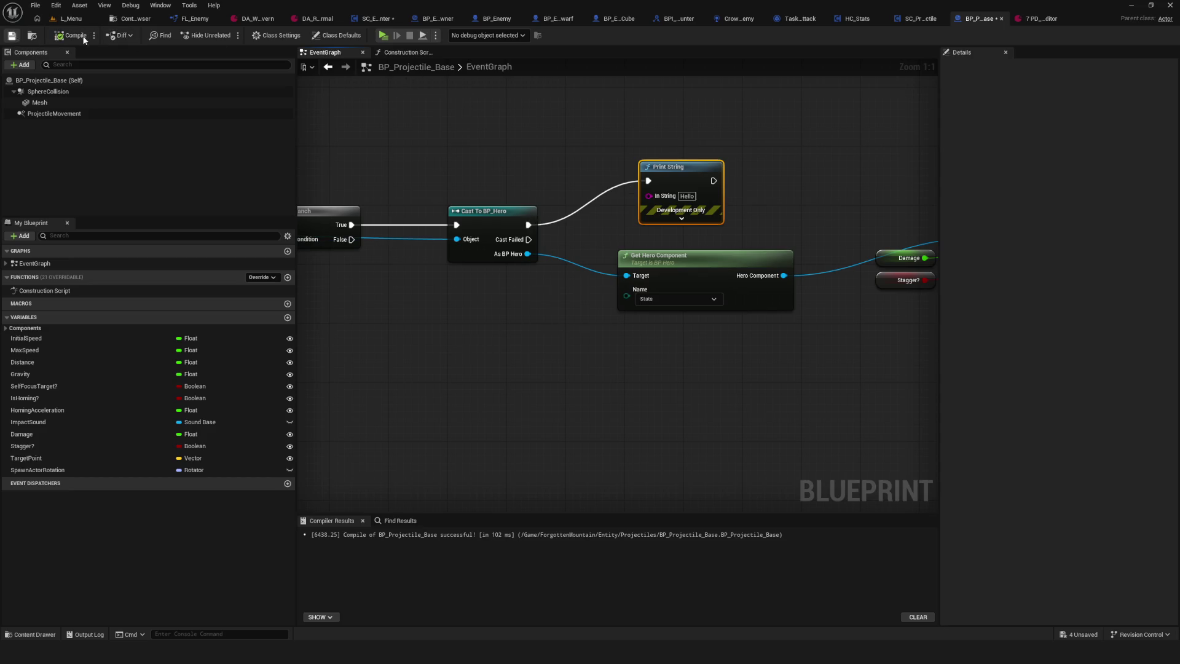
pyautogui.hotkey('alt', 'p')
pyautogui.click(592, 260)
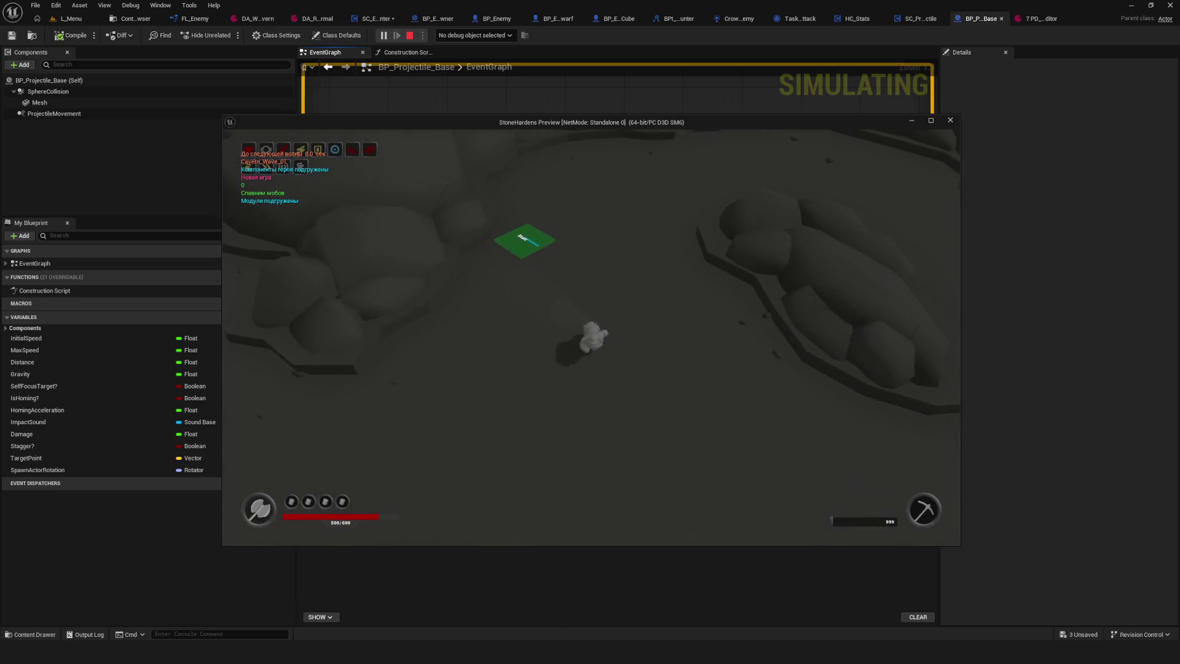
# - Walk the character toward the red enemy, stop the test, and open HC_Stats
pyautogui.press('w')
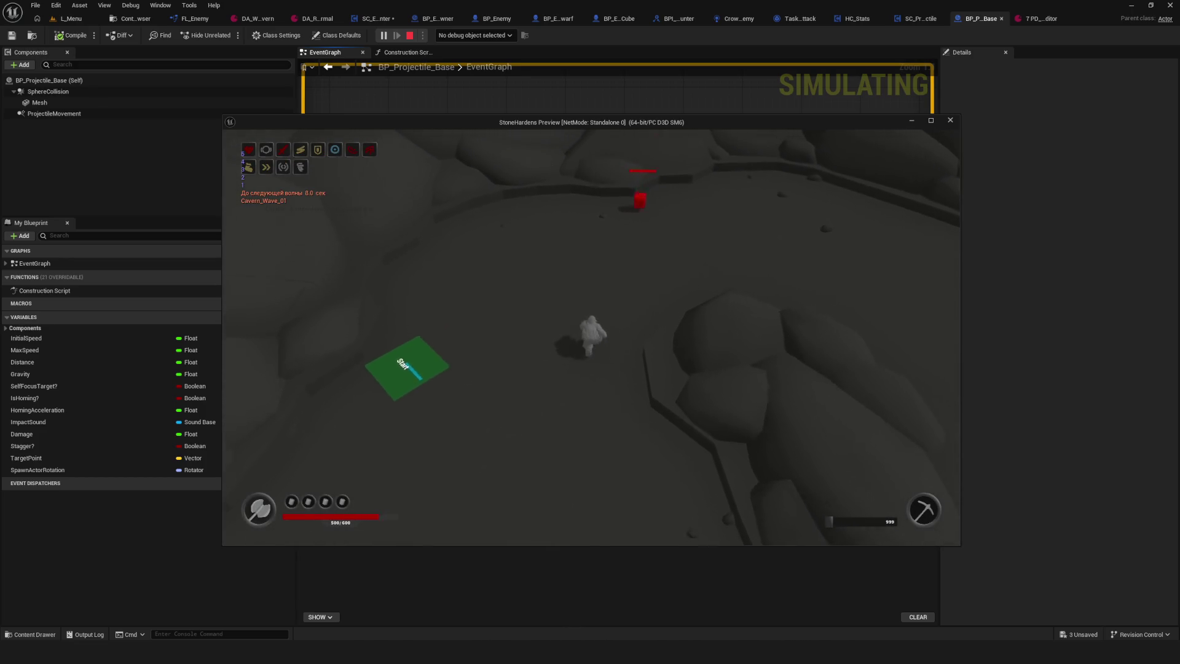
pyautogui.press('w')
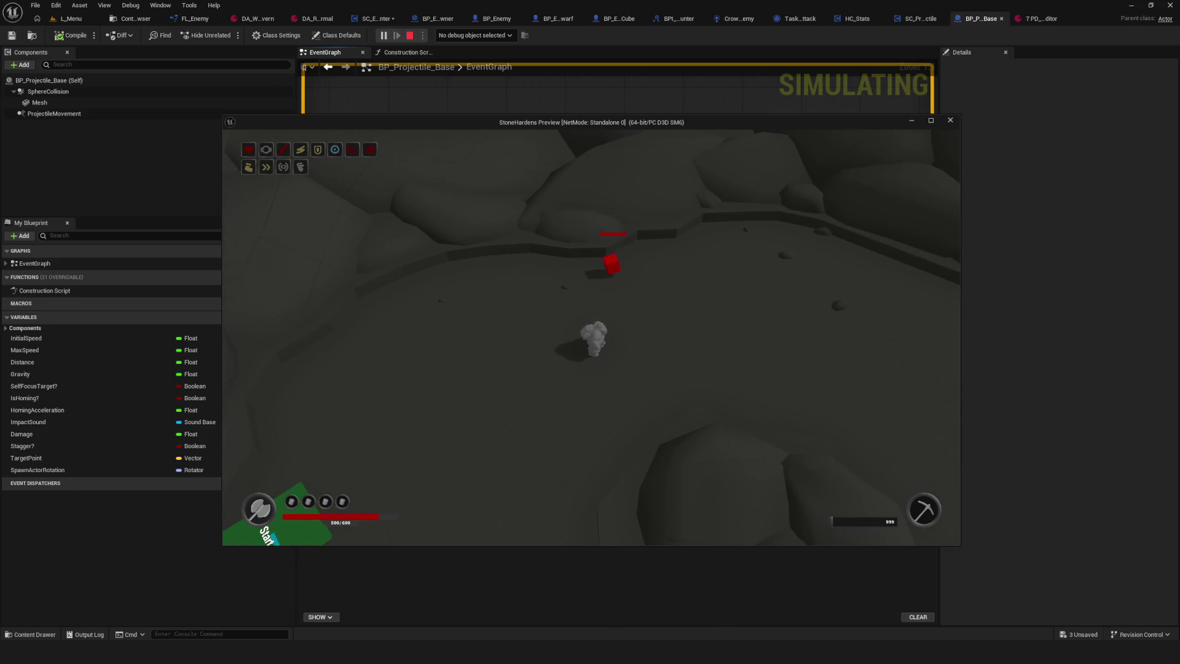
pyautogui.press('s')
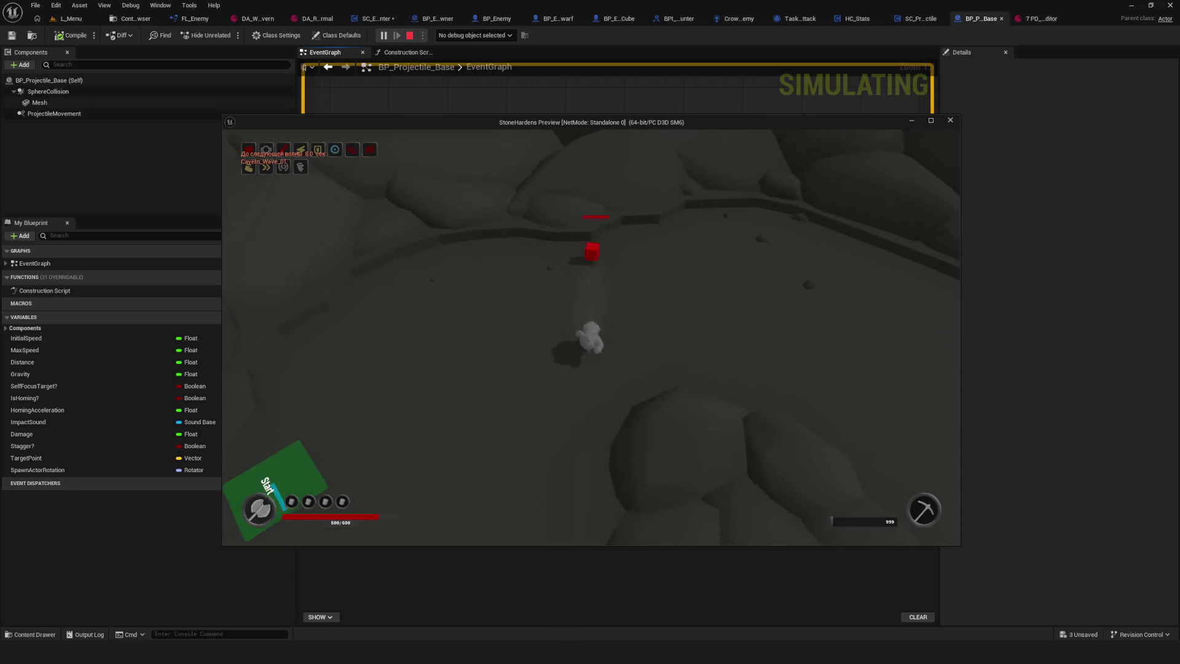
pyautogui.press('w')
pyautogui.press('w')
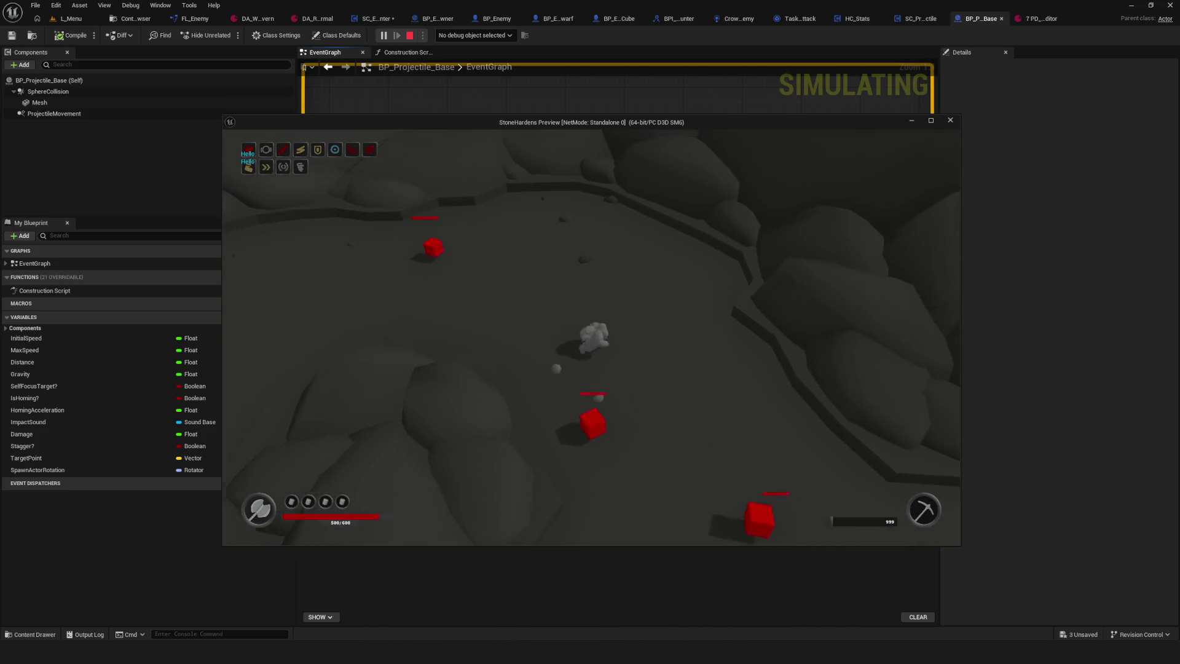
pyautogui.press('Escape')
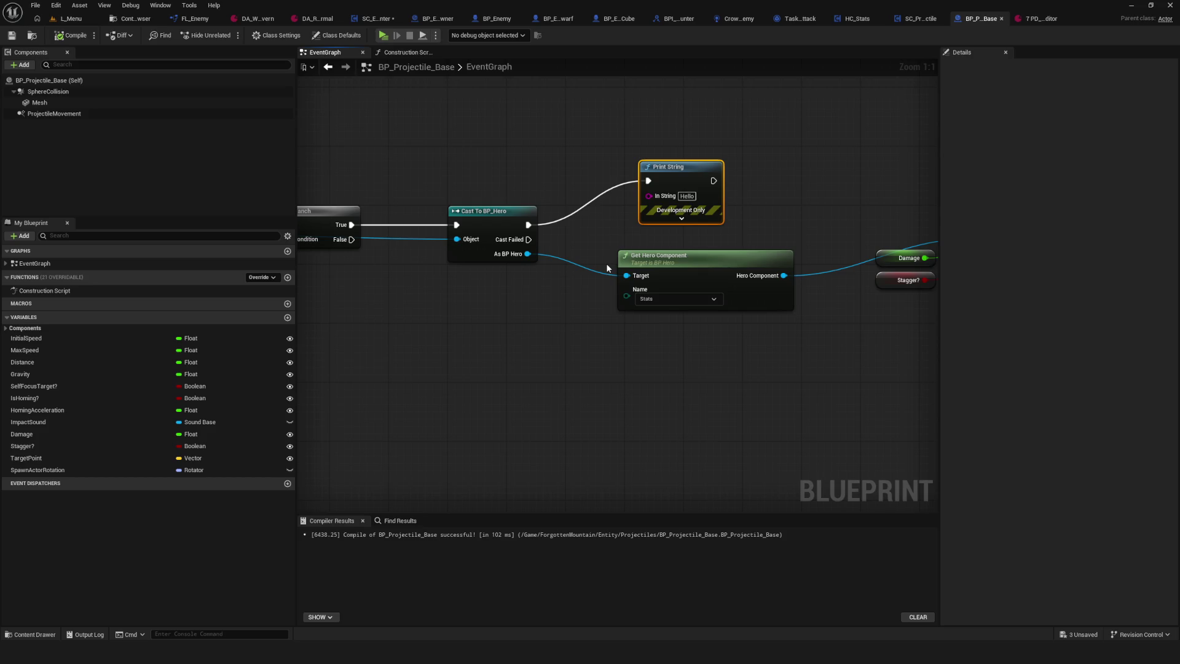
pyautogui.moveTo(607, 263); pyautogui.dragTo(566, 360)
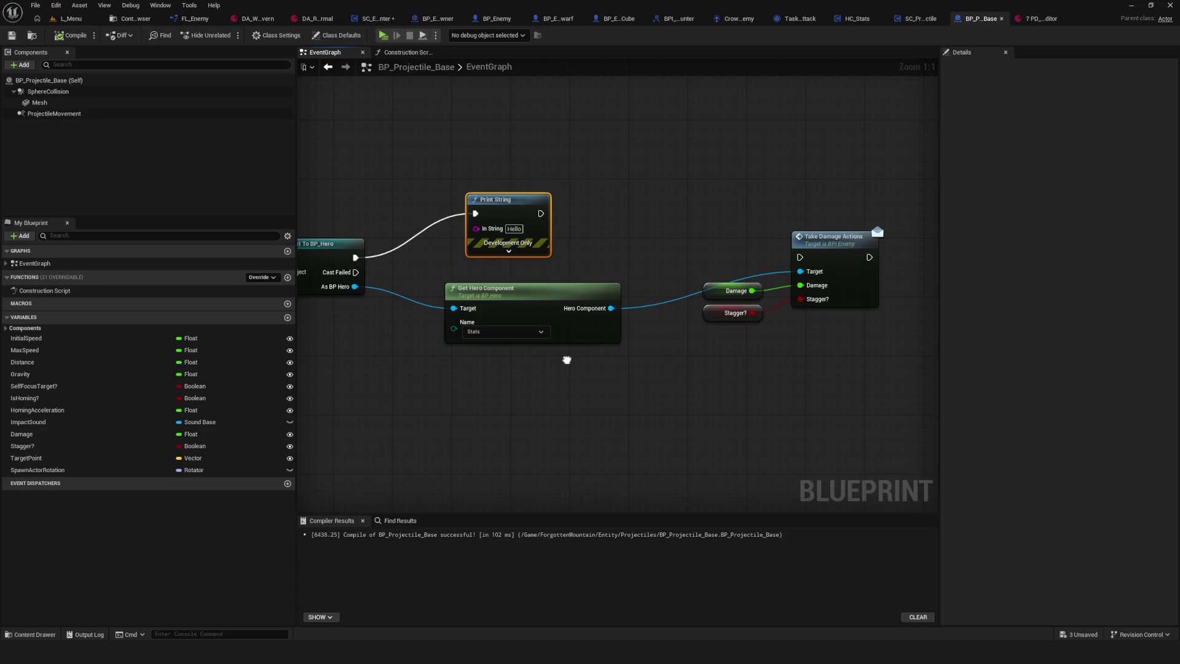
pyautogui.moveTo(567, 360); pyautogui.dragTo(493, 354)
pyautogui.click(851, 19)
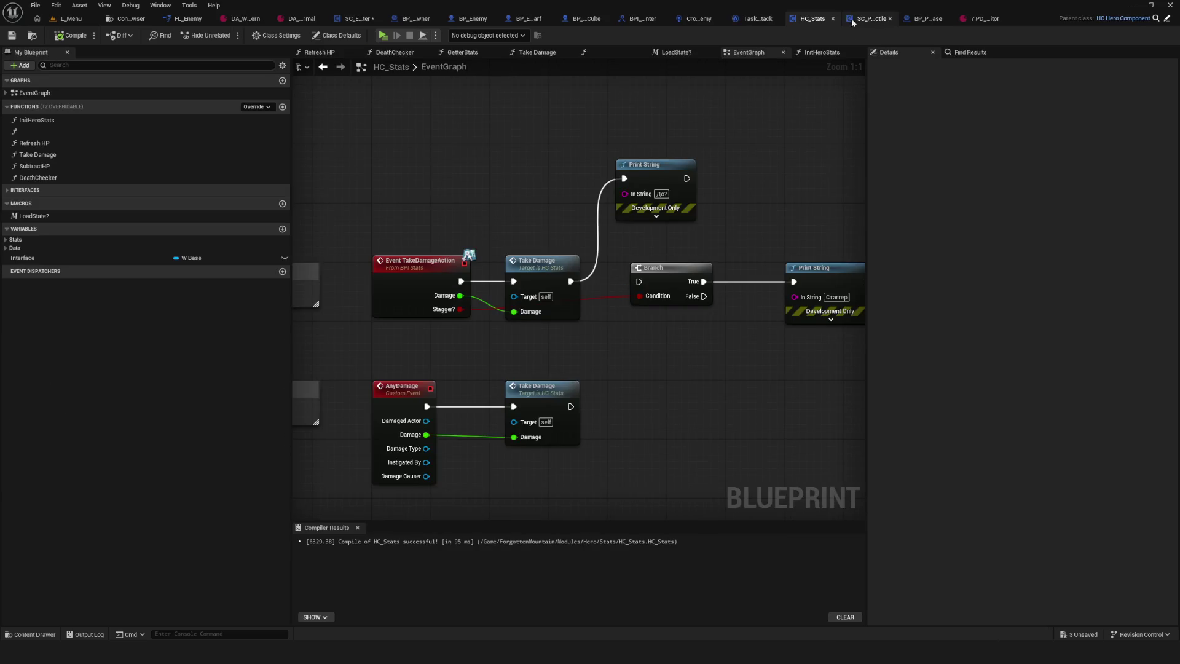
# - Inspect the Take Damage function graph through Subtract HP, then return to the event graph
pyautogui.moveTo(431, 241); pyautogui.dragTo(442, 235)
pyautogui.moveTo(482, 356); pyautogui.dragTo(572, 340)
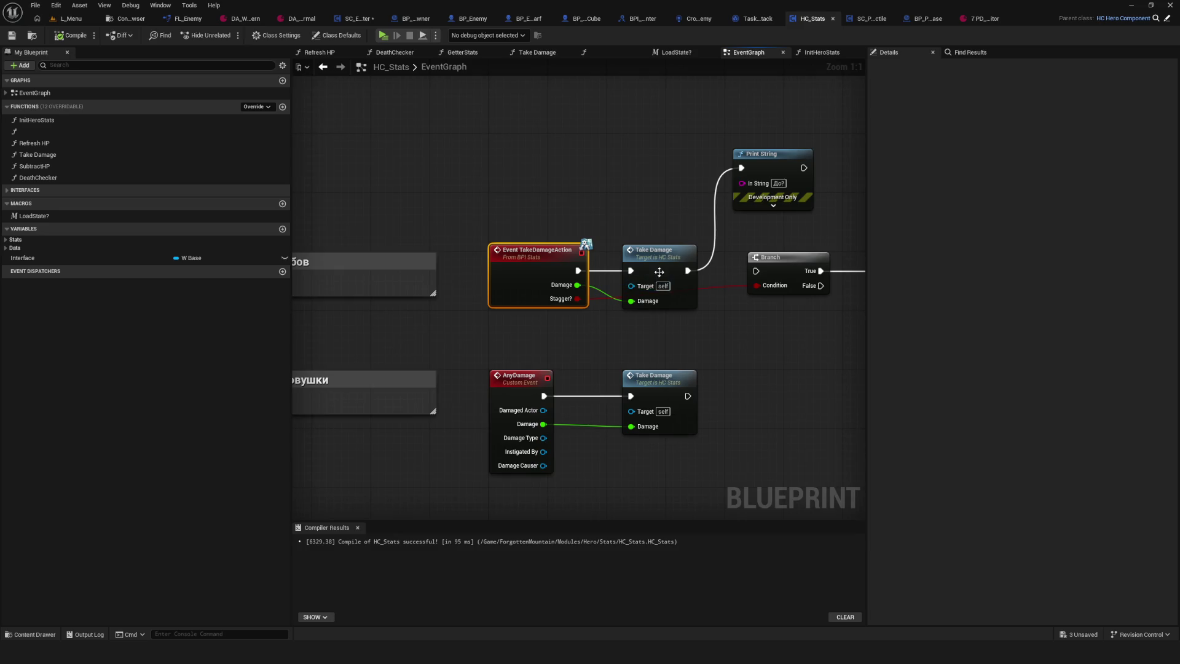
pyautogui.doubleClick(659, 272)
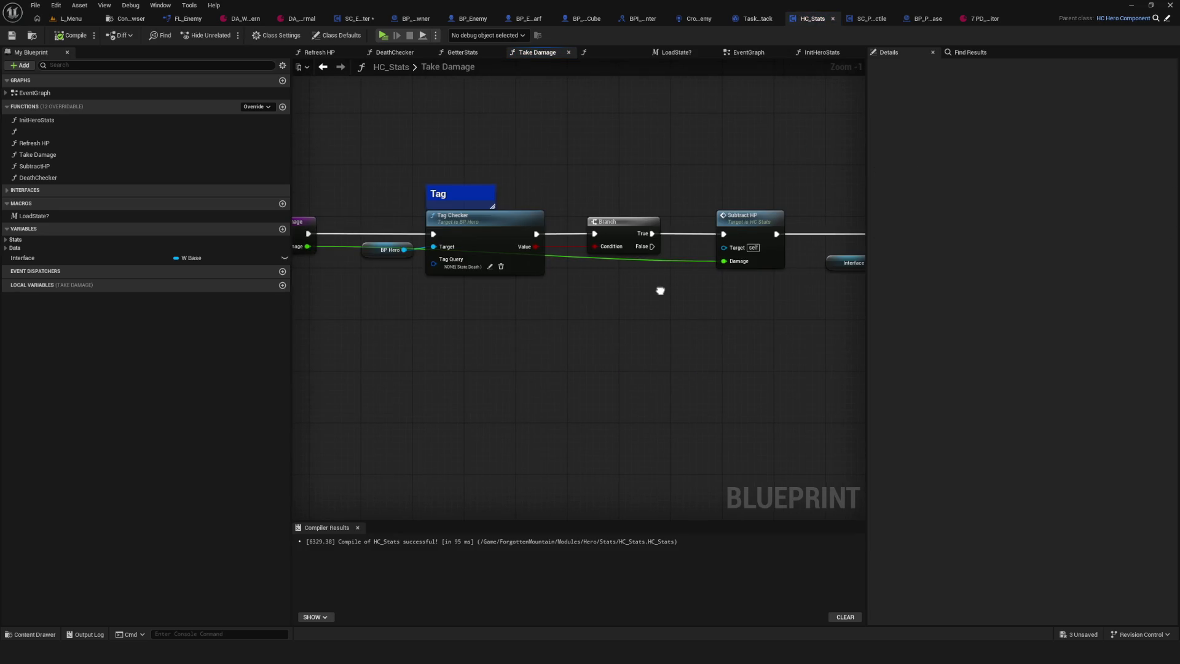
pyautogui.moveTo(660, 291); pyautogui.dragTo(809, 316)
pyautogui.scroll(1, 691, 344)
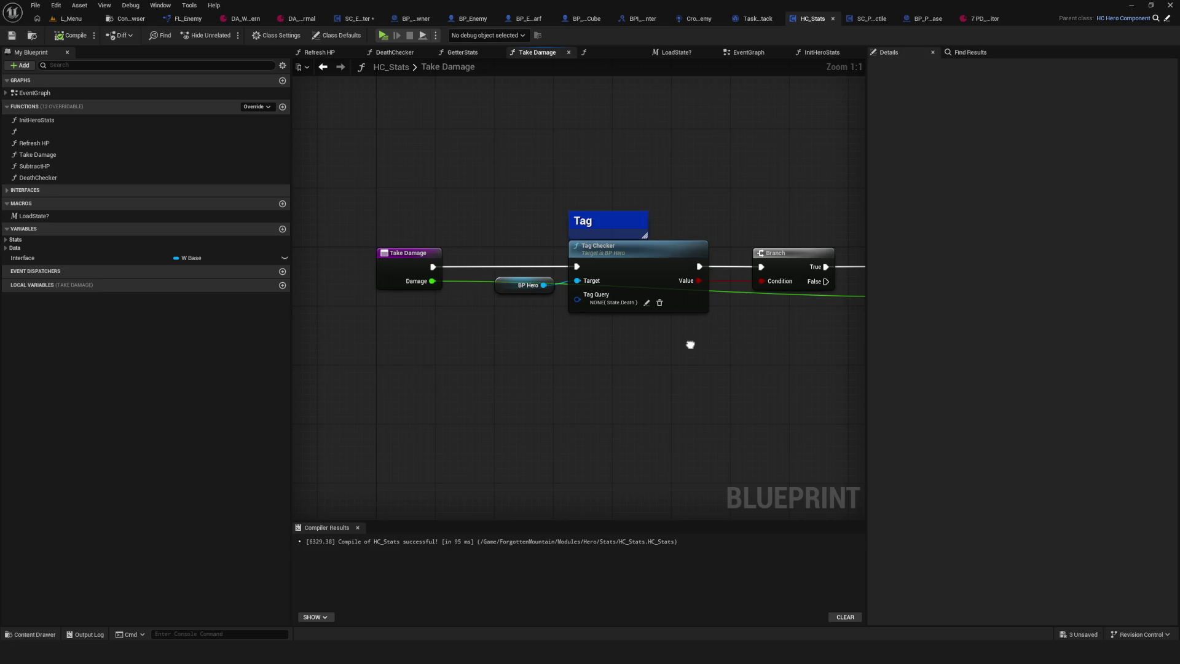
pyautogui.moveTo(690, 345); pyautogui.dragTo(334, 316)
pyautogui.moveTo(651, 316)
pyautogui.mouseDown()
pyautogui.moveTo(454, 321)
pyautogui.moveTo(799, 319)
pyautogui.mouseUp()
pyautogui.moveTo(362, 249); pyautogui.dragTo(446, 286)
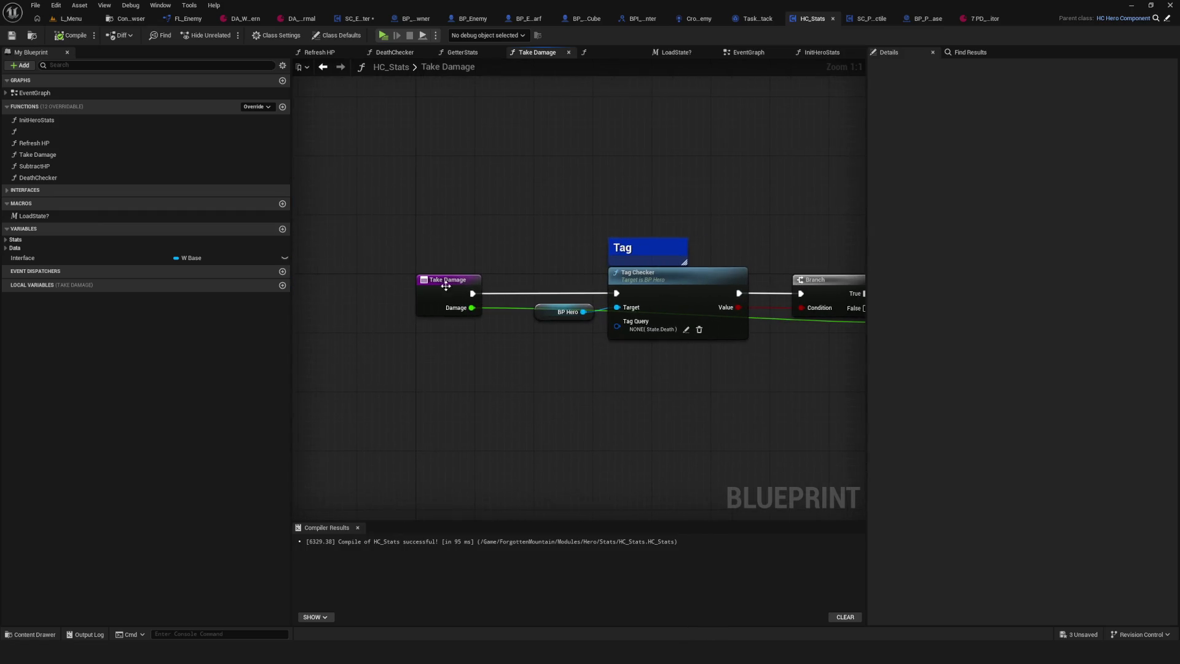
pyautogui.click(322, 67)
# - Run the 'До?' Print String directly from Event TakeDamageAction and save HC_Stats
pyautogui.scroll(-3, 540, 330)
pyautogui.scroll(2, 540, 330)
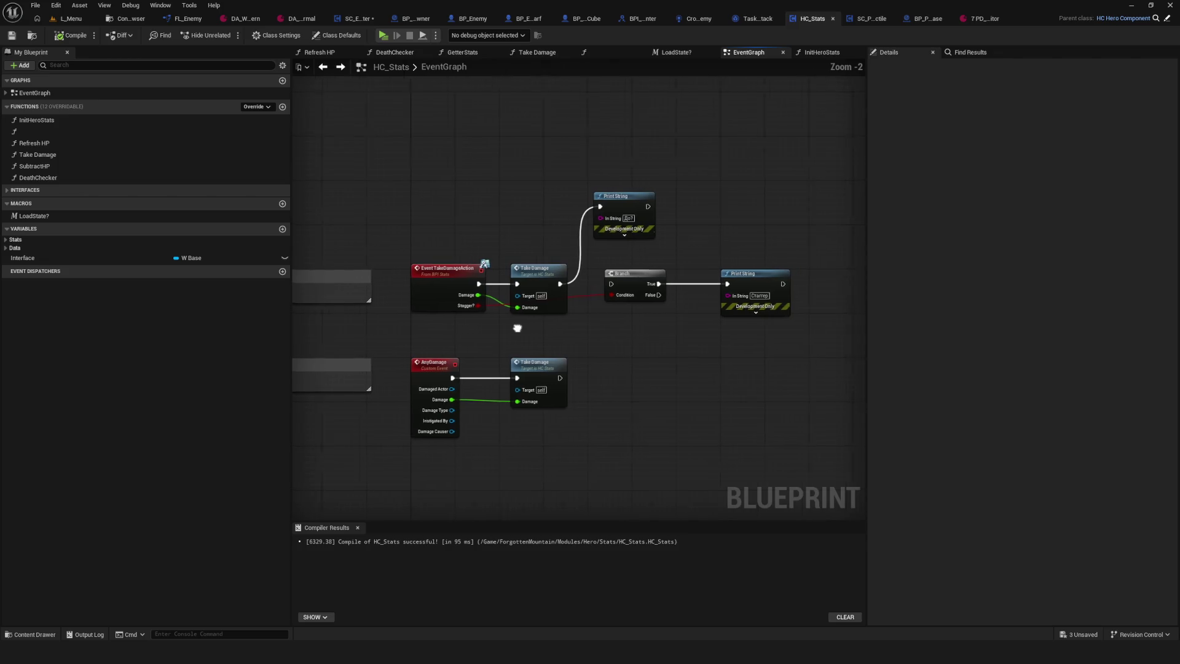
pyautogui.scroll(2, 539, 330)
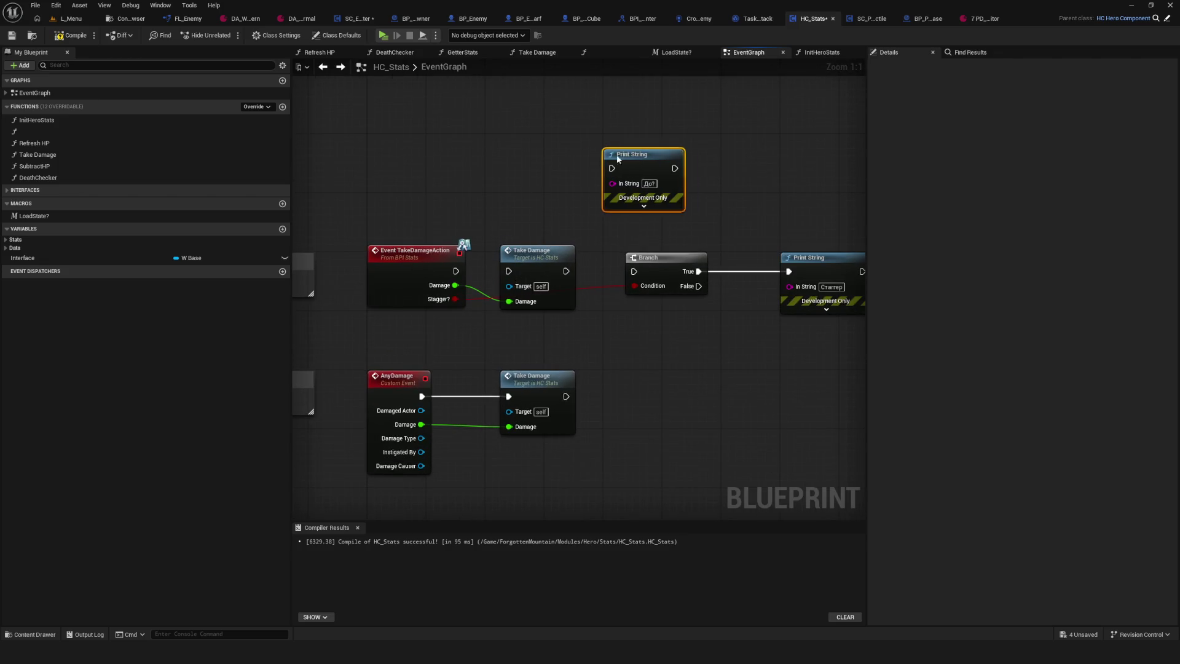
pyautogui.moveTo(643, 154); pyautogui.dragTo(590, 153)
pyautogui.moveTo(456, 272); pyautogui.dragTo(567, 168)
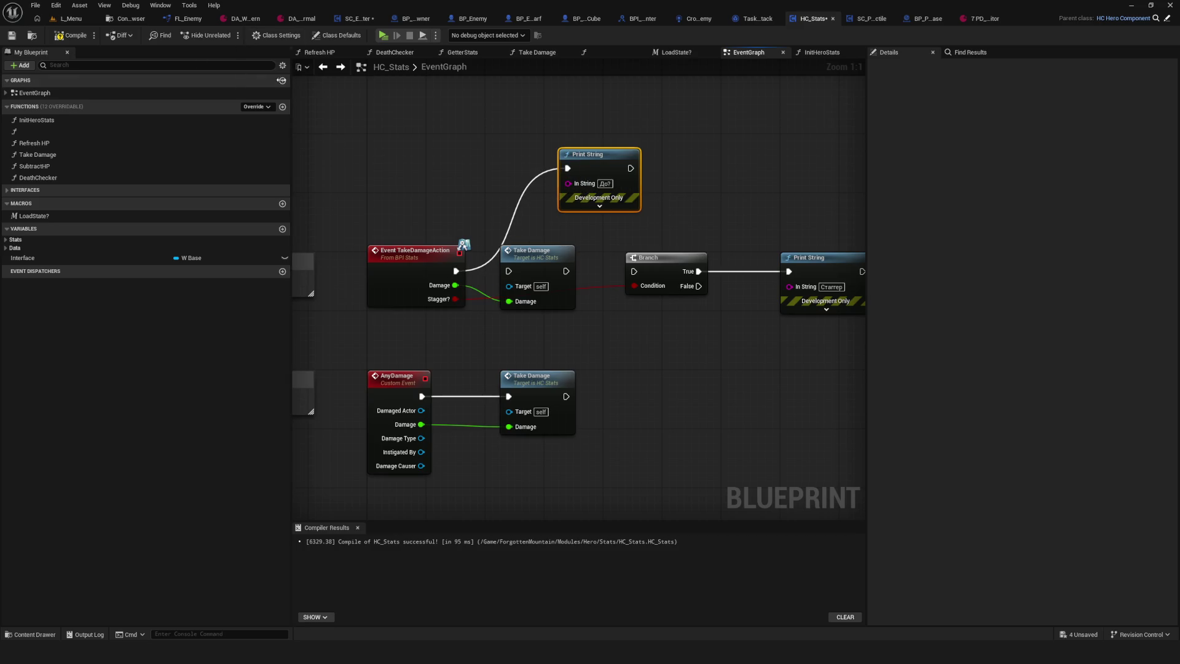
pyautogui.click(11, 35)
# - Play-test by walking toward the enemies, stop, then open SC_Projectile
pyautogui.click(383, 35)
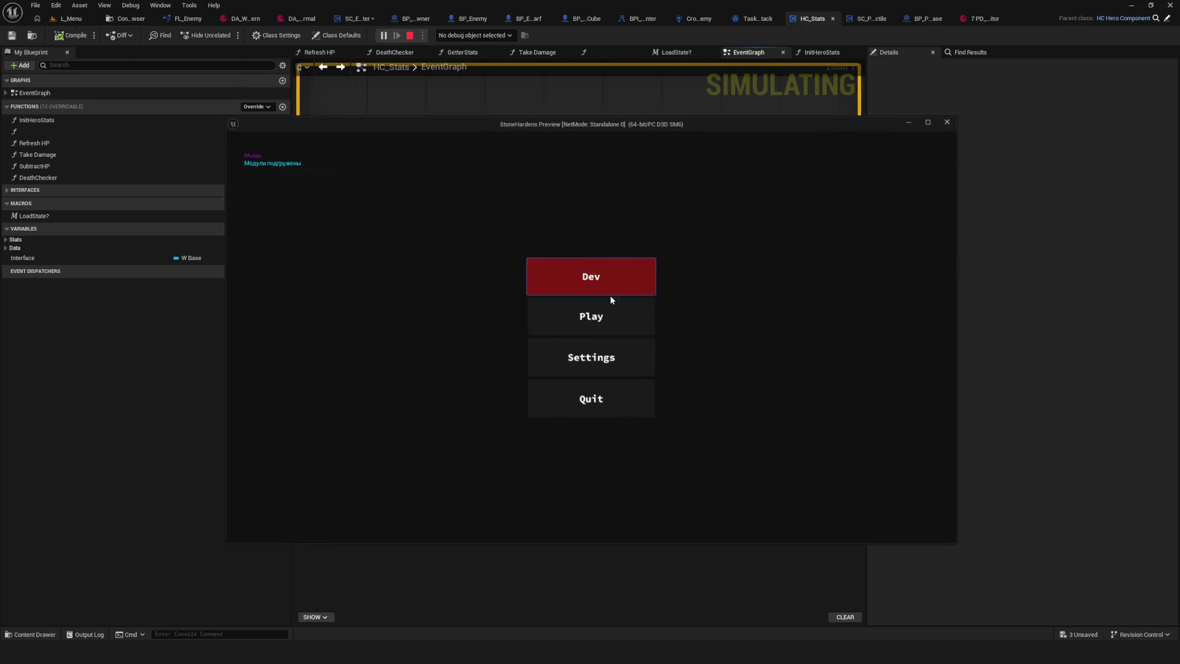
pyautogui.click(595, 272)
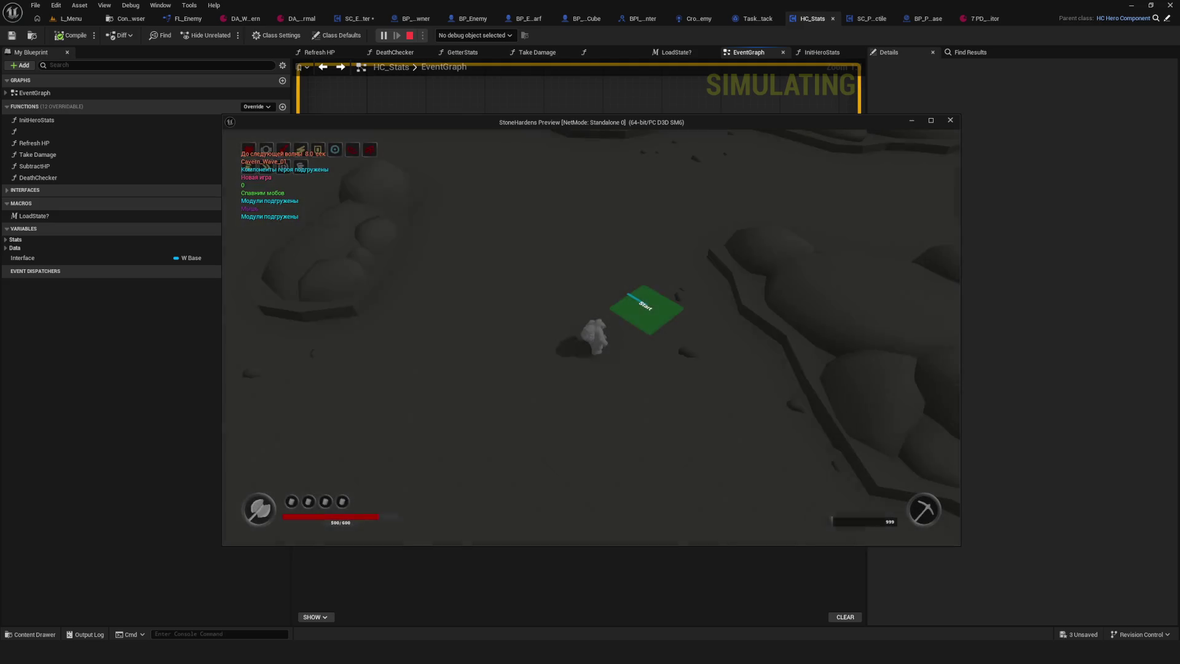
pyautogui.press('w')
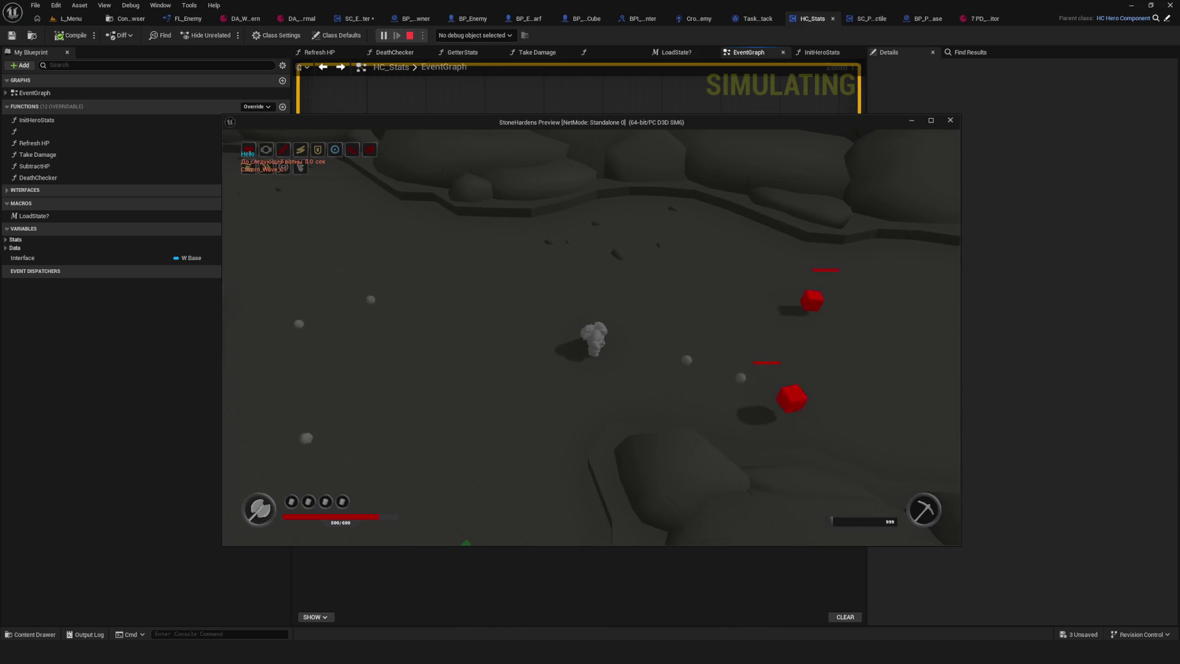
pyautogui.press('w')
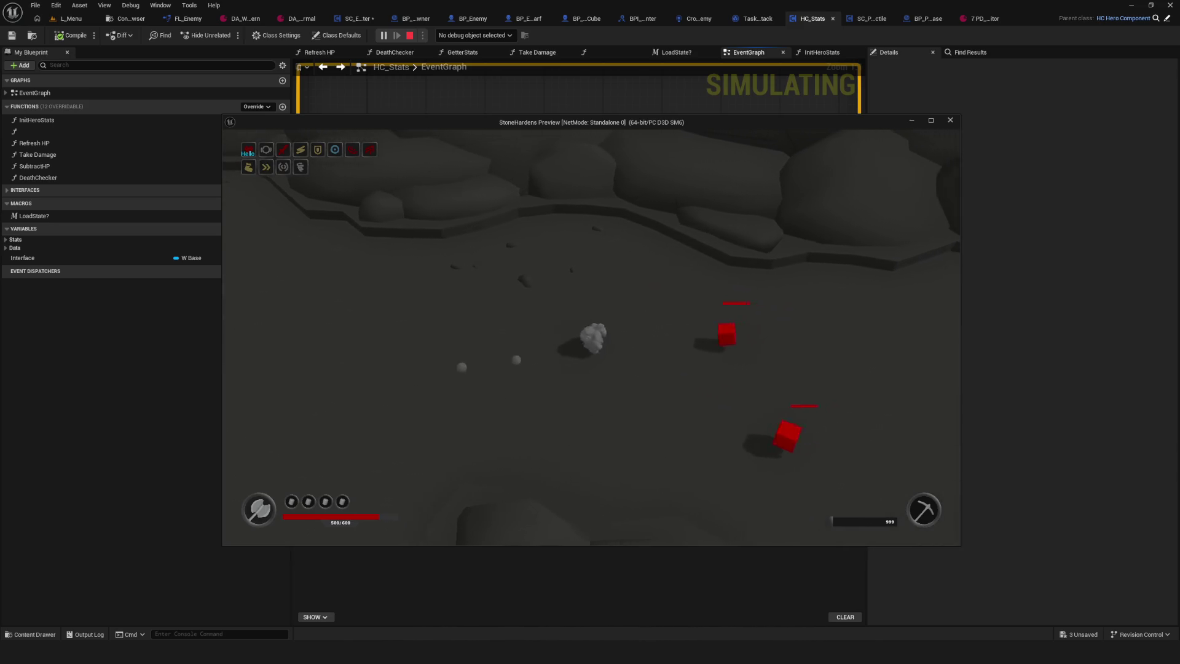
pyautogui.press('Escape')
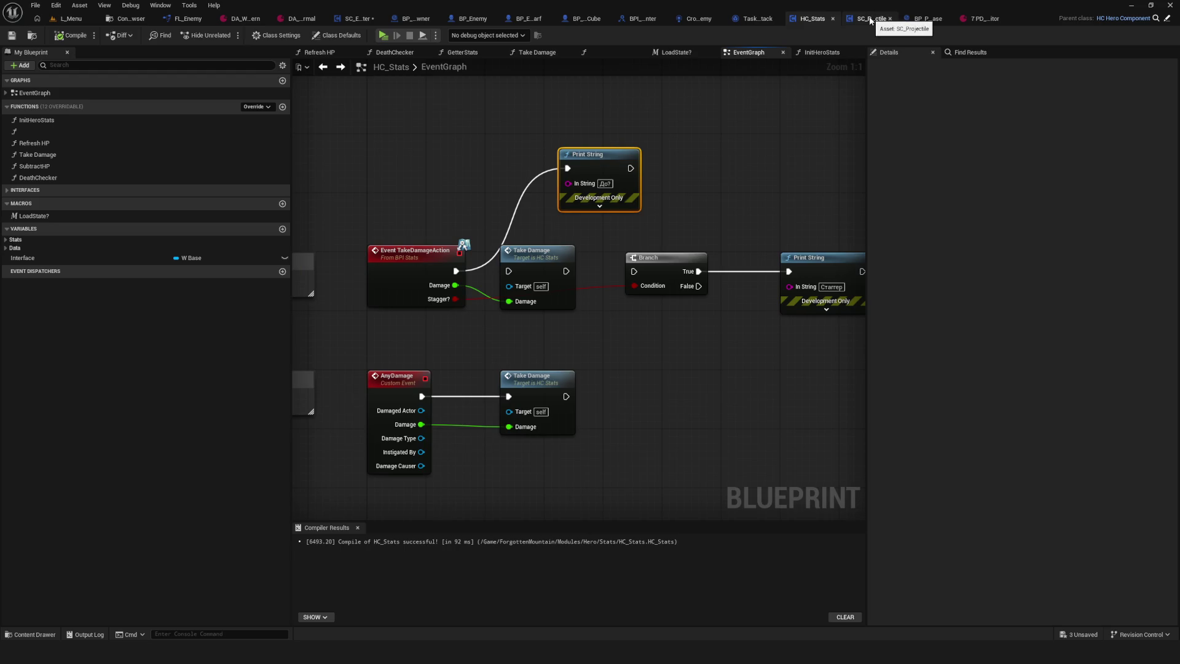
pyautogui.click(870, 19)
# - Wire Cast To BP_Hero straight into Take Damage Actions, re-add the Hello Print String after it, and compile
pyautogui.click(948, 18)
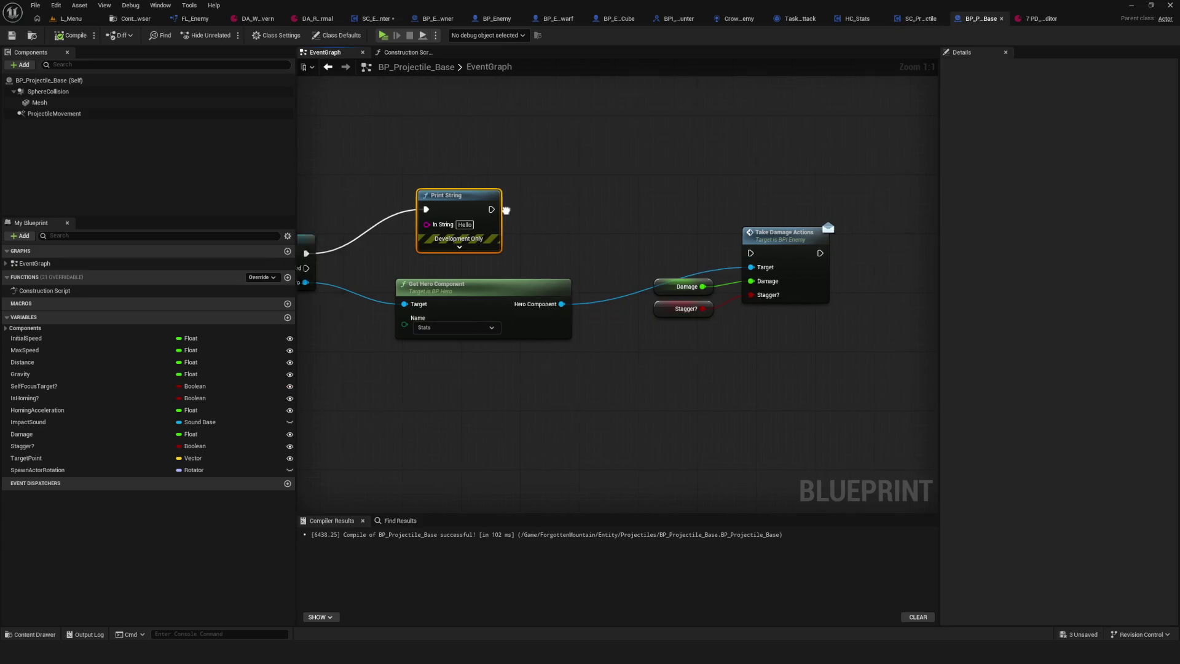
pyautogui.press('Delete')
pyautogui.moveTo(365, 249); pyautogui.dragTo(809, 248)
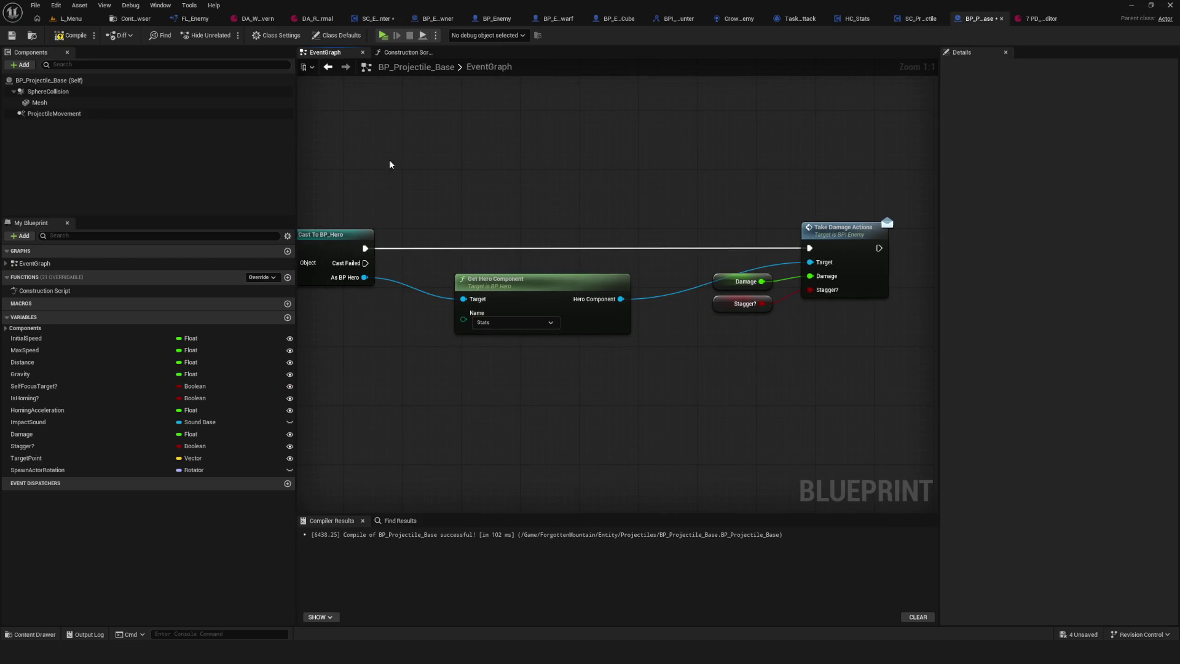
pyautogui.moveTo(761, 217); pyautogui.dragTo(638, 218)
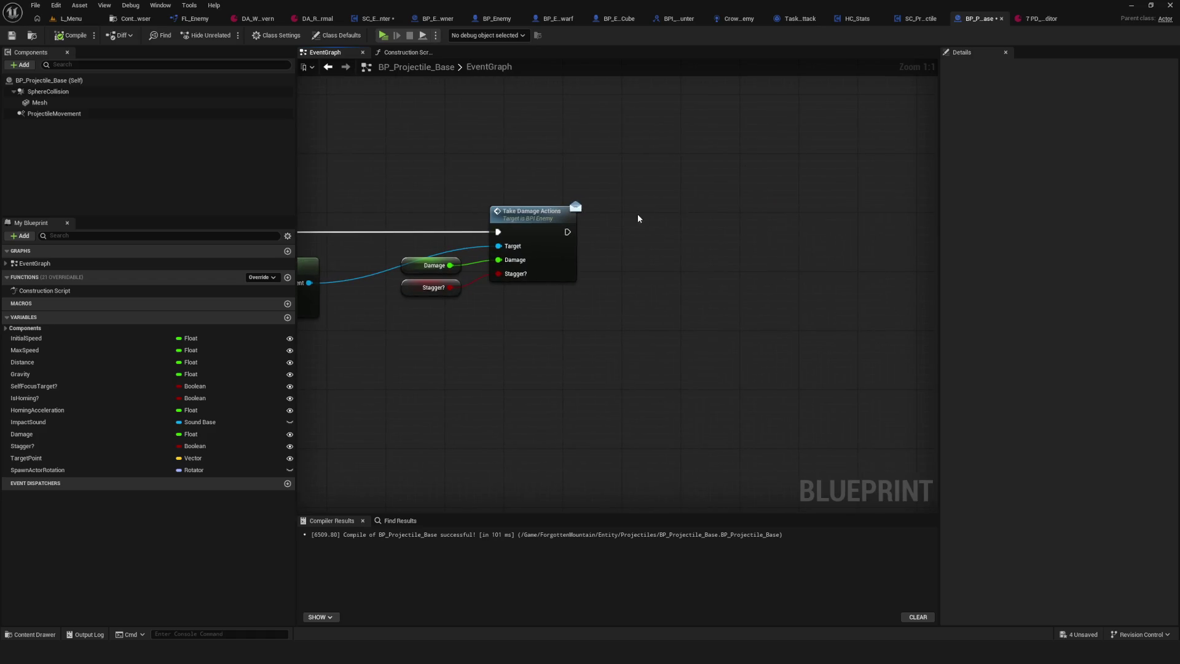
pyautogui.hotkey('ctrl', 'v')
pyautogui.moveTo(567, 231); pyautogui.dragTo(646, 231)
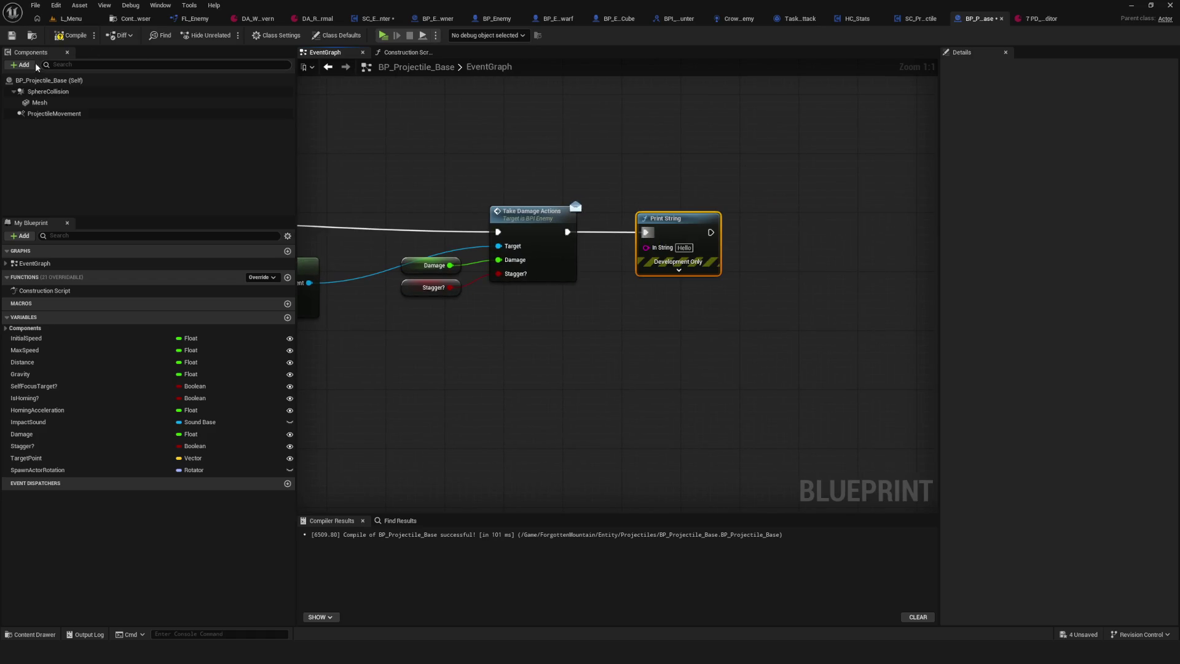
pyautogui.click(69, 36)
# - Play-test a new game, walking the hero toward the enemies until Hello messages appear, then stop
pyautogui.click(384, 36)
pyautogui.click(601, 284)
pyautogui.click(593, 272)
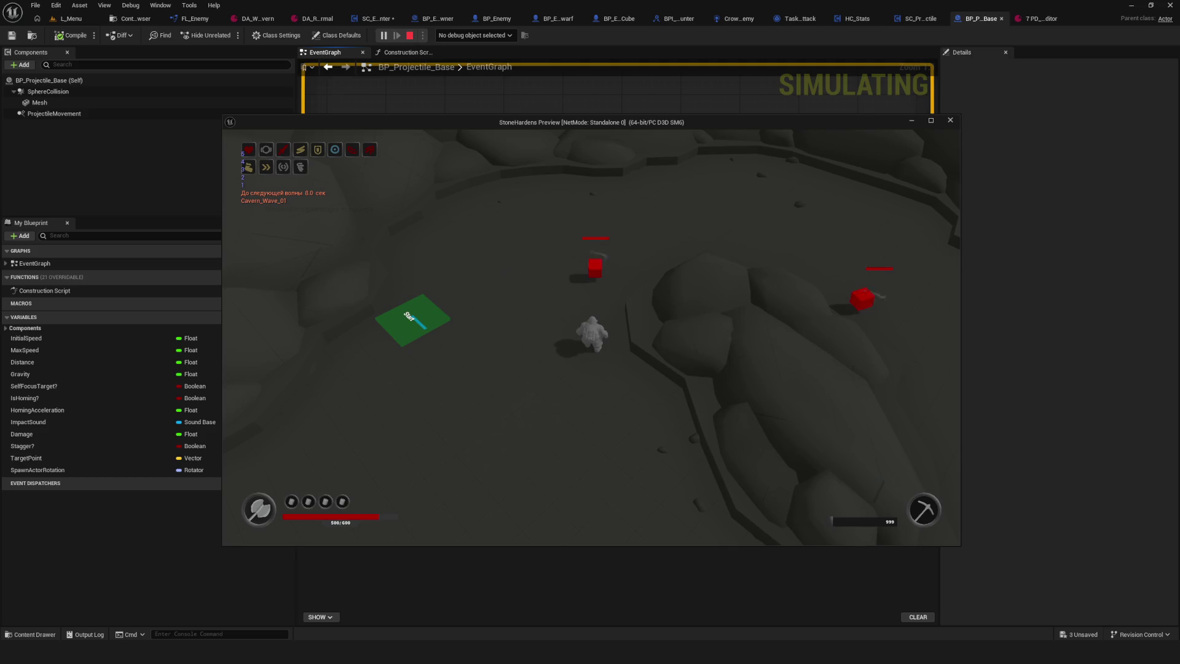
pyautogui.press('a')
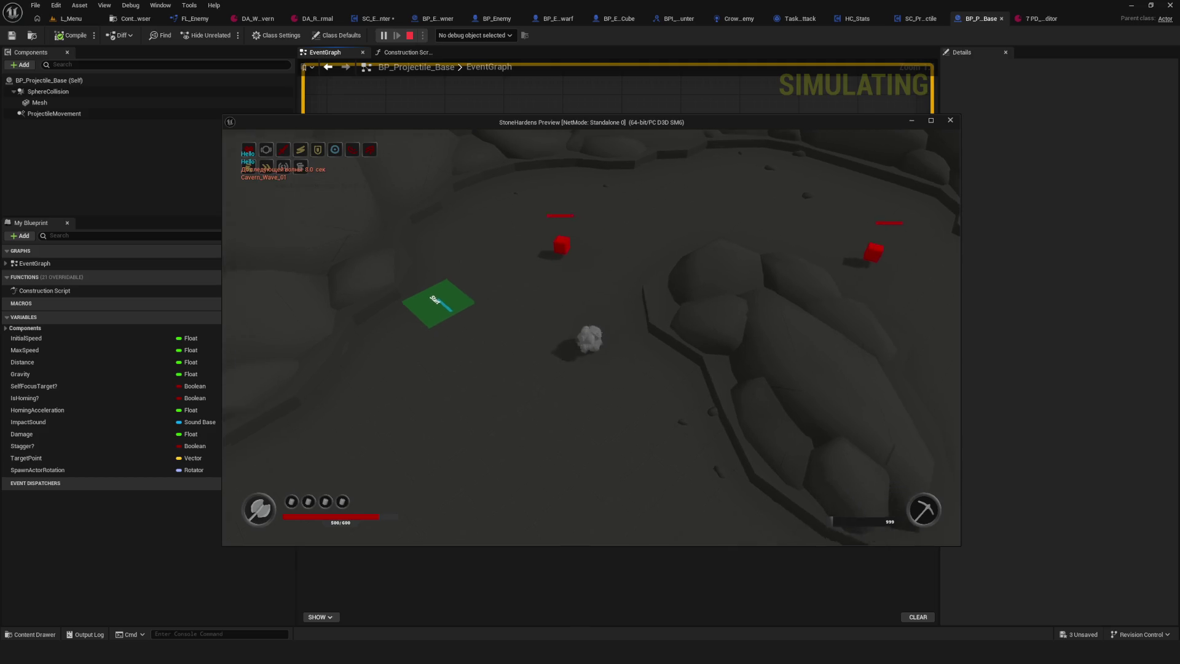
pyautogui.press('w')
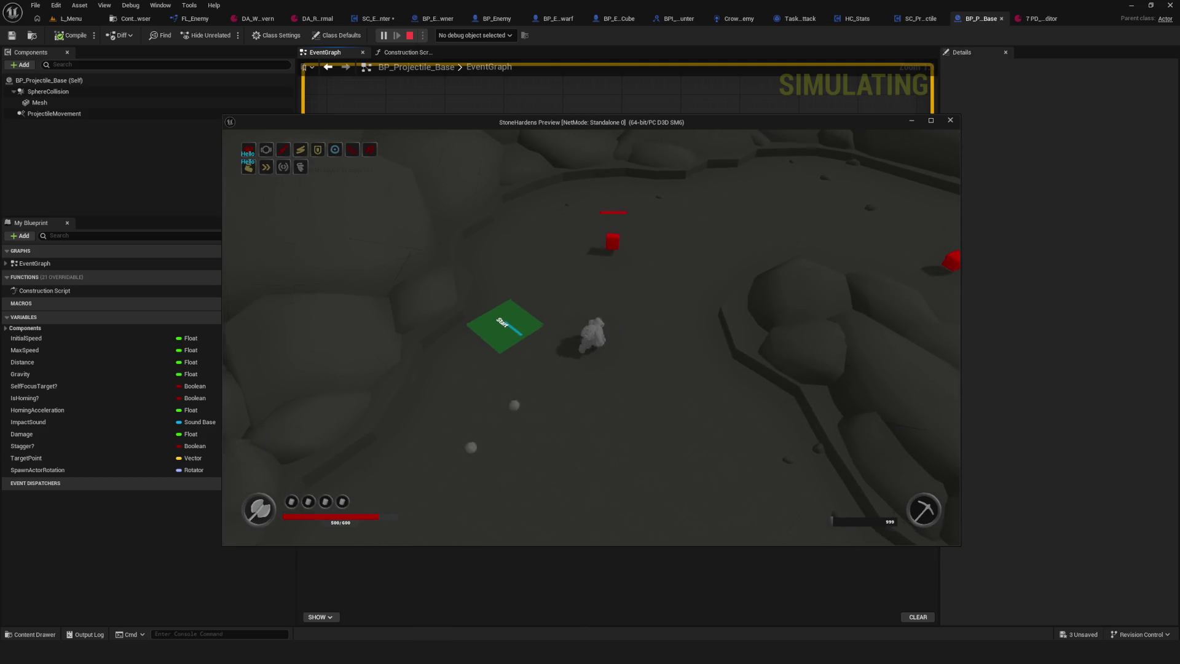
pyautogui.press('a')
pyautogui.press('d')
pyautogui.press('d')
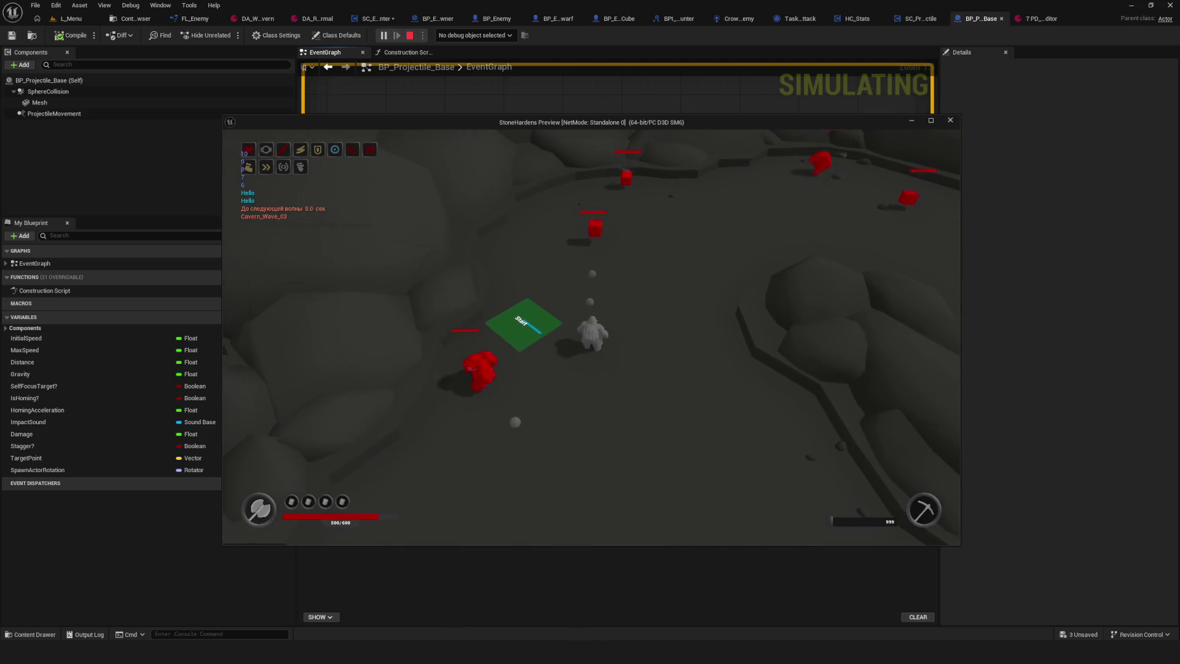
pyautogui.press('d')
pyautogui.press('Escape')
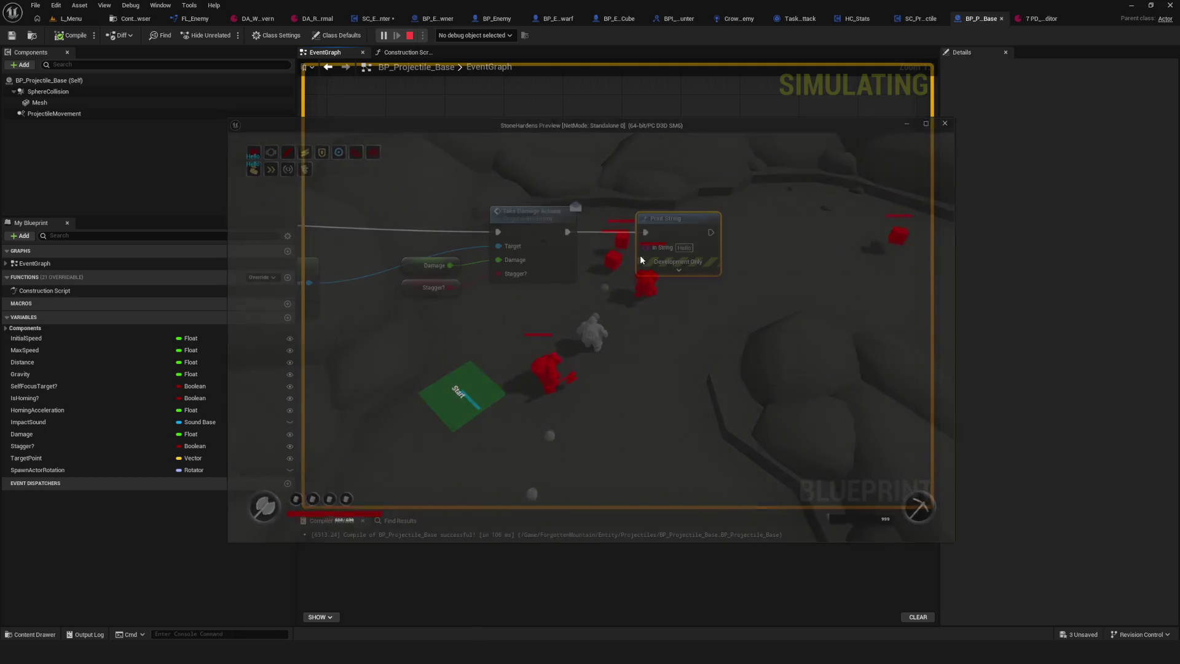
pyautogui.scroll(2, 825, 268)
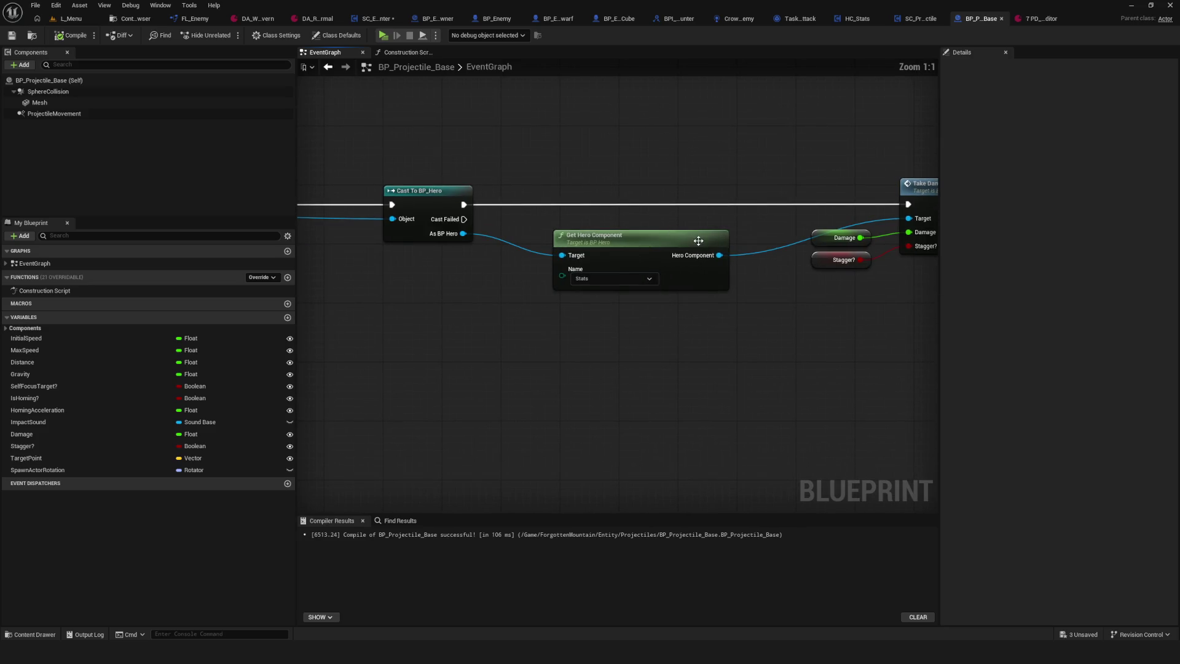
# - Select the Get Hero Component, Damage, Stagger? and Take Damage Actions nodes in BP_Projectile_Base
pyautogui.moveTo(698, 240); pyautogui.dragTo(521, 252)
pyautogui.click(492, 249)
pyautogui.moveTo(691, 242); pyautogui.dragTo(653, 253)
pyautogui.moveTo(554, 198)
pyautogui.mouseDown()
pyautogui.moveTo(772, 436)
pyautogui.moveTo(746, 418)
pyautogui.mouseUp()
pyautogui.moveTo(466, 154); pyautogui.dragTo(579, 189)
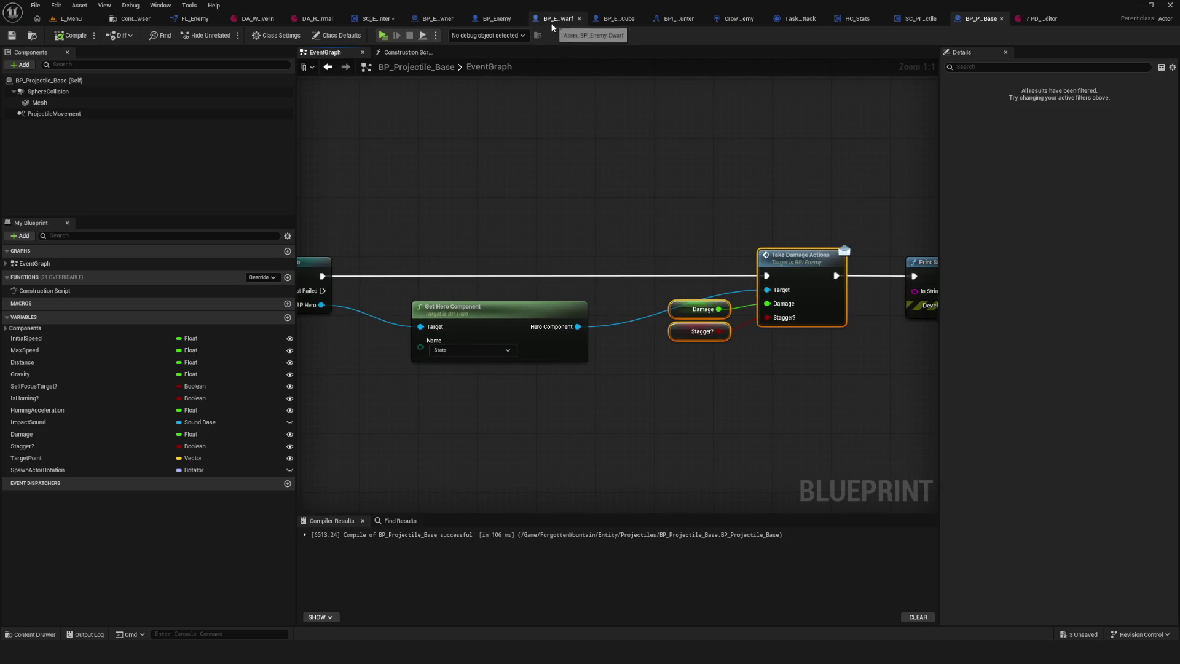
# - Inspect BP_Enemy_Dwarf's MakeDamageCalculate function, its BP Hero variable and Take Damage Action node
pyautogui.click(552, 25)
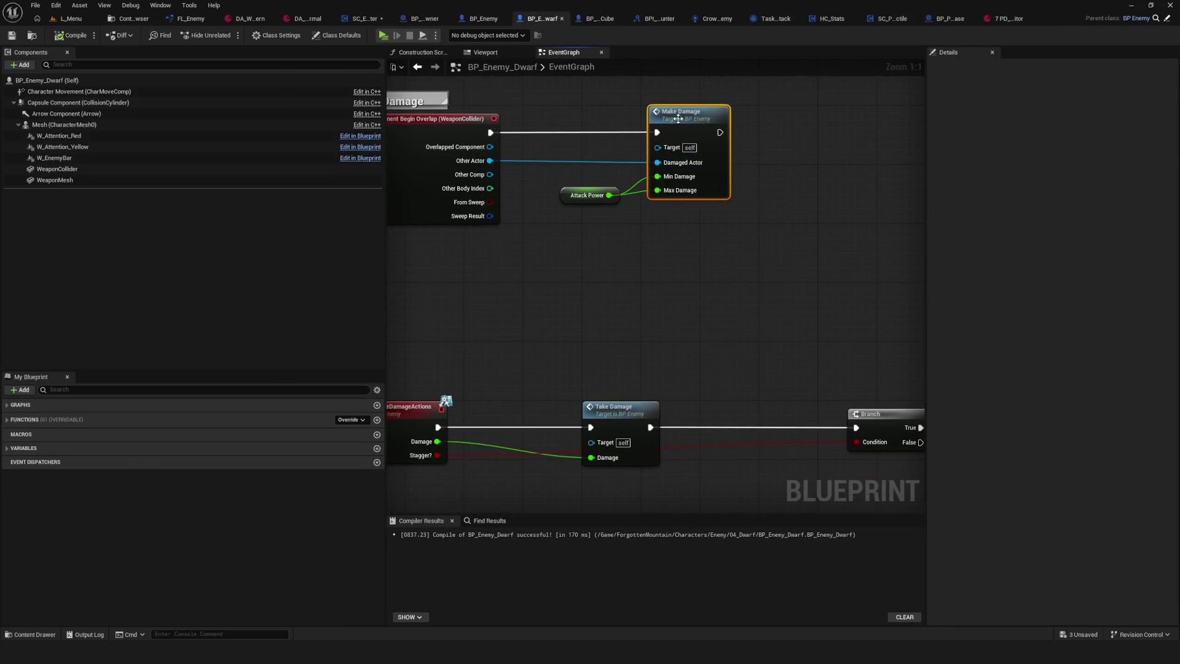
pyautogui.doubleClick(678, 119)
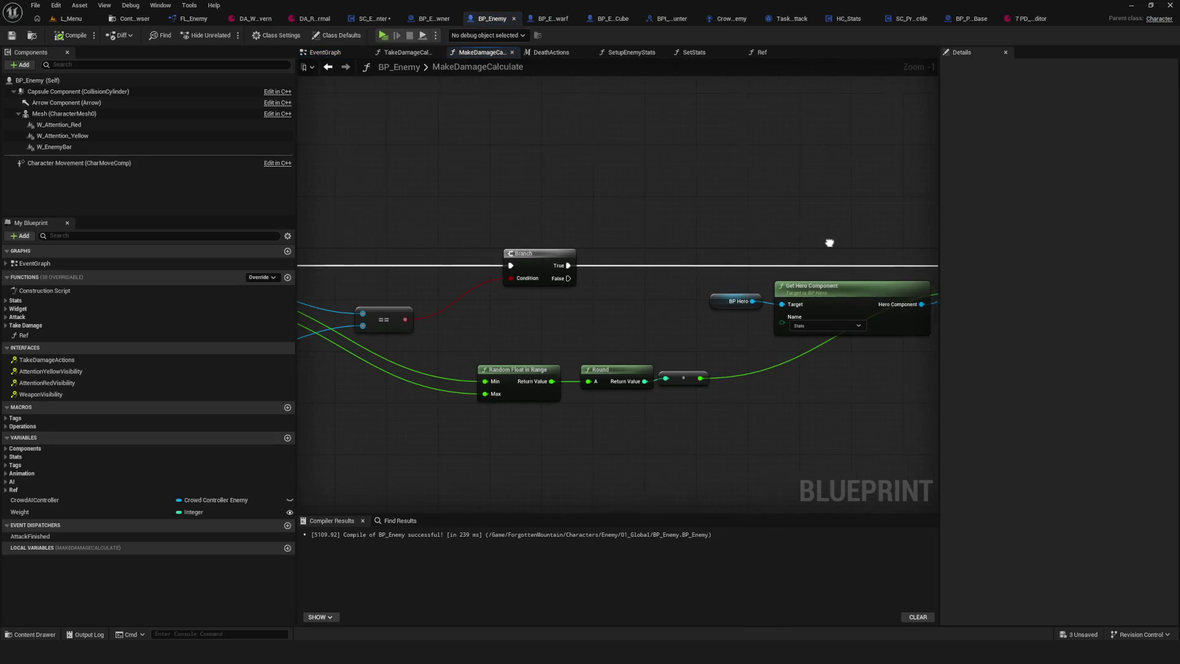
pyautogui.scroll(-2, 836, 240)
pyautogui.scroll(3, 434, 268)
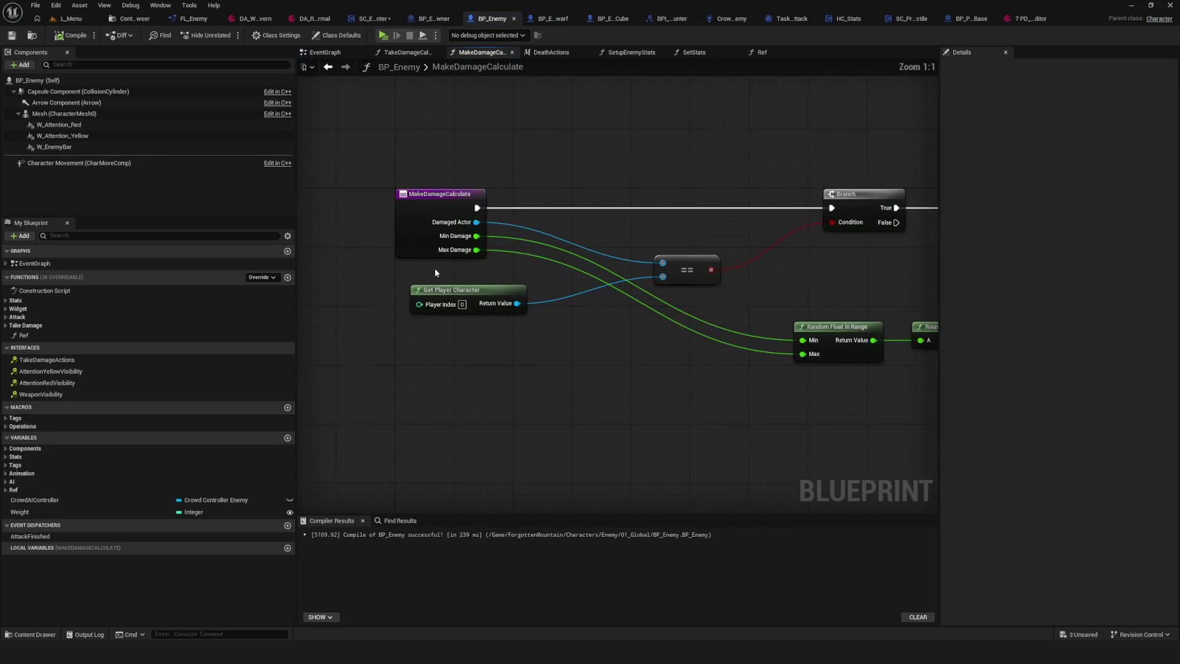
pyautogui.moveTo(646, 289)
pyautogui.mouseDown()
pyautogui.moveTo(393, 372)
pyautogui.moveTo(559, 366)
pyautogui.mouseUp()
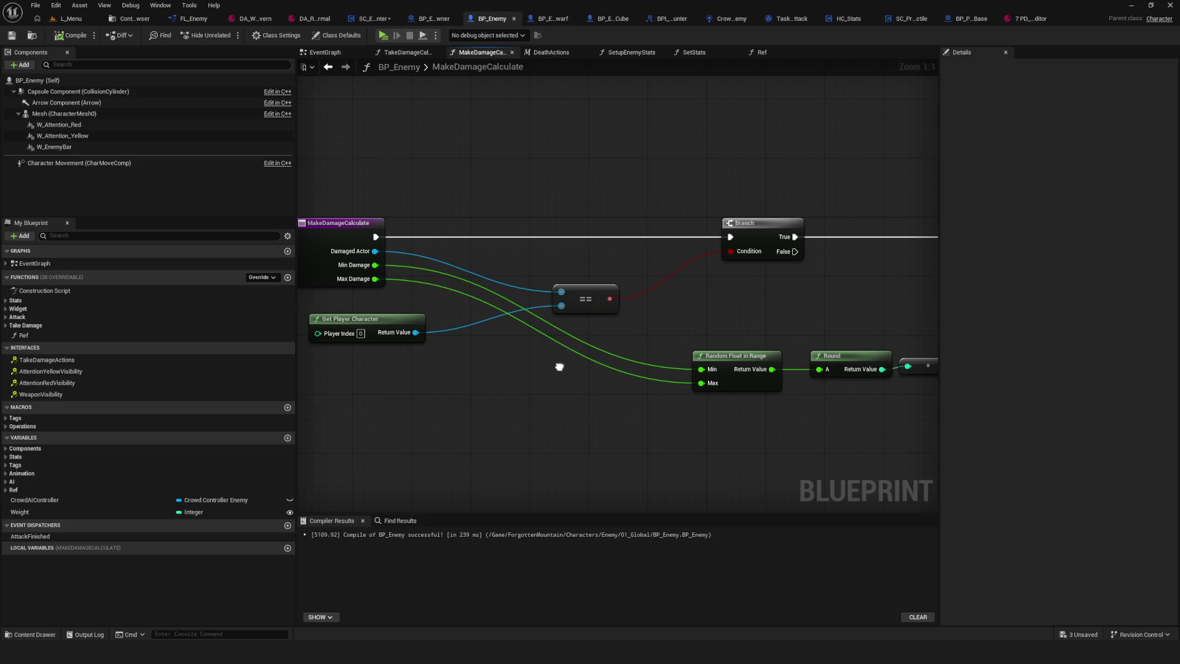
pyautogui.moveTo(560, 366)
pyautogui.mouseDown()
pyautogui.moveTo(390, 360)
pyautogui.moveTo(250, 338)
pyautogui.moveTo(622, 361)
pyautogui.moveTo(134, 336)
pyautogui.moveTo(684, 387)
pyautogui.moveTo(134, 377)
pyautogui.mouseUp()
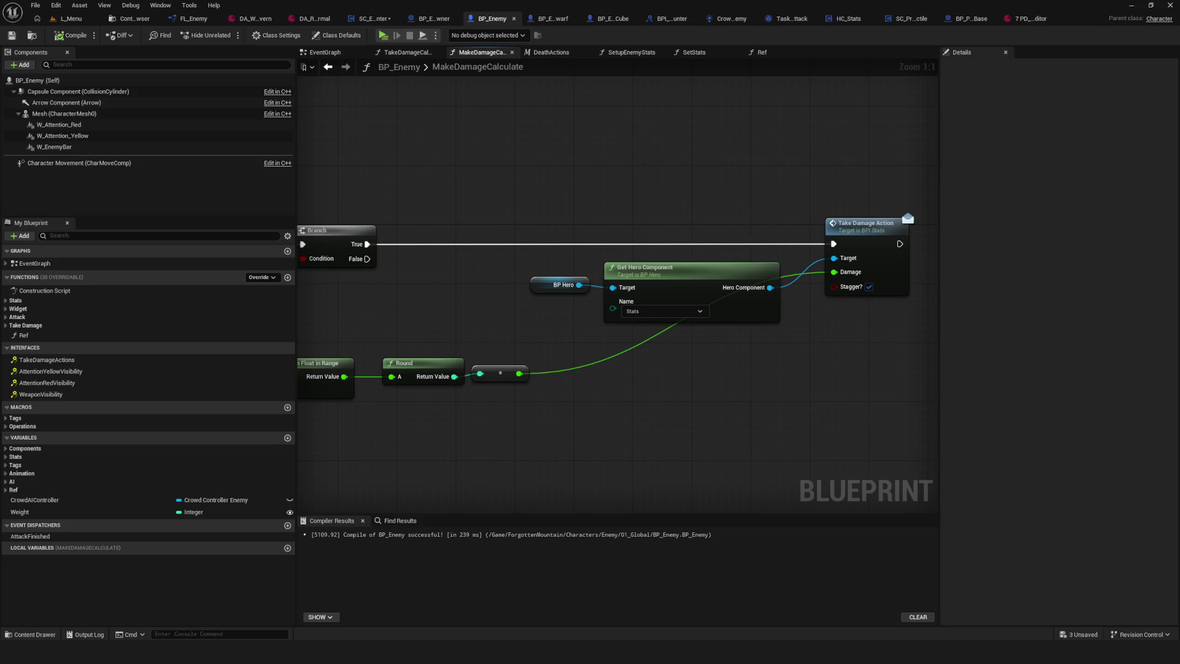
pyautogui.moveTo(770, 288); pyautogui.dragTo(773, 284)
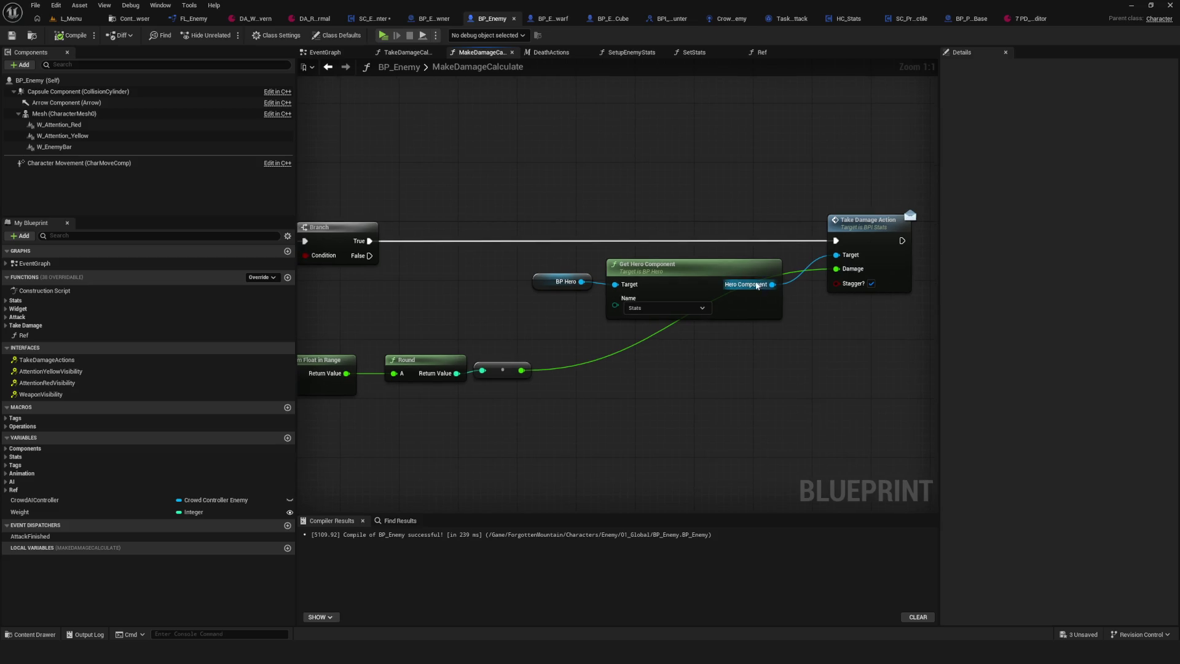
pyautogui.moveTo(509, 242); pyautogui.dragTo(822, 337)
pyautogui.keyDown('ctrl'); pyautogui.click(725, 310); pyautogui.keyUp('ctrl')
pyautogui.moveTo(725, 346); pyautogui.dragTo(660, 345)
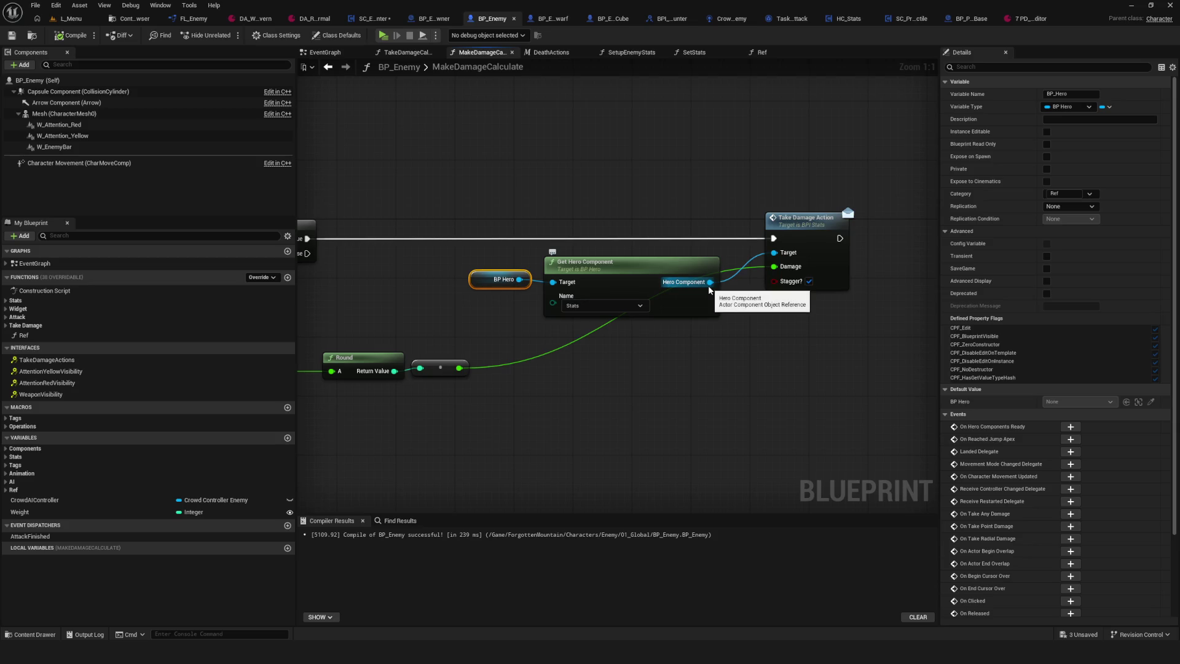
pyautogui.moveTo(817, 143)
pyautogui.mouseDown()
pyautogui.moveTo(856, 184)
pyautogui.moveTo(847, 427)
pyautogui.mouseUp()
pyautogui.moveTo(381, 345)
pyautogui.mouseDown()
pyautogui.moveTo(925, 339)
pyautogui.moveTo(911, 333)
pyautogui.moveTo(982, 262)
pyautogui.mouseUp()
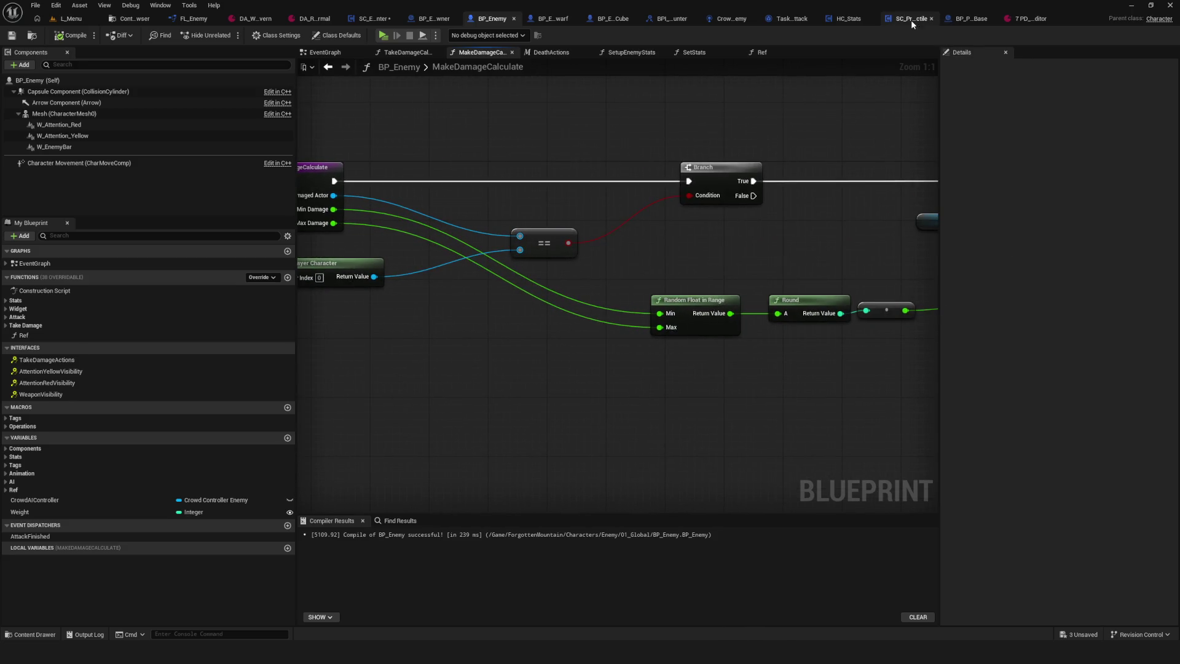
# - Go back via SC_Projectile to BP_Projectile_Base's EventGraph, centred on Cast To BP_Hero
pyautogui.click(911, 20)
pyautogui.moveTo(507, 242); pyautogui.dragTo(403, 246)
pyautogui.click(950, 18)
pyautogui.moveTo(823, 253)
pyautogui.mouseDown()
pyautogui.moveTo(620, 254)
pyautogui.moveTo(899, 246)
pyautogui.mouseUp()
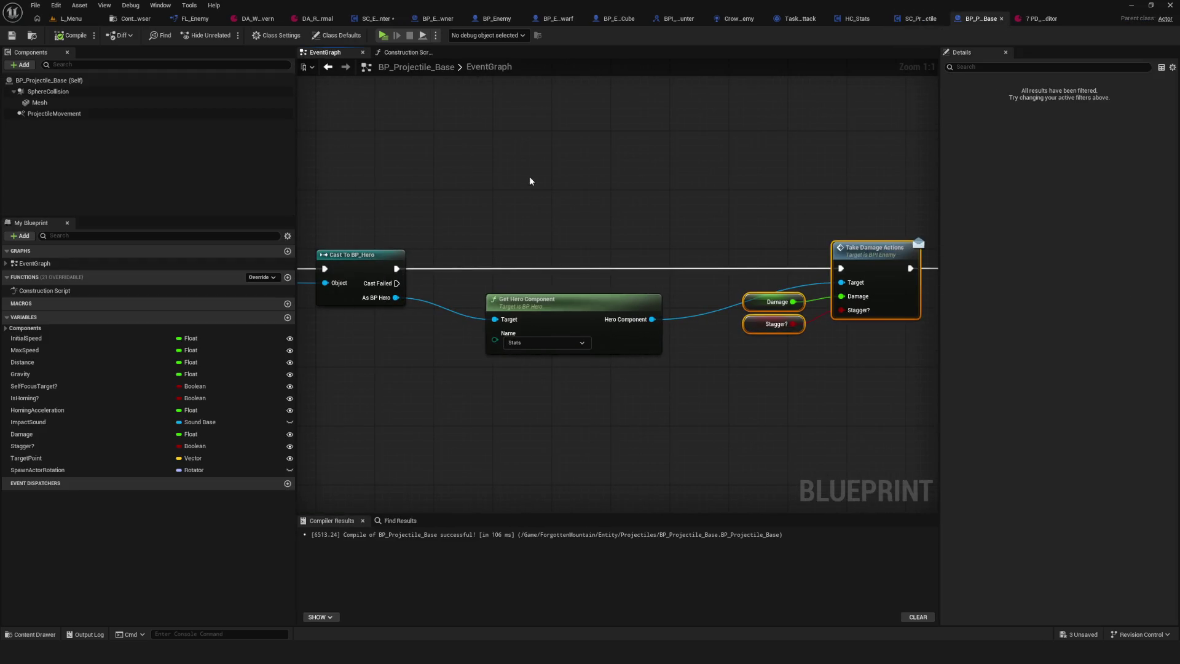
pyautogui.click(553, 301)
pyautogui.moveTo(680, 344); pyautogui.dragTo(667, 338)
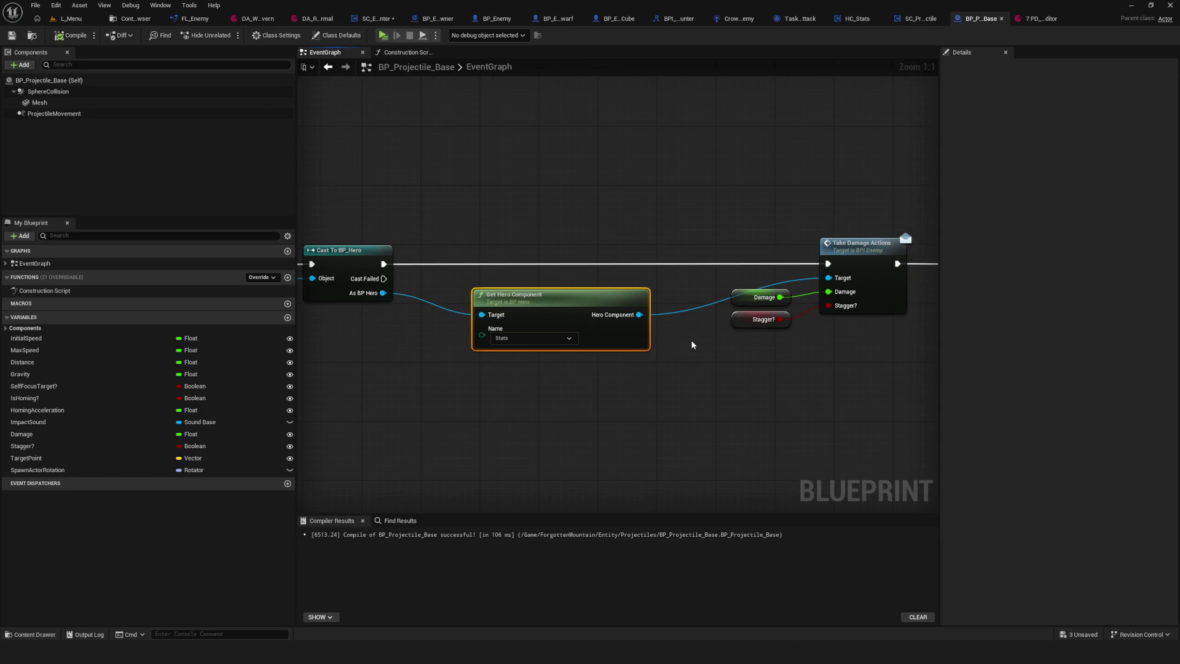
pyautogui.click(558, 20)
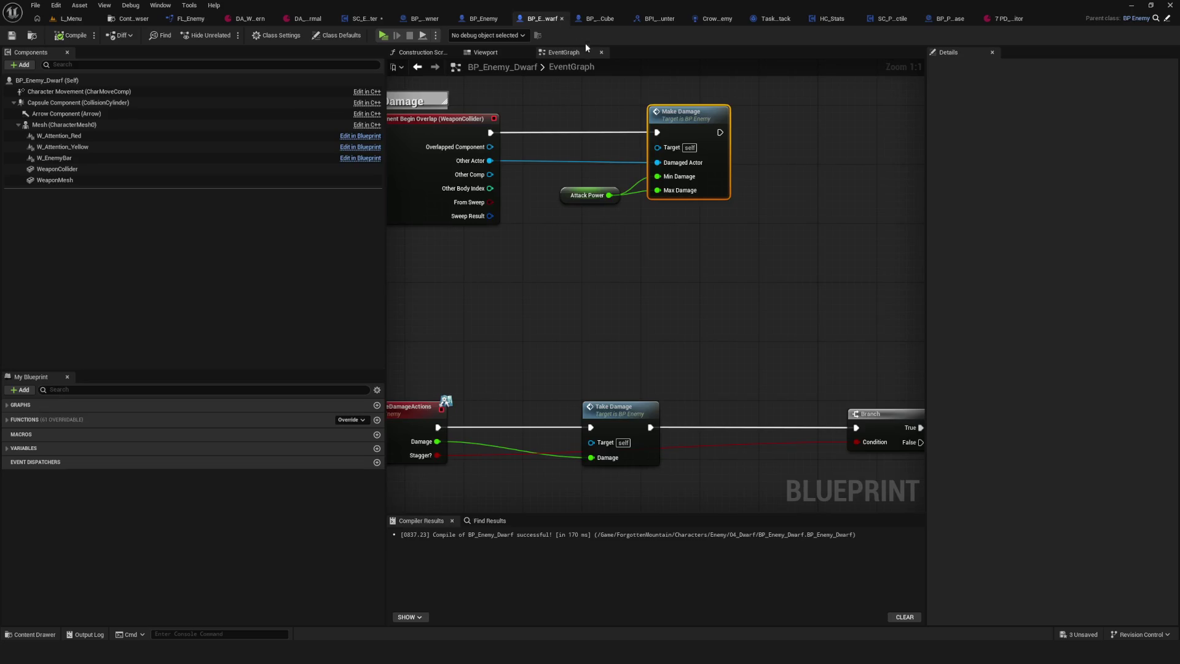
pyautogui.click(411, 22)
pyautogui.click(372, 22)
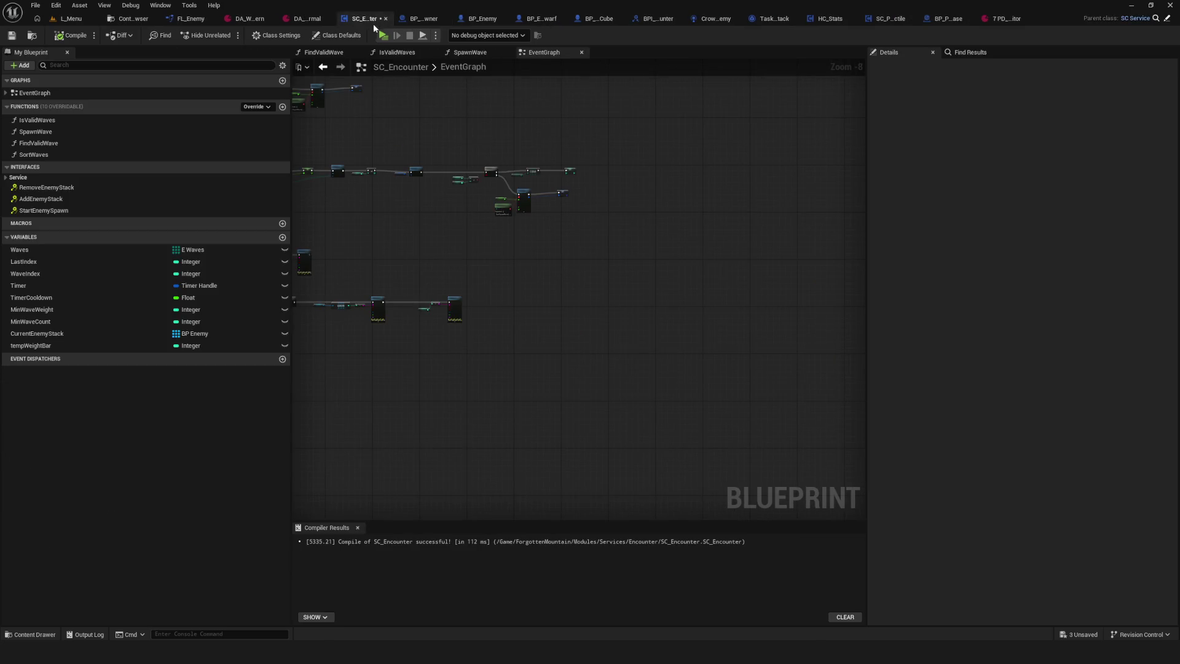
pyautogui.click(429, 18)
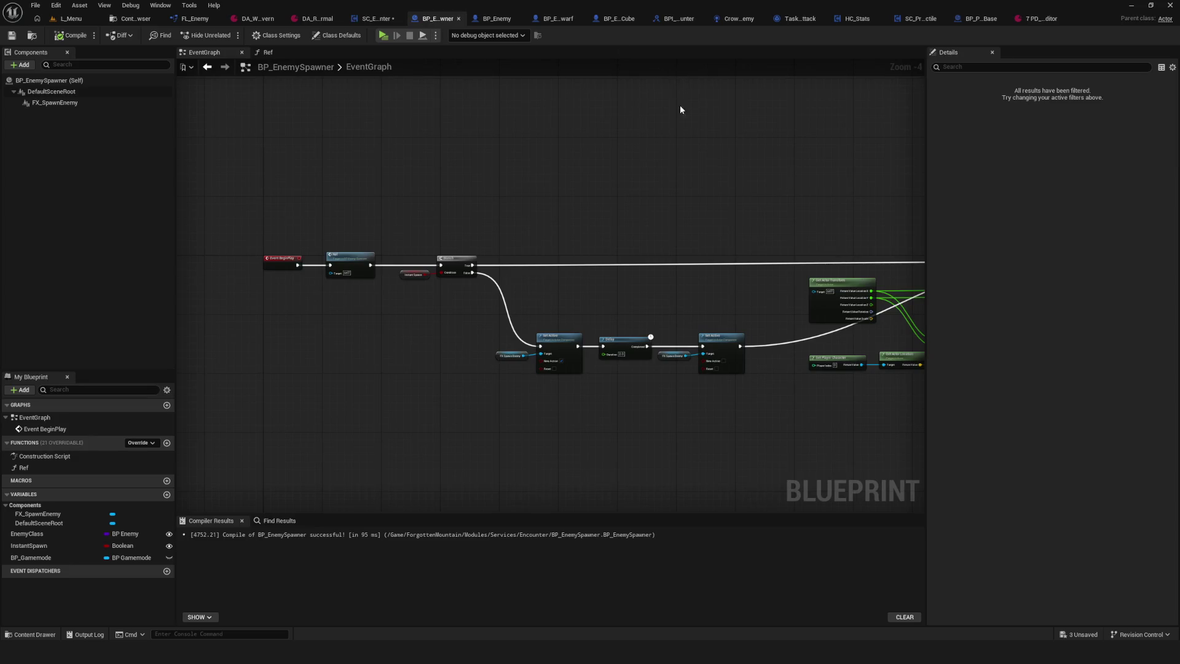
pyautogui.click(980, 19)
pyautogui.scroll(-6, 527, 259)
pyautogui.scroll(7, 527, 259)
pyautogui.moveTo(452, 356); pyautogui.dragTo(700, 332)
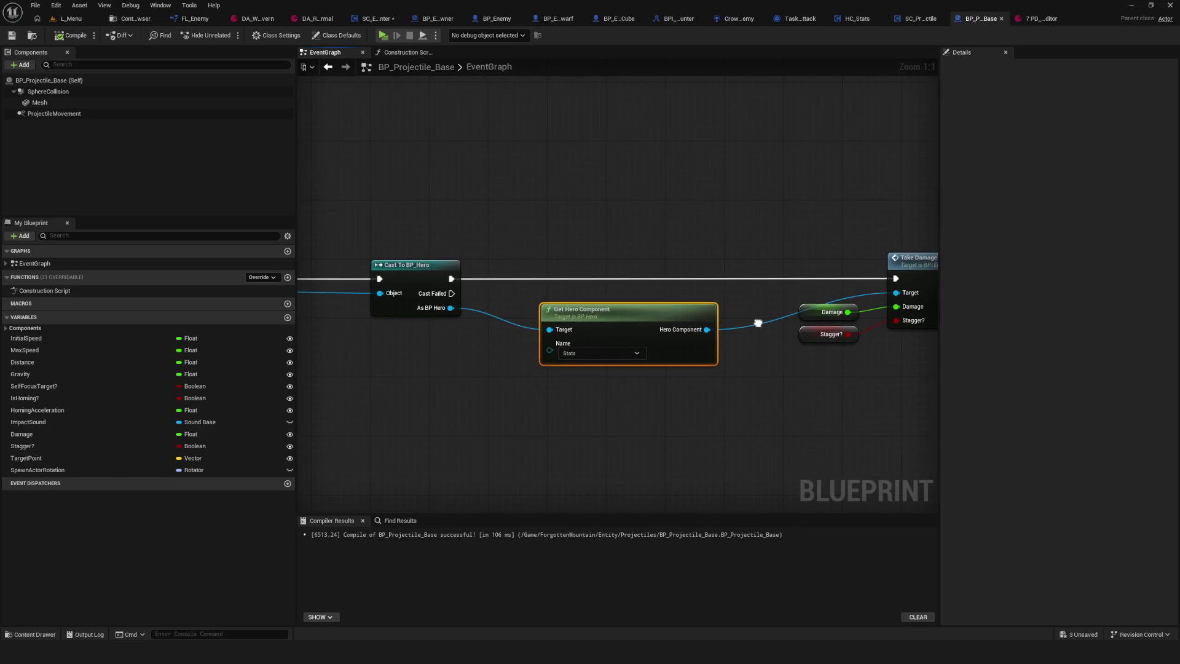
pyautogui.moveTo(448, 310)
pyautogui.mouseDown()
pyautogui.moveTo(785, 332)
pyautogui.moveTo(393, 303)
pyautogui.mouseUp()
pyautogui.moveTo(622, 216); pyautogui.dragTo(701, 474)
pyautogui.moveTo(748, 376); pyautogui.dragTo(513, 363)
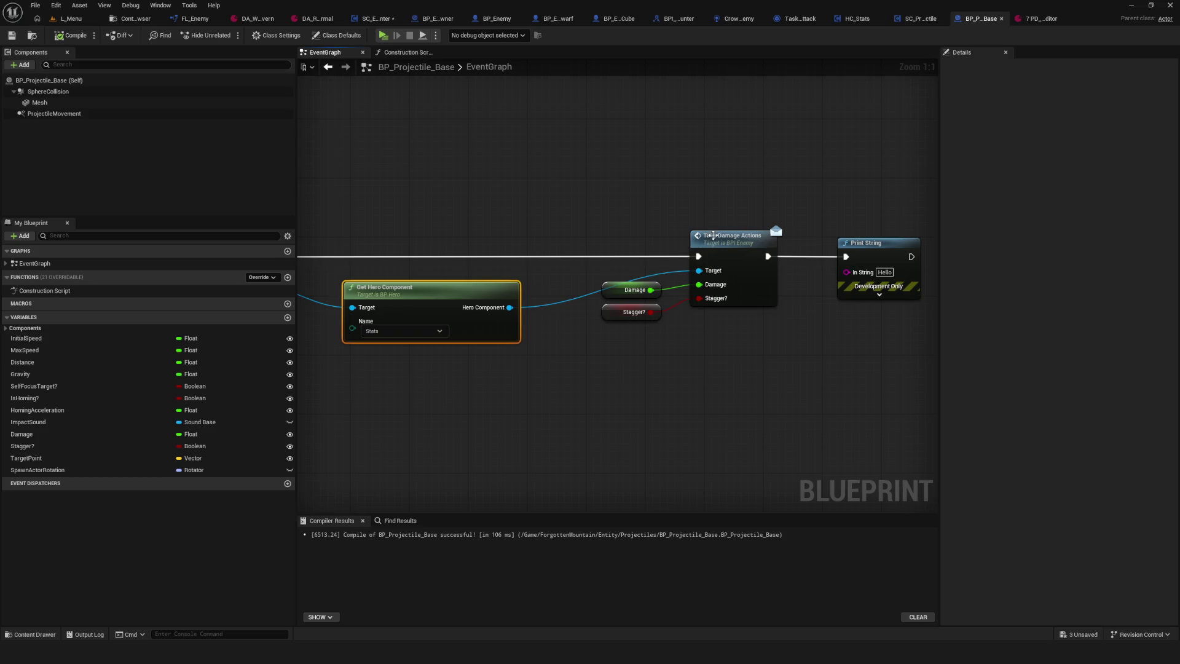
pyautogui.moveTo(799, 290)
pyautogui.mouseDown()
pyautogui.moveTo(764, 363)
pyautogui.moveTo(751, 362)
pyautogui.mouseUp()
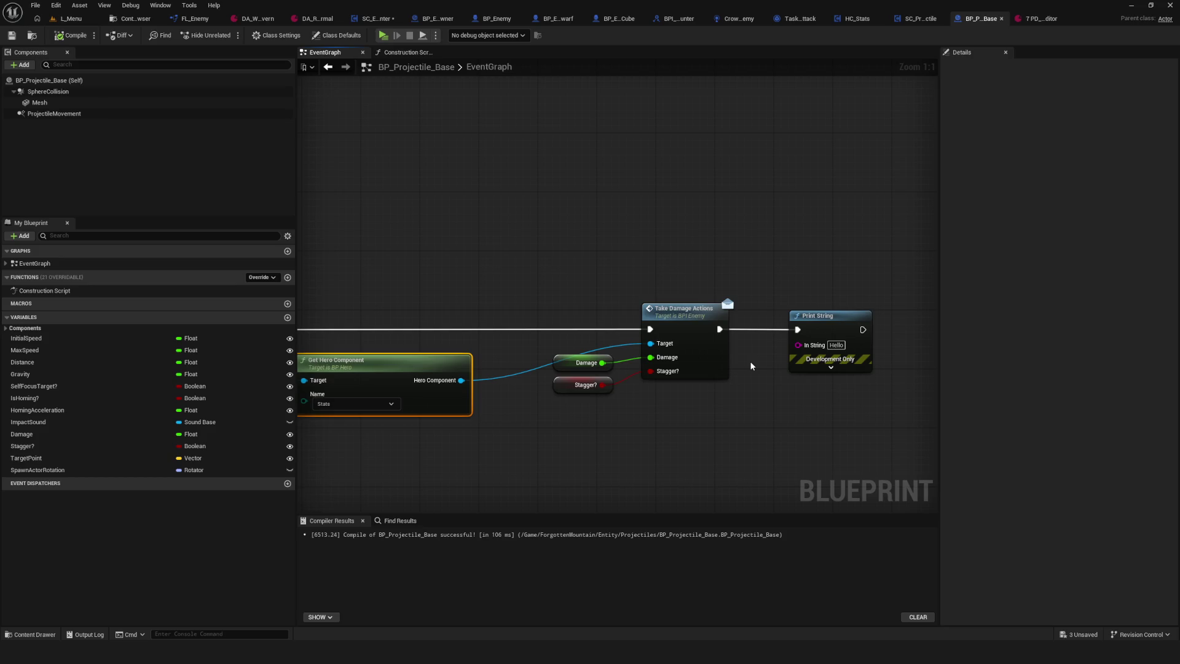
pyautogui.scroll(-10, 750, 366)
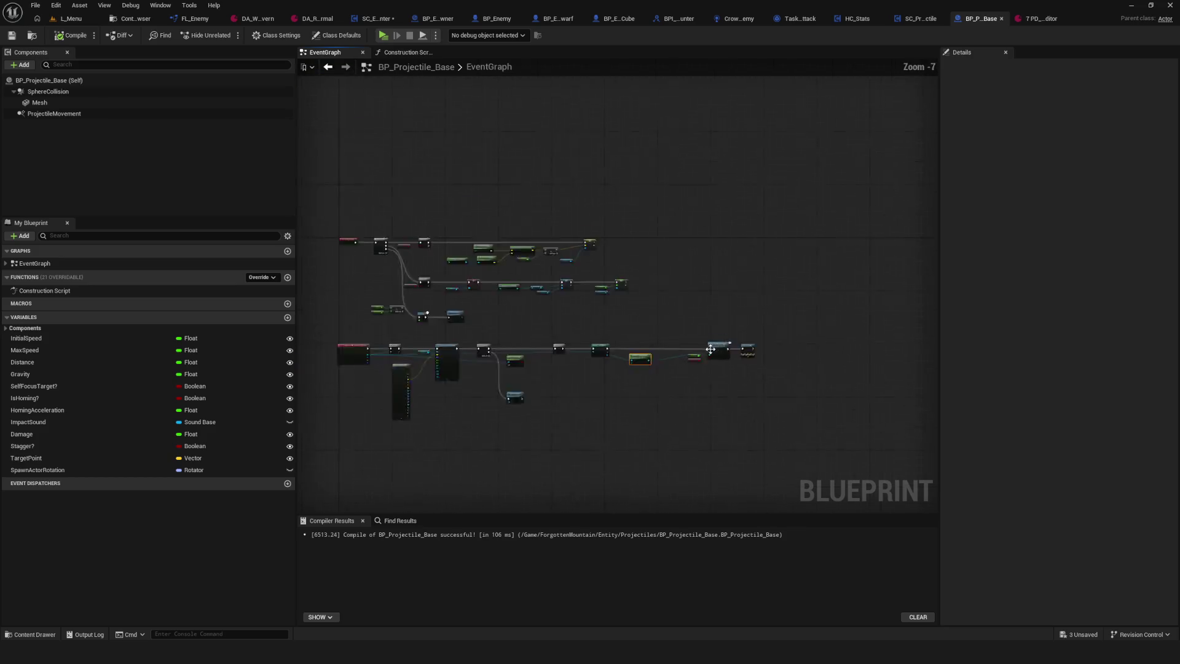
# - Centre the node network, revealing the Branch, Cast To BP_Hero and tag-check nodes
pyautogui.scroll(4, 617, 363)
pyautogui.moveTo(619, 364); pyautogui.dragTo(671, 367)
pyautogui.moveTo(476, 219)
pyautogui.mouseDown()
pyautogui.moveTo(648, 201)
pyautogui.moveTo(618, 202)
pyautogui.mouseUp()
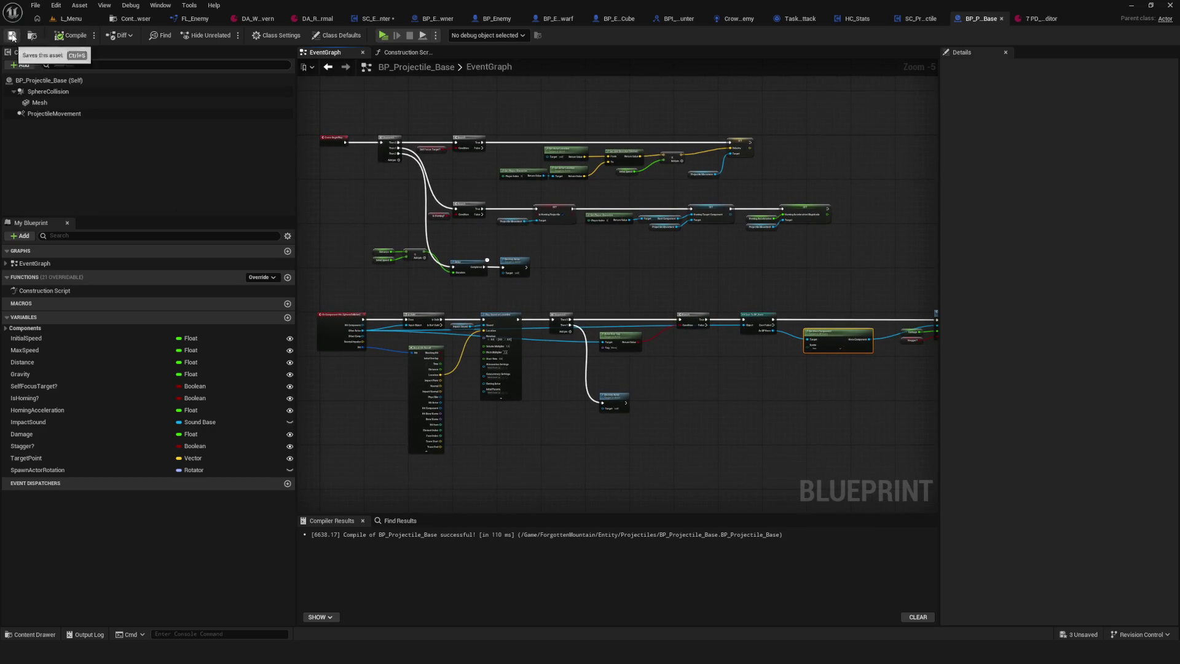
pyautogui.moveTo(713, 315); pyautogui.dragTo(579, 307)
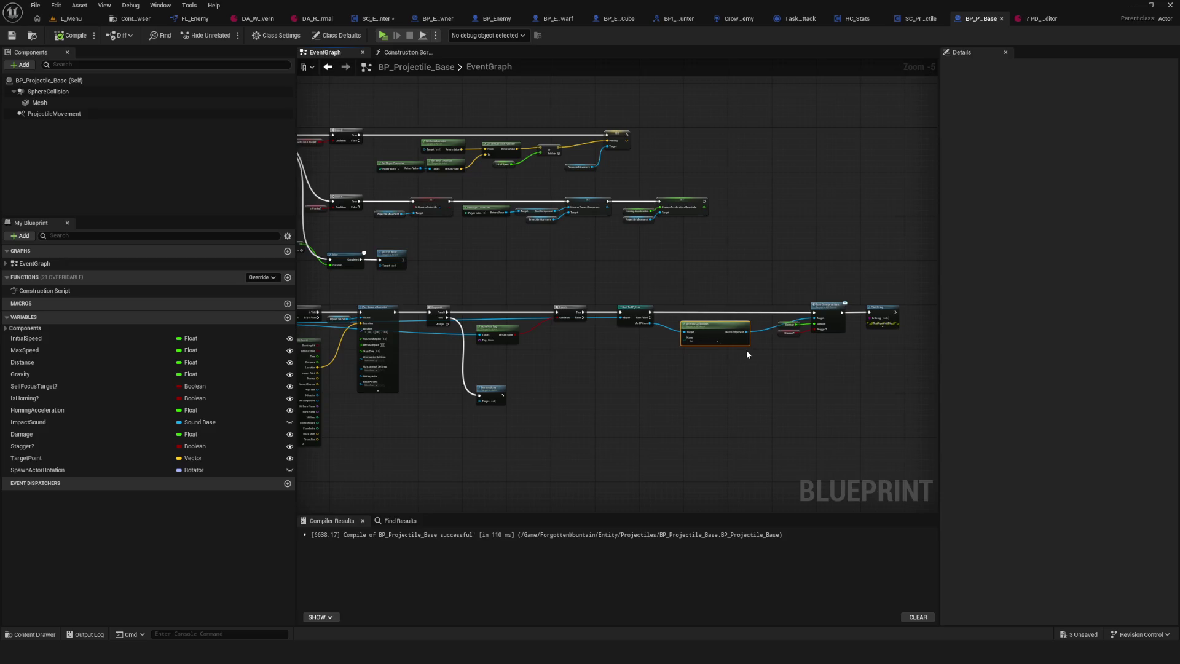
pyautogui.scroll(5, 563, 351)
pyautogui.moveTo(525, 354)
pyautogui.mouseDown()
pyautogui.moveTo(719, 374)
pyautogui.moveTo(922, 369)
pyautogui.mouseUp()
pyautogui.moveTo(431, 369)
pyautogui.mouseDown()
pyautogui.moveTo(719, 368)
pyautogui.moveTo(603, 369)
pyautogui.mouseUp()
pyautogui.scroll(-4, 592, 335)
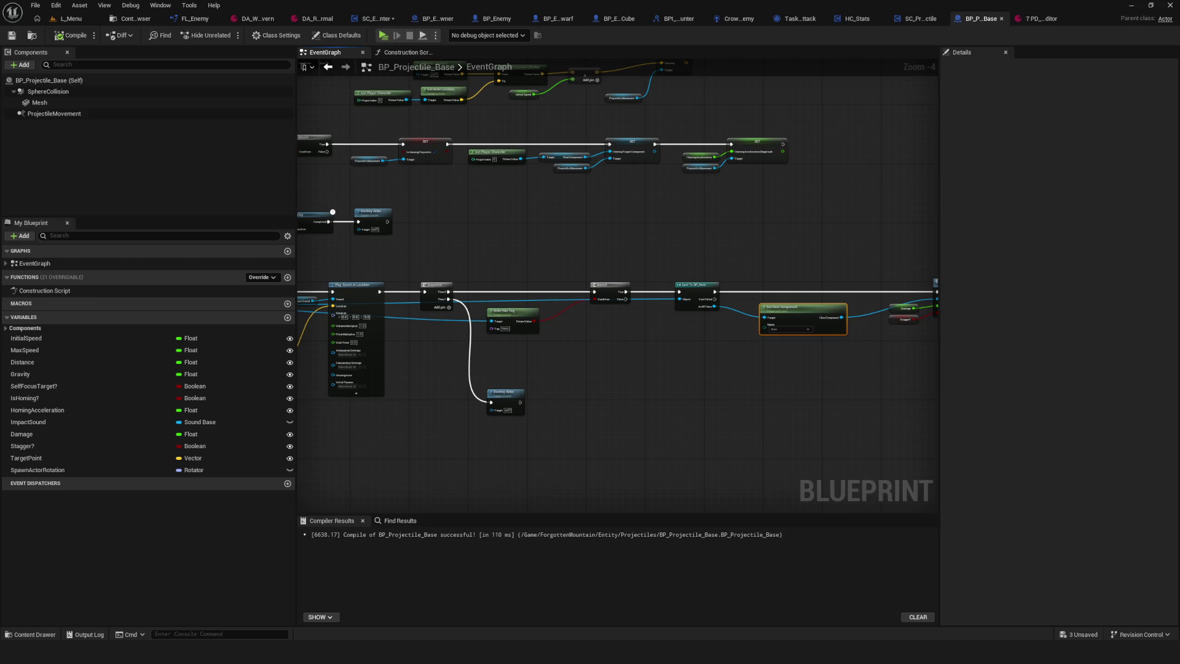
# - Follow the hit-event chain across the graph to the Sequence and Actor Has Tag nodes
pyautogui.moveTo(418, 205); pyautogui.dragTo(289, 194)
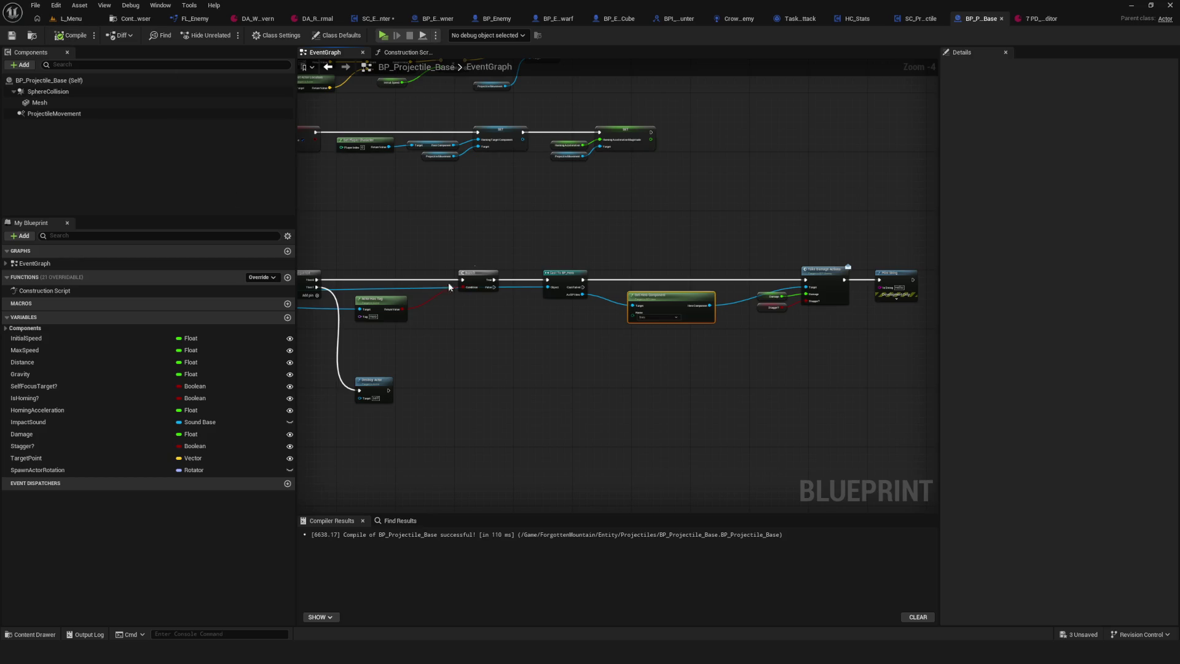
pyautogui.moveTo(711, 259); pyautogui.dragTo(595, 261)
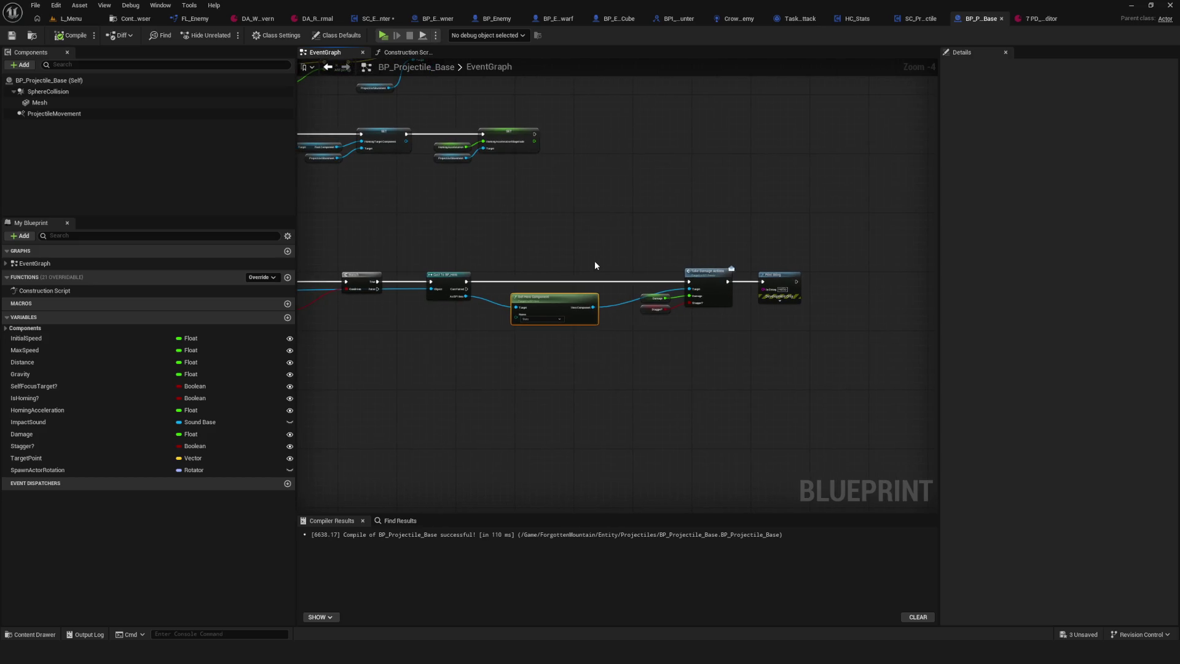
pyautogui.moveTo(595, 266); pyautogui.dragTo(552, 275)
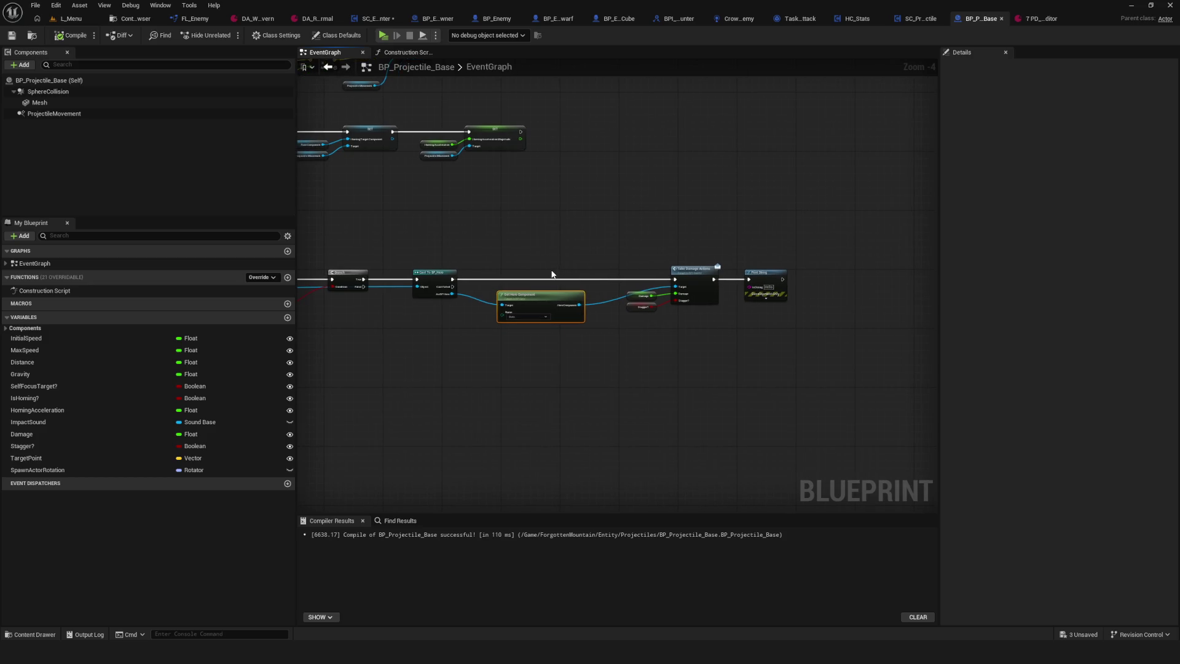
pyautogui.moveTo(411, 273); pyautogui.dragTo(464, 337)
pyautogui.scroll(-2, 537, 320)
pyautogui.scroll(5, 665, 334)
pyautogui.scroll(1, 613, 348)
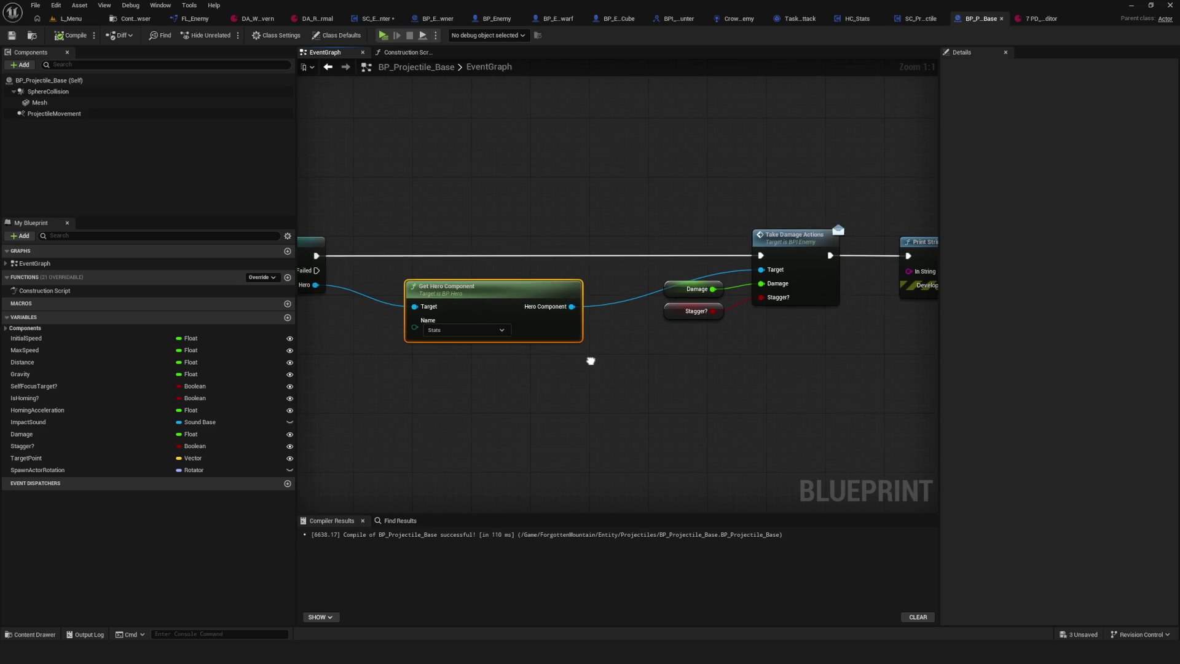
pyautogui.moveTo(591, 361); pyautogui.dragTo(934, 361)
pyautogui.moveTo(492, 358); pyautogui.dragTo(701, 322)
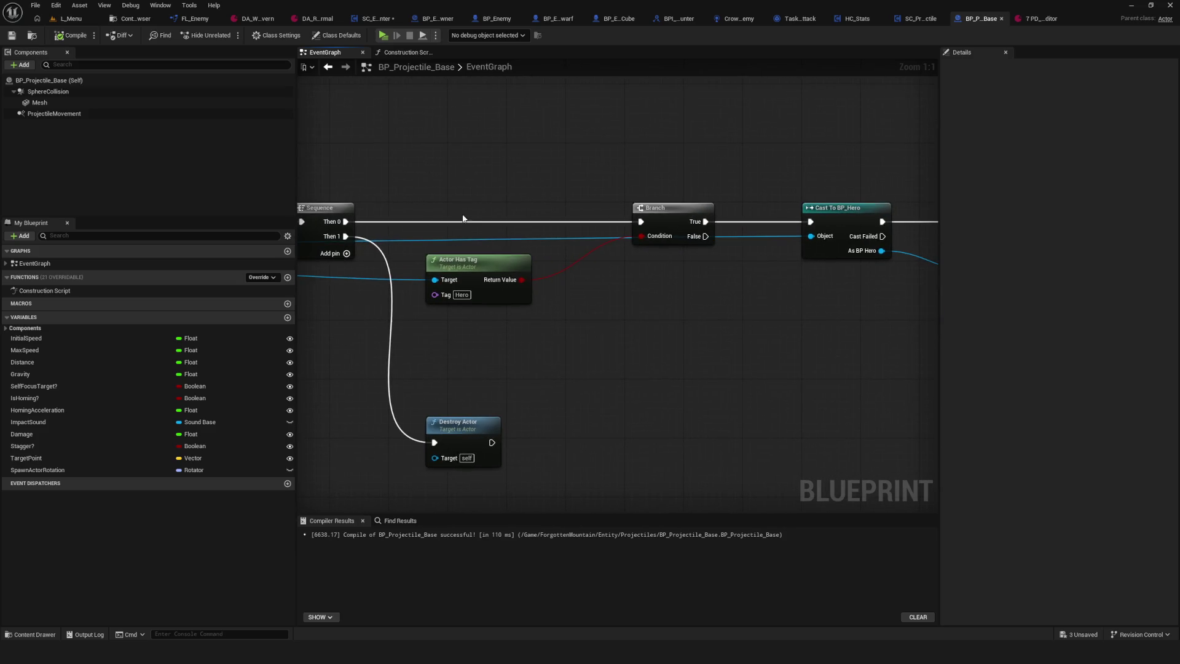
# - Move Destroy Actor down and add a duplicate Actor Has Tag checking 'Enemy' on the hit actor
pyautogui.click(457, 425)
pyautogui.moveTo(458, 426); pyautogui.dragTo(455, 505)
pyautogui.moveTo(465, 306); pyautogui.dragTo(613, 281)
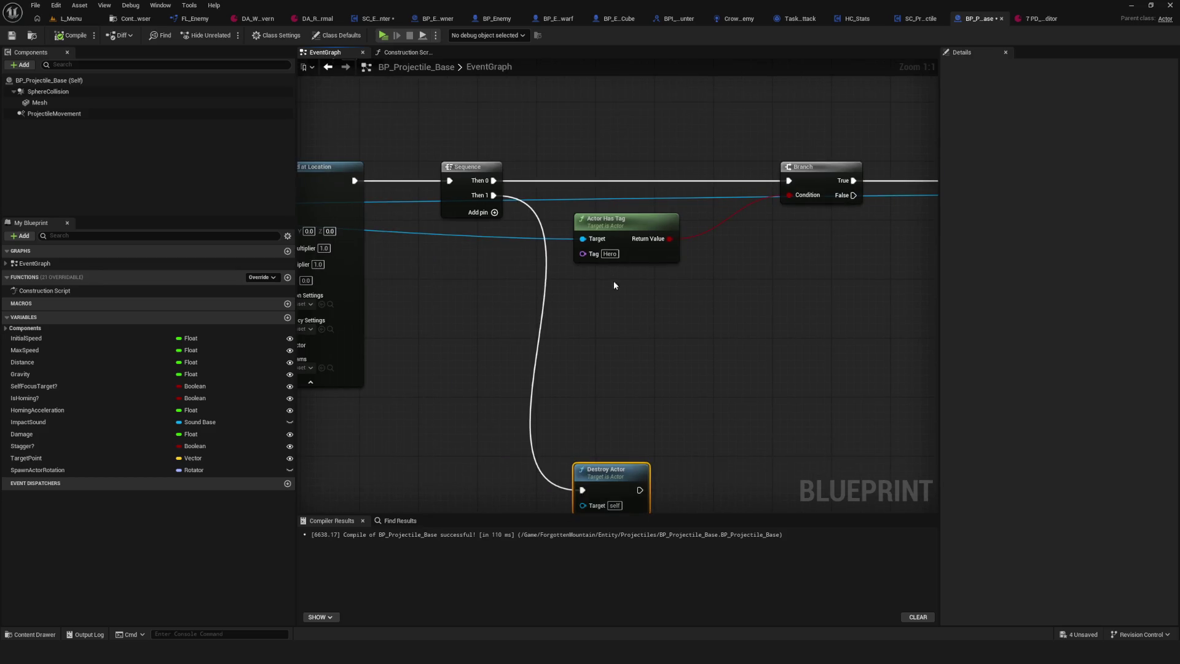
pyautogui.click(615, 220)
pyautogui.hotkey('ctrl', 'd')
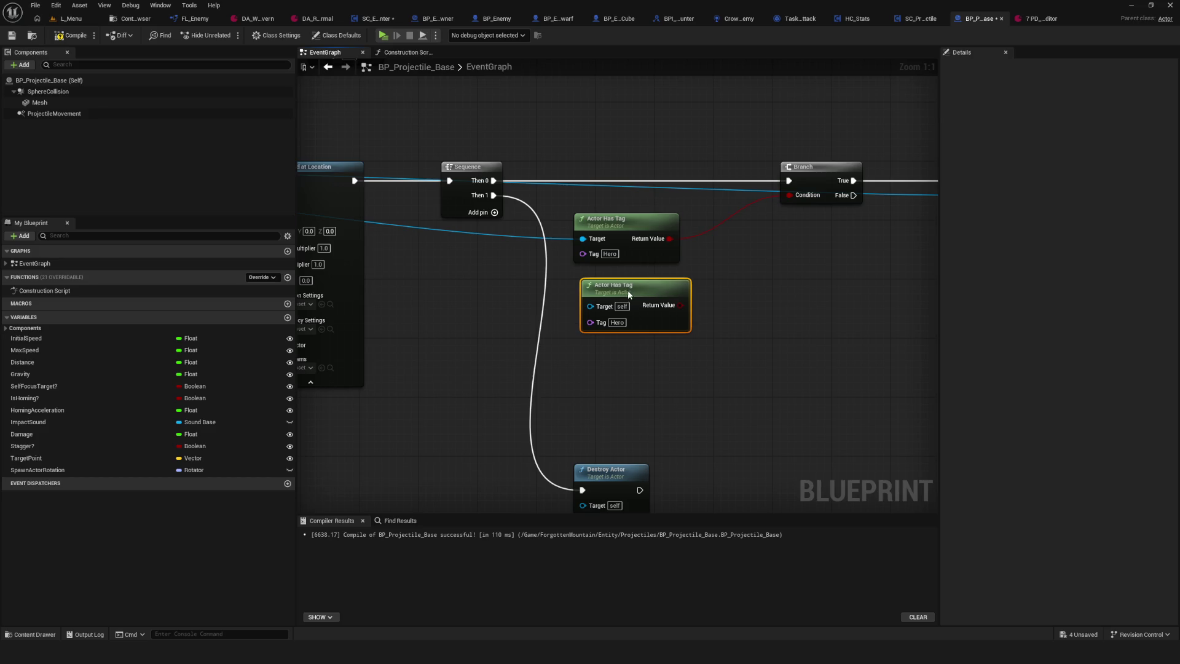
pyautogui.click(616, 323)
pyautogui.write('Enemy')
pyautogui.press('Return')
pyautogui.moveTo(539, 247)
pyautogui.mouseDown()
pyautogui.moveTo(610, 266)
pyautogui.moveTo(754, 365)
pyautogui.moveTo(779, 342)
pyautogui.mouseUp()
# - Combine the Hero and Enemy tag results with an OR node driving the Branch condition
pyautogui.moveTo(546, 265); pyautogui.dragTo(617, 288)
pyautogui.write('or')
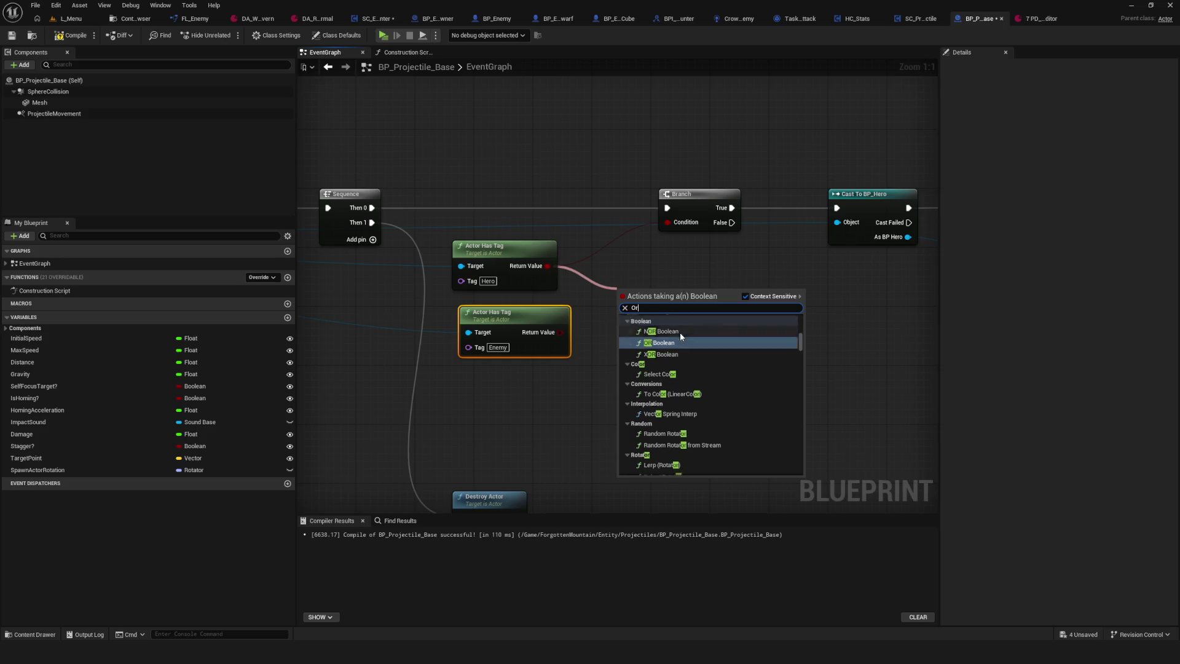
pyautogui.click(680, 332)
pyautogui.moveTo(560, 332)
pyautogui.mouseDown()
pyautogui.moveTo(623, 306)
pyautogui.moveTo(672, 252)
pyautogui.moveTo(668, 223)
pyautogui.mouseUp()
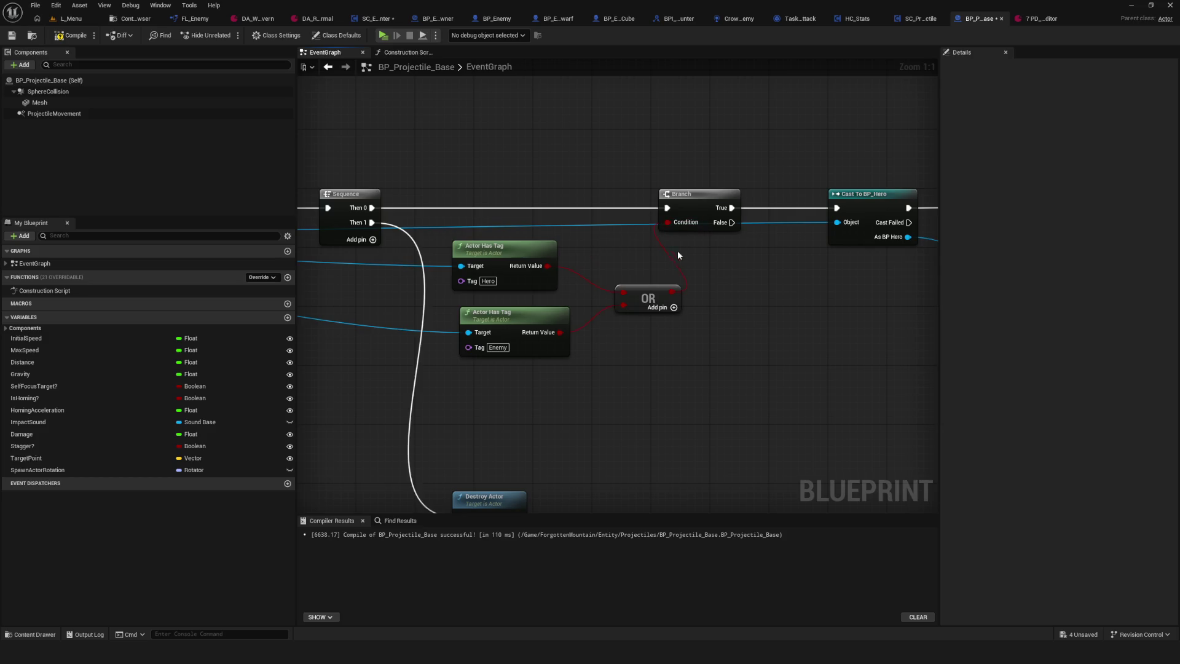
pyautogui.moveTo(646, 295); pyautogui.dragTo(476, 311)
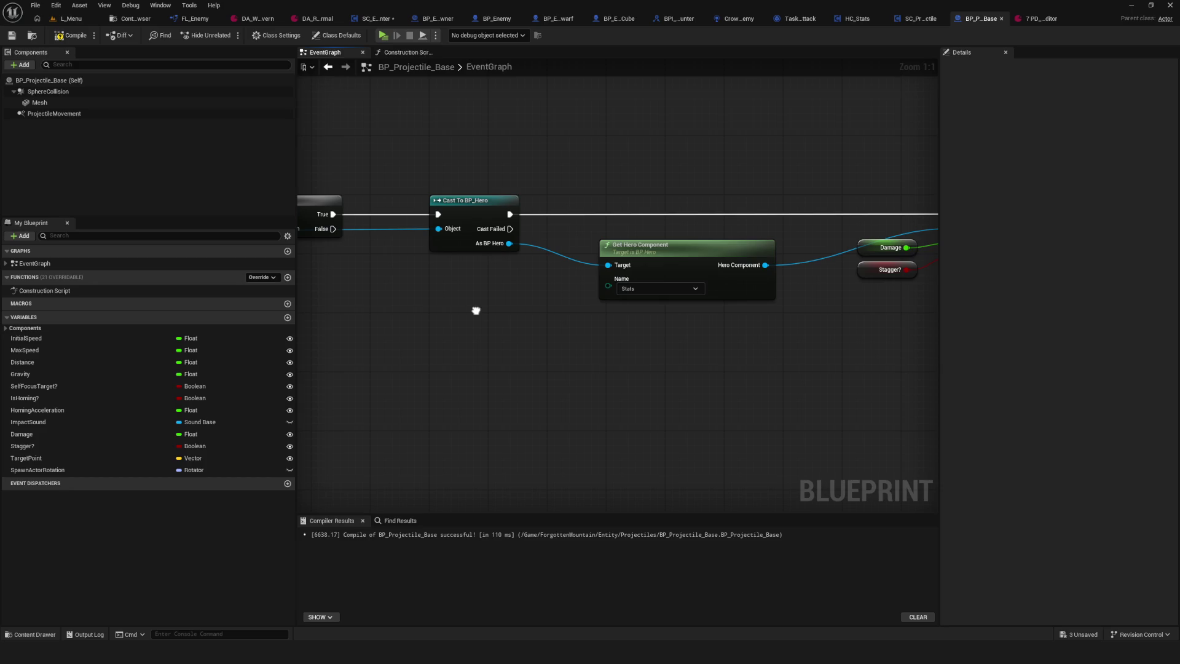
# - Review Take Damage Actions and the Hello Print String, then bring up the HC_Stats event graph
pyautogui.scroll(-3, 478, 316)
pyautogui.scroll(3, 878, 258)
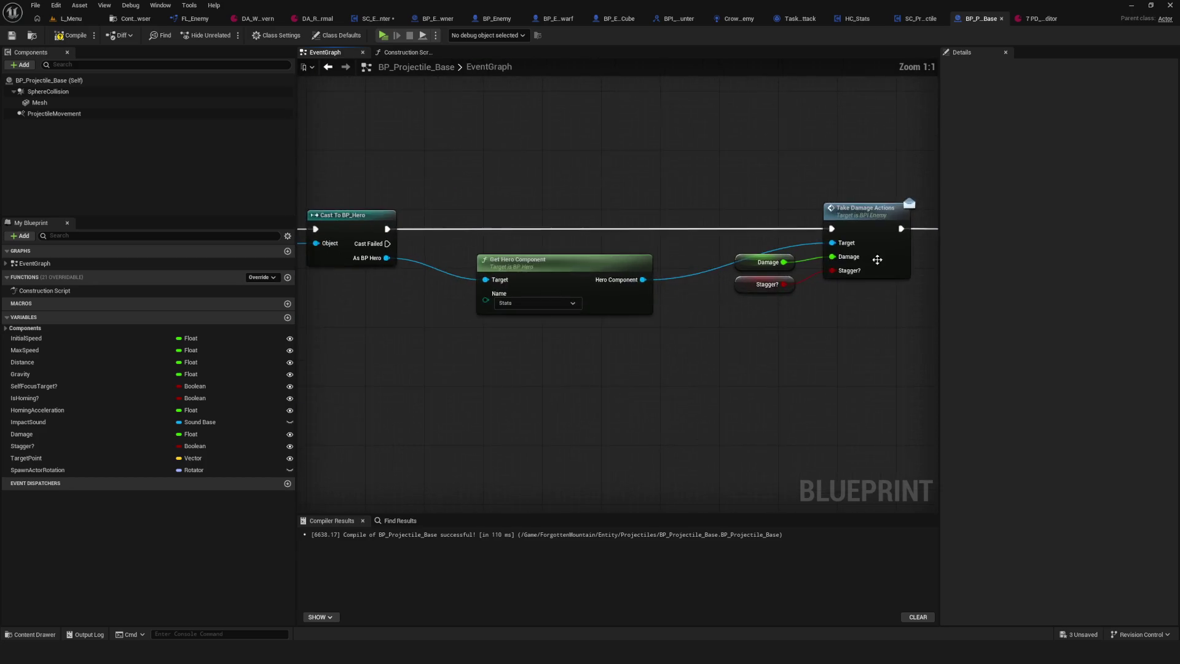
pyautogui.moveTo(878, 258); pyautogui.dragTo(556, 289)
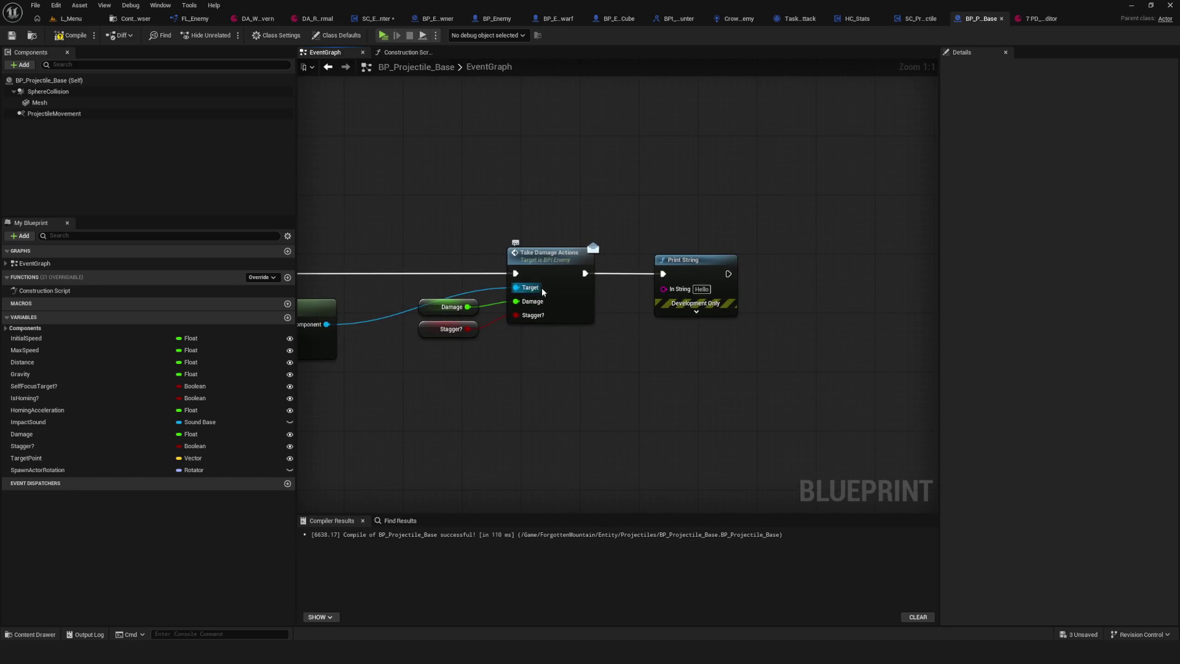
pyautogui.moveTo(523, 281); pyautogui.dragTo(607, 284)
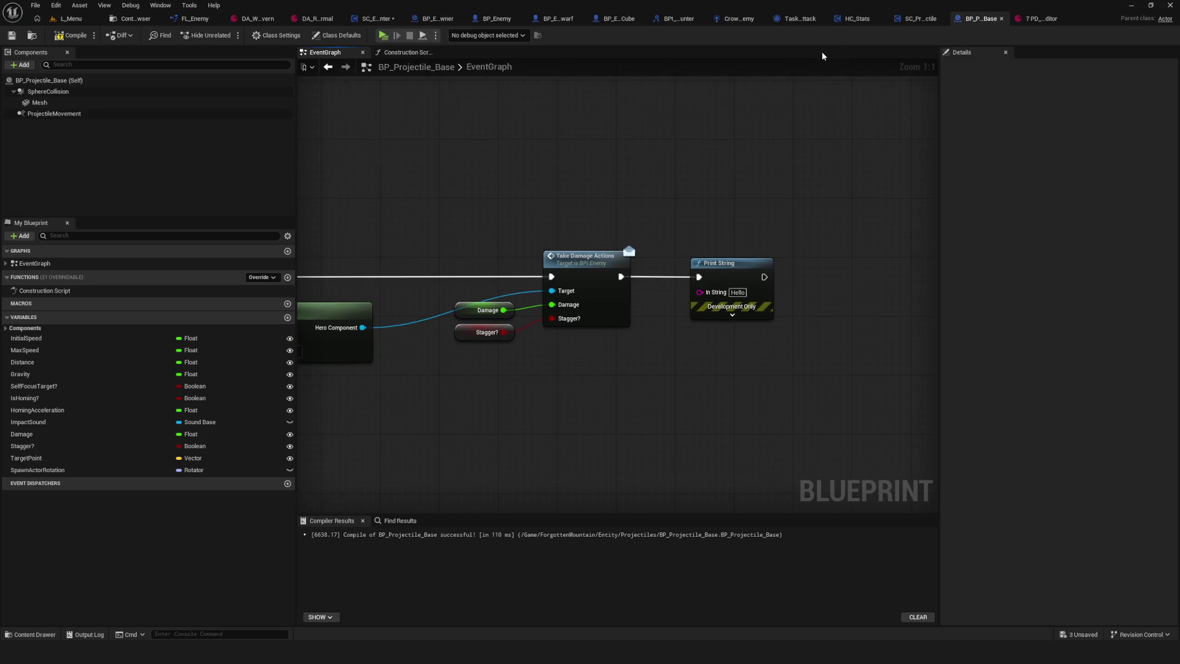
pyautogui.click(856, 18)
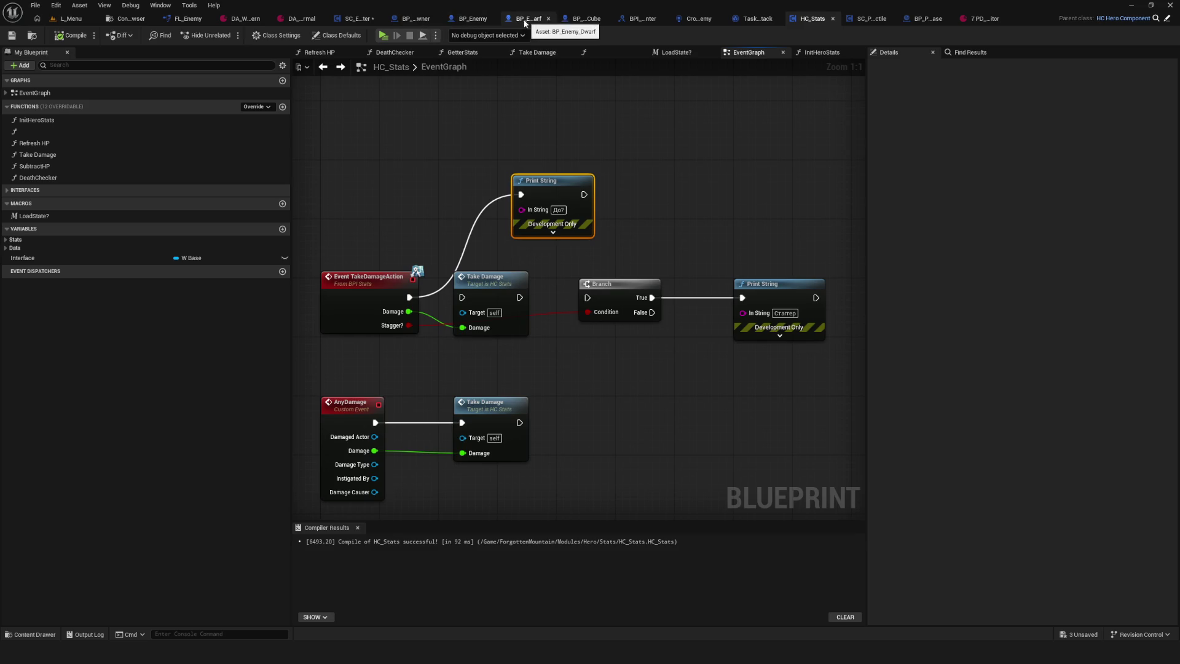
# - Switch to BP_Enemy and pan through MakeDamageCalculate's Random Float in Range, Round and Branch nodes
pyautogui.click(474, 19)
pyautogui.moveTo(832, 222)
pyautogui.mouseDown()
pyautogui.moveTo(914, 228)
pyautogui.moveTo(345, 206)
pyautogui.mouseUp()
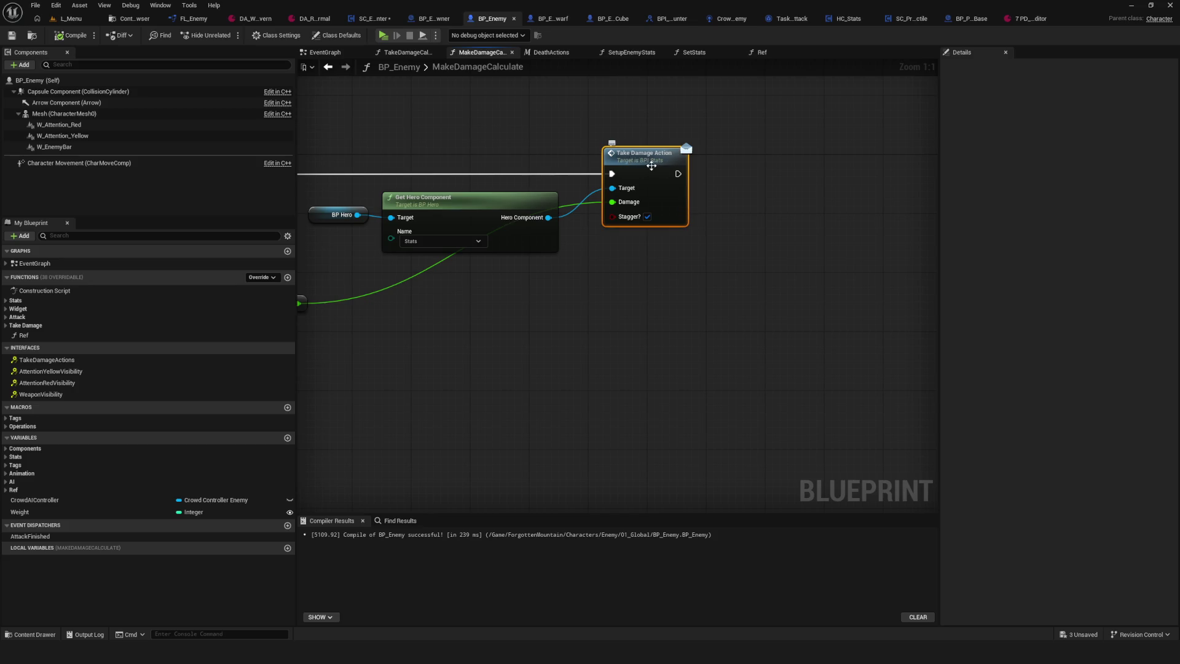
pyautogui.moveTo(646, 172)
pyautogui.mouseDown()
pyautogui.moveTo(891, 260)
pyautogui.moveTo(1168, 295)
pyautogui.moveTo(940, 332)
pyautogui.mouseUp()
pyautogui.moveTo(871, 315); pyautogui.dragTo(754, 304)
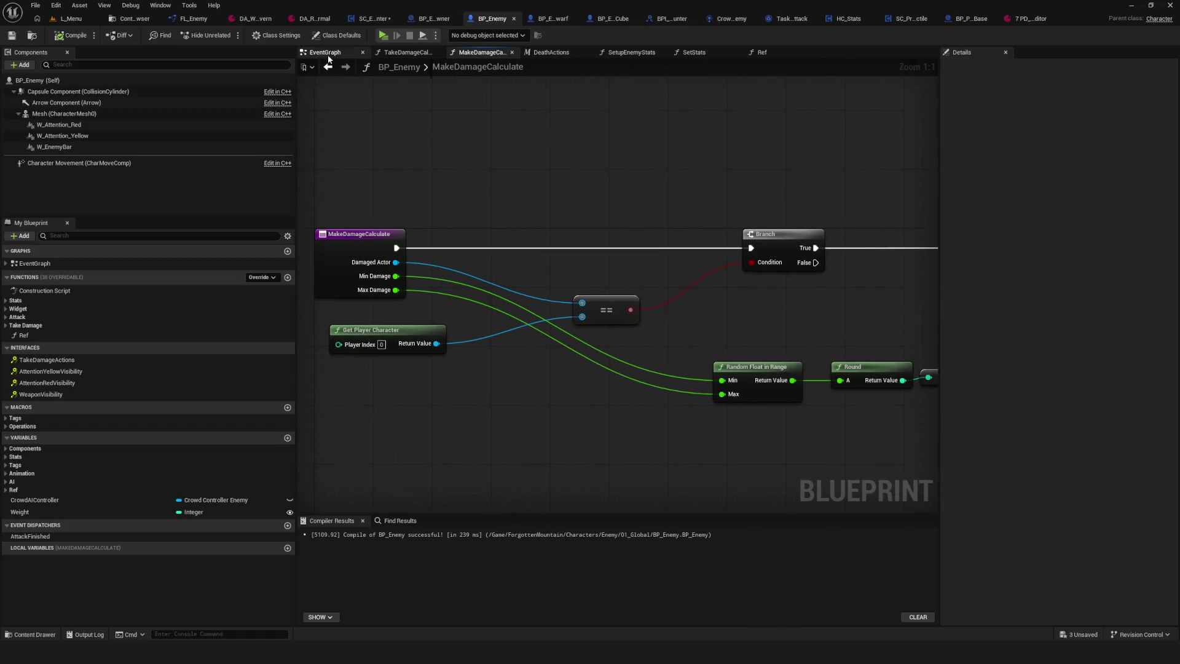
# - Browse BP_Enemy's event graph past the TakeDamage, Tags, Widgets and StopMoveSpeed/RestoreMoveSpeed nodes
pyautogui.click(326, 53)
pyautogui.moveTo(556, 196)
pyautogui.mouseDown()
pyautogui.moveTo(505, 231)
pyautogui.moveTo(426, 198)
pyautogui.mouseUp()
pyautogui.moveTo(452, 370)
pyautogui.mouseDown()
pyautogui.moveTo(453, 111)
pyautogui.moveTo(438, 418)
pyautogui.mouseUp()
pyautogui.scroll(-5, 489, 398)
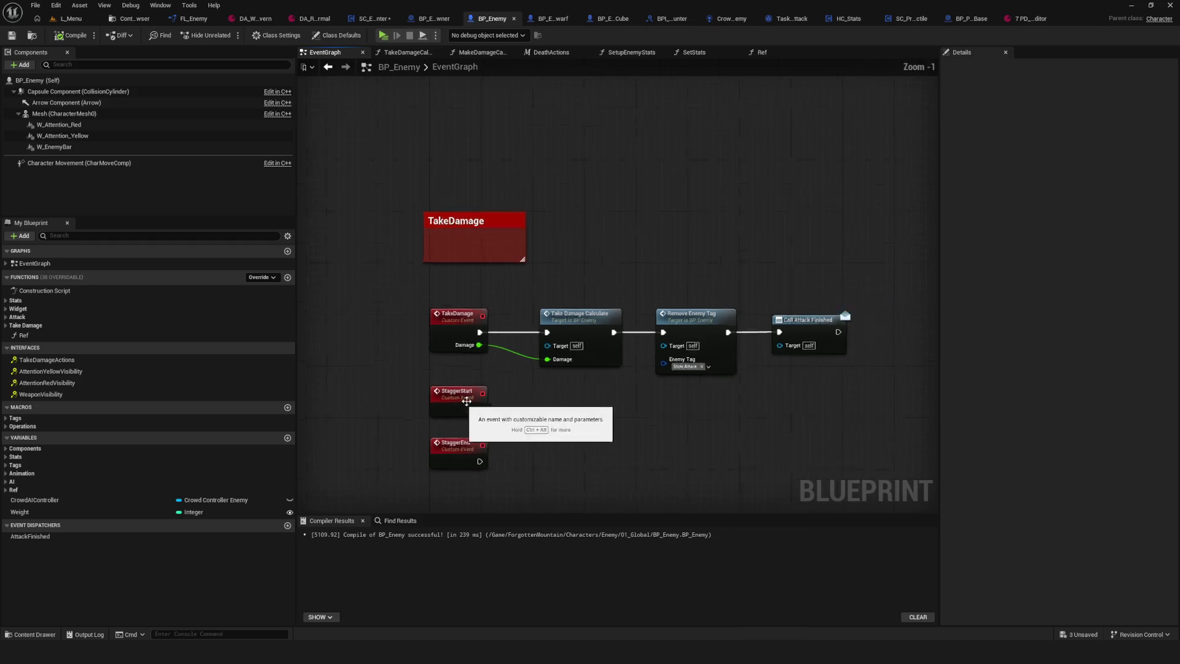
pyautogui.moveTo(527, 404)
pyautogui.mouseDown()
pyautogui.moveTo(580, 492)
pyautogui.moveTo(636, 663)
pyautogui.mouseUp()
pyautogui.moveTo(615, 369)
pyautogui.mouseDown()
pyautogui.moveTo(646, 480)
pyautogui.moveTo(779, 422)
pyautogui.mouseUp()
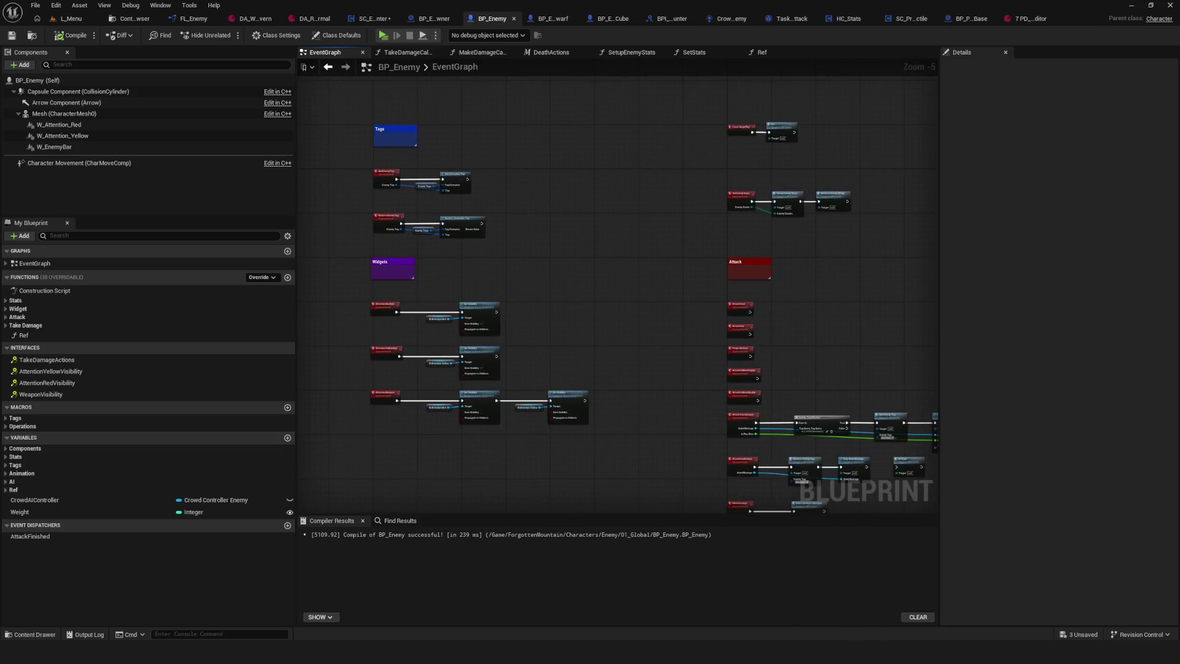
pyautogui.scroll(1, 603, 501)
pyautogui.moveTo(603, 501); pyautogui.dragTo(566, 316)
pyautogui.scroll(4, 526, 247)
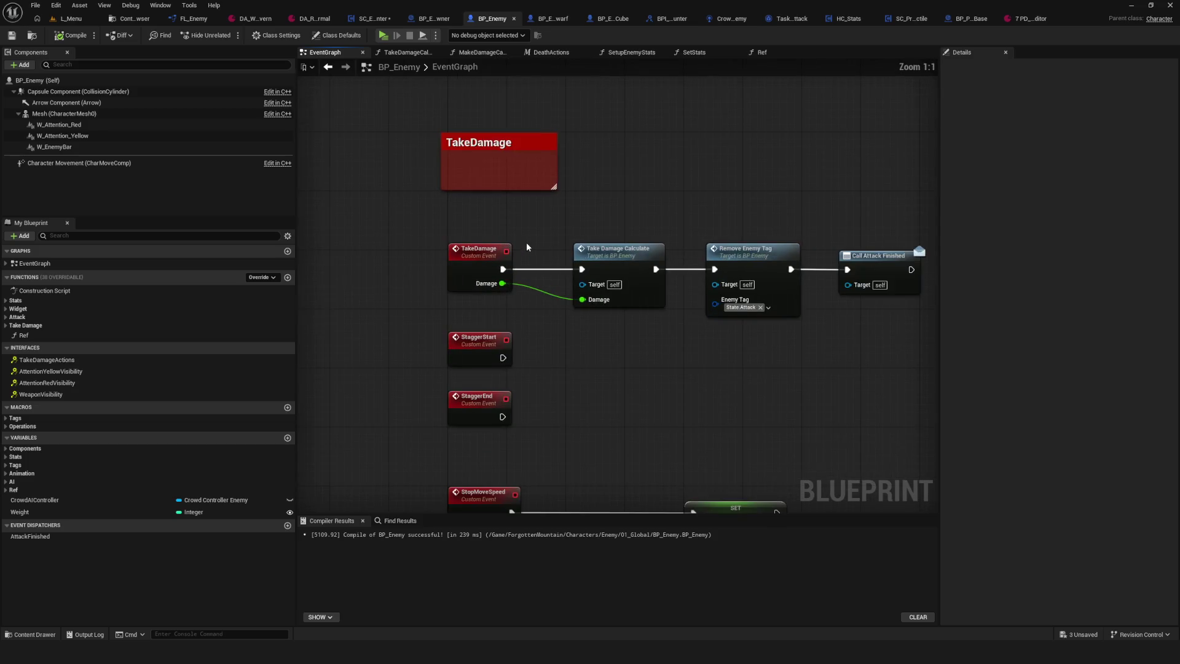
pyautogui.moveTo(622, 489)
pyautogui.mouseDown()
pyautogui.moveTo(603, 469)
pyautogui.moveTo(587, 289)
pyautogui.mouseUp()
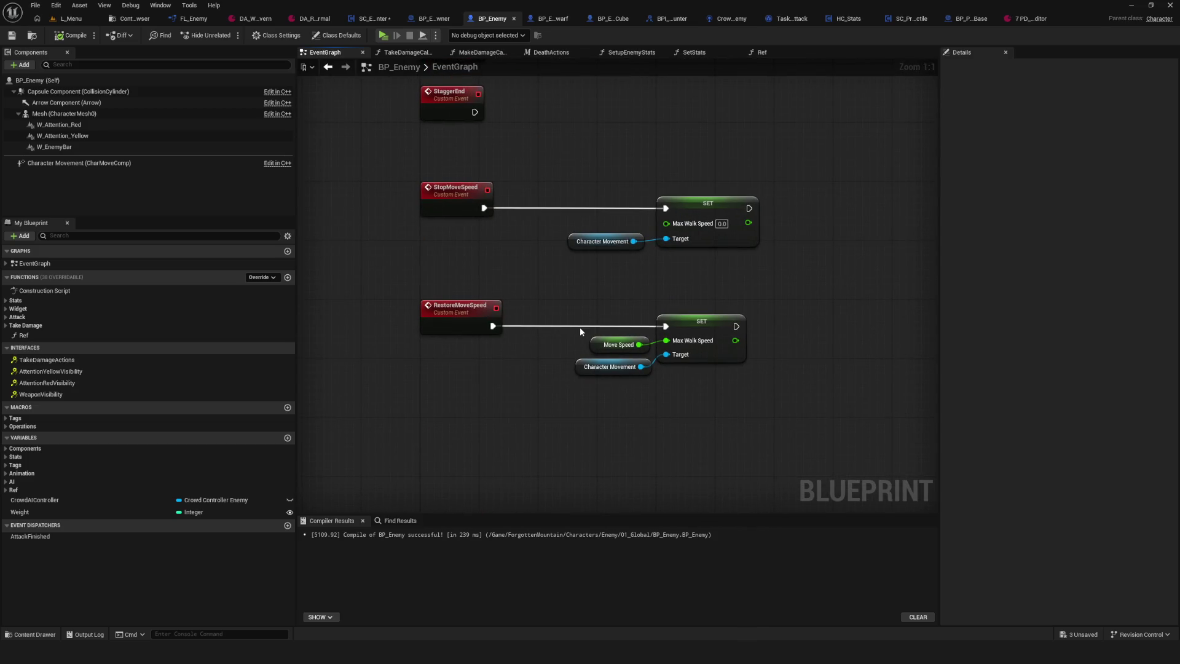
pyautogui.scroll(-4, 379, 311)
pyautogui.scroll(4, 338, 311)
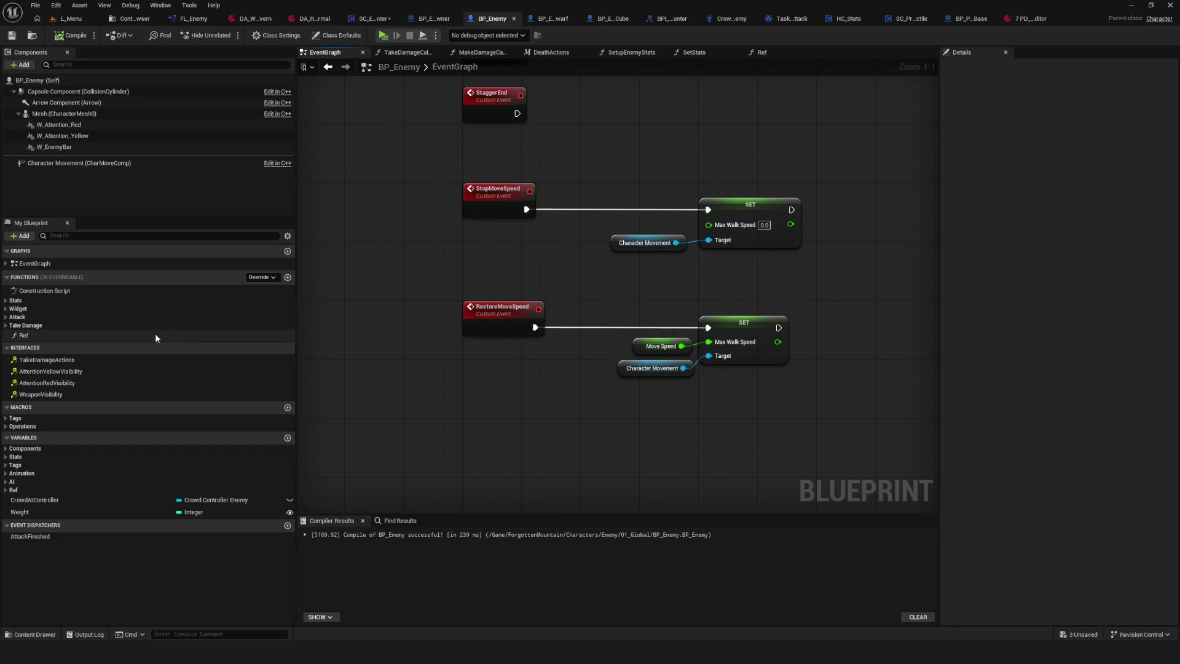
# - Add Event TakeDamageActions to BP_Enemy's graph, compile and save, and bring up SC_Projectile
pyautogui.doubleClick(48, 359)
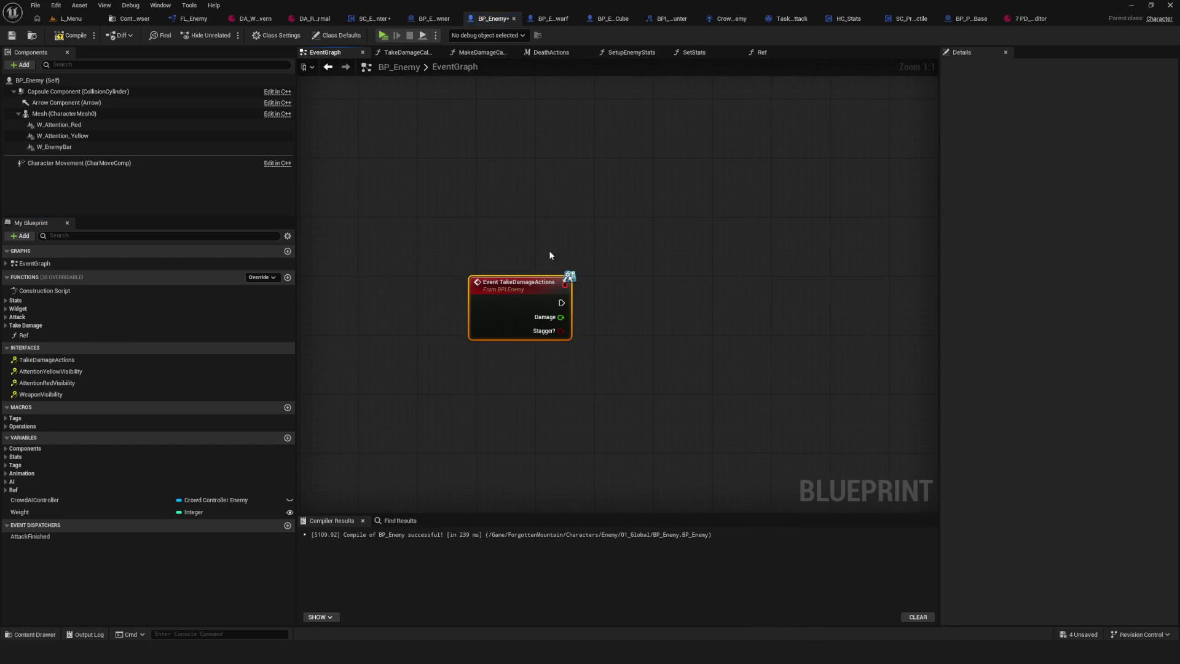
pyautogui.moveTo(549, 250); pyautogui.dragTo(475, 333)
pyautogui.scroll(-8, 517, 439)
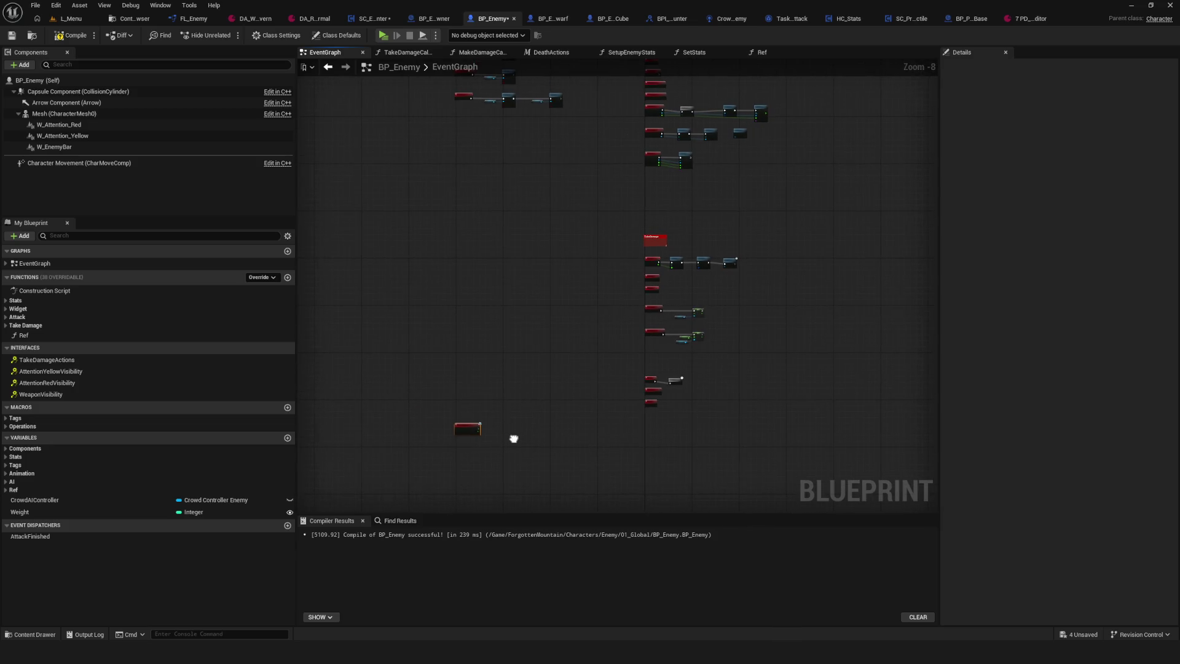
pyautogui.scroll(8, 654, 257)
pyautogui.moveTo(704, 320)
pyautogui.mouseDown()
pyautogui.moveTo(506, 331)
pyautogui.moveTo(493, 382)
pyautogui.moveTo(589, 360)
pyautogui.mouseUp()
pyautogui.scroll(-1, 493, 369)
pyautogui.click(67, 35)
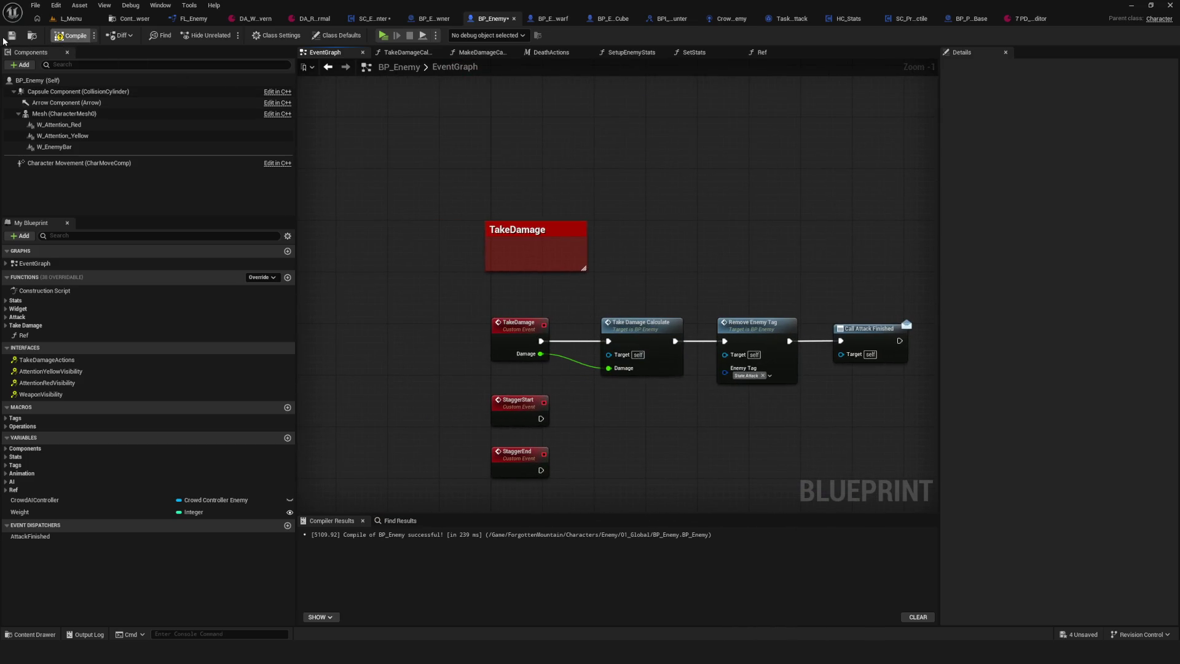
pyautogui.click(11, 36)
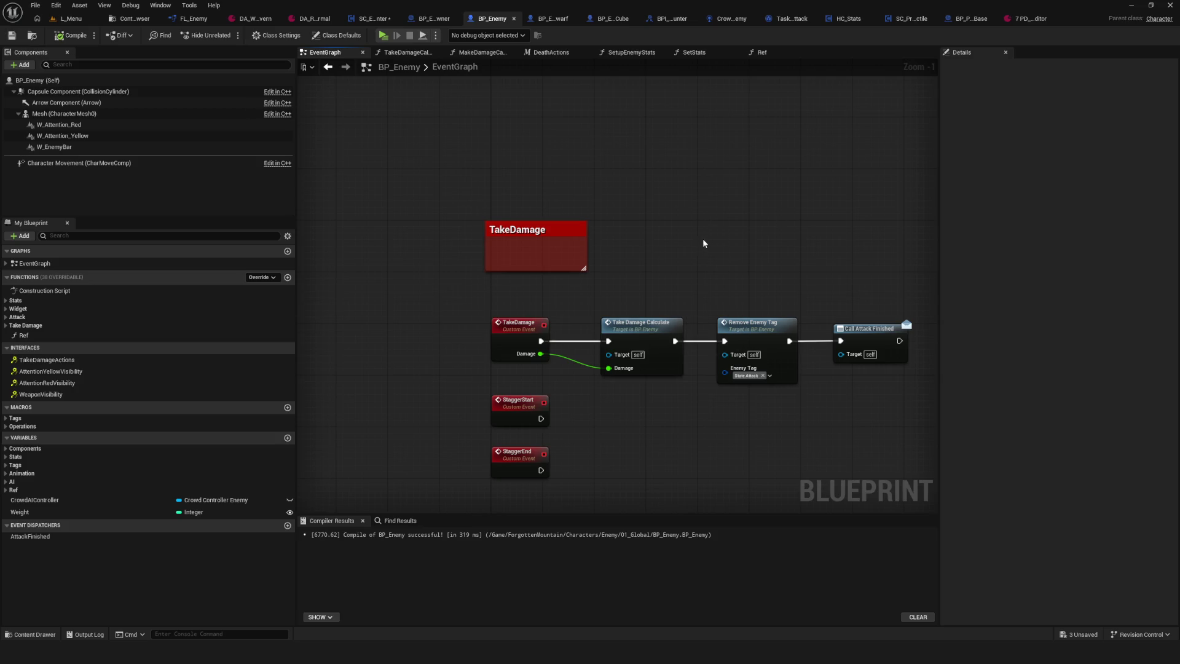
pyautogui.moveTo(704, 243); pyautogui.dragTo(679, 235)
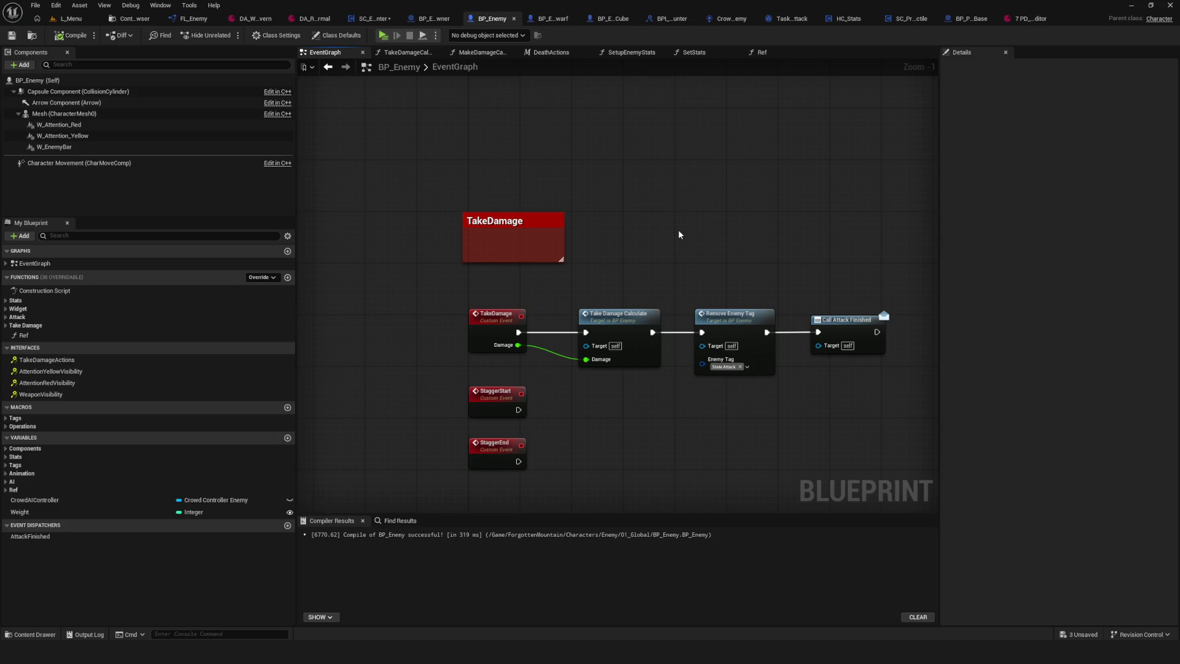
pyautogui.click(912, 19)
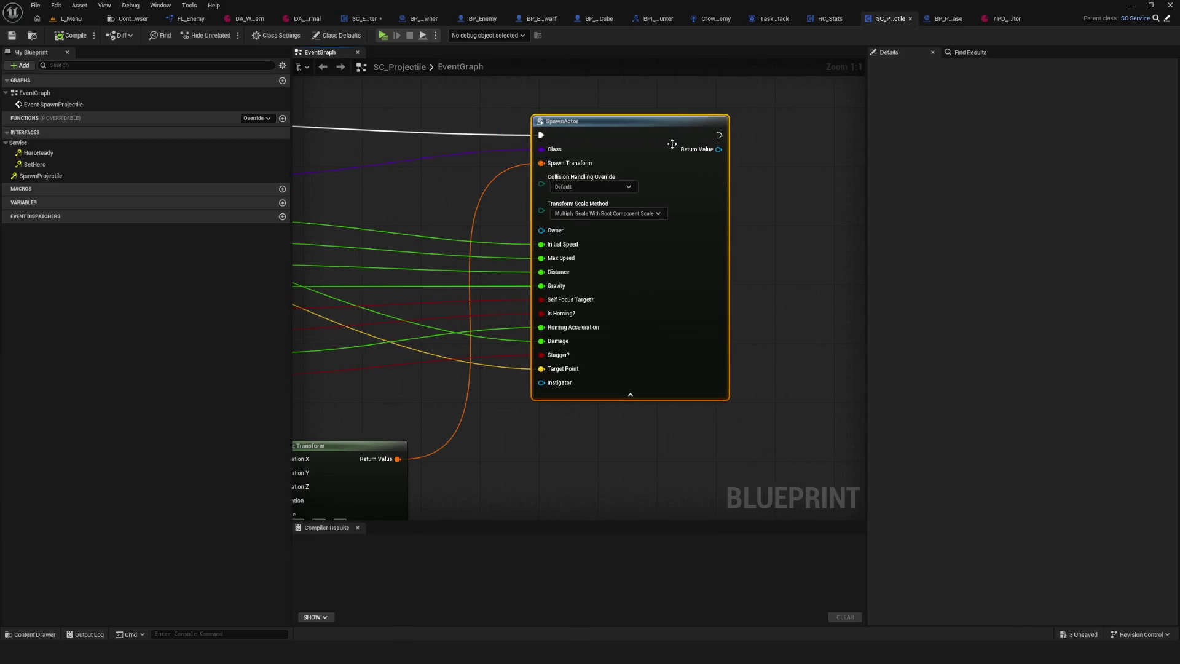
# - Return to BP_Projectile_Base, pan across its event graph overview, and recompile it
pyautogui.click(945, 18)
pyautogui.scroll(2, 628, 227)
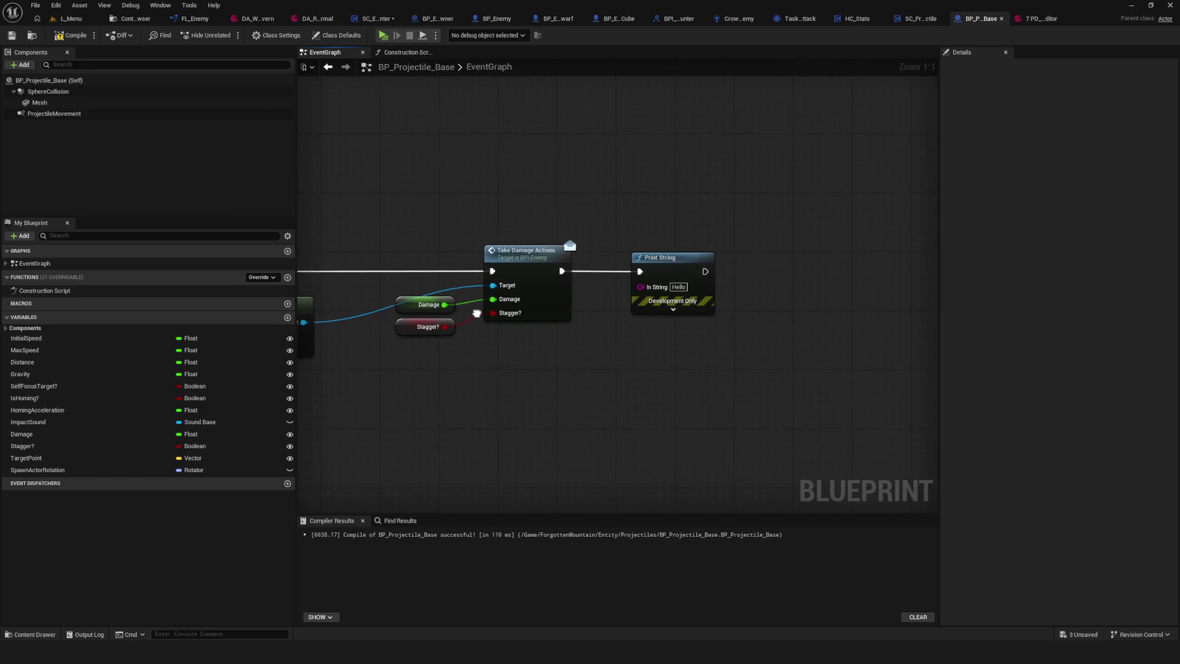
pyautogui.moveTo(477, 314); pyautogui.dragTo(795, 312)
pyautogui.scroll(-4, 695, 324)
pyautogui.moveTo(694, 324)
pyautogui.mouseDown()
pyautogui.moveTo(617, 303)
pyautogui.moveTo(562, 317)
pyautogui.mouseUp()
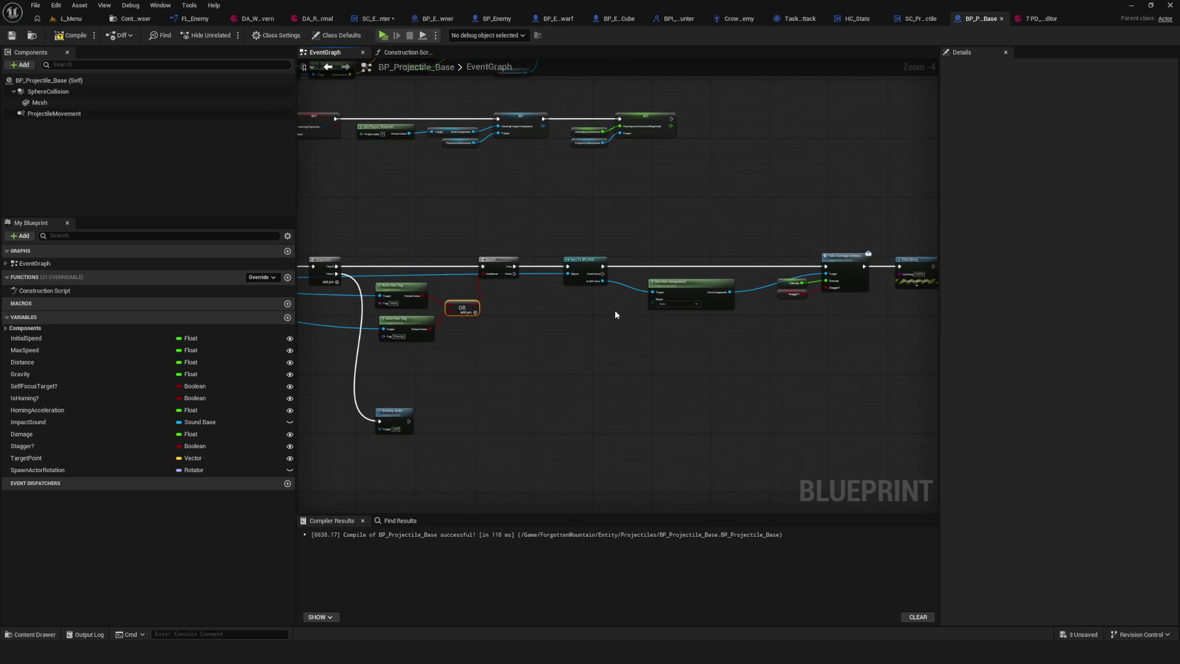
pyautogui.click(71, 35)
# - Zoom and pan to the On Component Hit, Is Valid and Play Sound at Location chain
pyautogui.moveTo(652, 246); pyautogui.dragTo(590, 290)
pyautogui.scroll(-1, 635, 260)
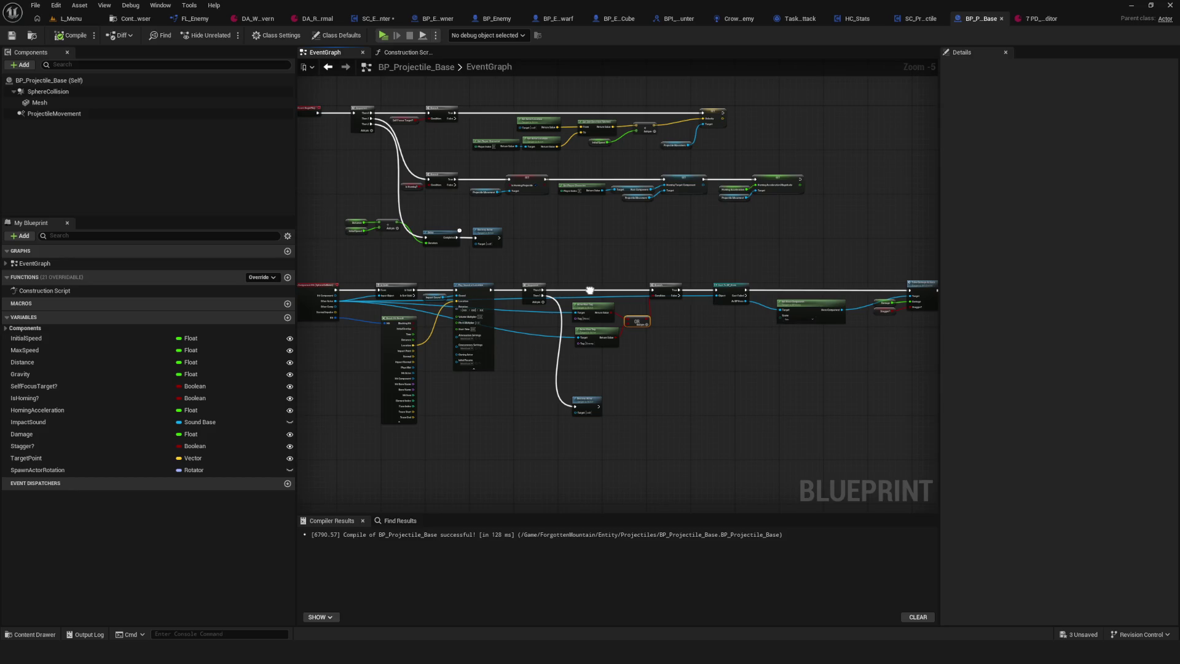
pyautogui.moveTo(590, 290); pyautogui.dragTo(654, 281)
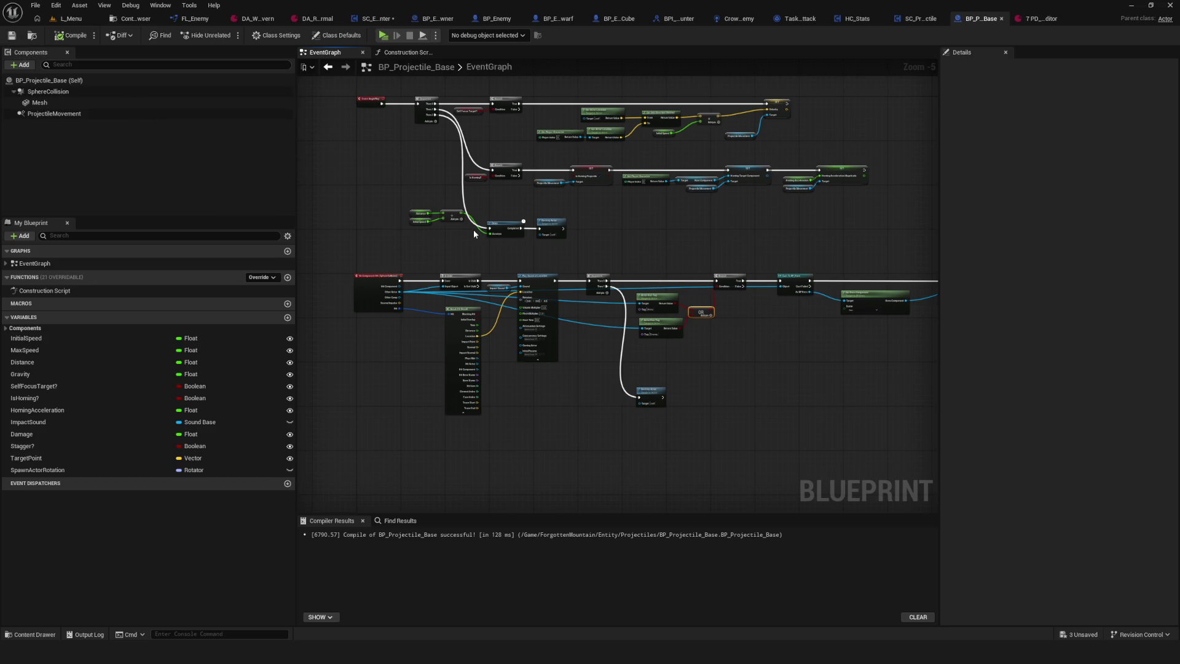
pyautogui.scroll(5, 407, 299)
pyautogui.moveTo(477, 284); pyautogui.dragTo(511, 351)
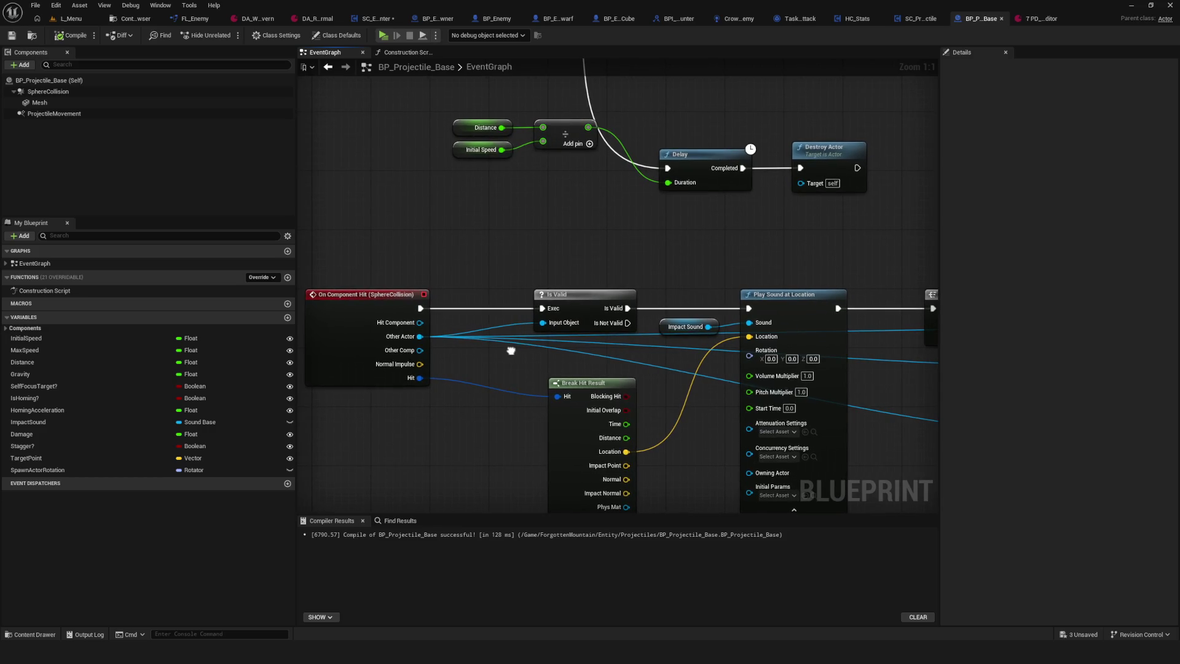
pyautogui.moveTo(511, 351); pyautogui.dragTo(511, 351)
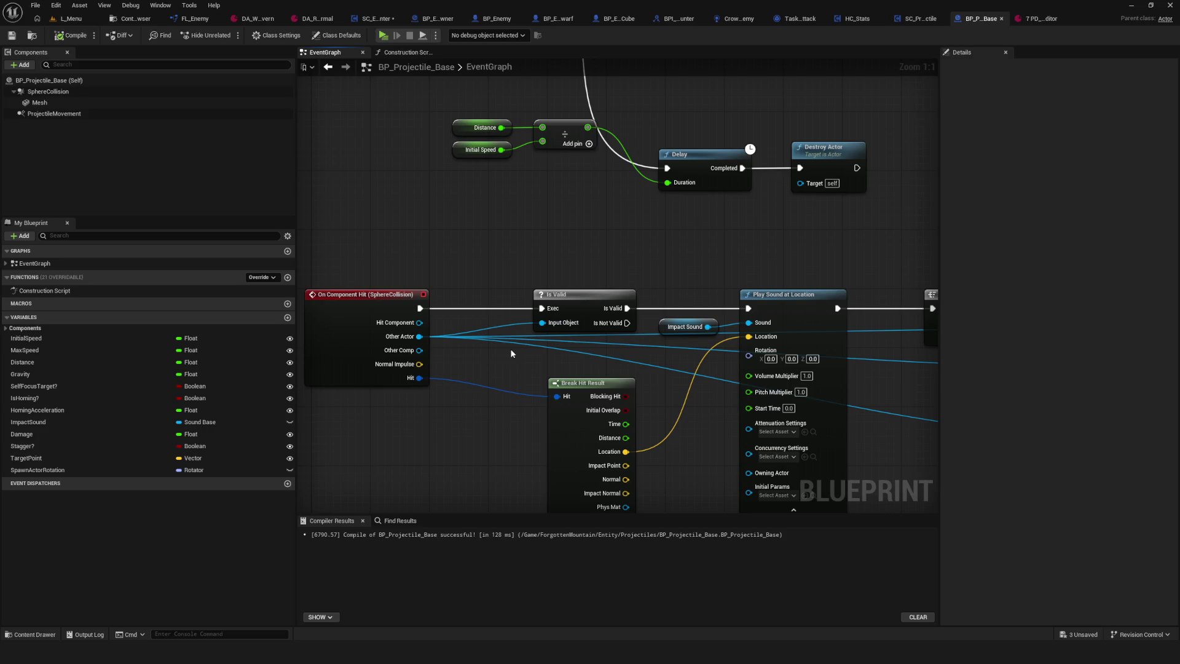
pyautogui.scroll(-3, 511, 347)
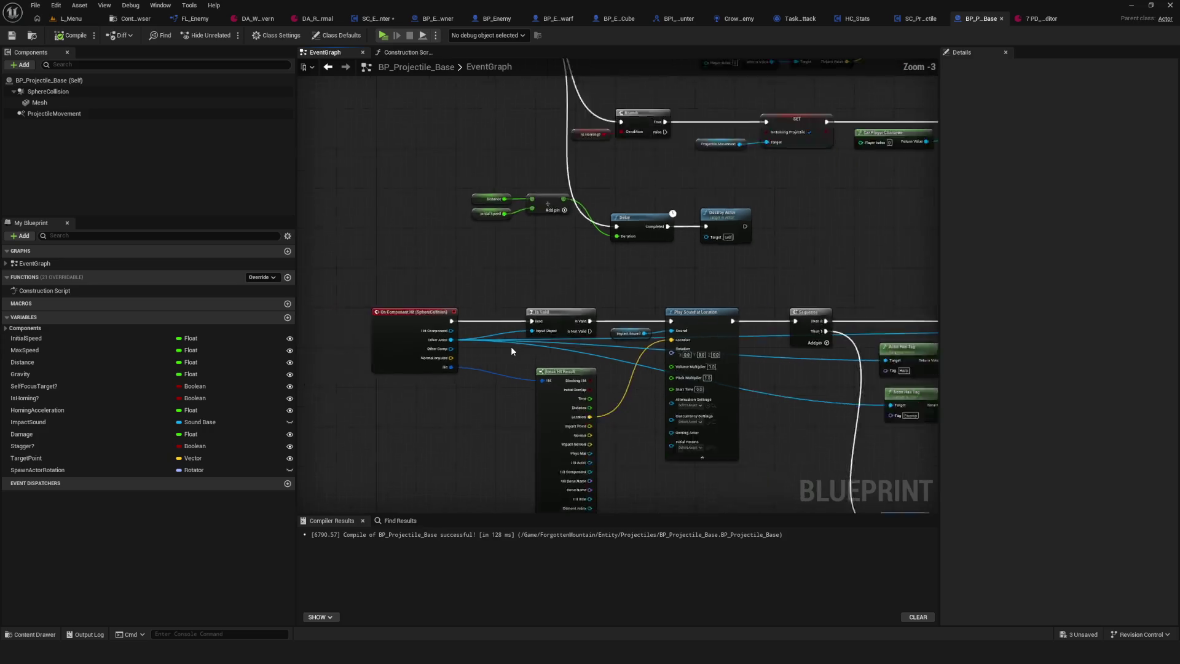
pyautogui.scroll(2, 766, 340)
pyautogui.moveTo(509, 352)
pyautogui.mouseDown()
pyautogui.moveTo(527, 338)
pyautogui.moveTo(665, 332)
pyautogui.moveTo(162, 315)
pyautogui.mouseUp()
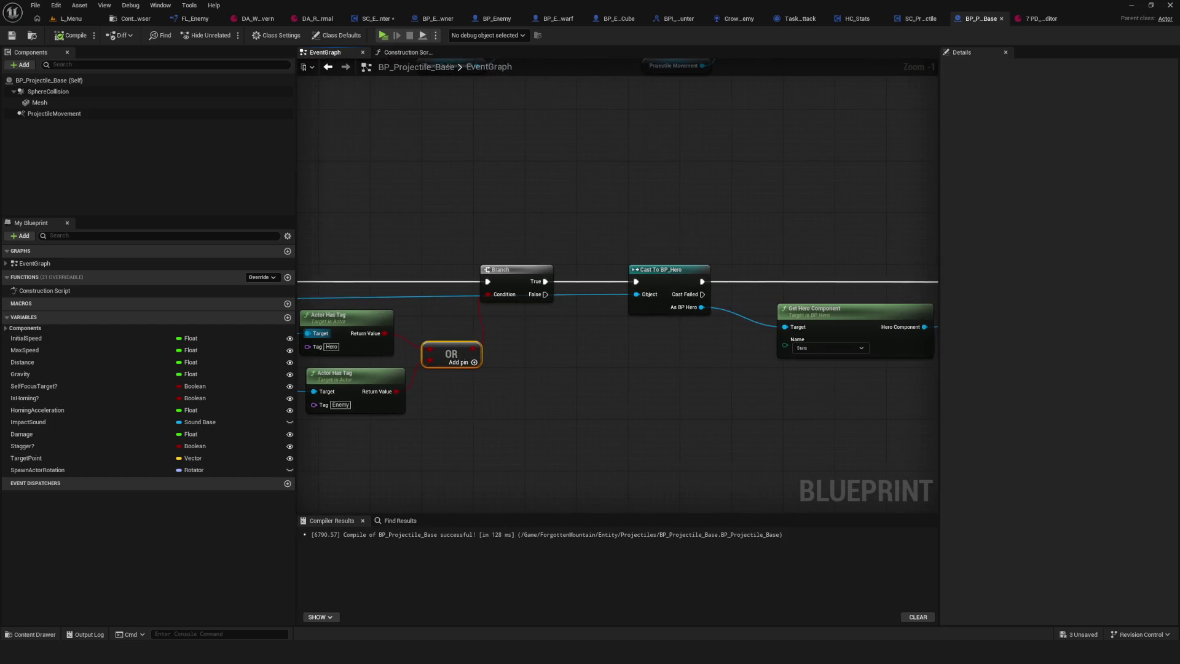
pyautogui.moveTo(706, 315)
pyautogui.mouseDown()
pyautogui.moveTo(348, 339)
pyautogui.moveTo(791, 378)
pyautogui.mouseUp()
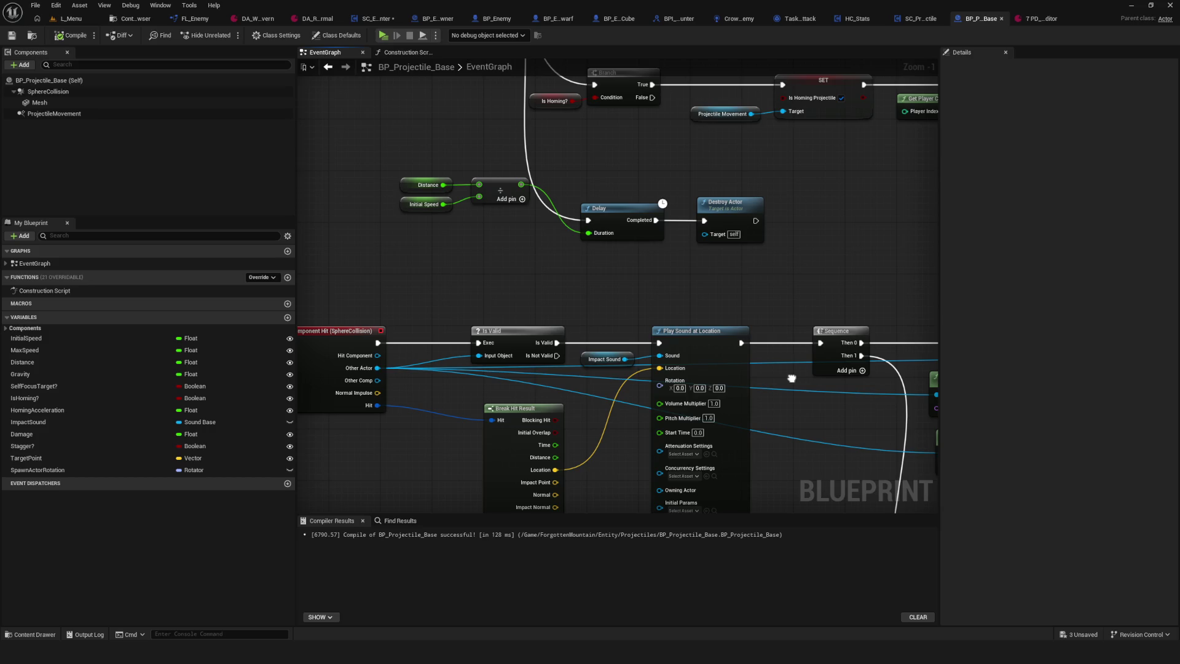
pyautogui.moveTo(791, 378)
pyautogui.mouseDown()
pyautogui.moveTo(500, 292)
pyautogui.moveTo(527, 211)
pyautogui.moveTo(726, 224)
pyautogui.mouseUp()
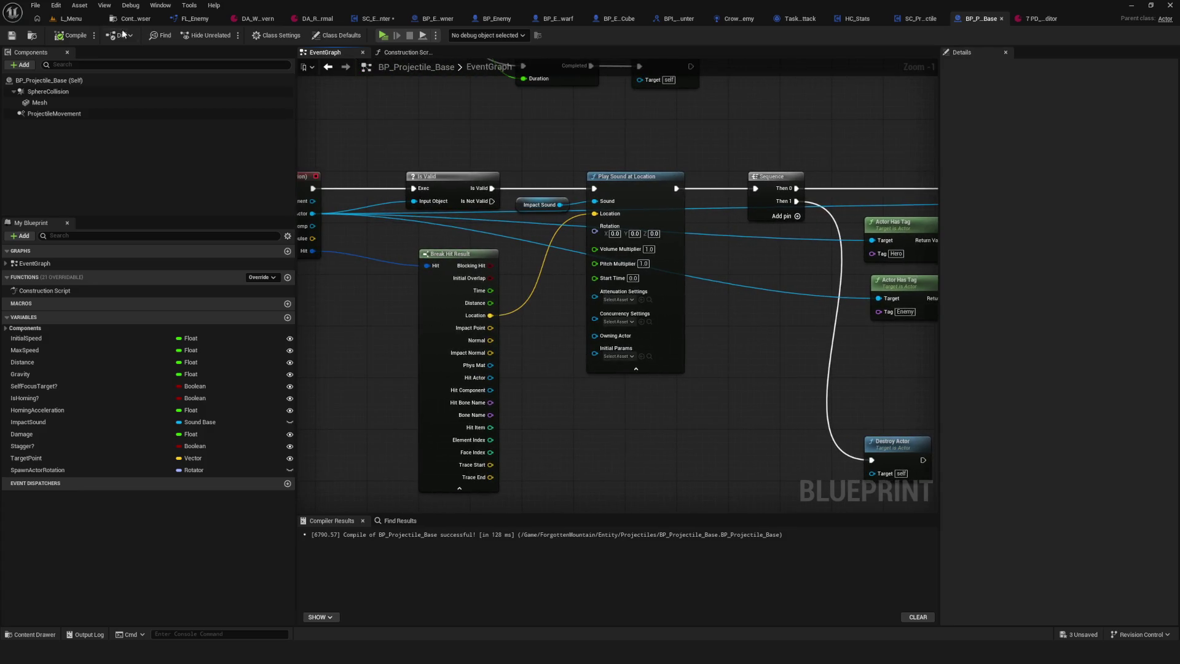
pyautogui.click(12, 35)
pyautogui.moveTo(503, 189); pyautogui.dragTo(577, 188)
pyautogui.moveTo(766, 152); pyautogui.dragTo(698, 190)
pyautogui.scroll(1, 554, 178)
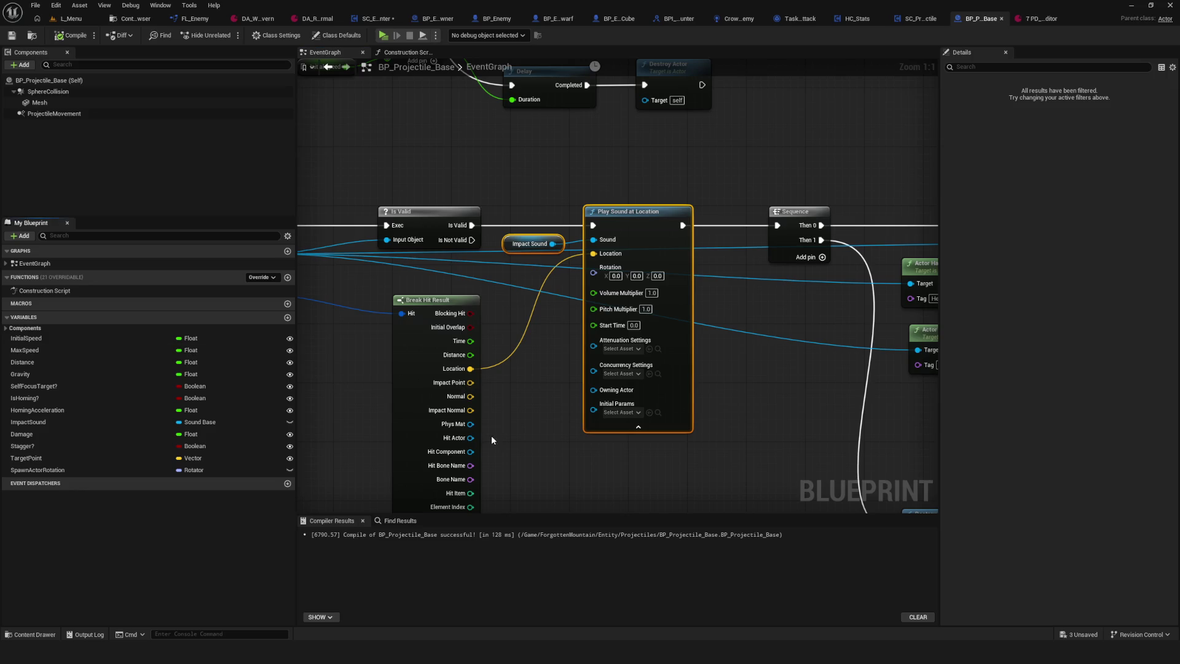
pyautogui.moveTo(376, 379); pyautogui.dragTo(532, 418)
pyautogui.click(72, 35)
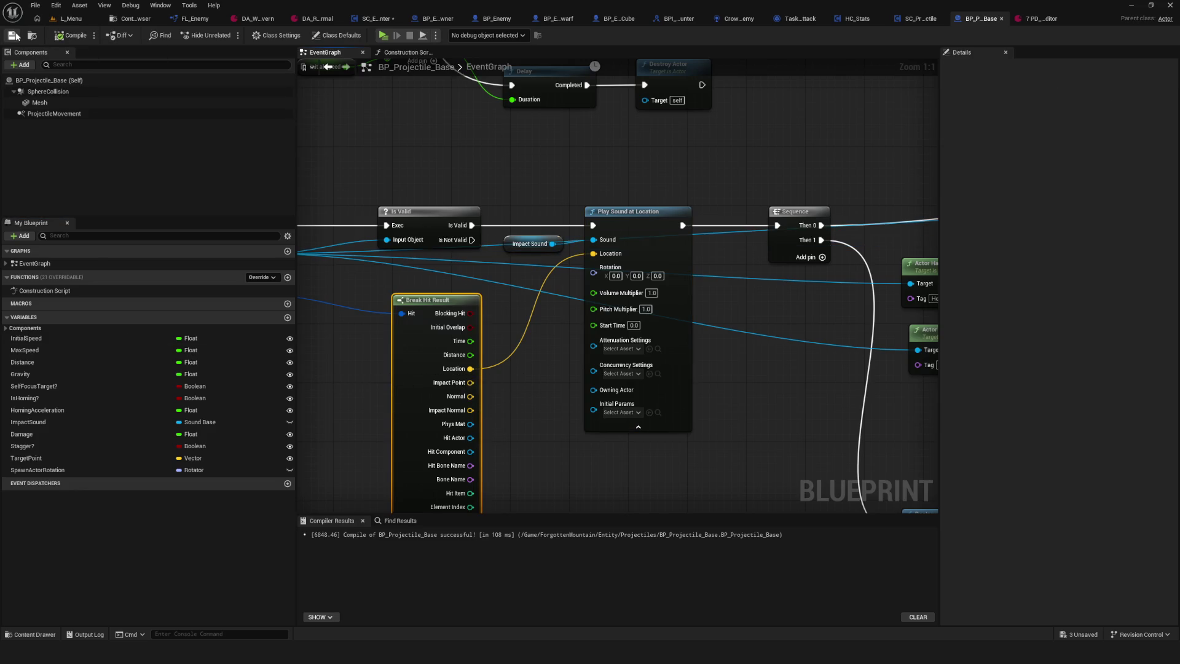
pyautogui.moveTo(769, 268); pyautogui.dragTo(810, 286)
pyautogui.moveTo(568, 162); pyautogui.dragTo(699, 345)
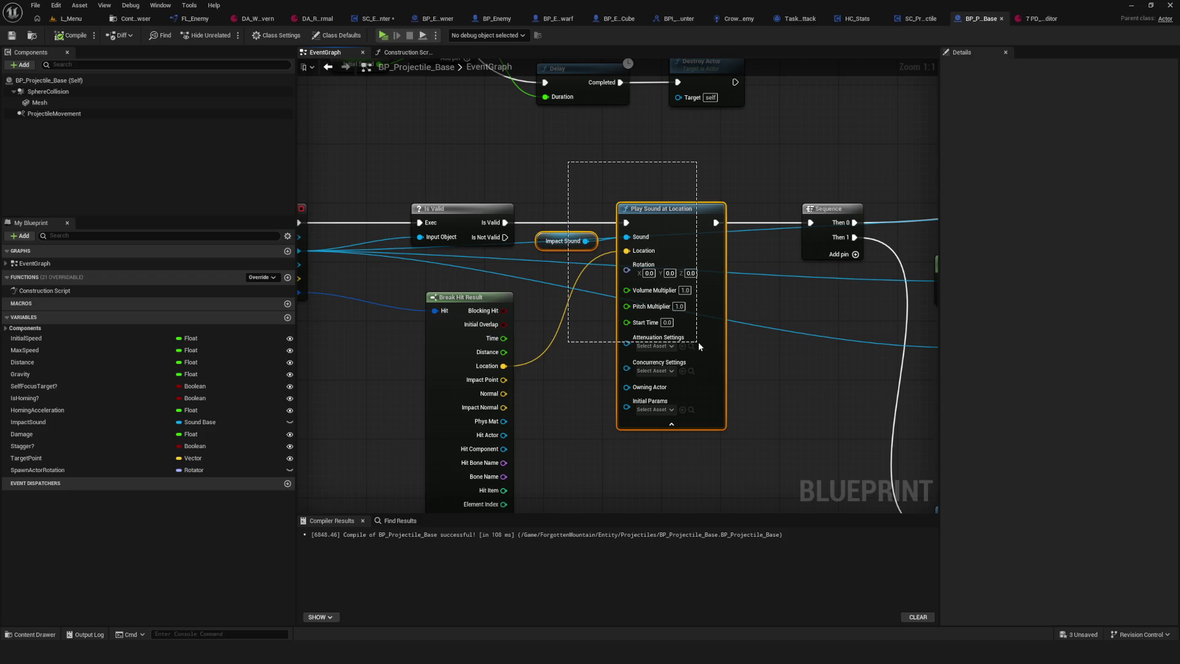
pyautogui.moveTo(699, 344); pyautogui.dragTo(698, 344)
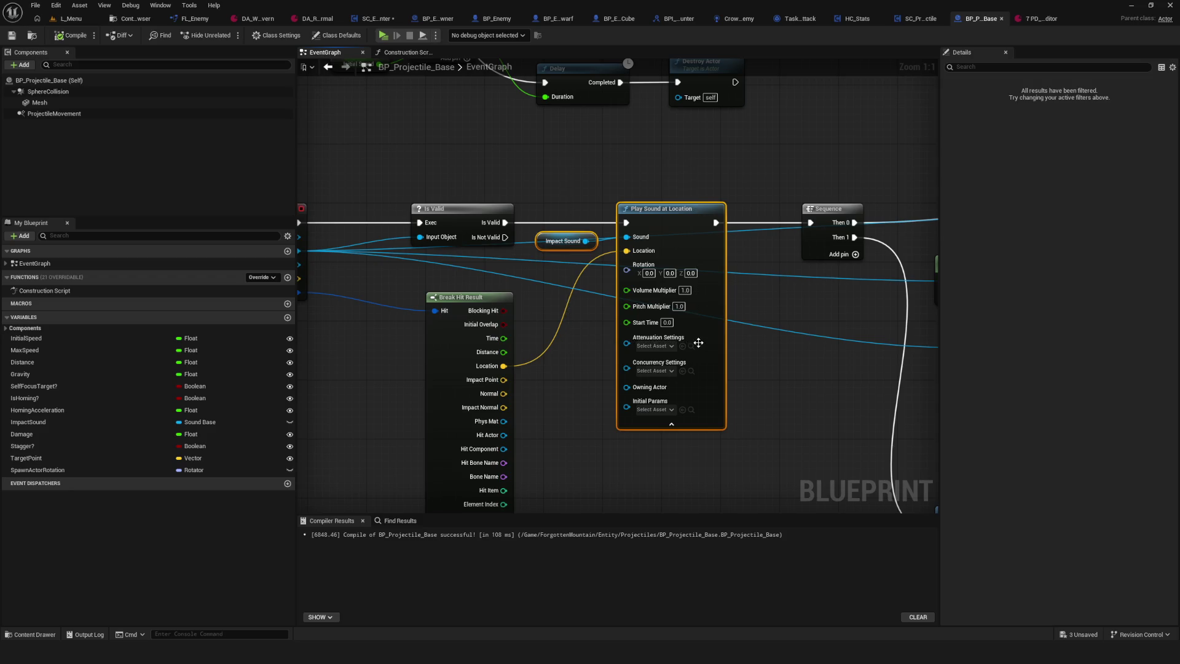
pyautogui.moveTo(814, 330)
pyautogui.mouseDown()
pyautogui.moveTo(833, 314)
pyautogui.moveTo(696, 276)
pyautogui.moveTo(514, 289)
pyautogui.moveTo(547, 284)
pyautogui.mouseUp()
pyautogui.scroll(-1, 665, 264)
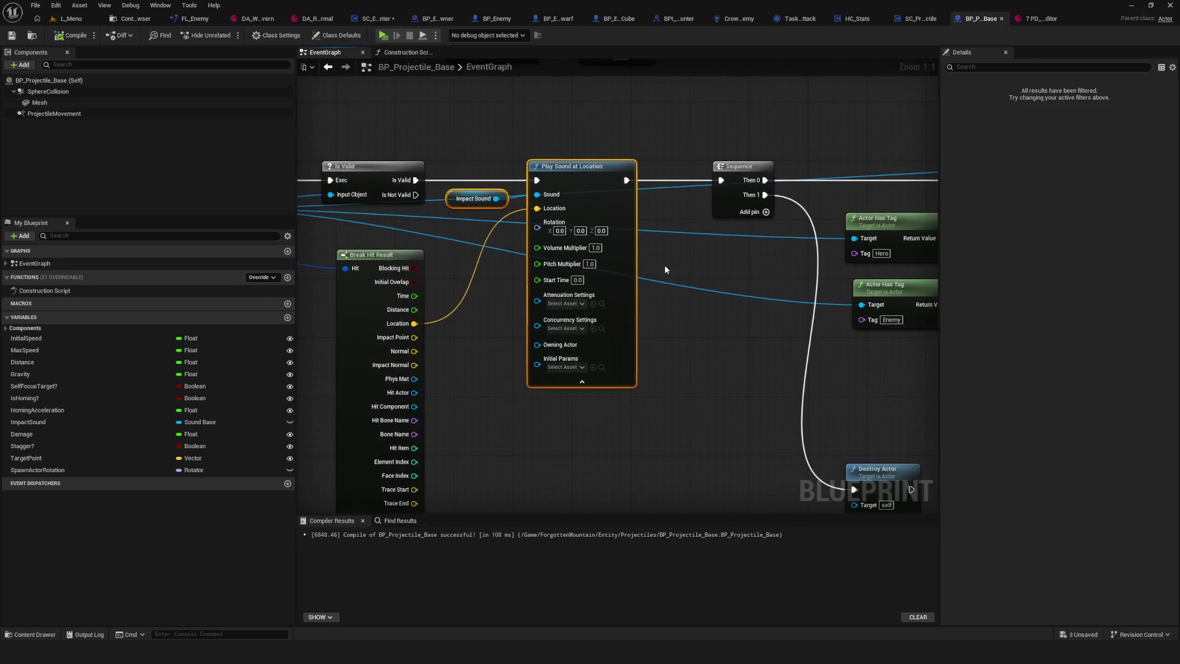
pyautogui.scroll(-2, 665, 264)
pyautogui.moveTo(669, 283)
pyautogui.mouseDown()
pyautogui.moveTo(650, 297)
pyautogui.moveTo(687, 287)
pyautogui.mouseUp()
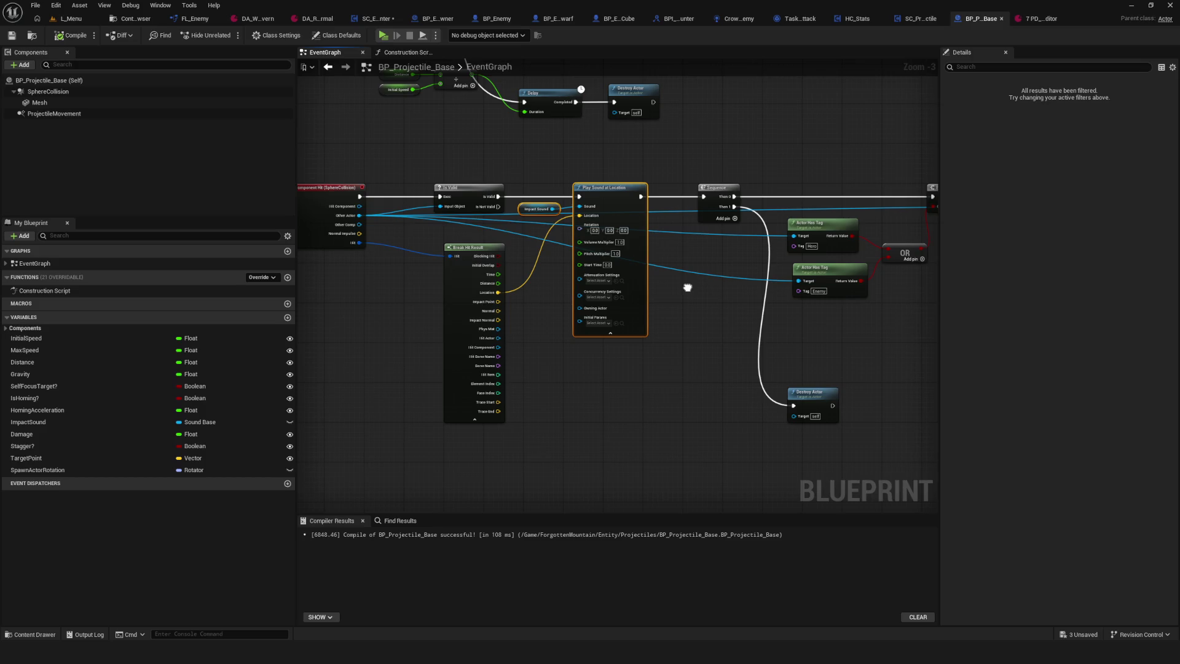
pyautogui.moveTo(687, 287); pyautogui.dragTo(688, 286)
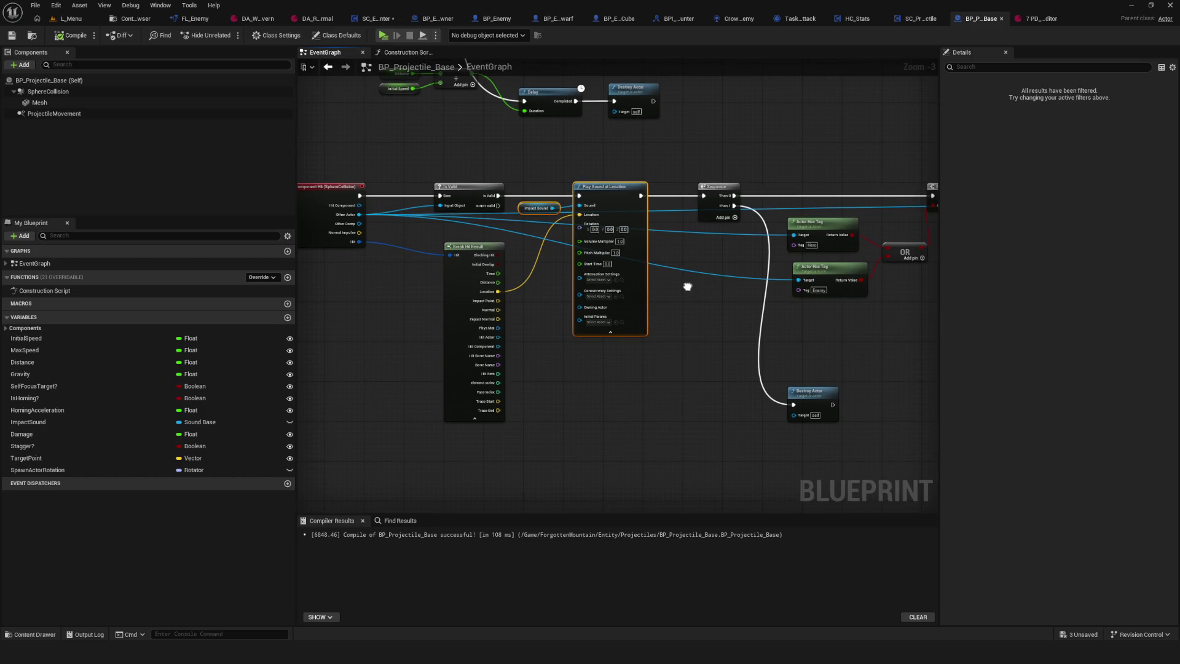
pyautogui.scroll(2, 562, 216)
pyautogui.scroll(1, 354, 214)
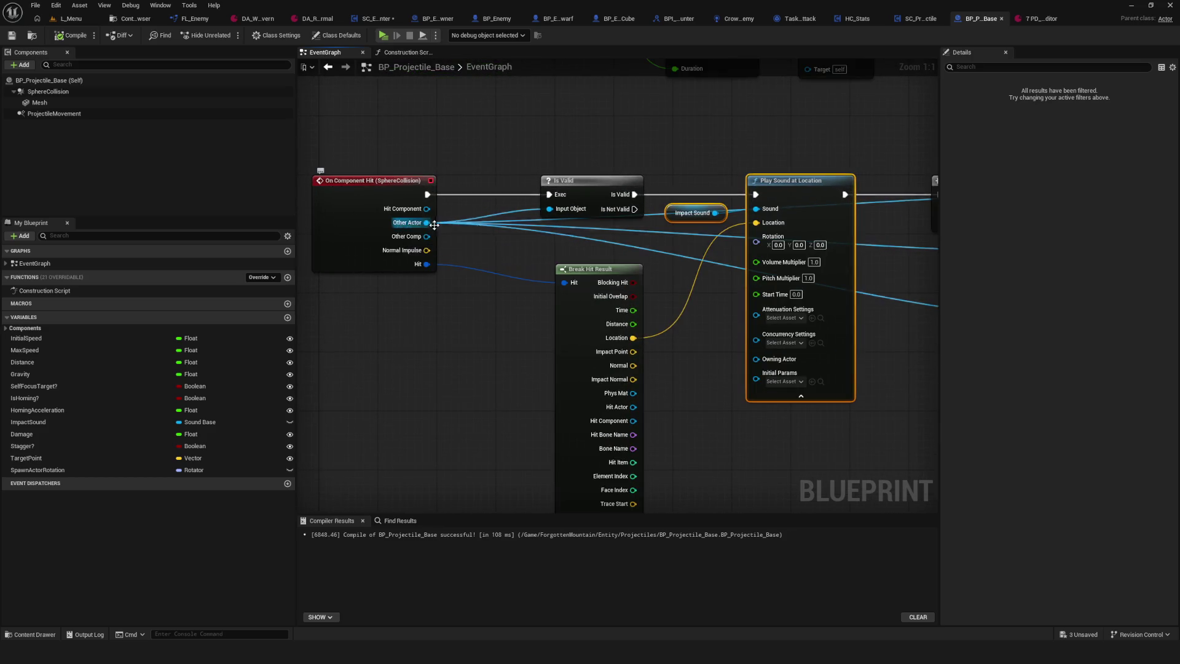
pyautogui.scroll(-4, 446, 226)
pyautogui.scroll(2, 547, 236)
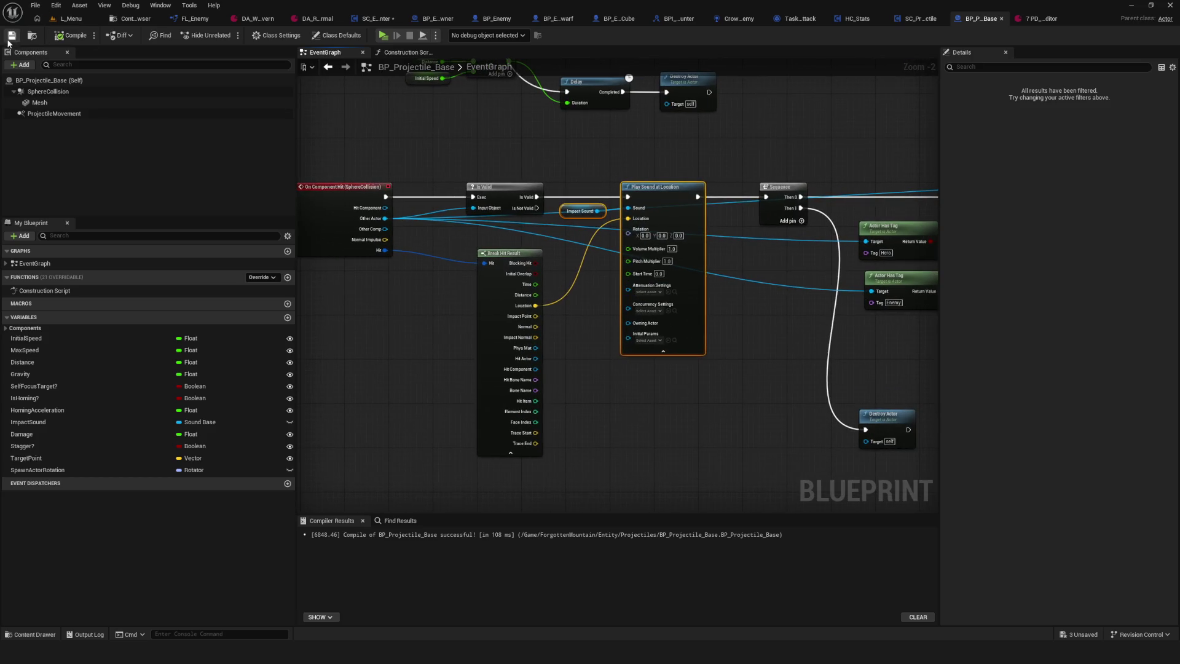
# - Add a custom event named ProjectileHit below the hit chain, then compile and save
pyautogui.rightClick(621, 441)
pyautogui.write('Cu')
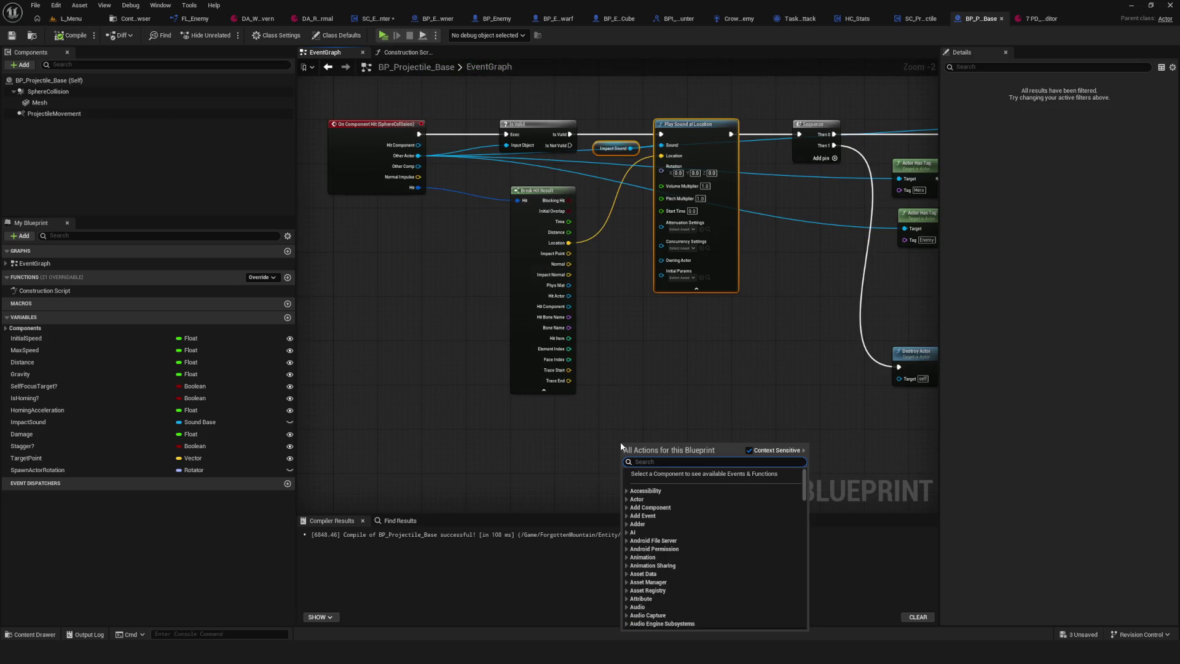
pyautogui.write('stom')
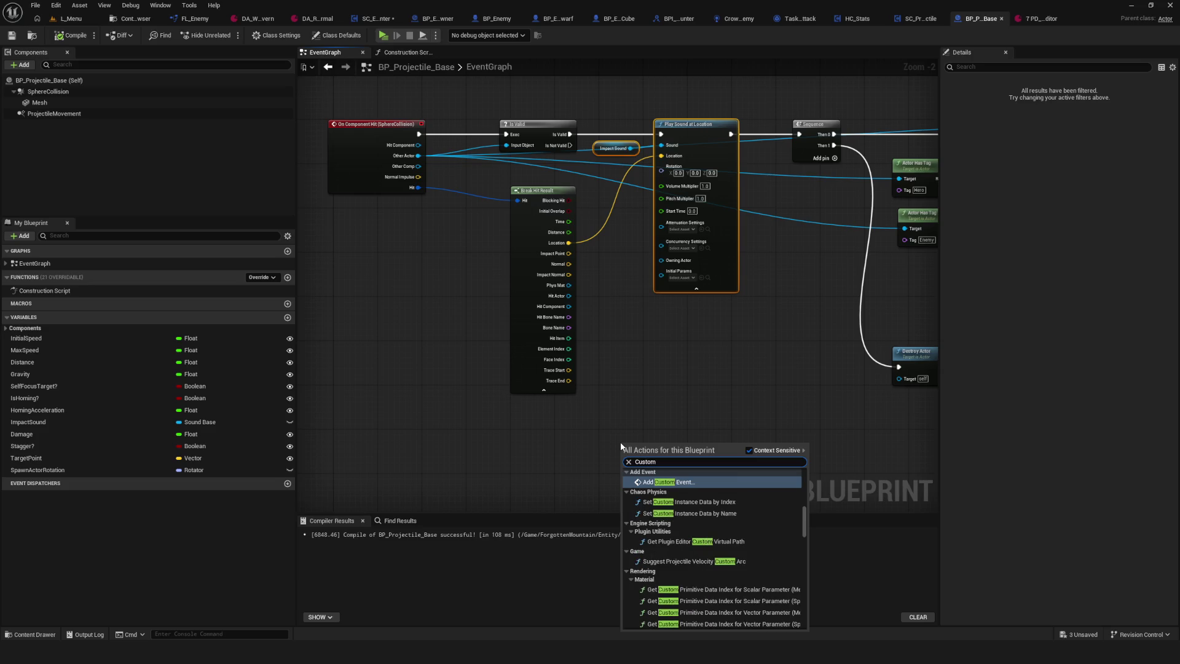
pyautogui.click(704, 485)
pyautogui.write('Pi')
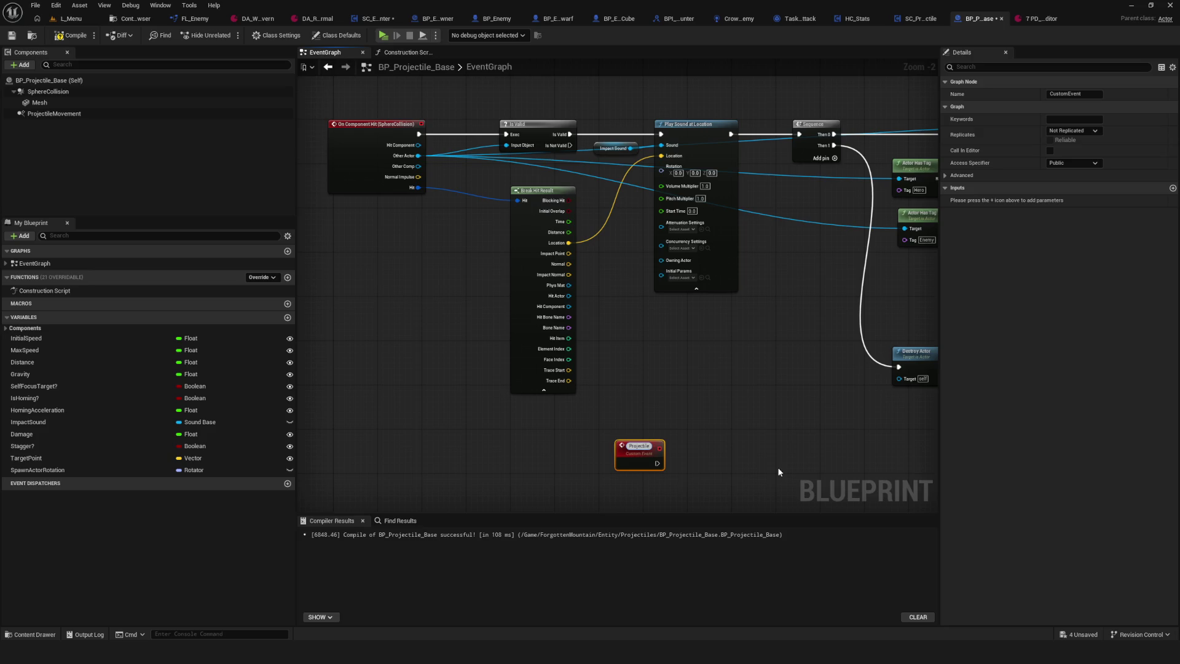
pyautogui.write('Hit')
pyautogui.press('Return')
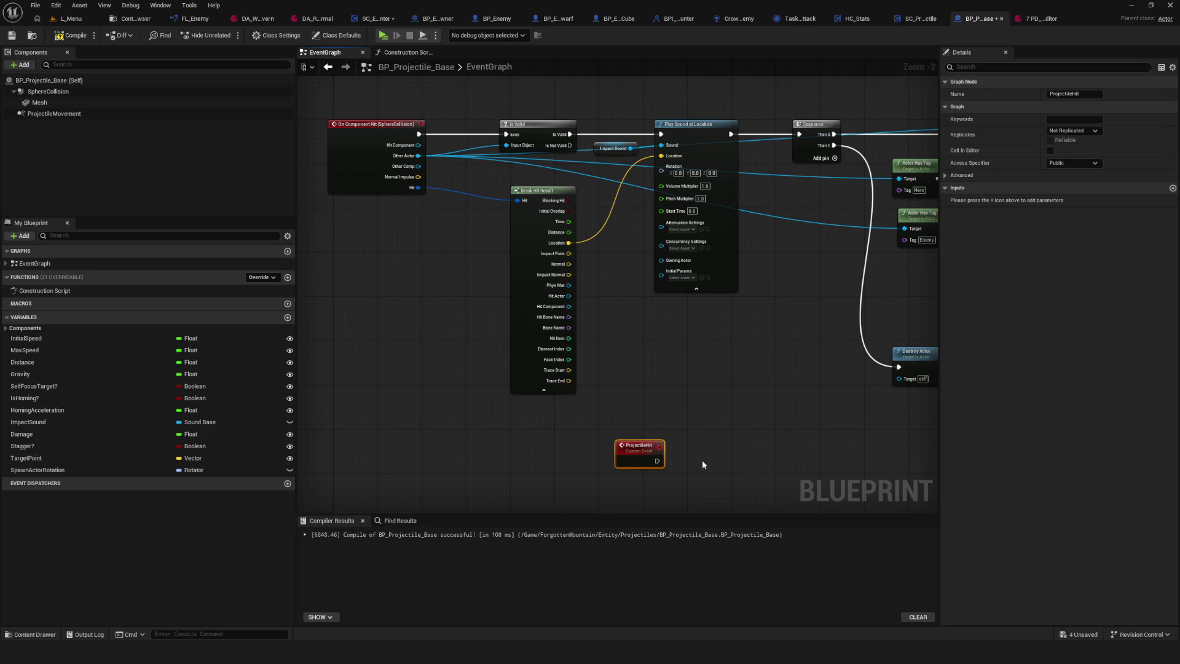
pyautogui.scroll(2, 702, 462)
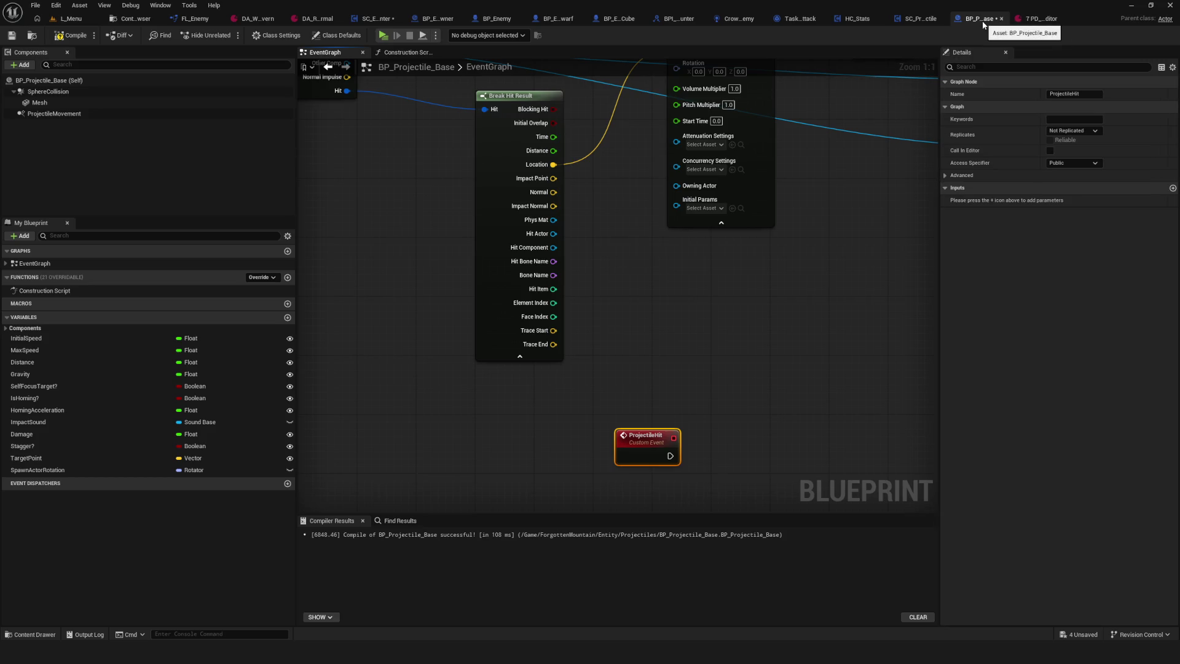
pyautogui.click(72, 35)
pyautogui.click(11, 35)
pyautogui.moveTo(627, 396)
pyautogui.mouseDown()
pyautogui.moveTo(743, 387)
pyautogui.moveTo(575, 406)
pyautogui.moveTo(720, 427)
pyautogui.moveTo(576, 375)
pyautogui.mouseUp()
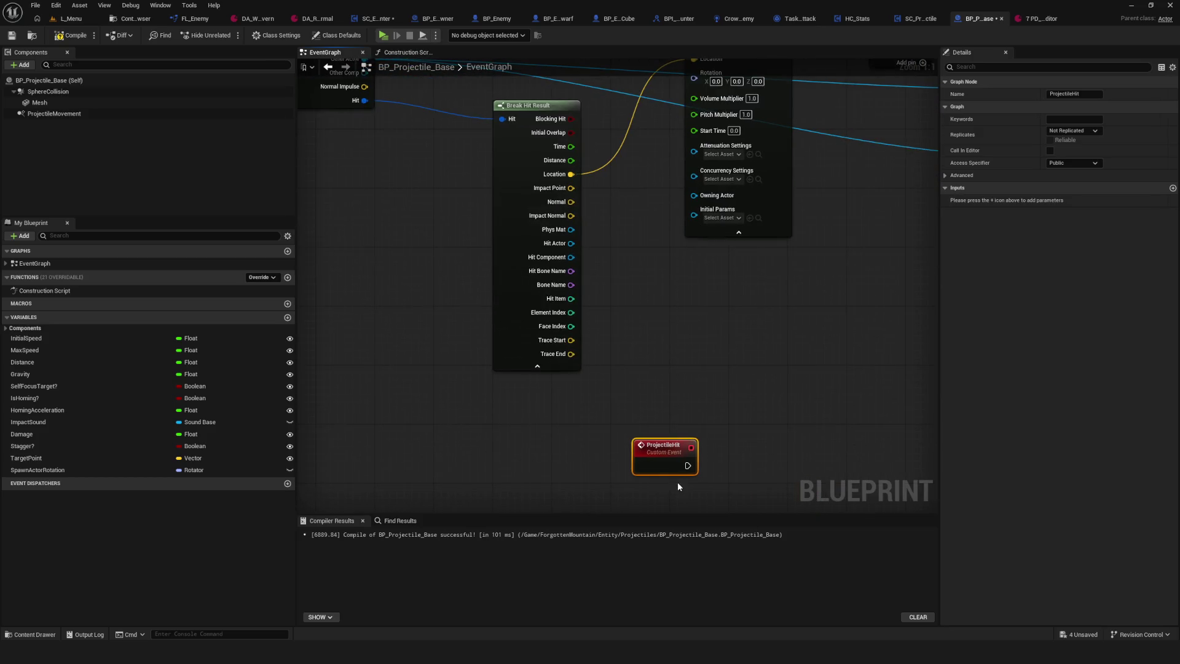
# - Add an input named Actor of type Actor Object Reference to the ProjectileHit event
pyautogui.click(1172, 187)
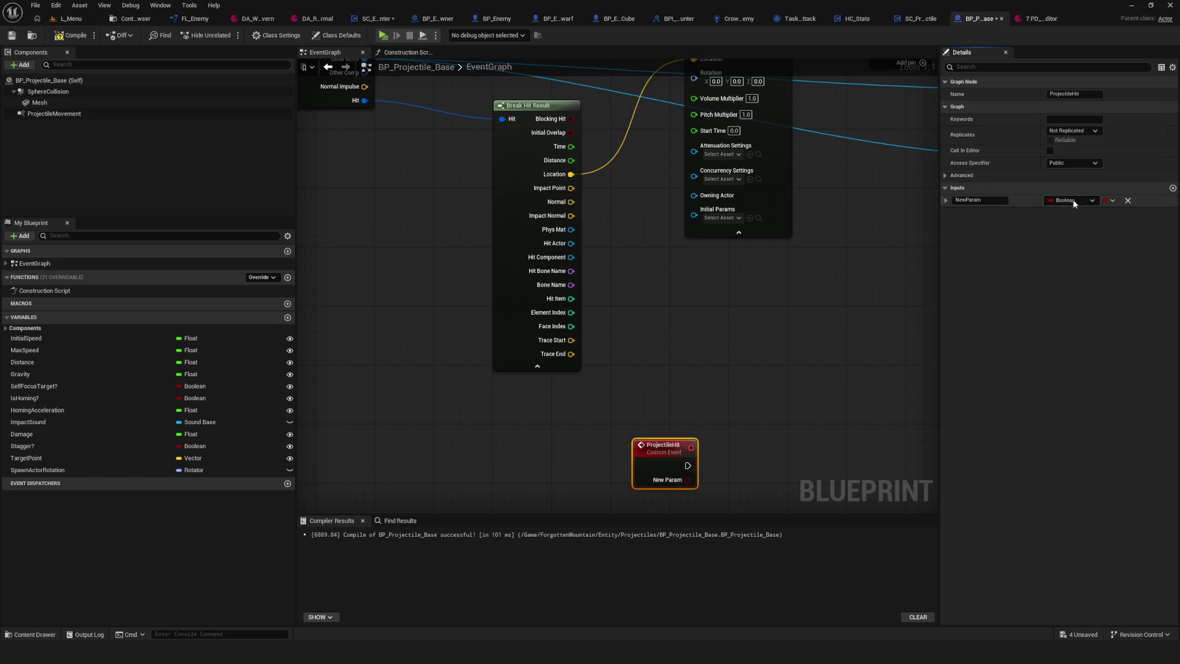
pyautogui.click(1074, 204)
pyautogui.write('Actort')
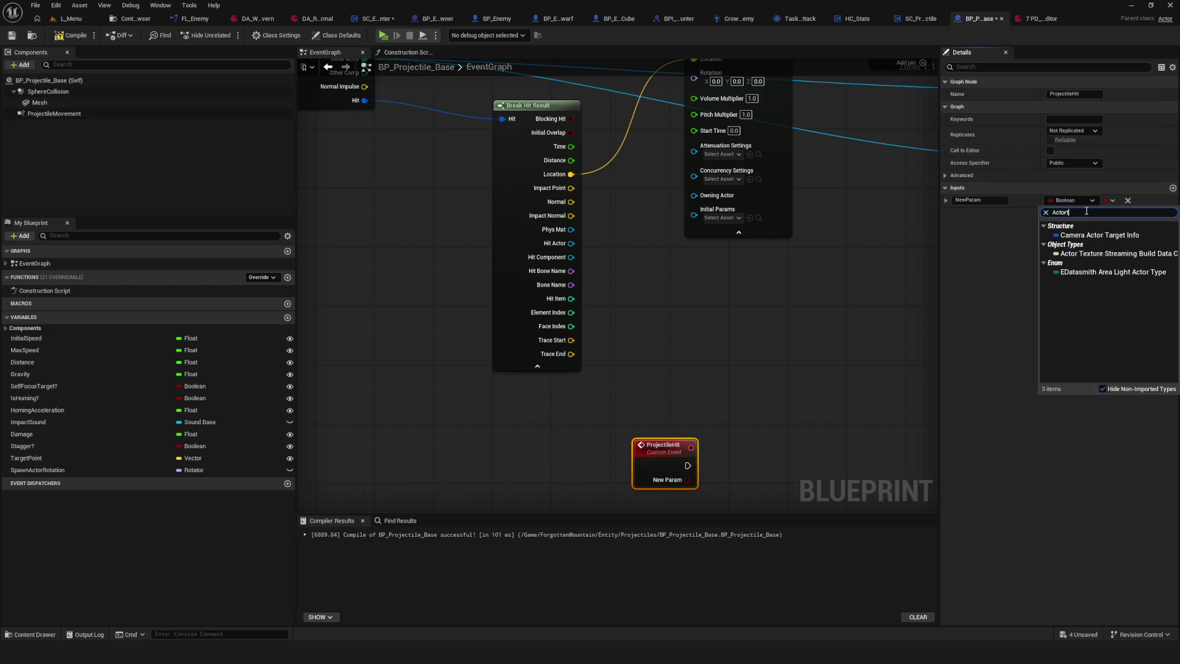
pyautogui.moveTo(1082, 309)
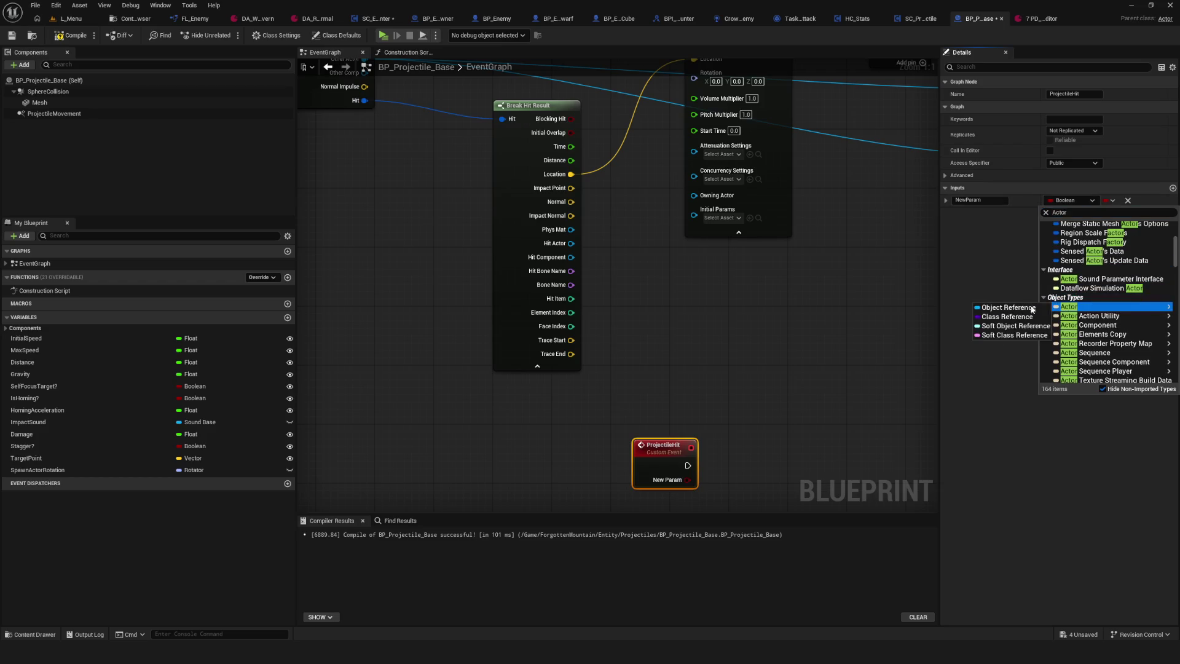
pyautogui.click(1008, 309)
pyautogui.click(981, 200)
pyautogui.write('A')
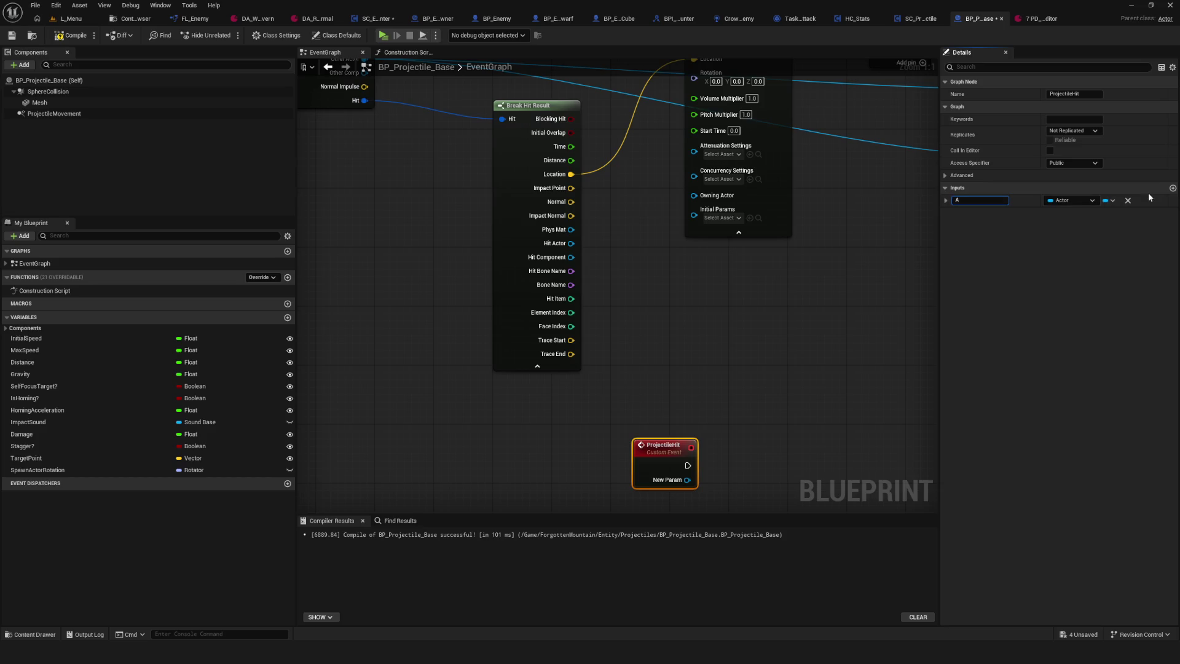
pyautogui.write('ctor')
pyautogui.press('Return')
# - Compile and save the blueprint
pyautogui.scroll(1, 732, 285)
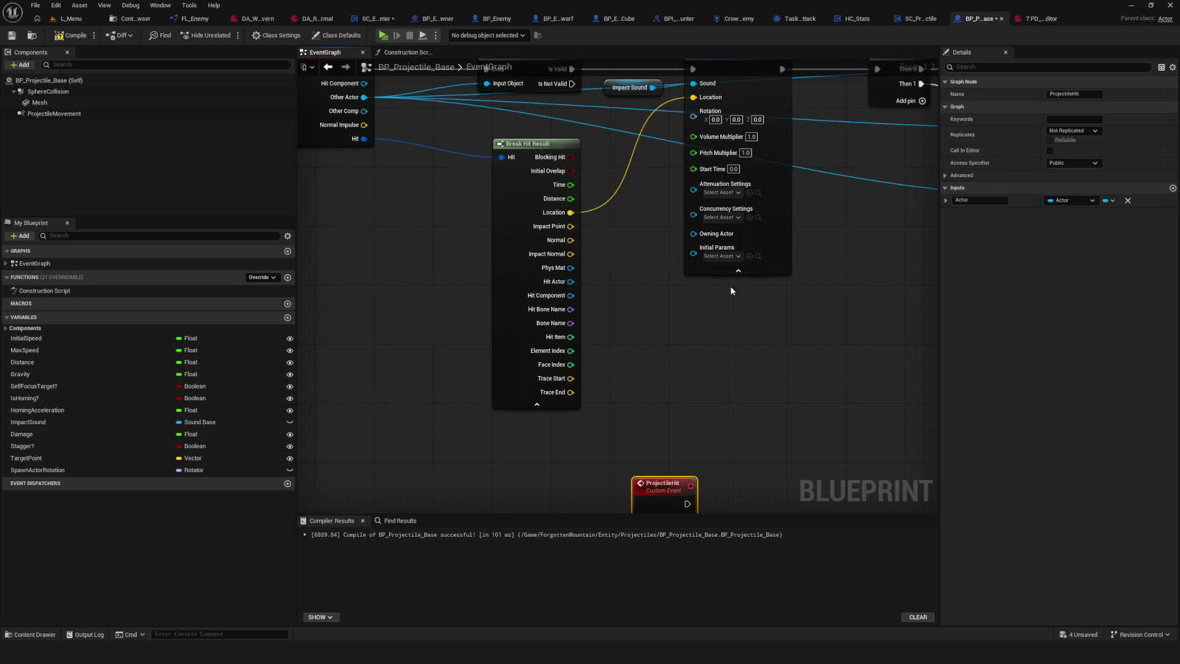
pyautogui.scroll(-1, 647, 356)
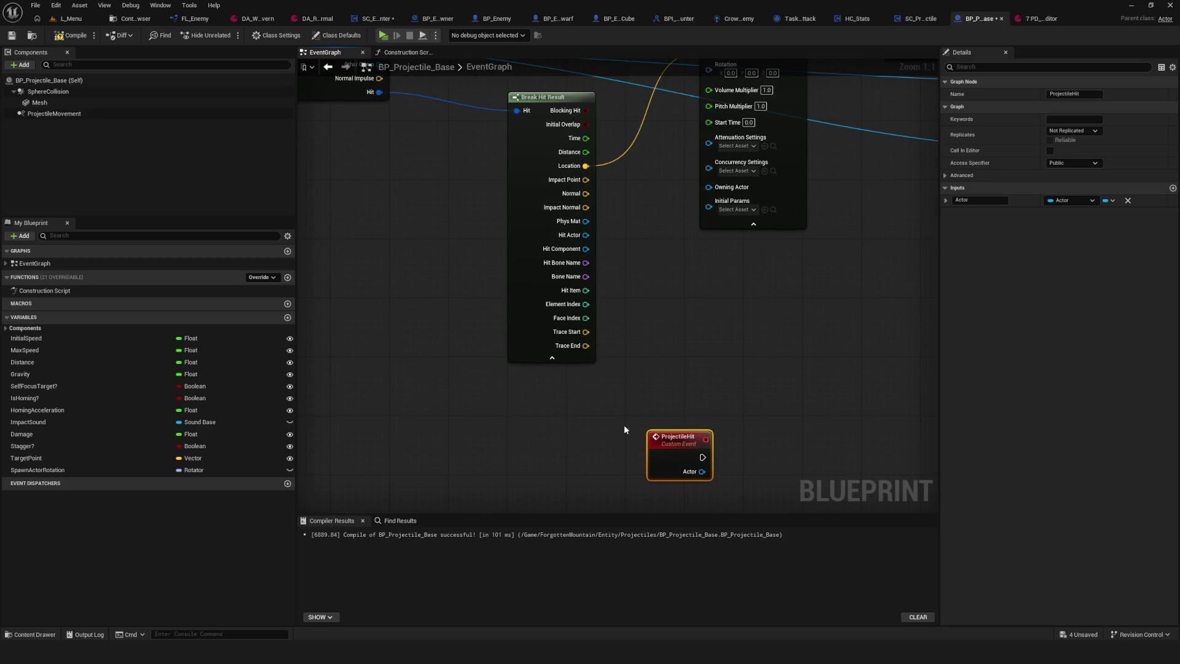
pyautogui.moveTo(766, 467)
pyautogui.mouseDown()
pyautogui.moveTo(640, 455)
pyautogui.moveTo(626, 371)
pyautogui.mouseUp()
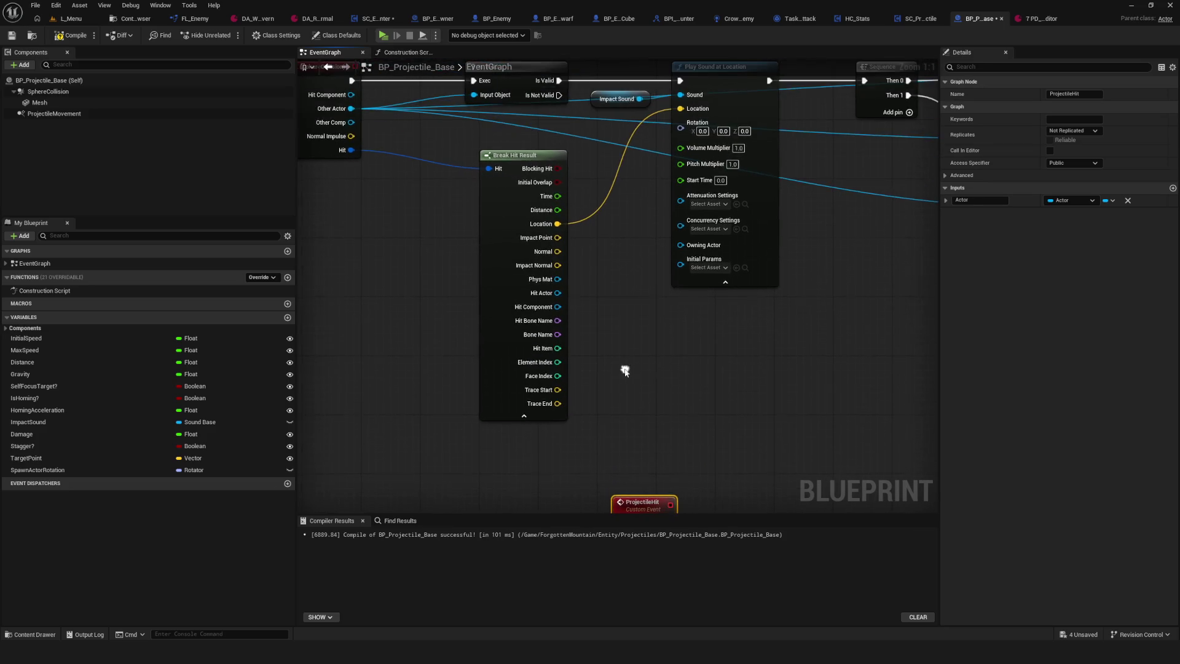
pyautogui.scroll(-5, 633, 369)
pyautogui.scroll(3, 643, 366)
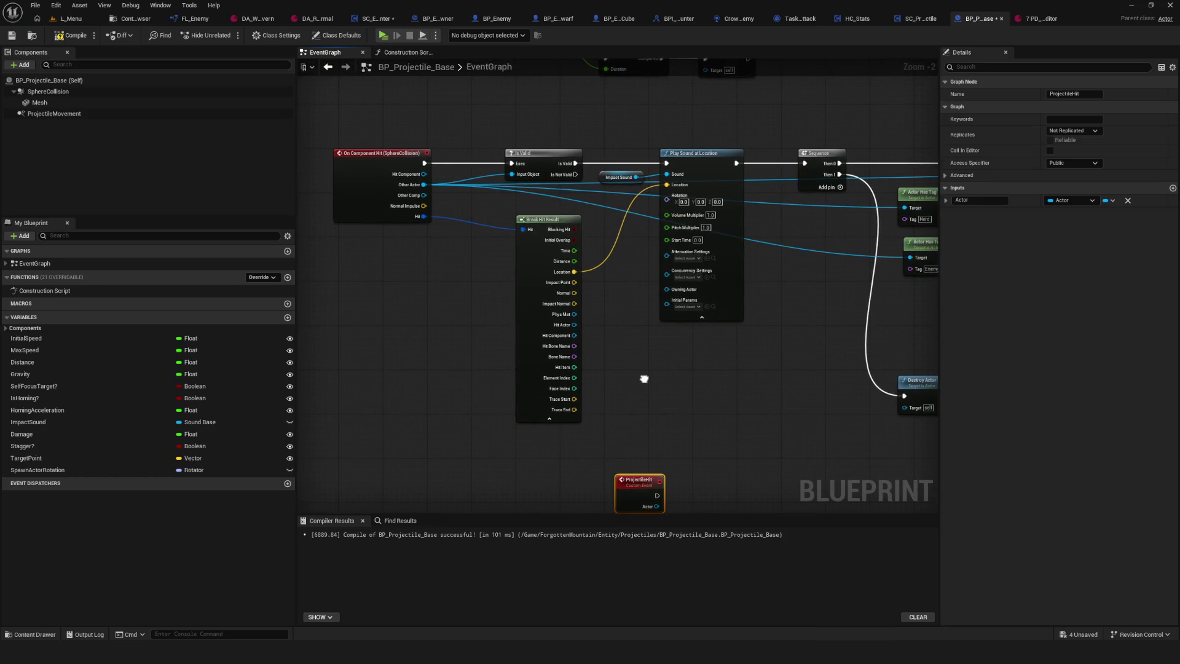
pyautogui.press('F7')
pyautogui.hotkey('ctrl', 's')
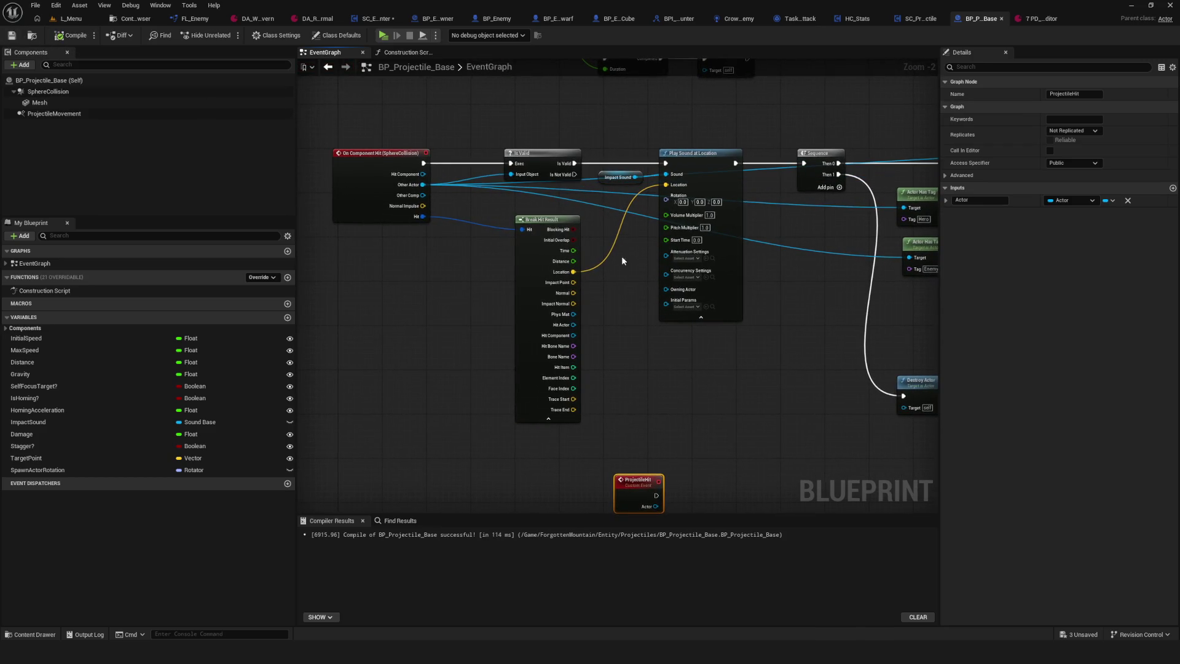
# - Move the ProjectileHit node left near the OnComponentHit chain and add a second input
pyautogui.moveTo(621, 256); pyautogui.dragTo(709, 147)
pyautogui.moveTo(722, 372)
pyautogui.mouseDown()
pyautogui.moveTo(450, 429)
pyautogui.moveTo(450, 400)
pyautogui.mouseUp()
pyautogui.moveTo(518, 332); pyautogui.dragTo(364, 404)
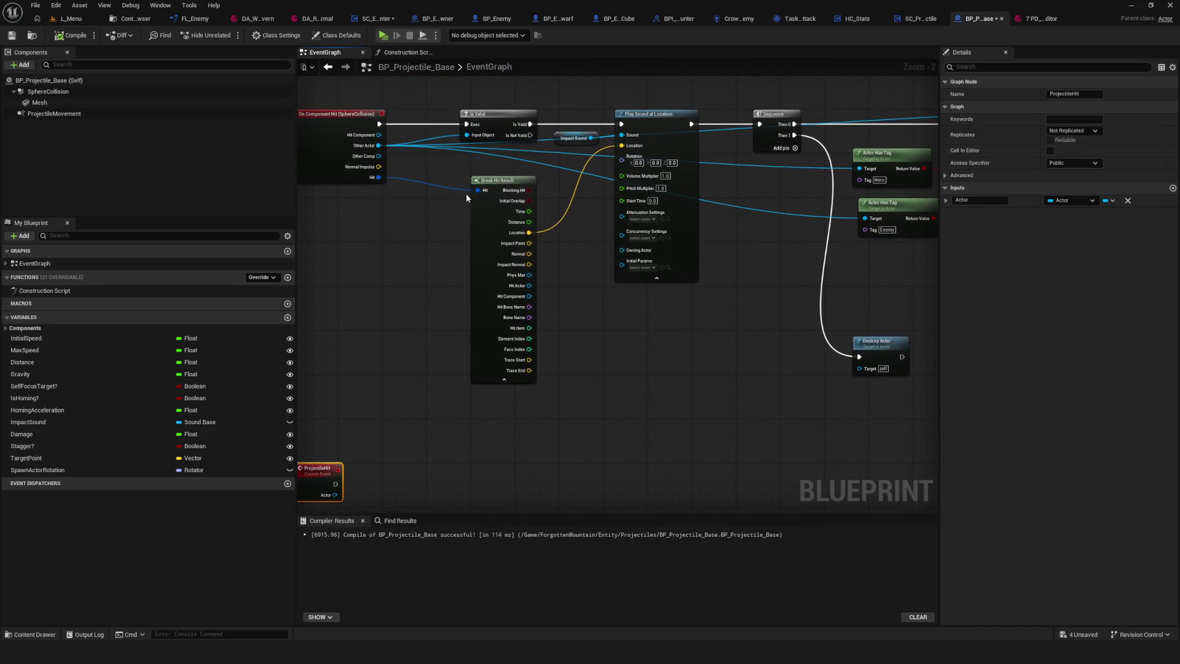
pyautogui.scroll(2, 451, 198)
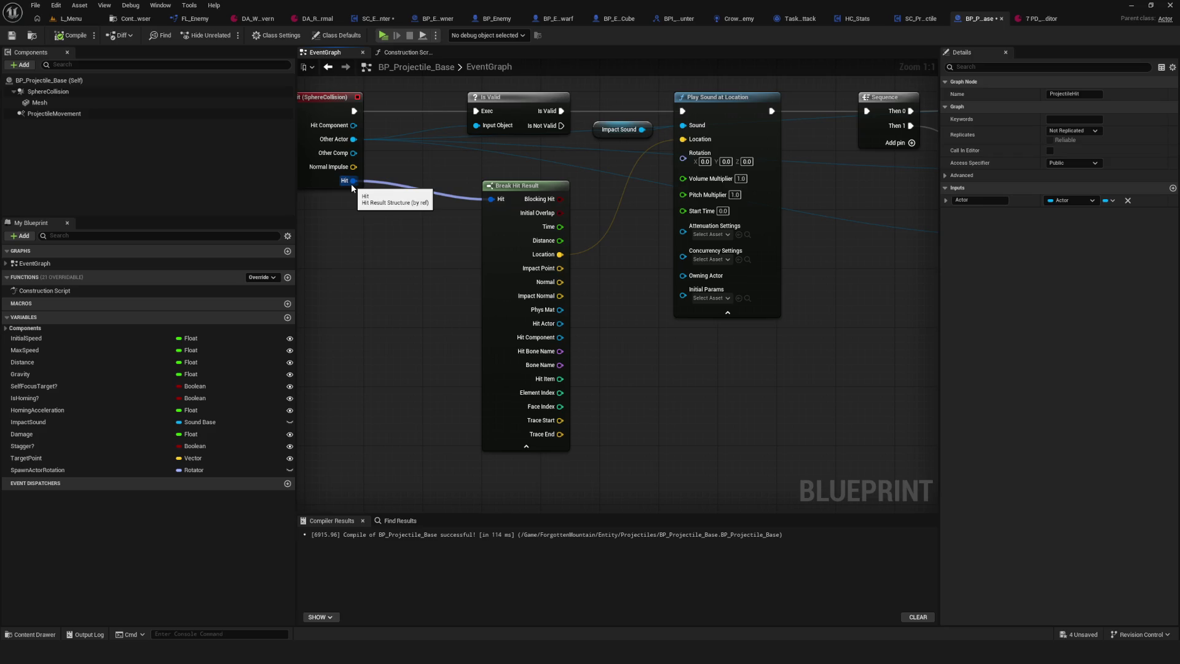
pyautogui.scroll(-2, 357, 462)
pyautogui.scroll(2, 394, 407)
pyautogui.moveTo(393, 407)
pyautogui.mouseDown()
pyautogui.moveTo(532, 381)
pyautogui.moveTo(541, 473)
pyautogui.mouseUp()
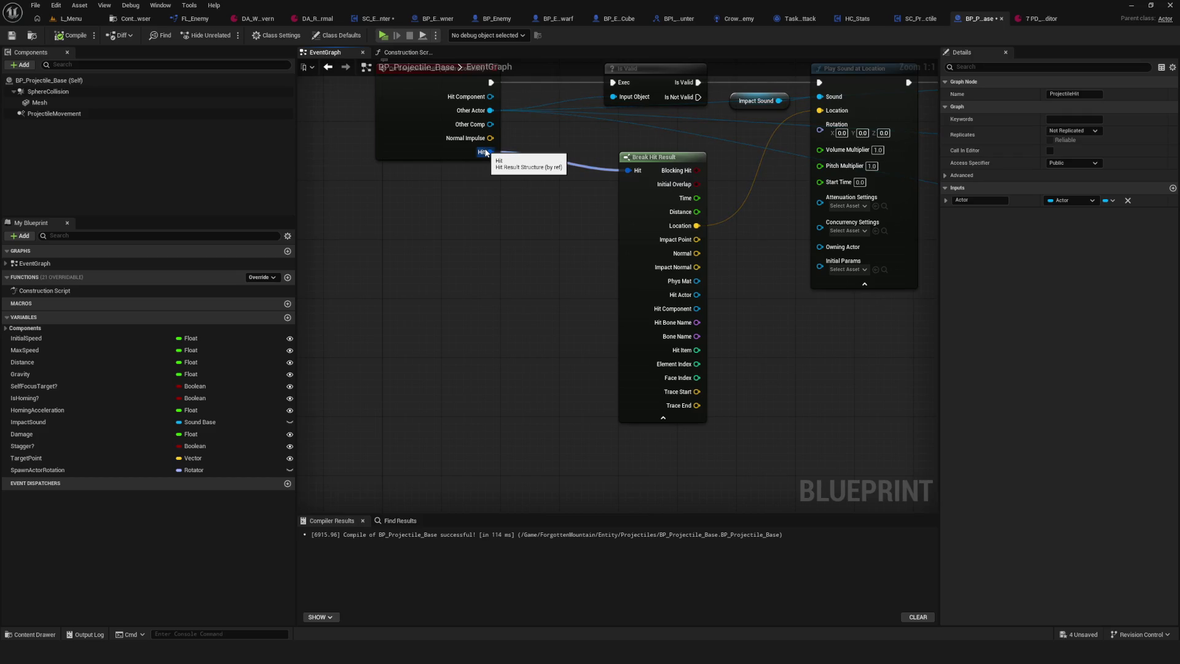
pyautogui.moveTo(619, 284); pyautogui.dragTo(551, 141)
pyautogui.click(1172, 188)
# - Rename ProjectileHit's second input to Hit
pyautogui.click(989, 212)
pyautogui.write('HitResult')
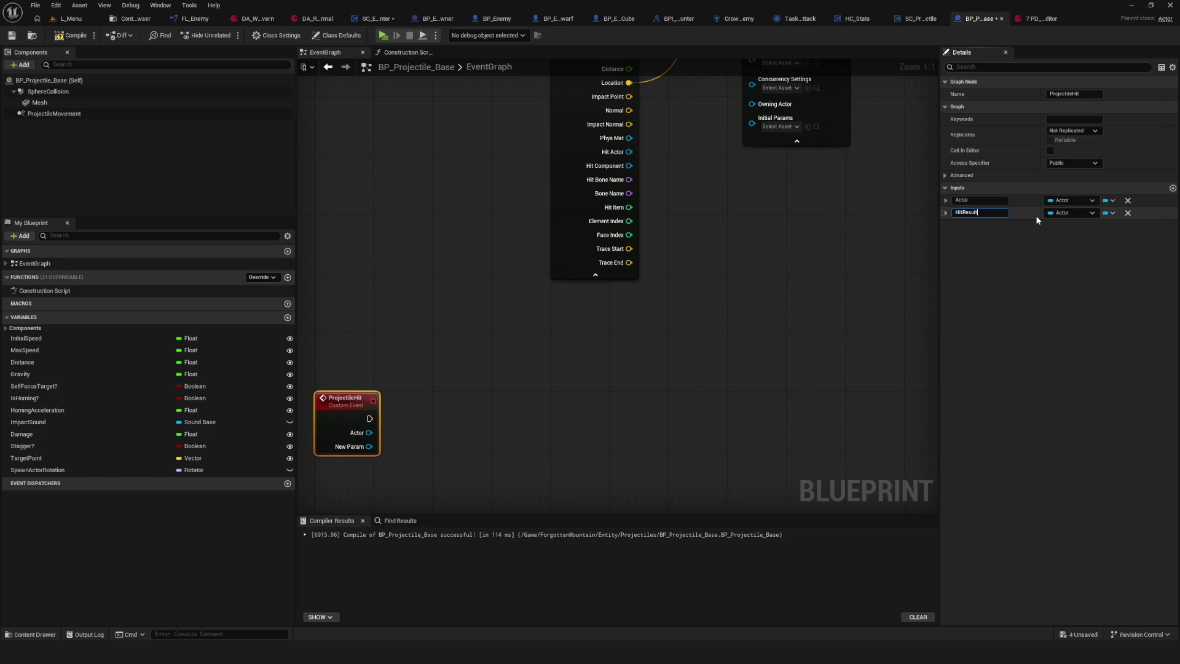
pyautogui.doubleClick(989, 211)
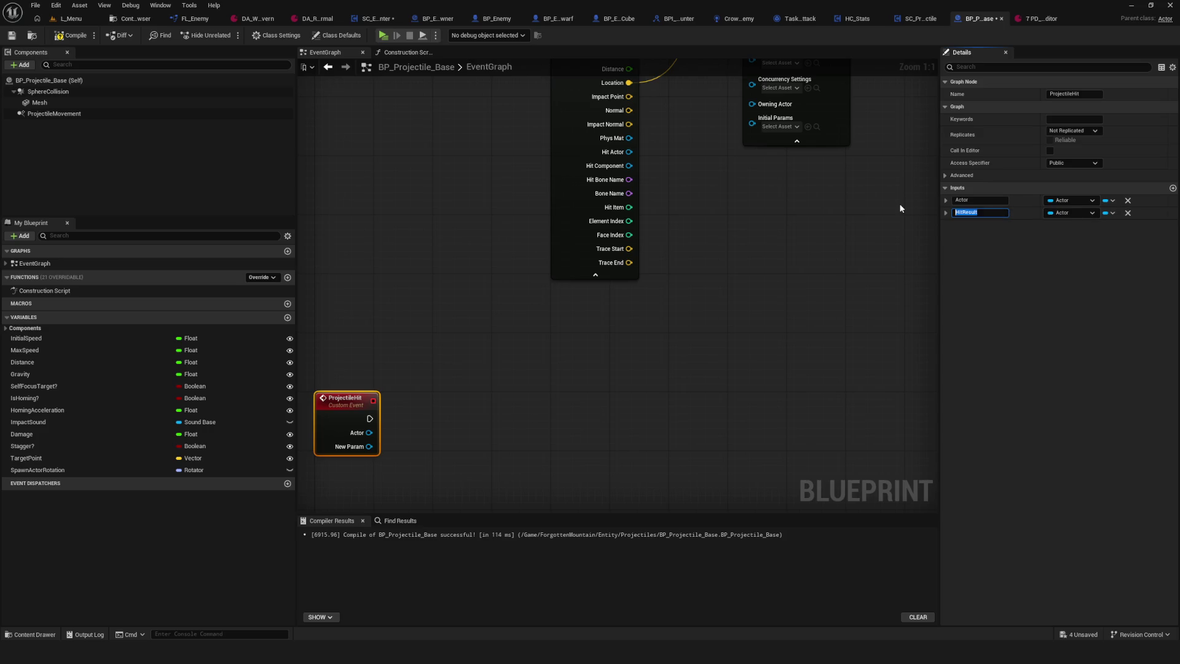
pyautogui.write('Hit')
pyautogui.press('Return')
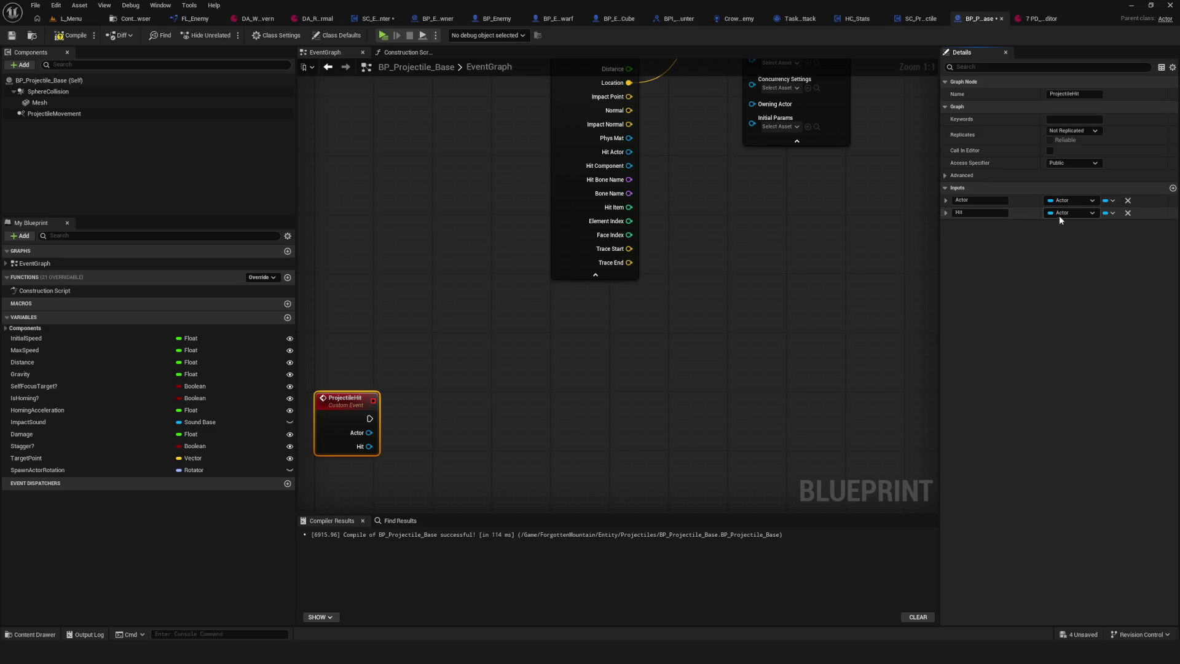
# - Set the Hit input's type to the Hit Result structure
pyautogui.click(1069, 213)
pyautogui.write('HitRes')
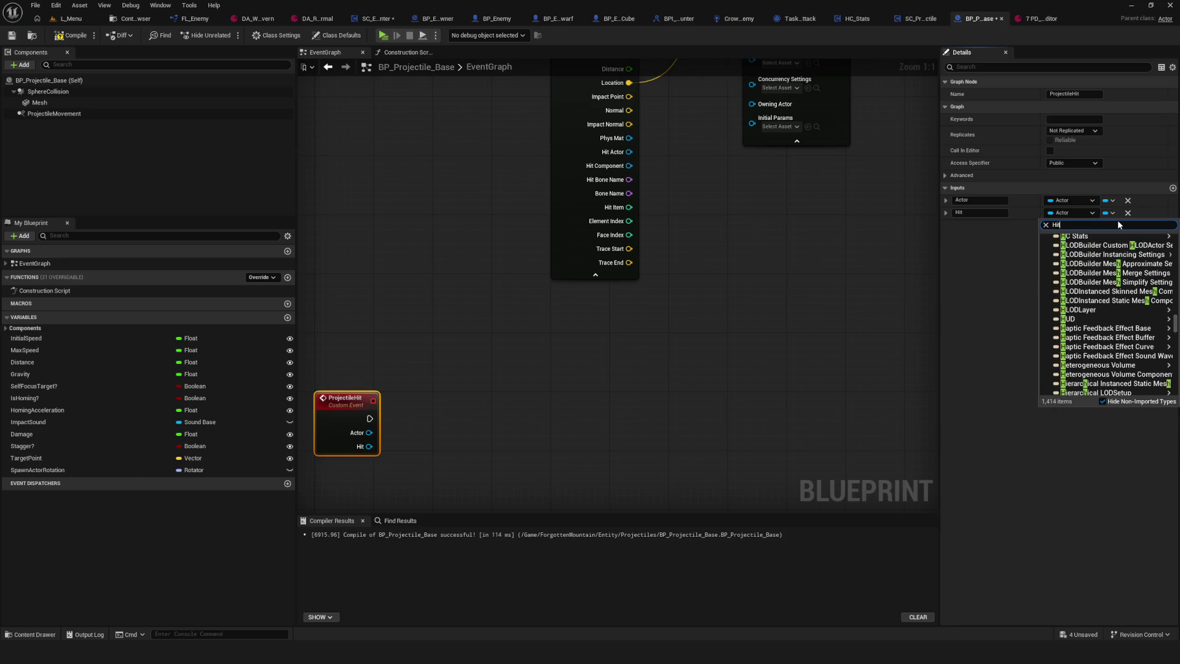
pyautogui.press('Down')
pyautogui.press('Down')
pyautogui.press('Return')
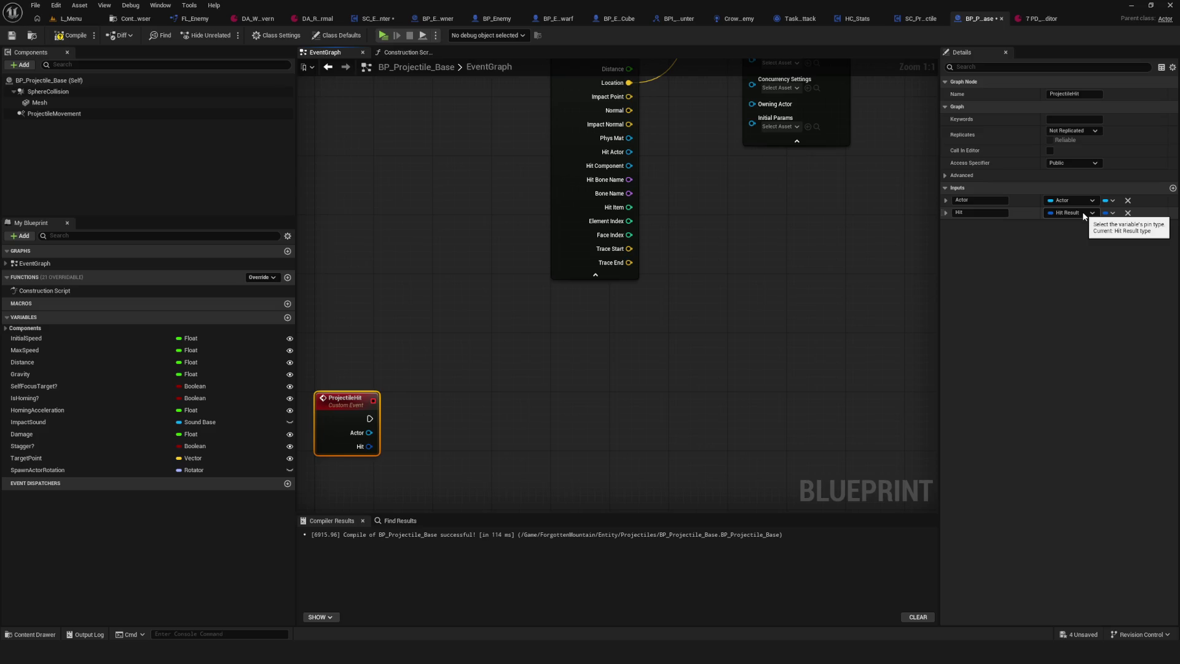
pyautogui.scroll(5, 766, 223)
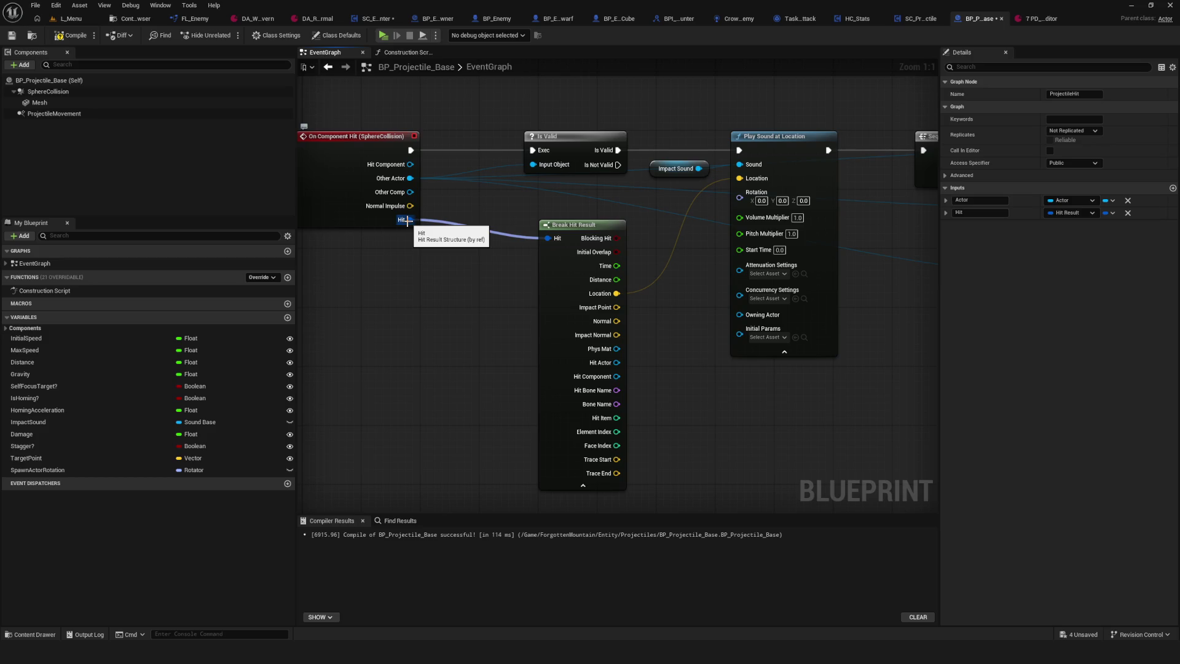
pyautogui.click(1074, 215)
pyautogui.write('Hit')
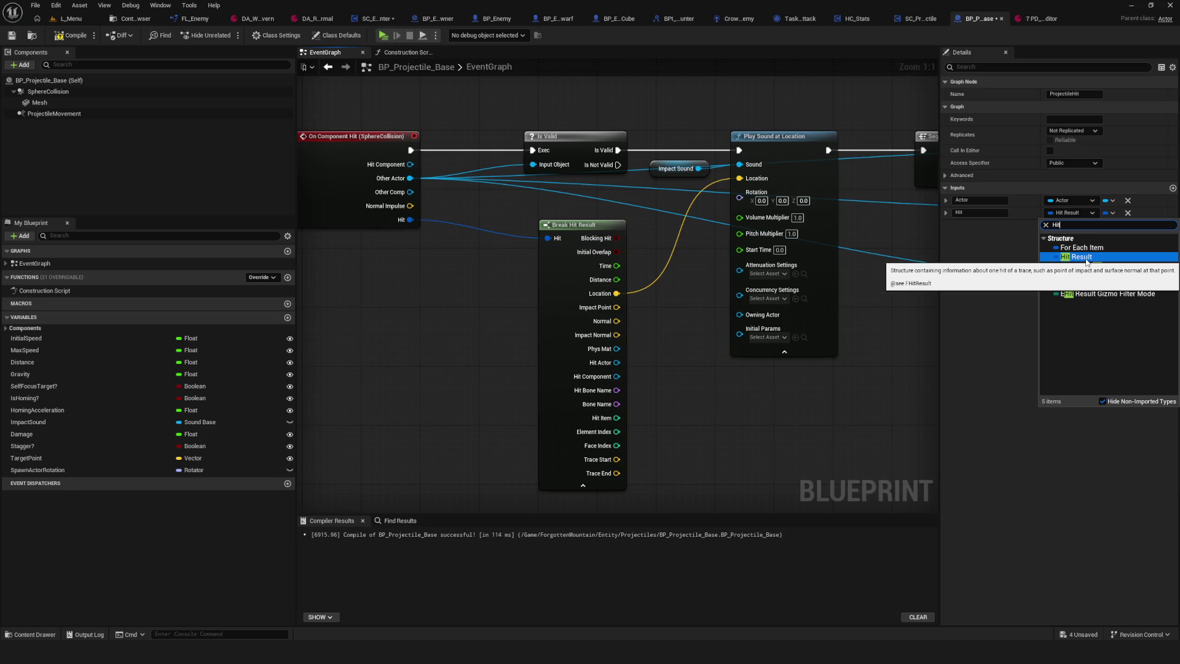
pyautogui.click(1085, 257)
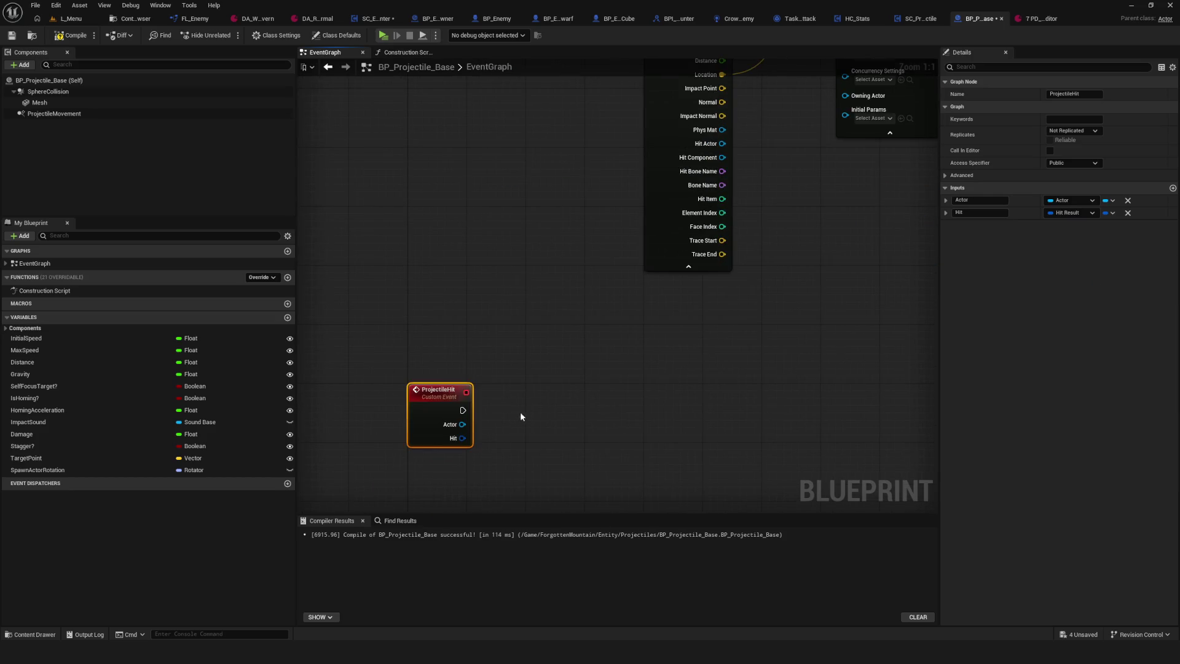
pyautogui.scroll(-6, 500, 290)
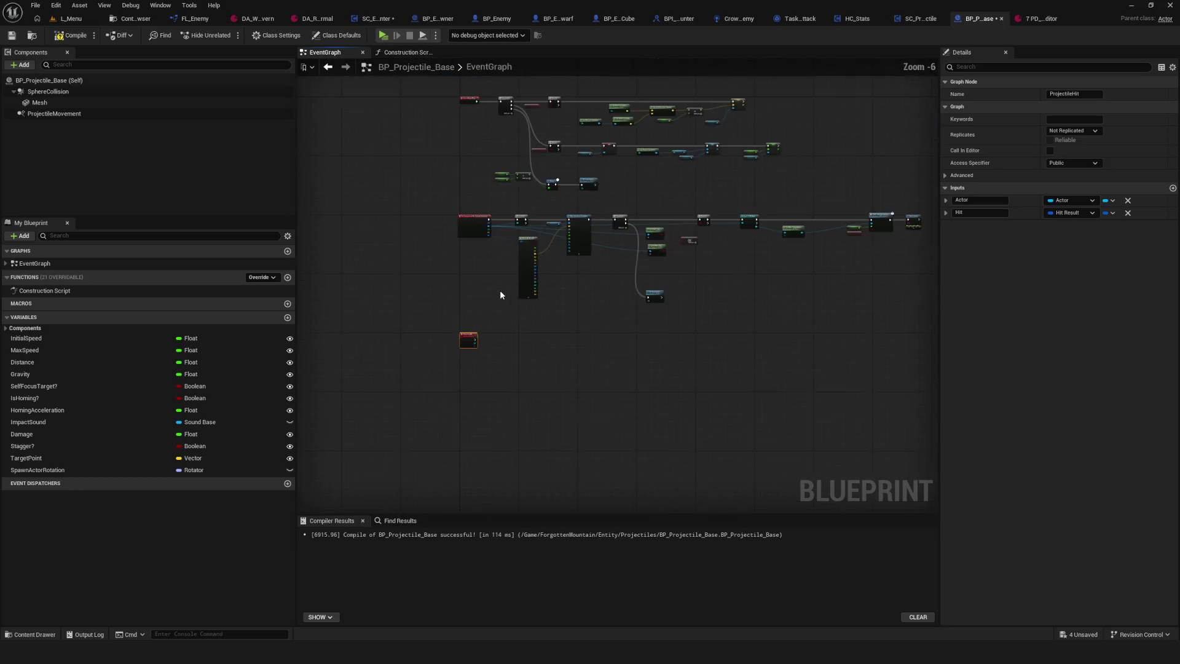
# - Break the Hit and Play Sound at Location wires and move the sound and Break Hit Result nodes aside
pyautogui.scroll(2, 500, 290)
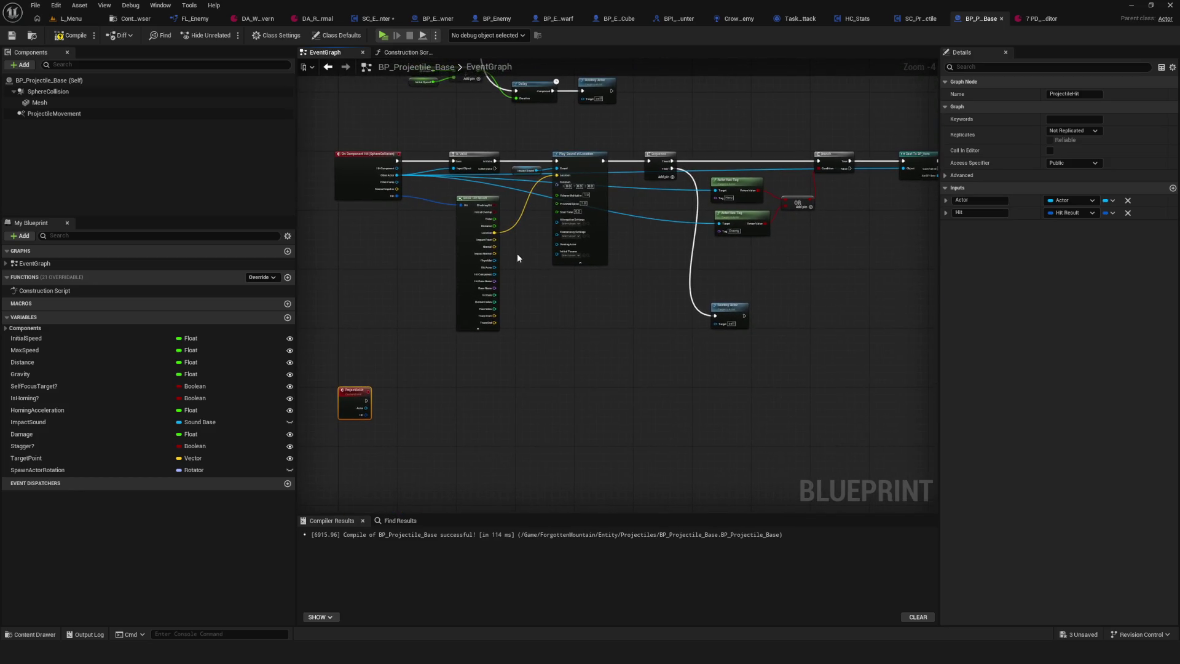
pyautogui.scroll(4, 518, 257)
pyautogui.keyDown('alt'); pyautogui.click(465, 233); pyautogui.keyUp('alt')
pyautogui.keyDown('alt'); pyautogui.click(656, 145); pyautogui.keyUp('alt')
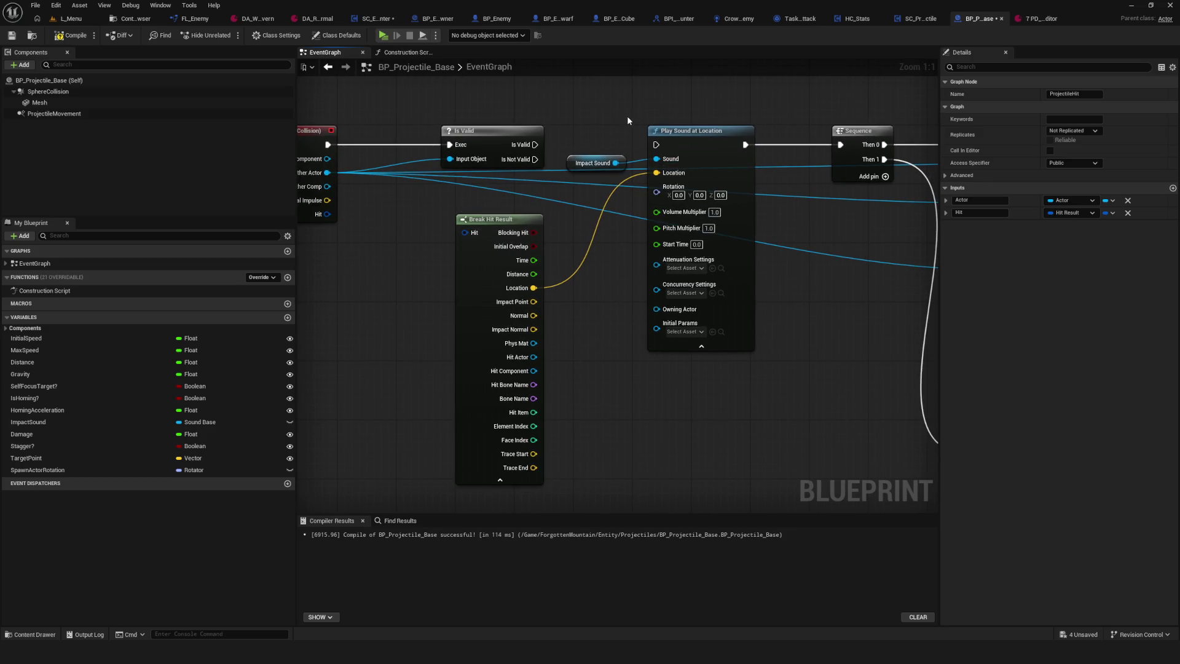
pyautogui.click(584, 162)
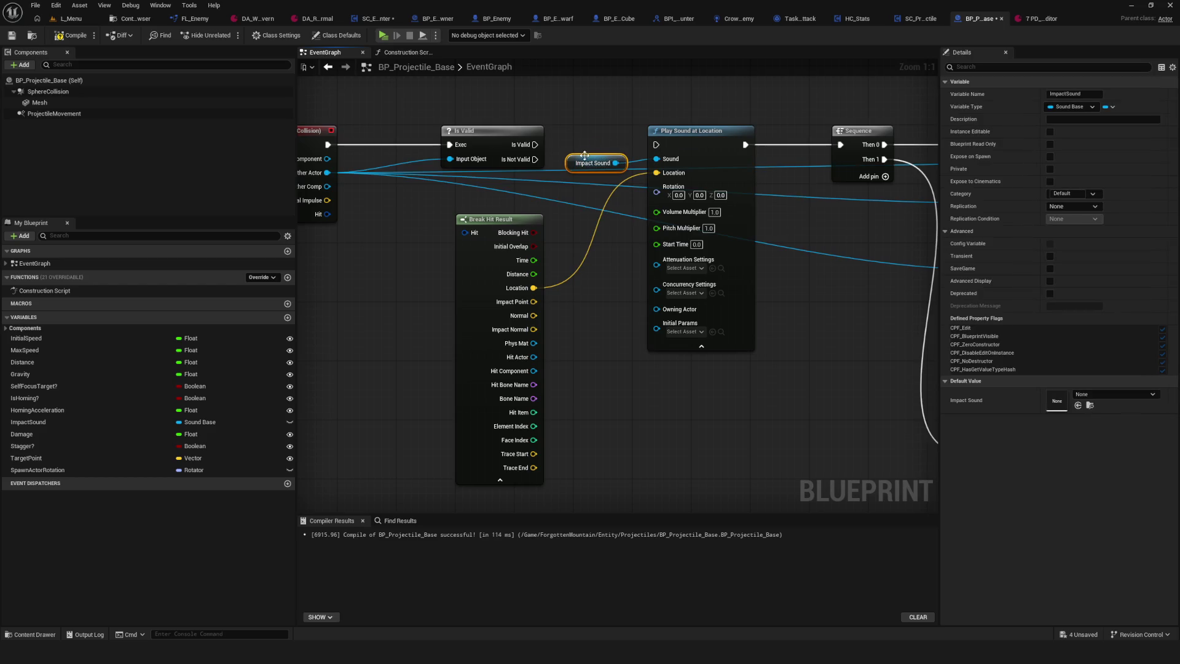
pyautogui.moveTo(584, 163); pyautogui.dragTo(591, 148)
pyautogui.moveTo(608, 101)
pyautogui.mouseDown()
pyautogui.moveTo(711, 220)
pyautogui.moveTo(643, 341)
pyautogui.moveTo(634, 445)
pyautogui.mouseUp()
pyautogui.keyDown('ctrl'); pyautogui.click(520, 278); pyautogui.keyUp('ctrl')
pyautogui.scroll(-5, 615, 246)
pyautogui.moveTo(610, 357); pyautogui.dragTo(539, 352)
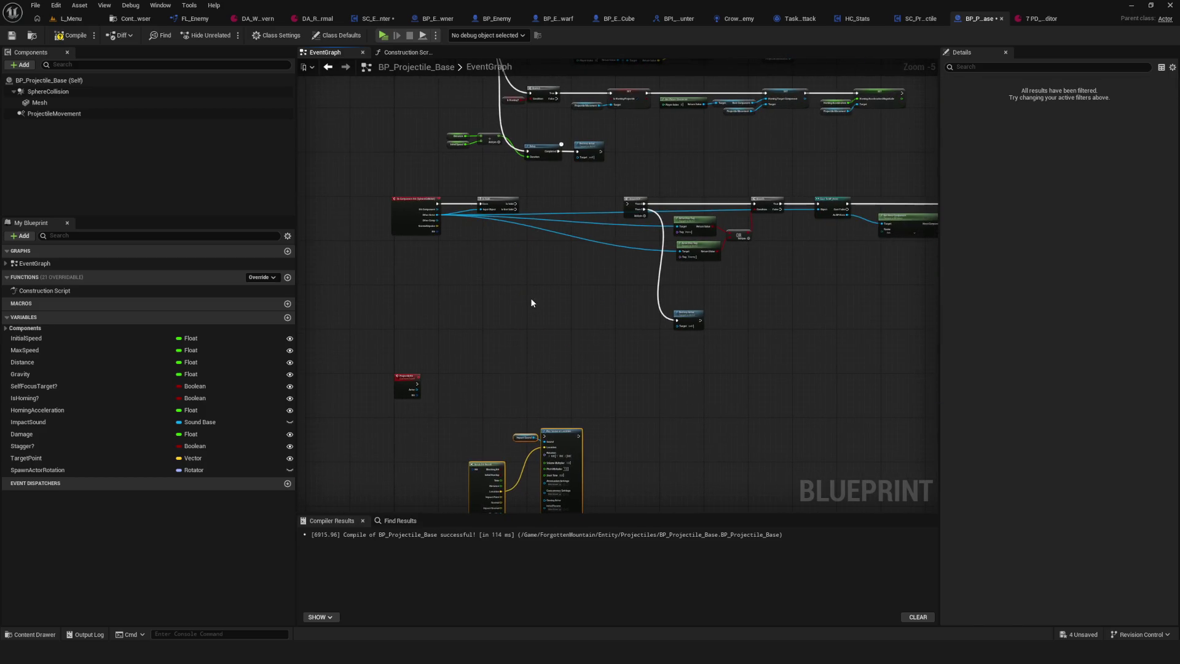
# - Place Sequence right after Is Valid and unhook Other Actor from the first Actor Has Tag
pyautogui.scroll(3, 562, 197)
pyautogui.moveTo(546, 215)
pyautogui.mouseDown()
pyautogui.moveTo(558, 182)
pyautogui.moveTo(599, 170)
pyautogui.mouseUp()
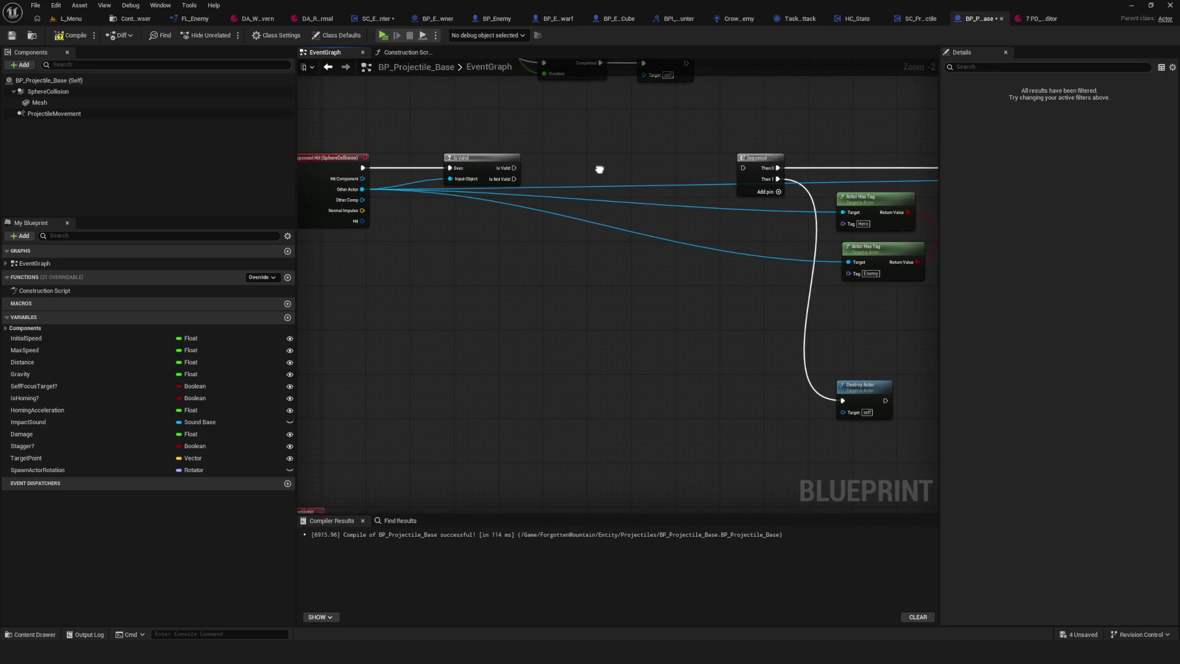
pyautogui.moveTo(507, 166)
pyautogui.mouseDown()
pyautogui.moveTo(639, 166)
pyautogui.moveTo(496, 161)
pyautogui.moveTo(743, 171)
pyautogui.mouseUp()
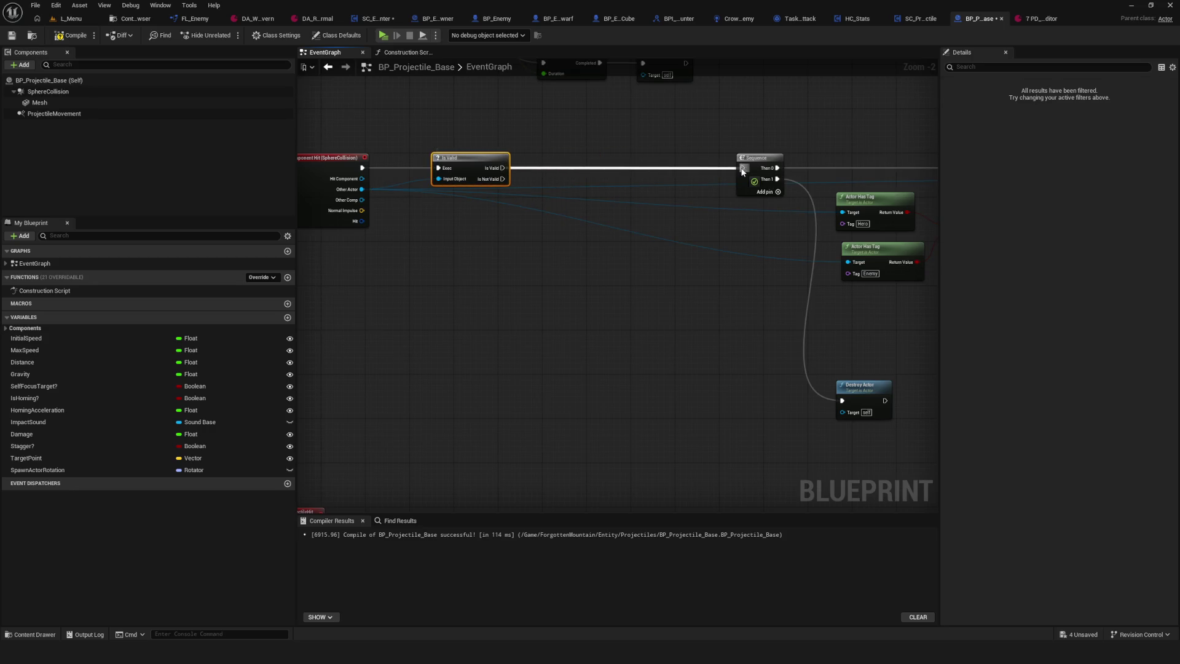
pyautogui.moveTo(712, 164); pyautogui.dragTo(565, 163)
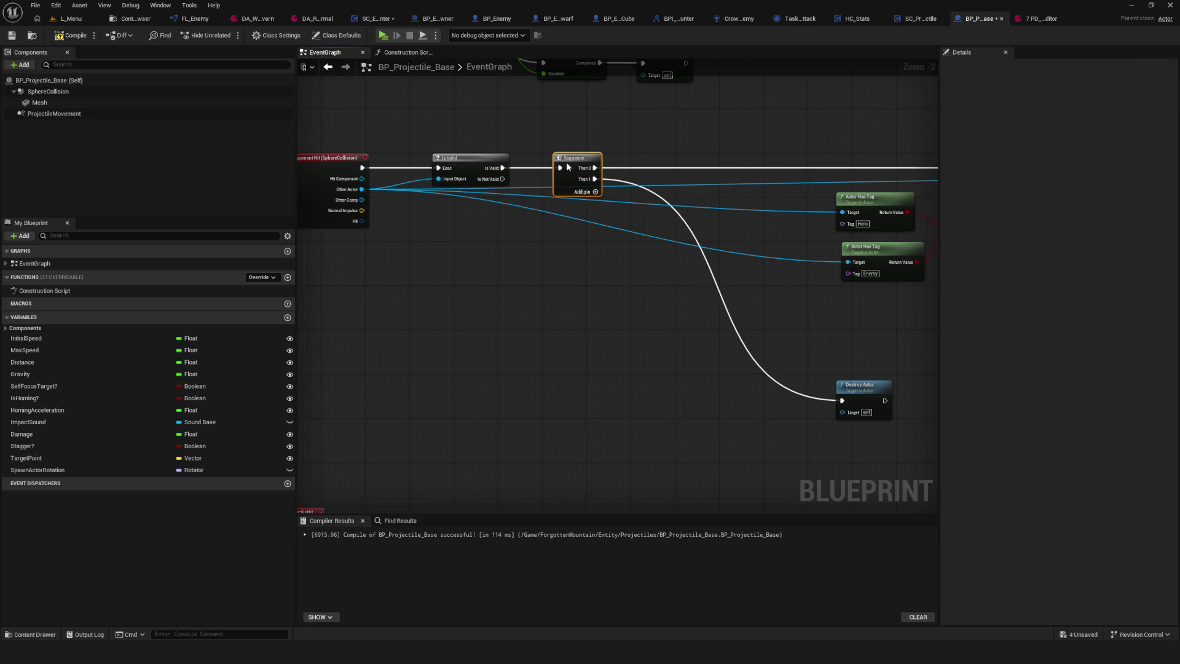
pyautogui.moveTo(842, 212); pyautogui.dragTo(628, 197)
pyautogui.keyDown('alt'); pyautogui.click(628, 196); pyautogui.keyUp('alt')
# - Unwire the second Actor Has Tag and Cast To BP_Hero, move them down, and put Destroy Actor beside Sequence
pyautogui.keyDown('alt'); pyautogui.click(635, 246); pyautogui.keyUp('alt')
pyautogui.keyDown('alt'); pyautogui.click(916, 164); pyautogui.keyUp('alt')
pyautogui.scroll(3, 555, 206)
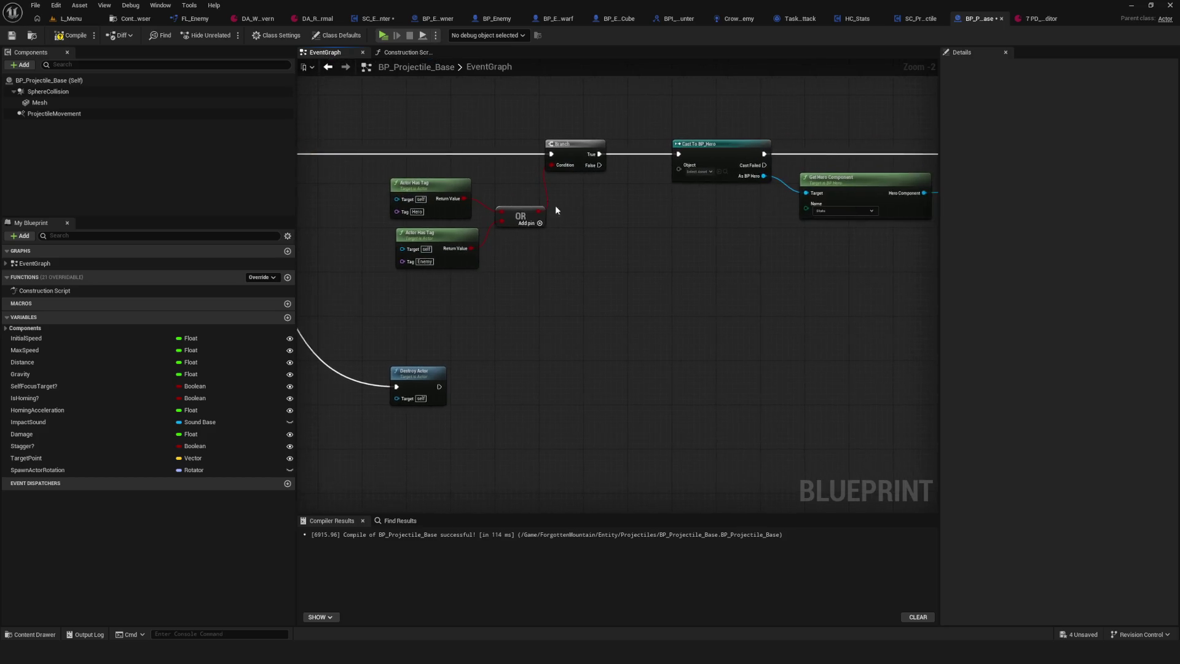
pyautogui.scroll(-5, 475, 163)
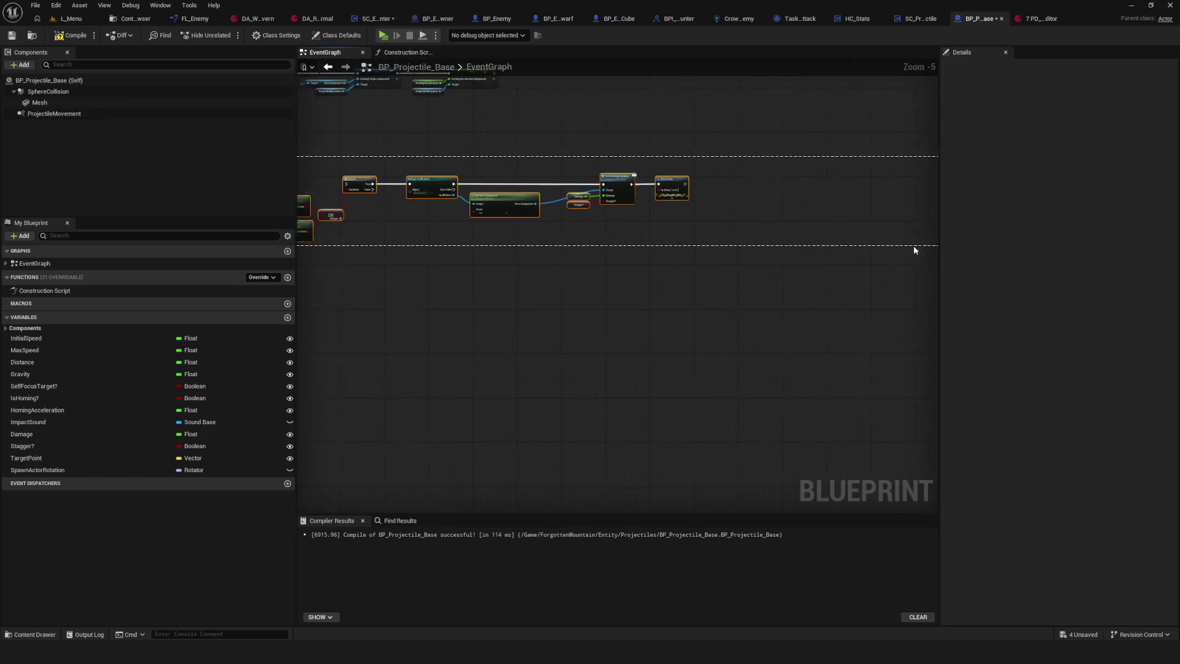
pyautogui.moveTo(764, 160); pyautogui.dragTo(802, 413)
pyautogui.moveTo(690, 276); pyautogui.dragTo(579, 217)
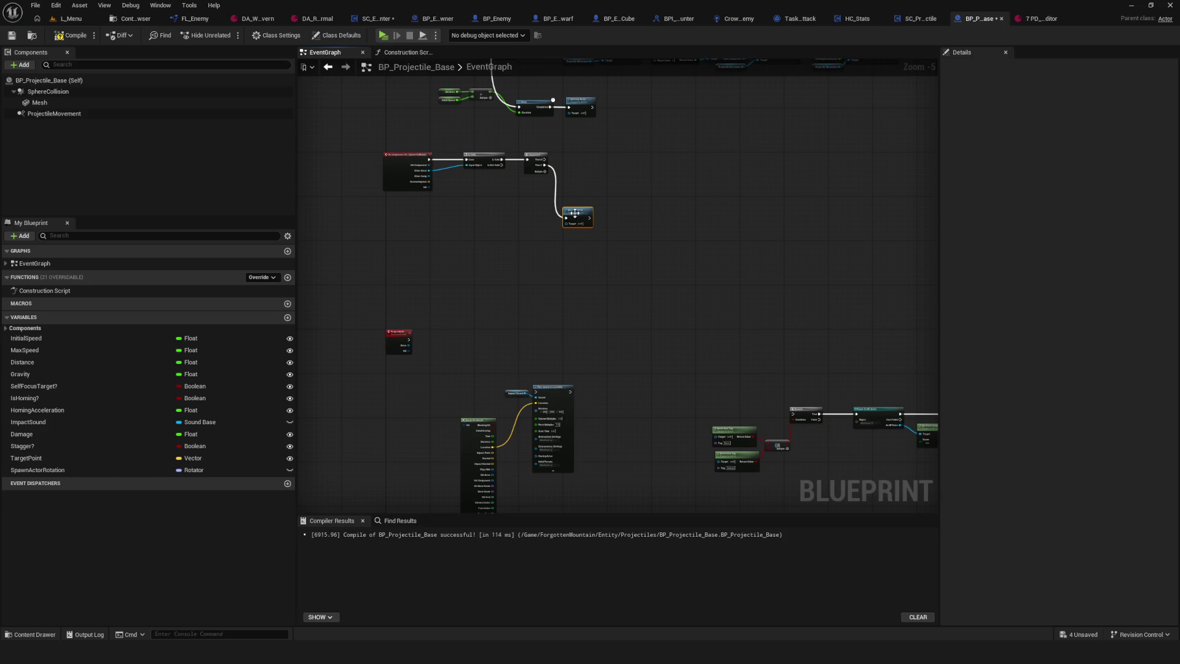
pyautogui.scroll(5, 489, 268)
pyautogui.moveTo(448, 239); pyautogui.dragTo(546, 426)
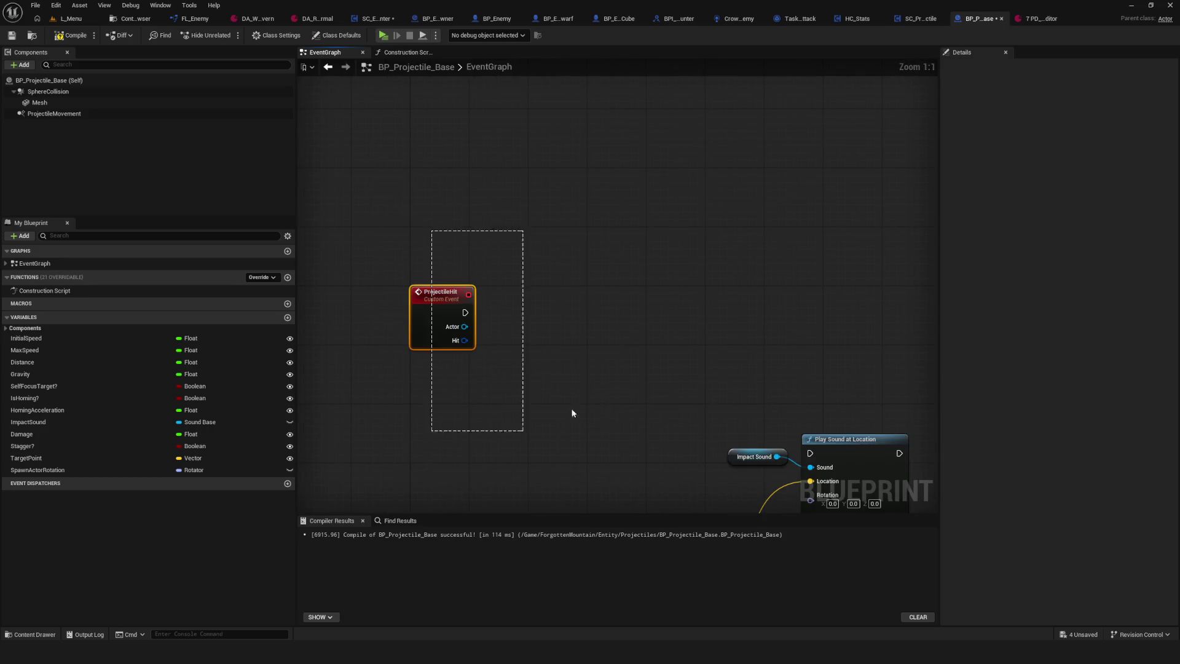
pyautogui.moveTo(624, 107)
pyautogui.mouseDown()
pyautogui.moveTo(570, 255)
pyautogui.moveTo(673, 250)
pyautogui.mouseUp()
# - Call Projectile Hit from Sequence's first output with Other Actor and Hit wired in, then compile
pyautogui.write('pro')
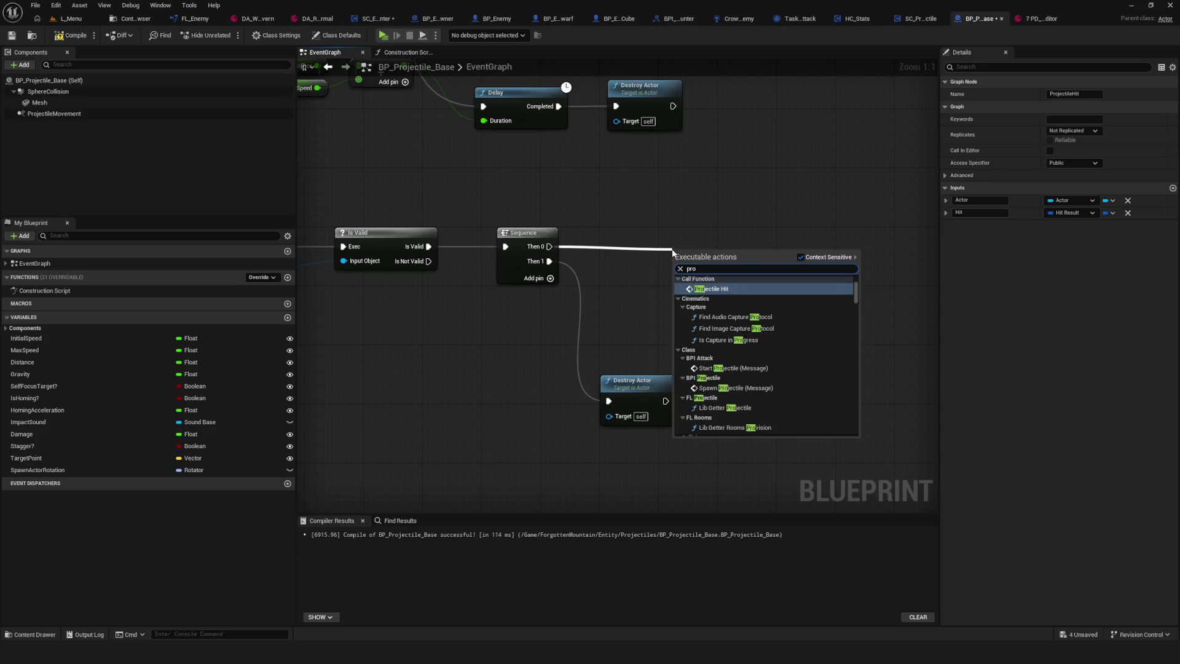
pyautogui.write('jecti')
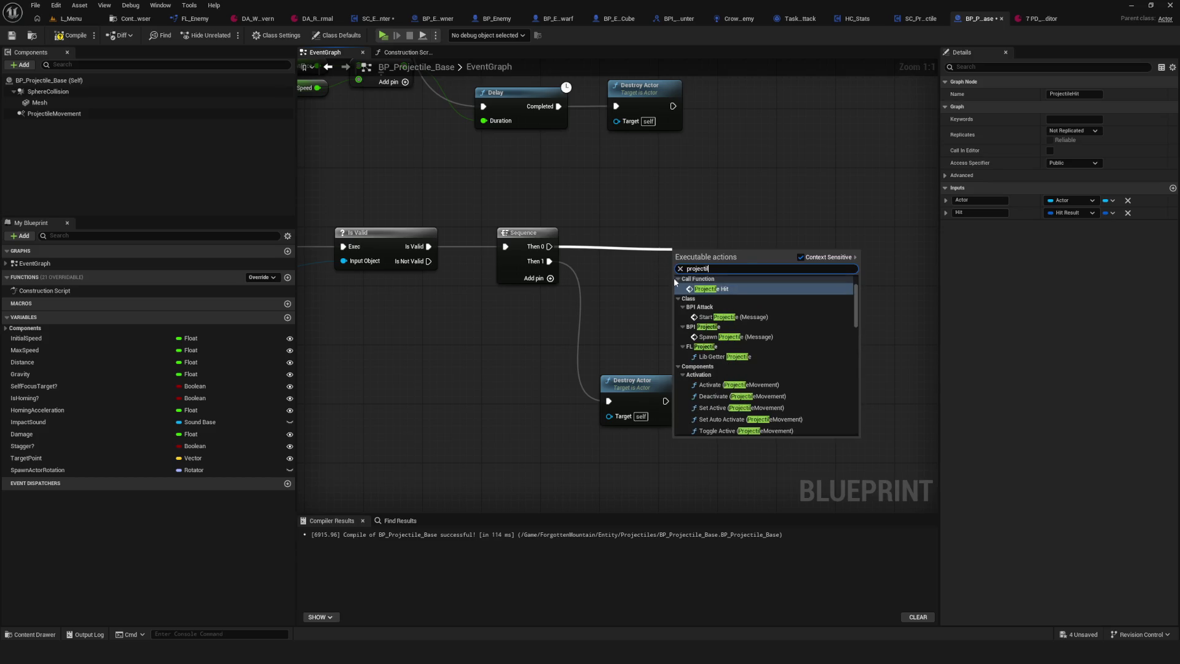
pyautogui.press('Return')
pyautogui.moveTo(674, 277); pyautogui.dragTo(628, 244)
pyautogui.moveTo(389, 259); pyautogui.dragTo(631, 234)
pyautogui.moveTo(477, 249)
pyautogui.mouseDown()
pyautogui.moveTo(618, 268)
pyautogui.moveTo(881, 250)
pyautogui.mouseUp()
pyautogui.moveTo(477, 290)
pyautogui.mouseDown()
pyautogui.moveTo(917, 274)
pyautogui.moveTo(903, 264)
pyautogui.mouseUp()
pyautogui.moveTo(863, 335); pyautogui.dragTo(703, 327)
pyautogui.moveTo(517, 313)
pyautogui.mouseDown()
pyautogui.moveTo(568, 315)
pyautogui.moveTo(543, 316)
pyautogui.mouseUp()
pyautogui.click(70, 36)
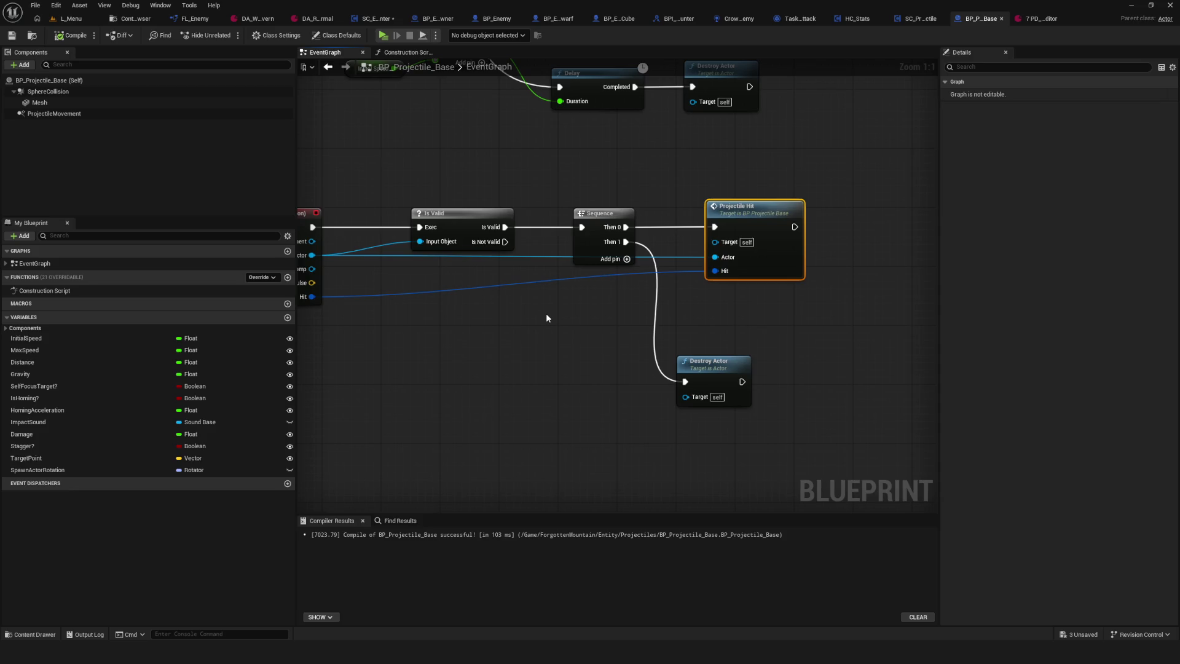
# - Delete the detached sound, tag-check and cast nodes, then compile and save
pyautogui.scroll(-7, 545, 318)
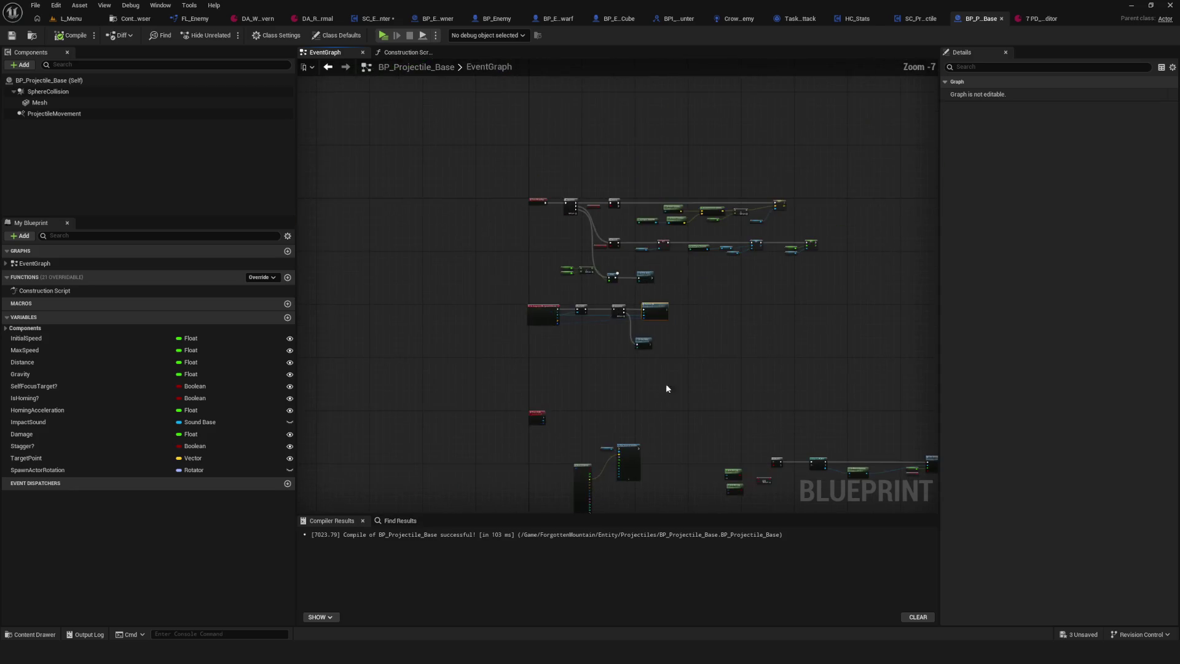
pyautogui.moveTo(525, 298)
pyautogui.mouseDown()
pyautogui.moveTo(968, 420)
pyautogui.moveTo(823, 413)
pyautogui.mouseUp()
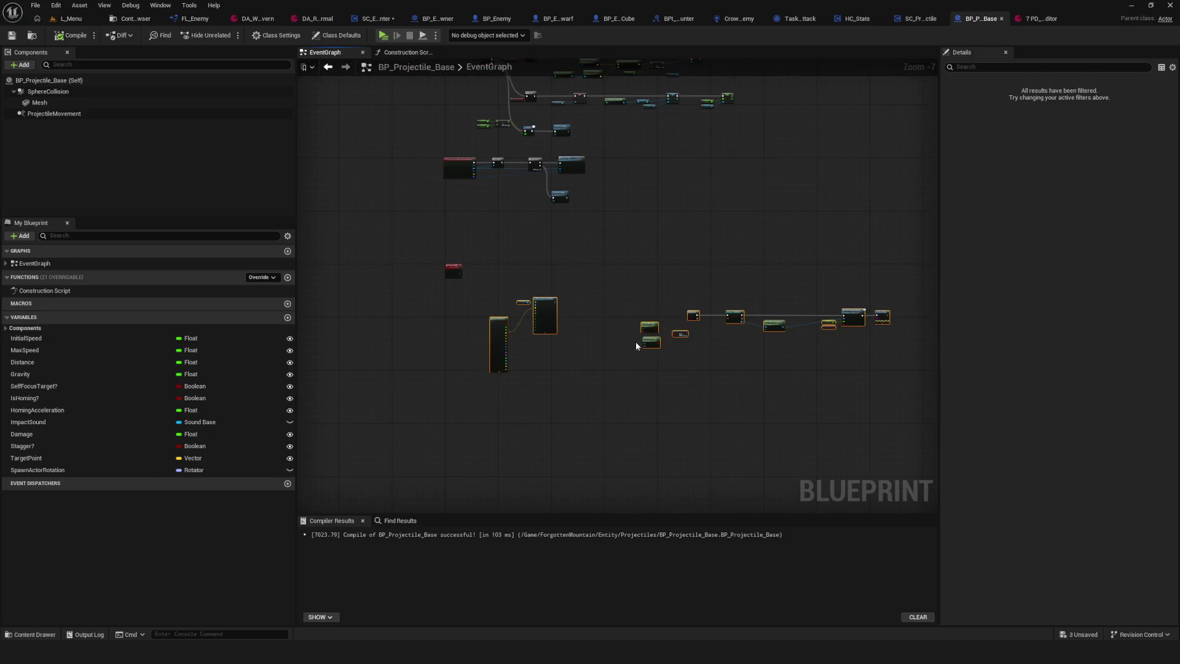
pyautogui.press('Delete')
pyautogui.scroll(3, 542, 228)
pyautogui.click(71, 35)
pyautogui.click(11, 35)
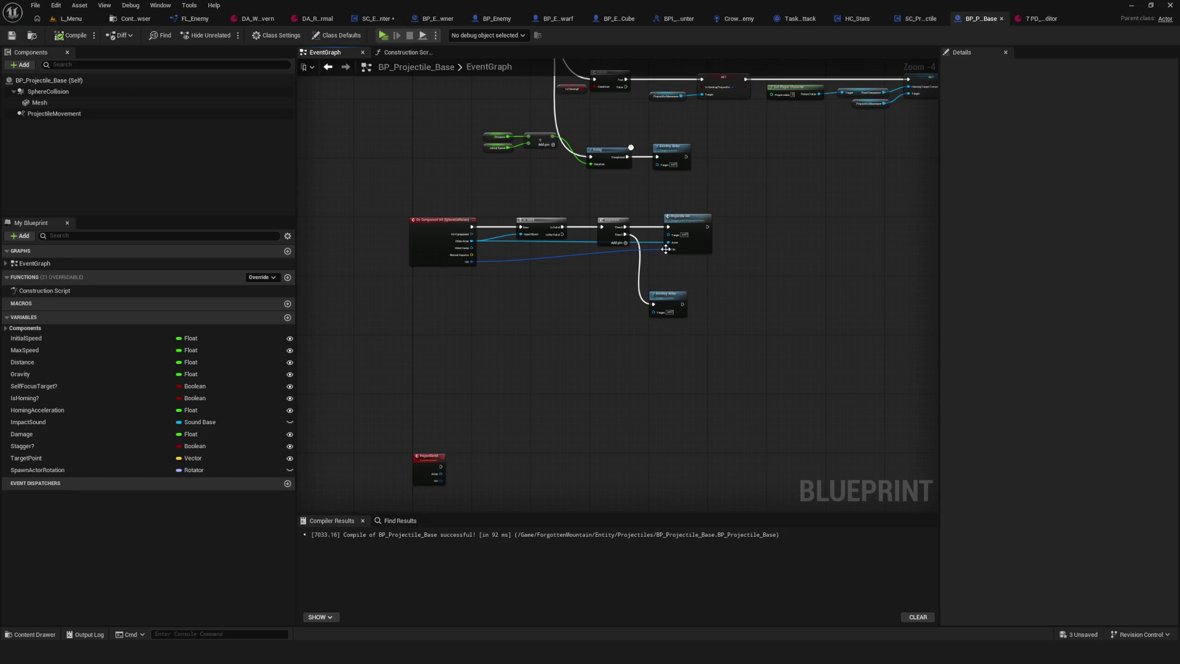
# - Save the Blueprint again and return to the Content Browser
pyautogui.scroll(4, 434, 444)
pyautogui.scroll(-7, 485, 437)
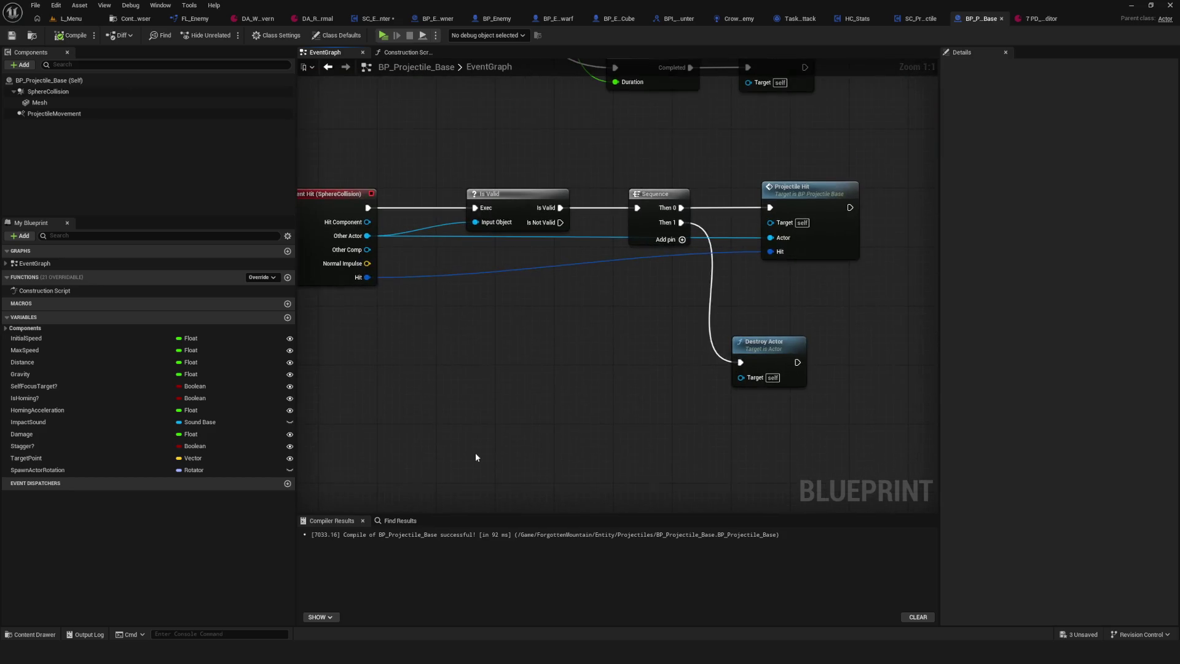
pyautogui.scroll(3, 528, 348)
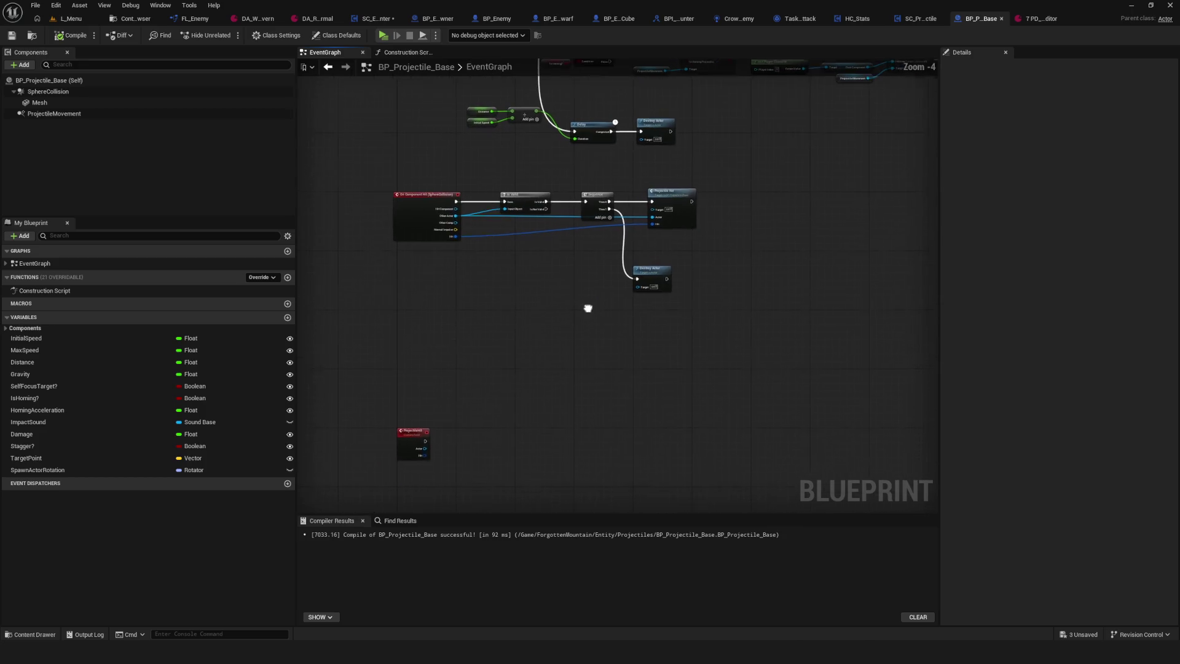
pyautogui.click(411, 394)
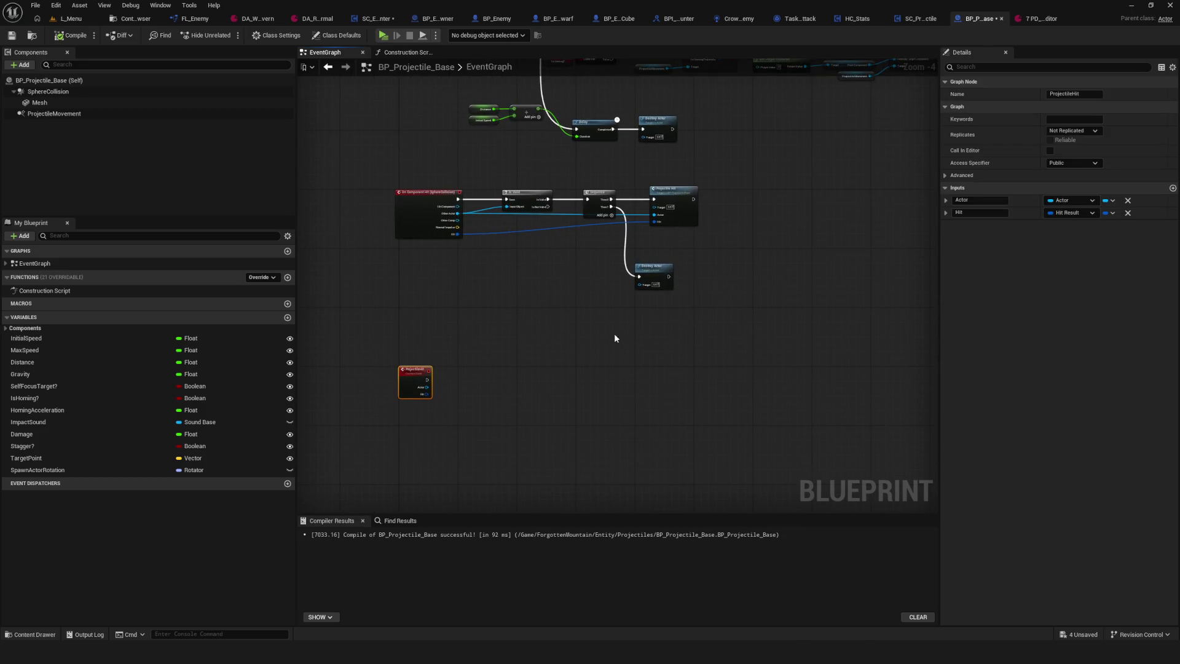
pyautogui.moveTo(614, 338); pyautogui.dragTo(664, 296)
pyautogui.click(12, 35)
pyautogui.moveTo(665, 229); pyautogui.dragTo(605, 249)
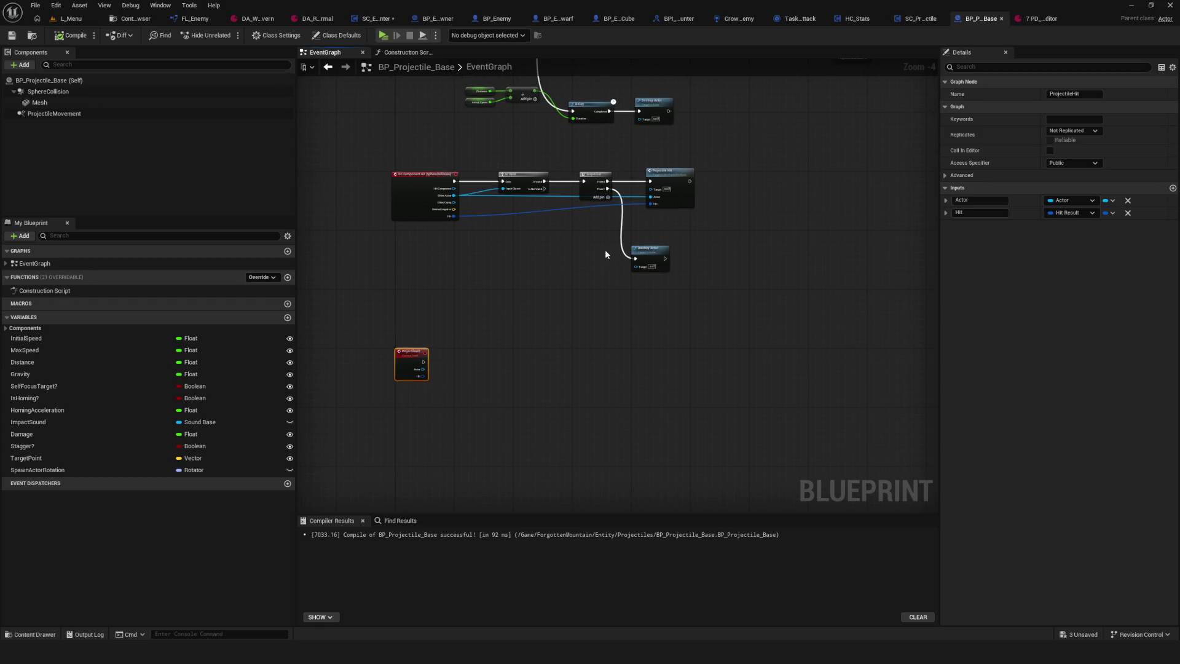
pyautogui.scroll(4, 474, 300)
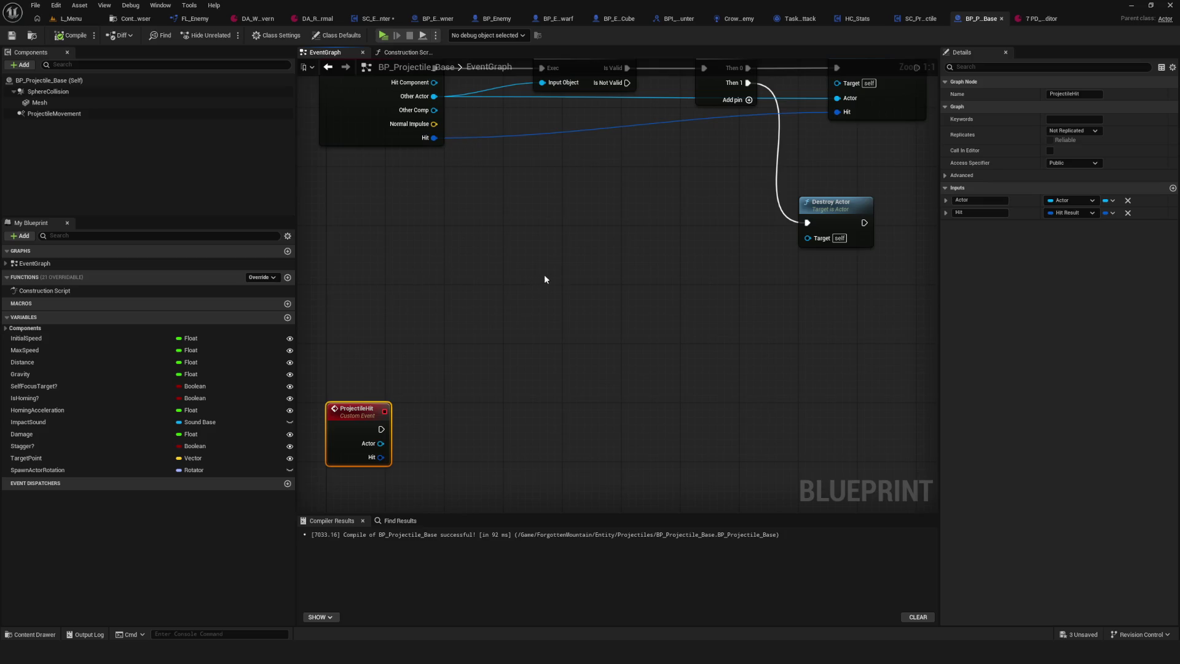
pyautogui.scroll(-5, 544, 274)
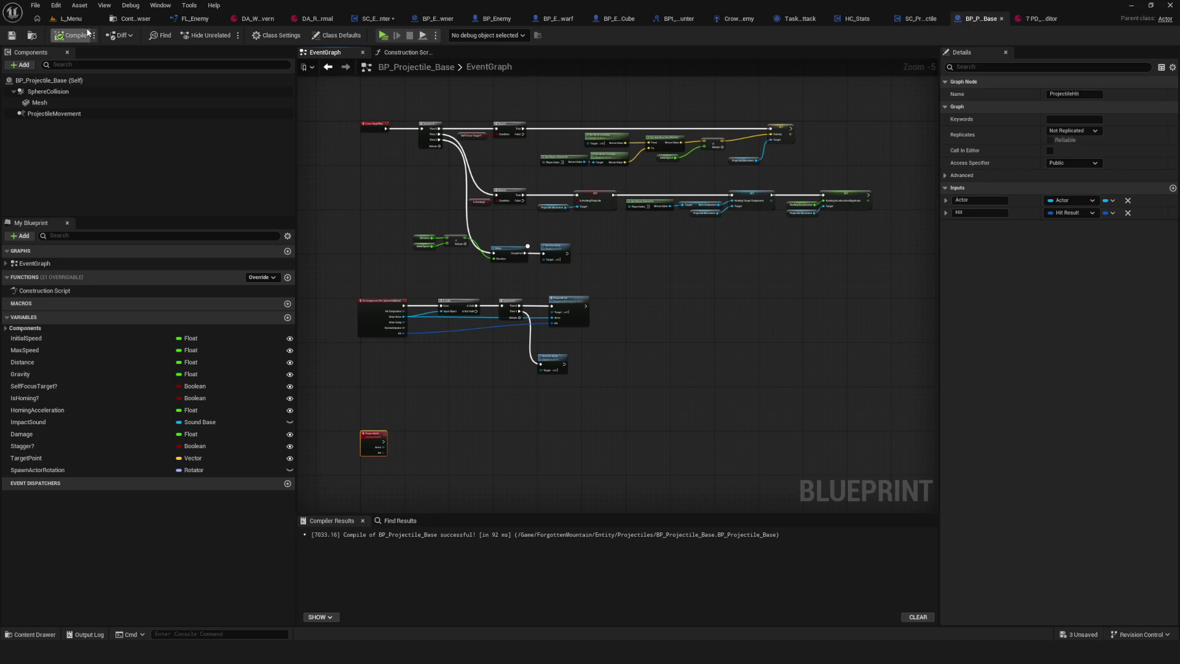
pyautogui.click(138, 19)
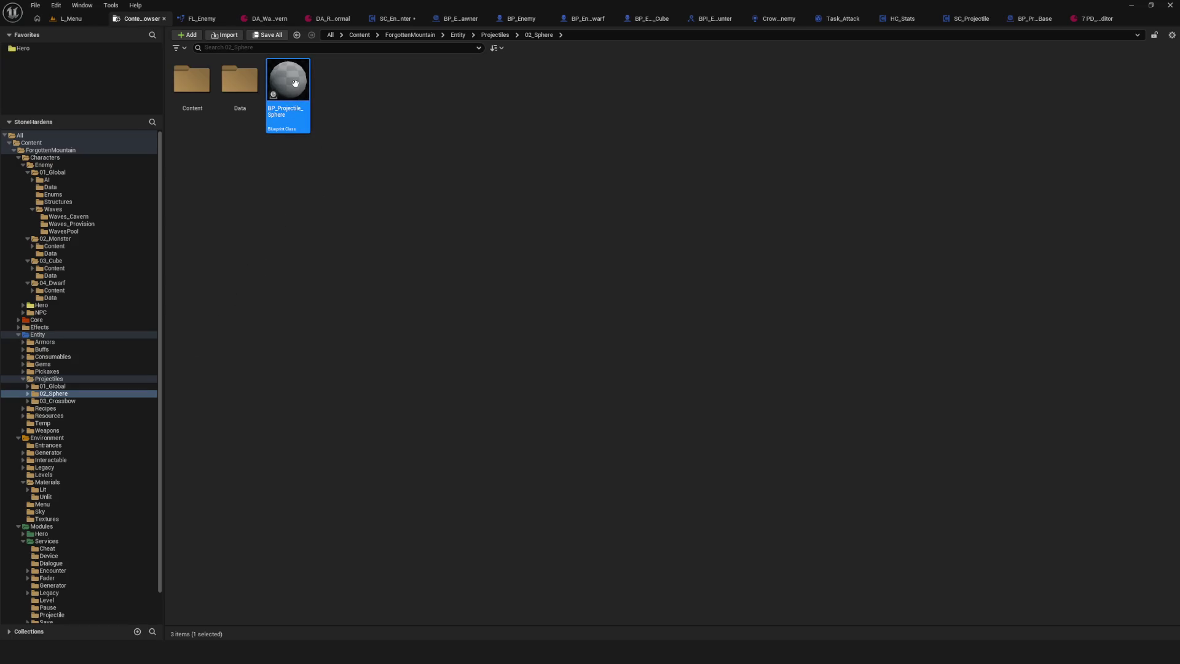
# - Open the DA_Projectile_Sphere data asset from 02_Sphere's Data folder
pyautogui.click(58, 394)
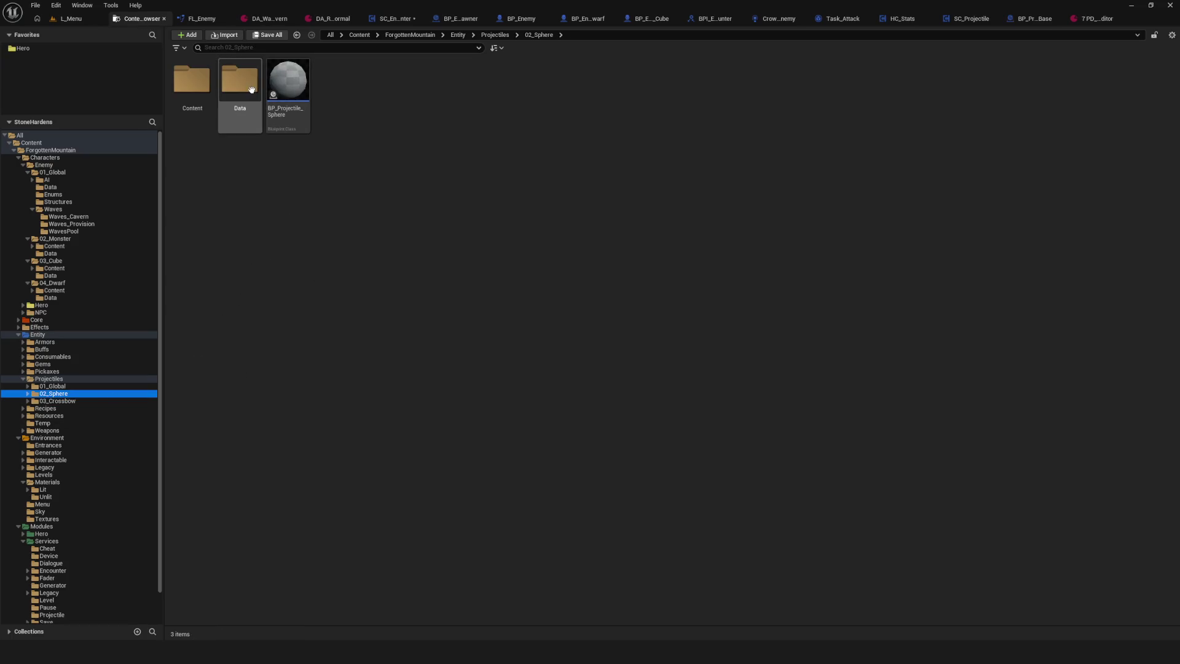
pyautogui.doubleClick(239, 80)
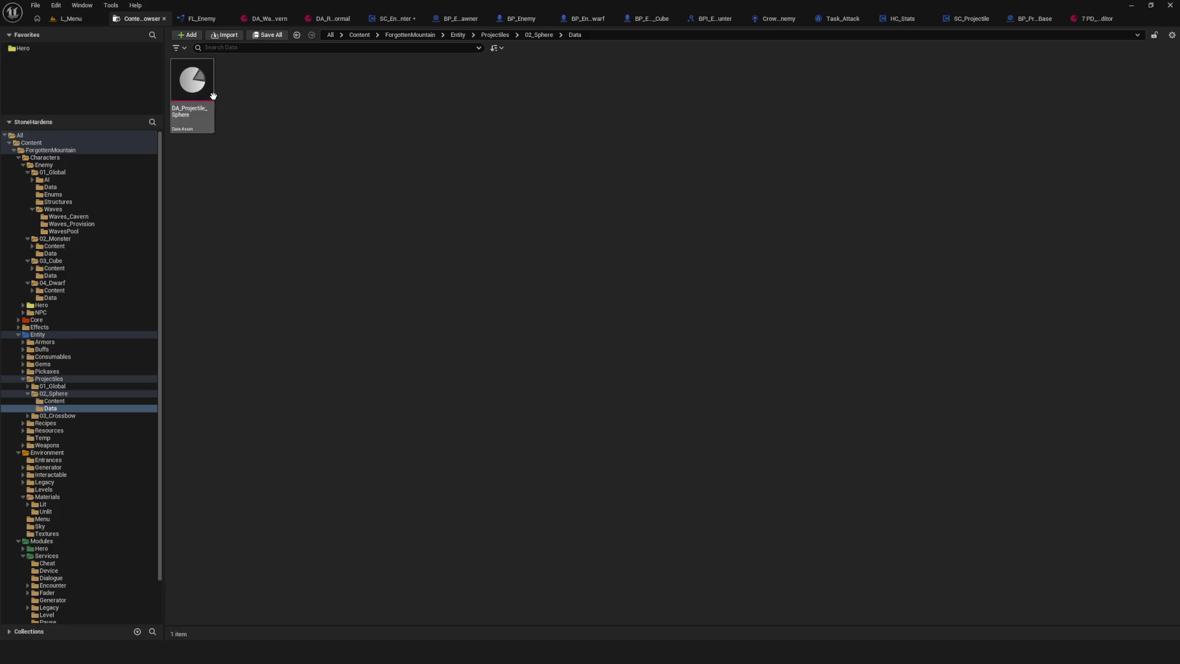
pyautogui.click(189, 108)
pyautogui.doubleClick(189, 108)
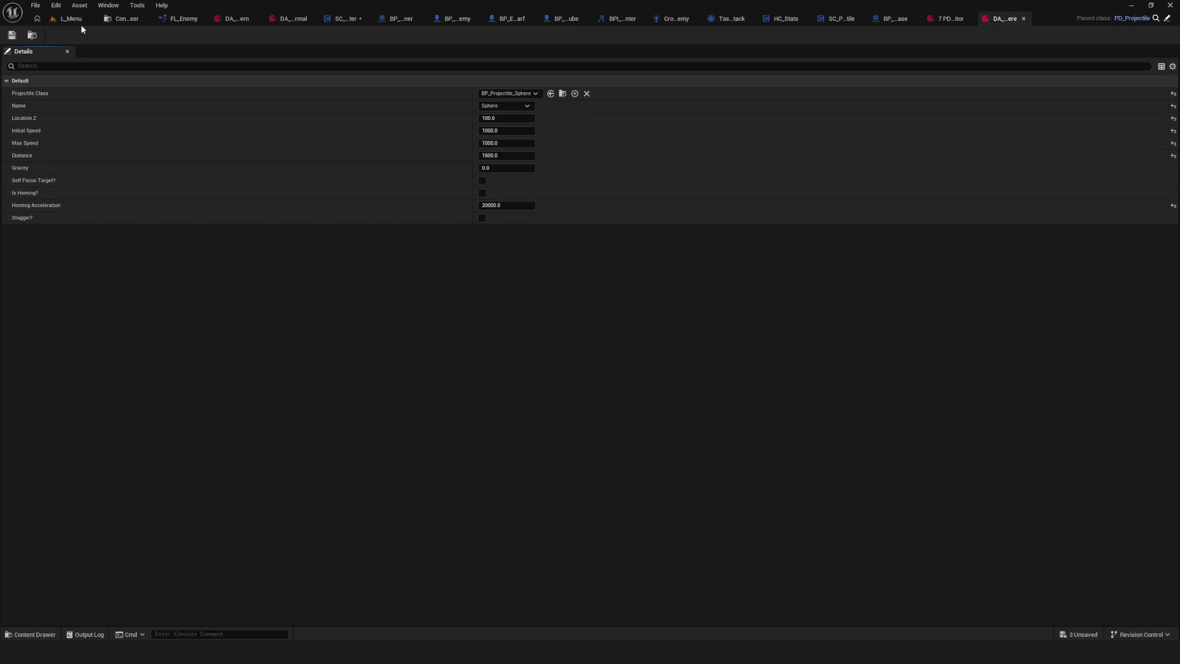
# - Open BP_Projectile_Crossbow from the 03_Crossbow folder to view its class defaults
pyautogui.click(123, 21)
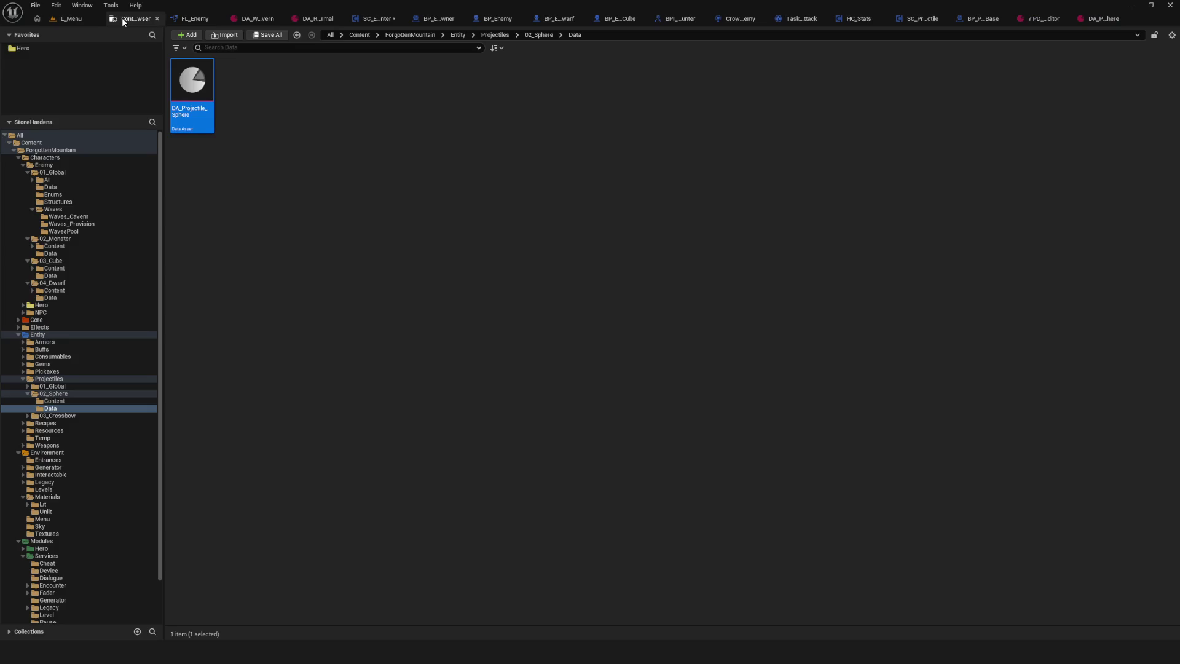
pyautogui.click(68, 416)
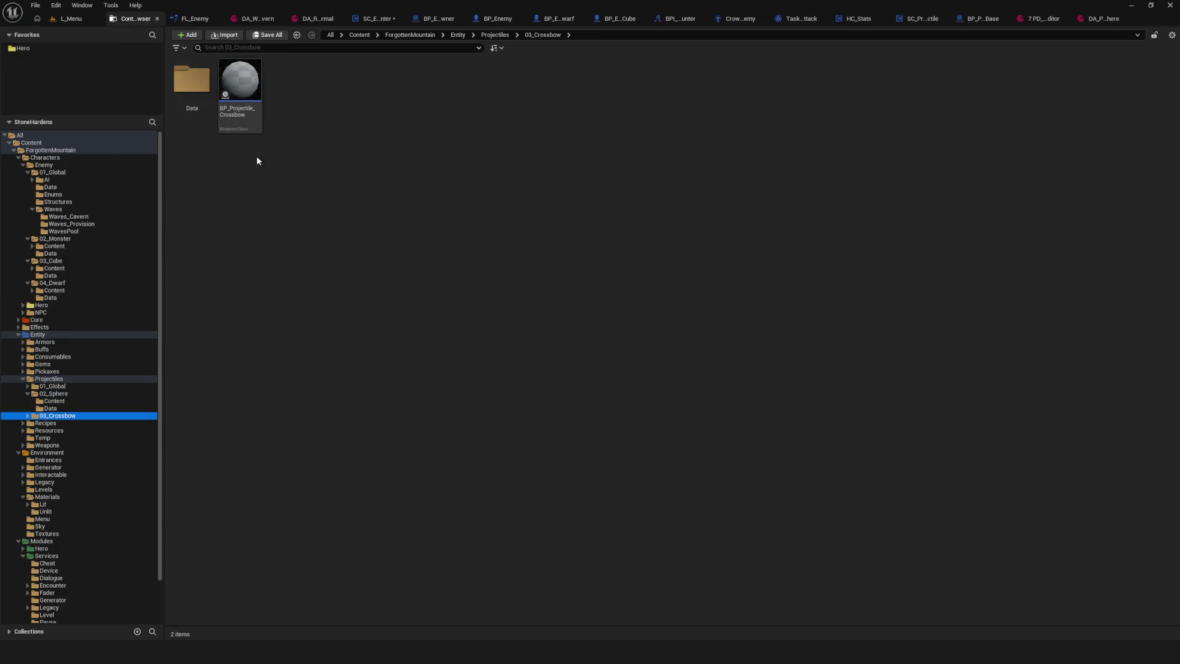
pyautogui.click(244, 107)
pyautogui.doubleClick(260, 124)
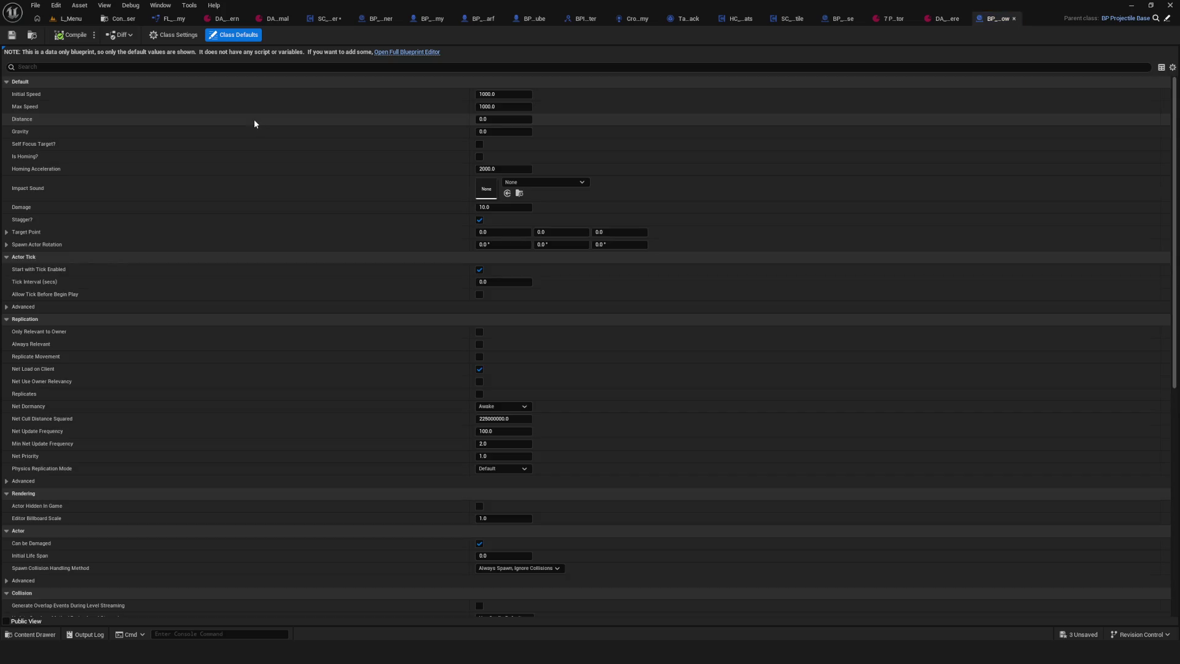
# - Open BP_Projectile_Crossbow in the full Blueprint editor and inspect its EventGraph and Construction Script
pyautogui.click(392, 53)
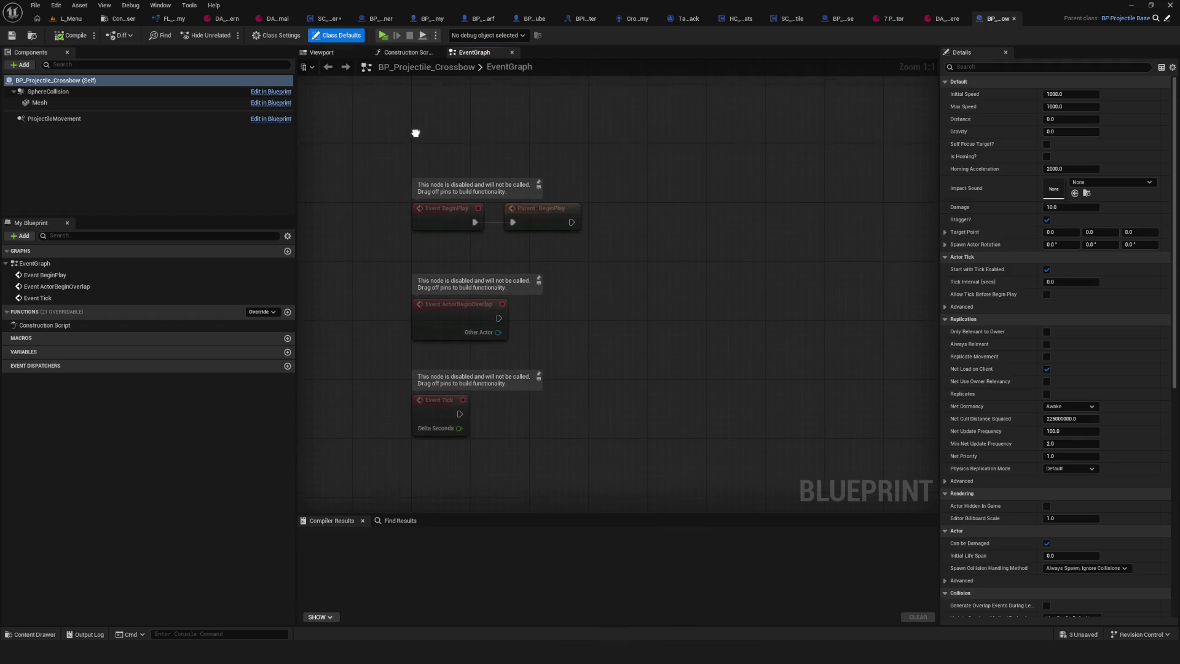
pyautogui.moveTo(444, 159); pyautogui.dragTo(477, 135)
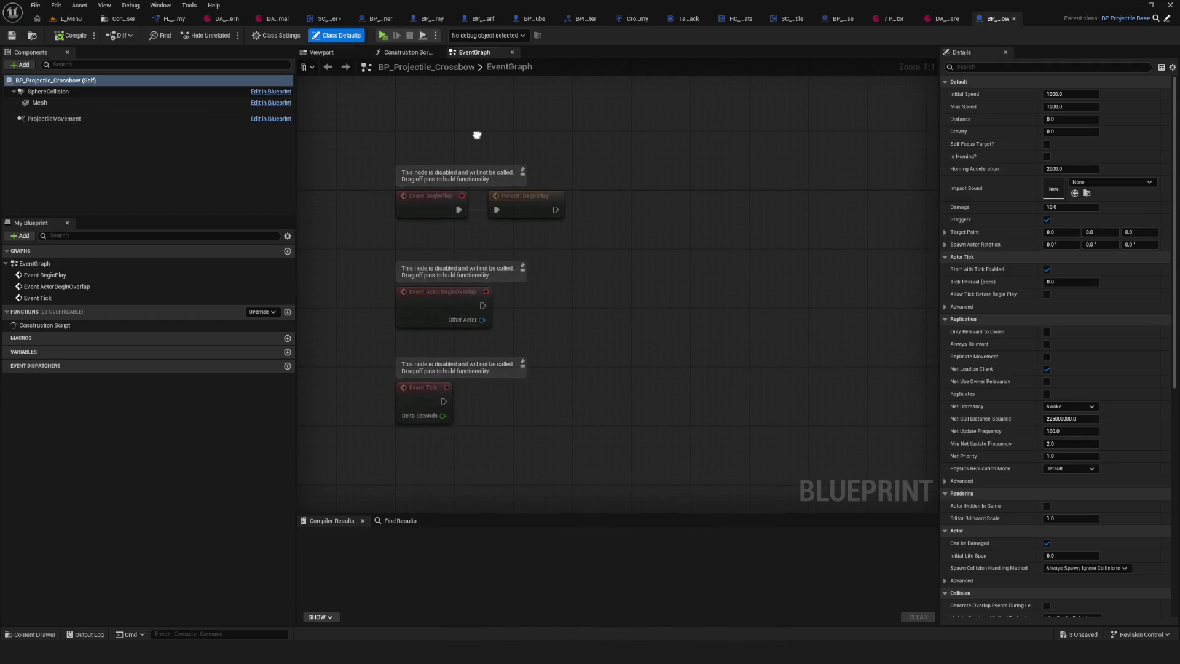
pyautogui.click(405, 53)
pyautogui.click(470, 53)
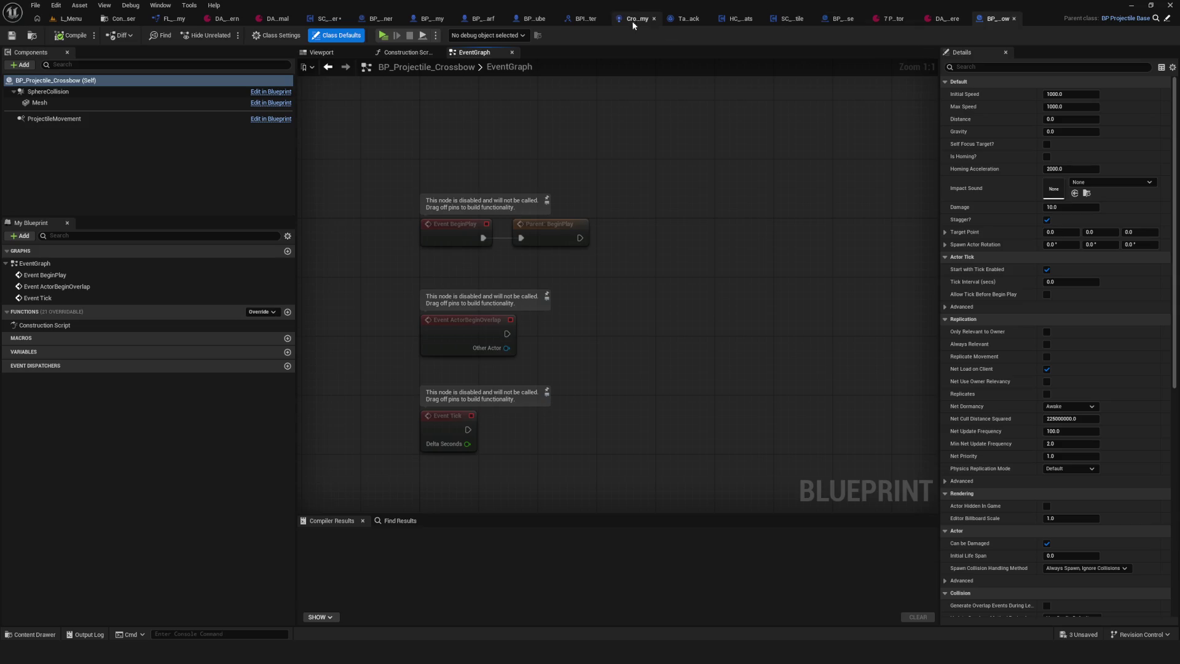
# - Close the unneeded asset tabs, including FL_Enemy, DA_Projectile_Sphere and the wave editor, and show SC_Encounter
pyautogui.click(655, 19)
pyautogui.click(688, 20)
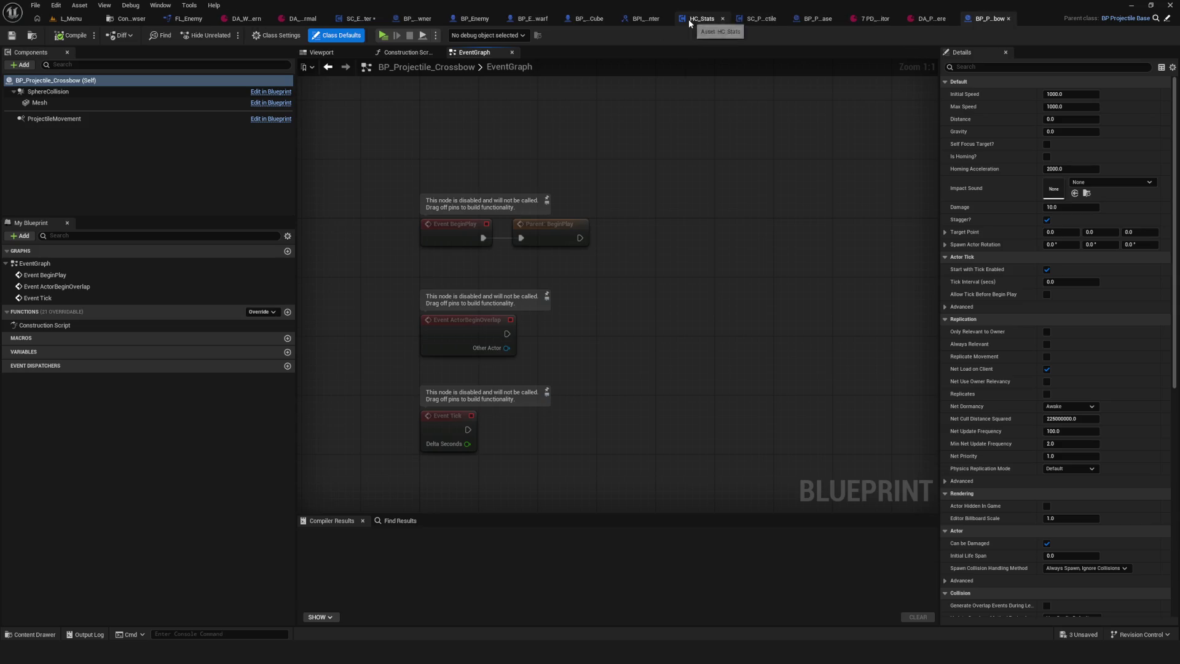
pyautogui.click(664, 19)
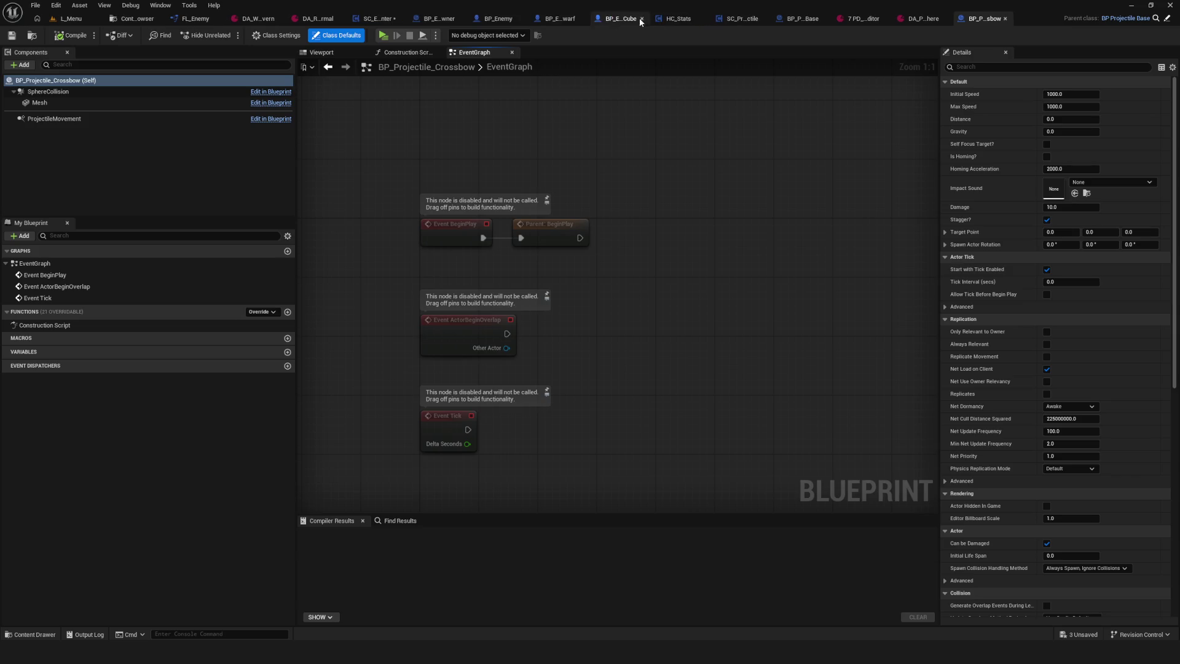
pyautogui.click(641, 19)
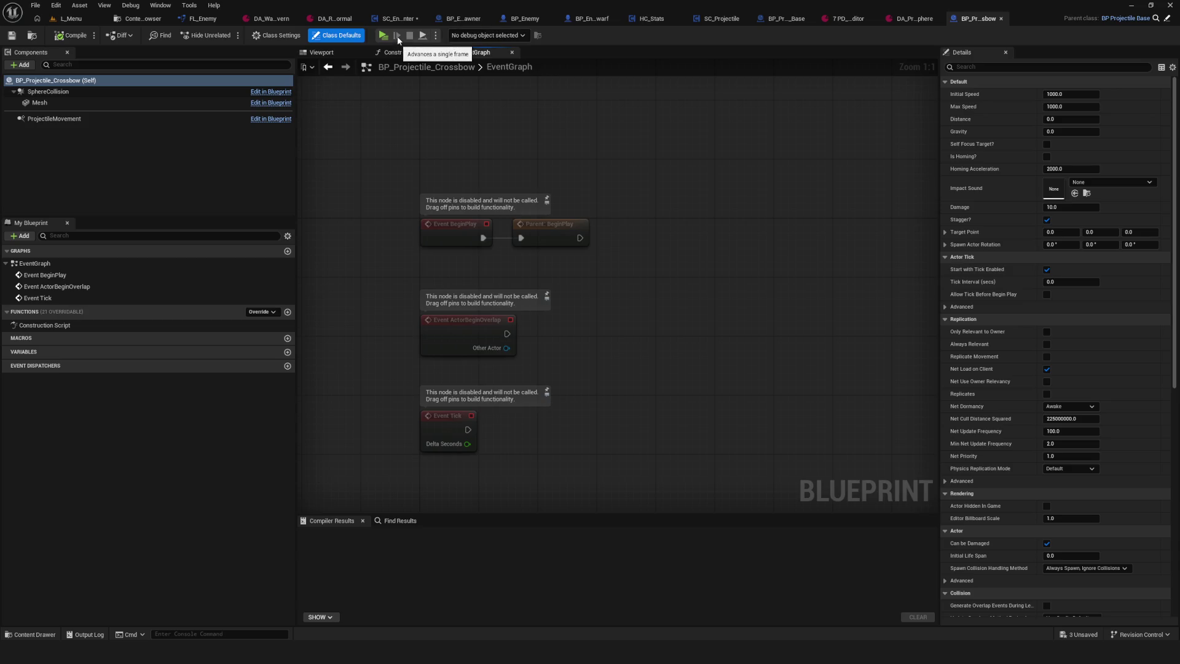
pyautogui.click(363, 19)
pyautogui.click(310, 19)
pyautogui.click(256, 18)
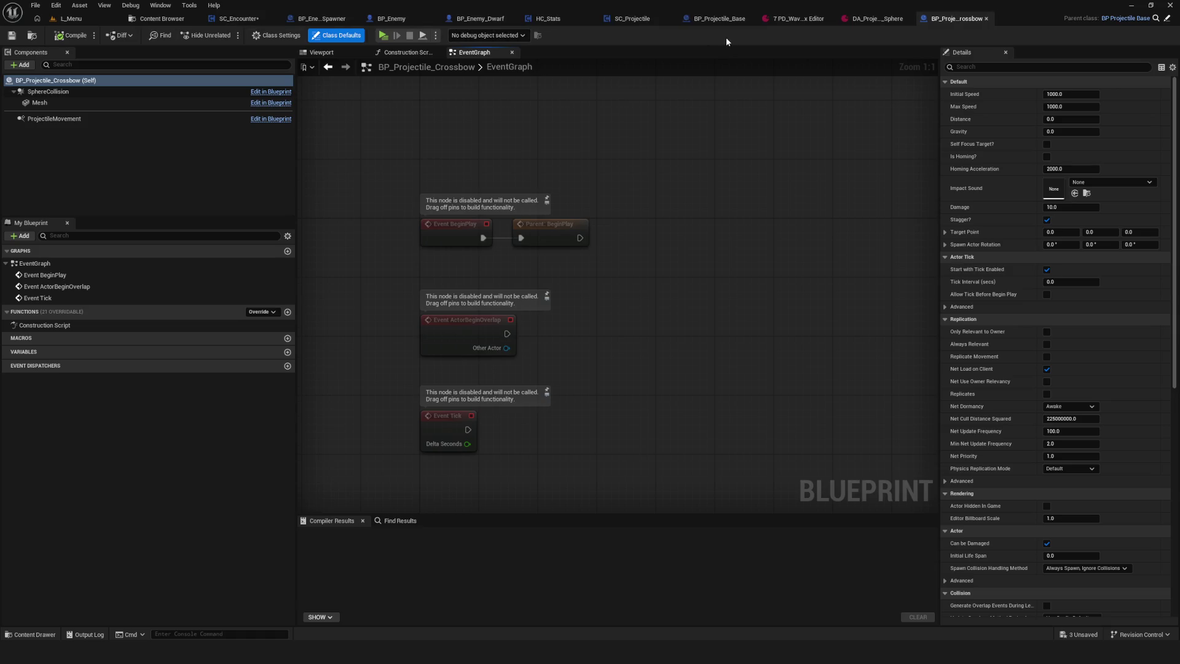
pyautogui.click(830, 18)
pyautogui.click(894, 19)
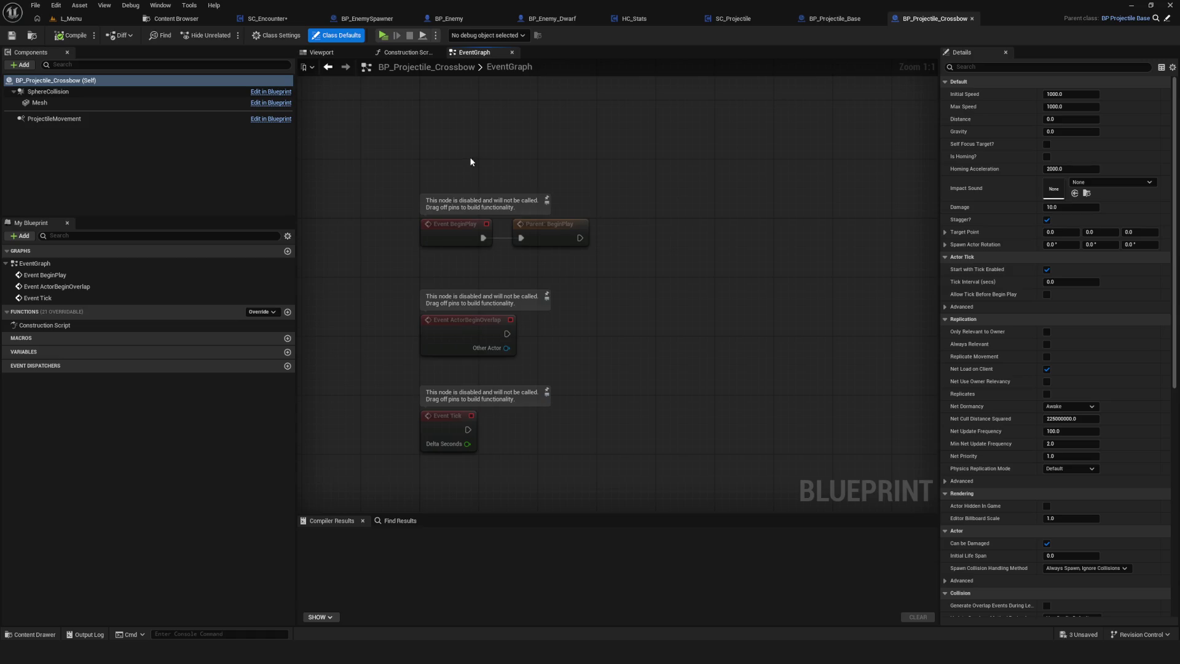
pyautogui.click(271, 20)
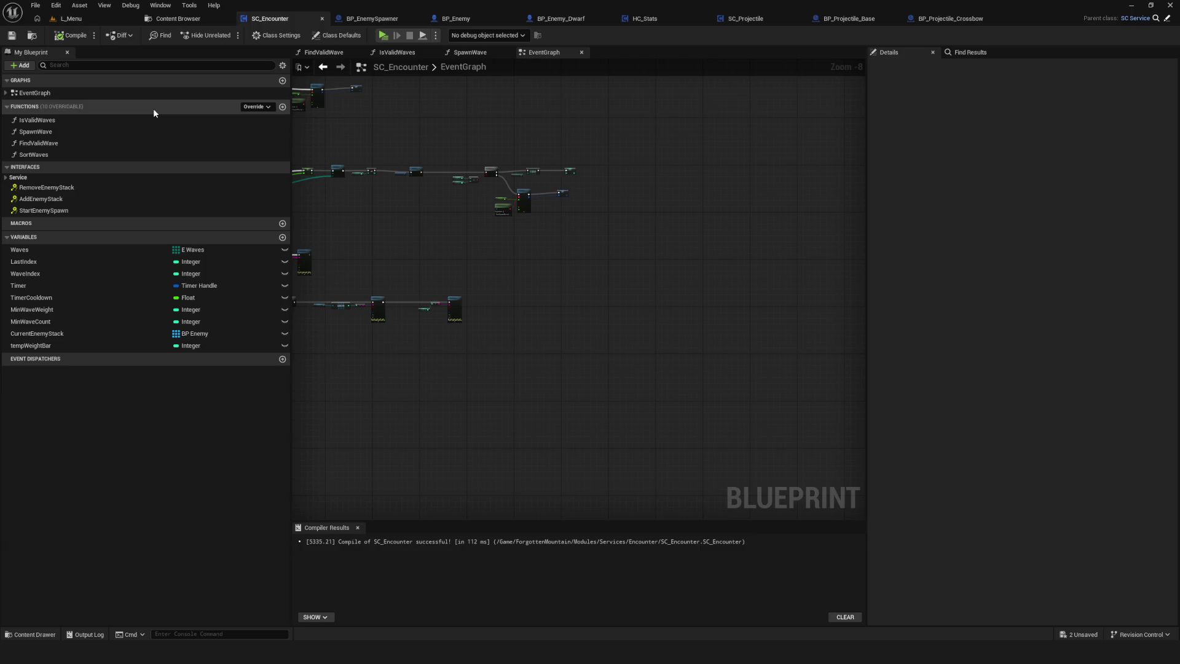
pyautogui.scroll(1, 480, 191)
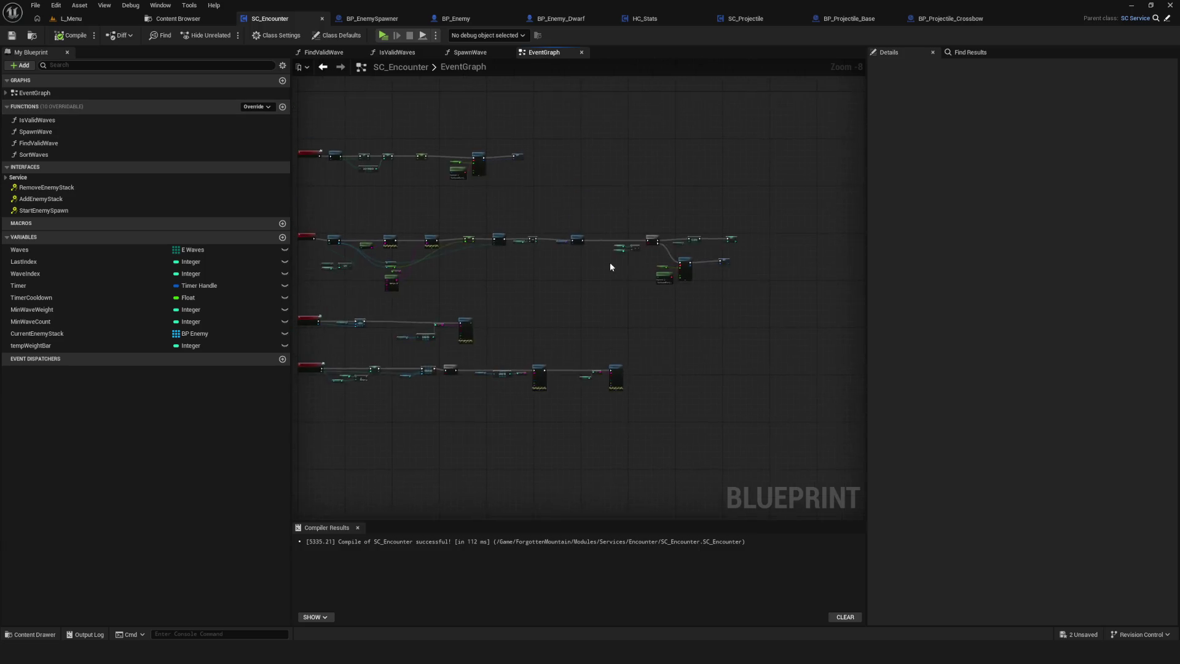
pyautogui.moveTo(533, 259); pyautogui.dragTo(629, 212)
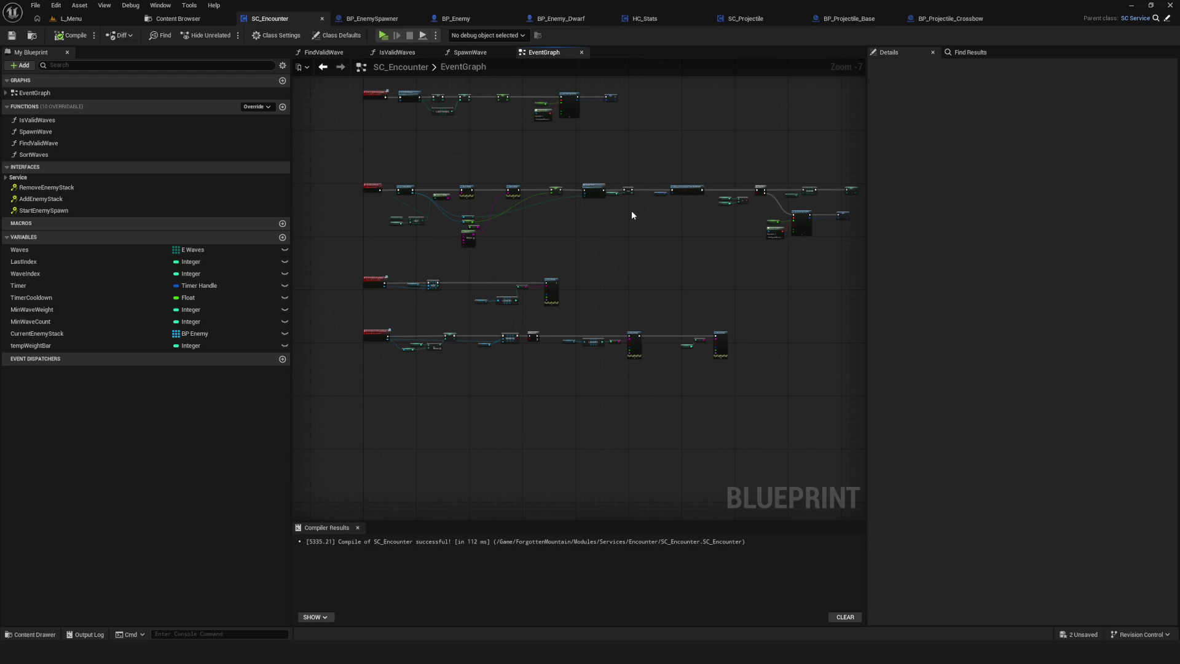
pyautogui.scroll(-5, 627, 218)
pyautogui.scroll(7, 640, 215)
pyautogui.scroll(-5, 633, 218)
pyautogui.scroll(4, 657, 216)
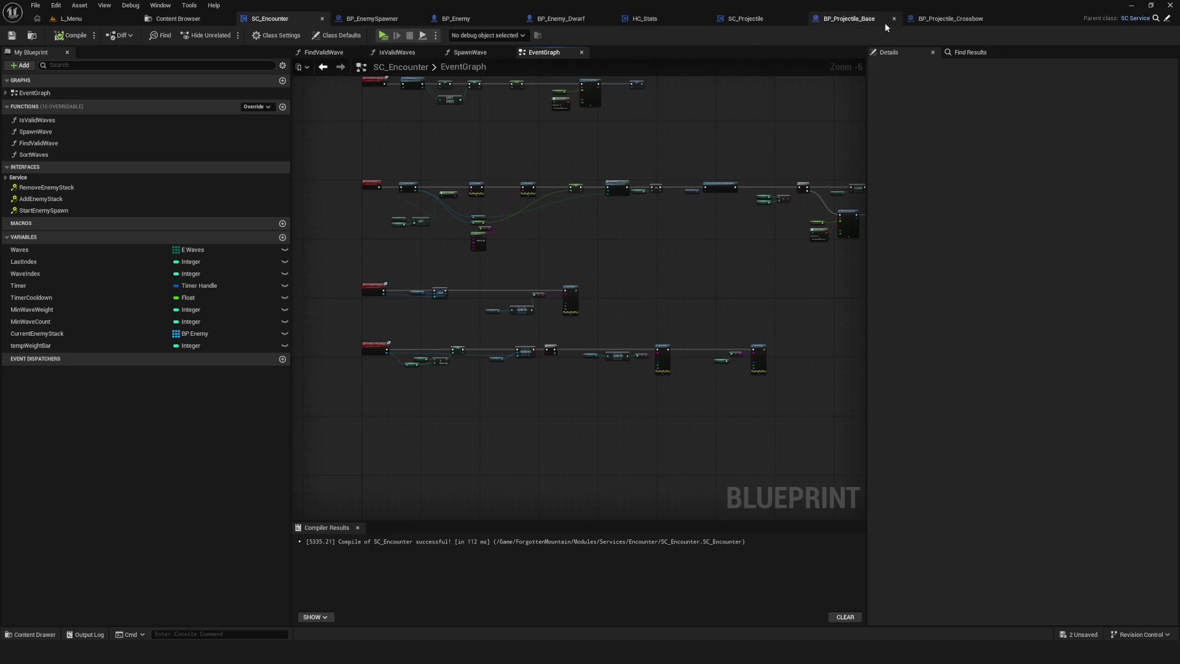
pyautogui.moveTo(676, 185); pyautogui.dragTo(582, 231)
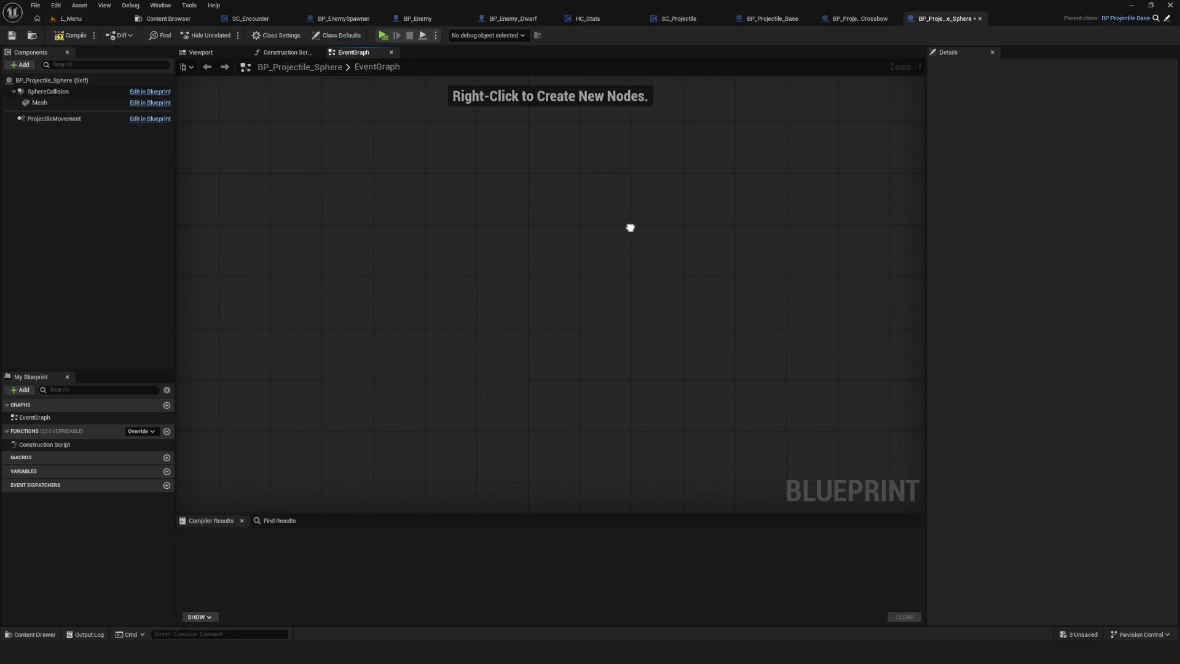
# - Add the Event ProjectileHit override, removing a mistakenly added Projectile Hit call node
pyautogui.rightClick(630, 227)
pyautogui.write('Projectile')
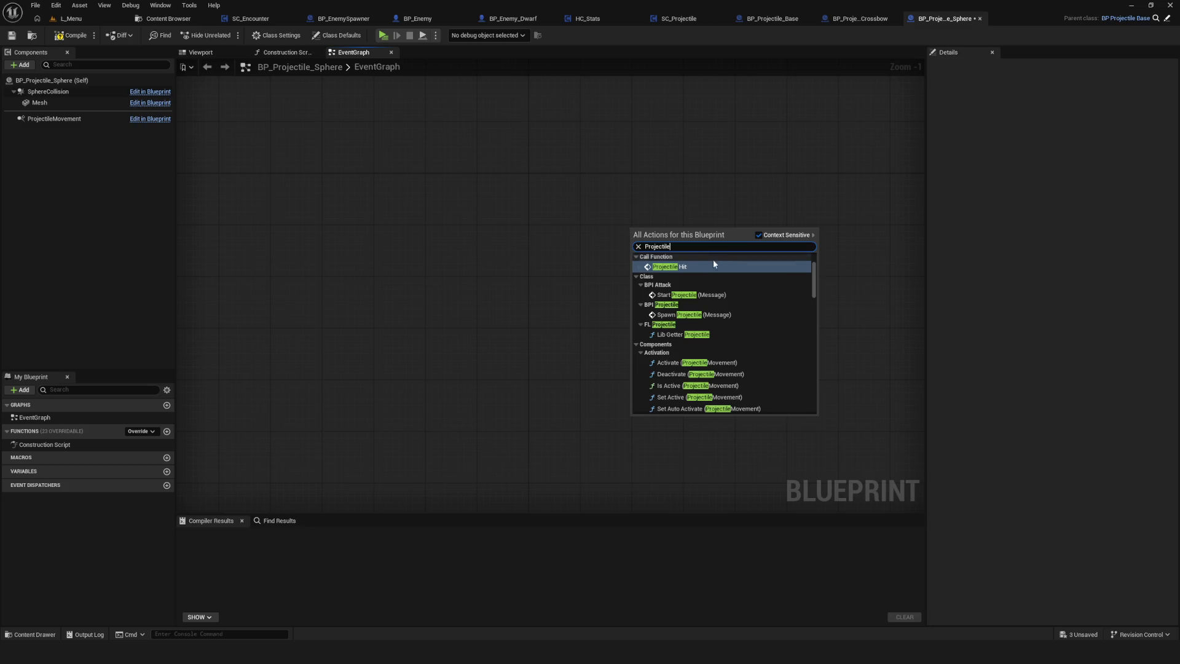
pyautogui.click(713, 266)
pyautogui.moveTo(675, 233); pyautogui.dragTo(596, 234)
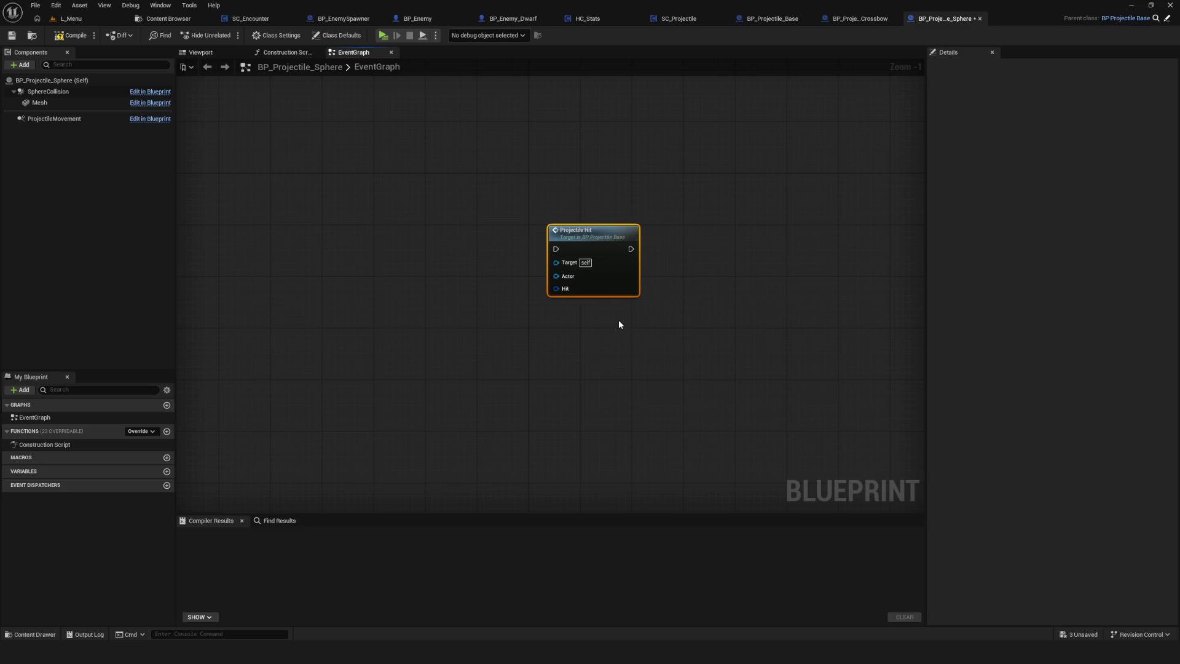
pyautogui.press('Delete')
pyautogui.rightClick(613, 217)
pyautogui.write('Projectile')
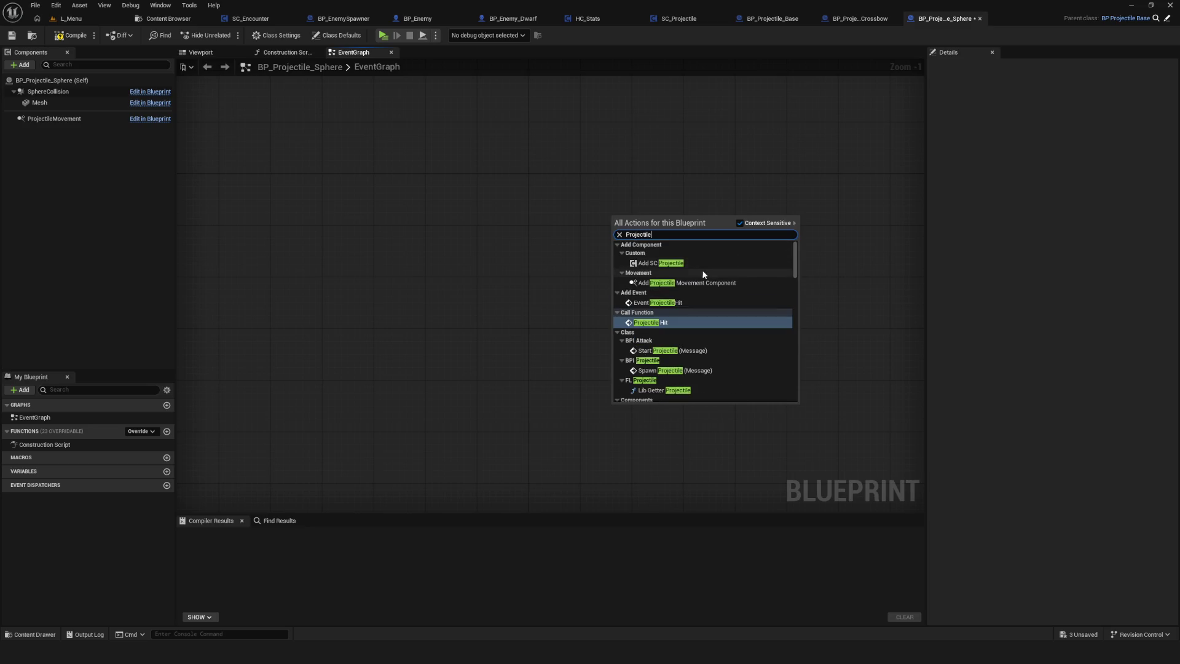
pyautogui.click(678, 303)
pyautogui.moveTo(638, 229)
pyautogui.mouseDown()
pyautogui.moveTo(556, 242)
pyautogui.moveTo(337, 227)
pyautogui.mouseUp()
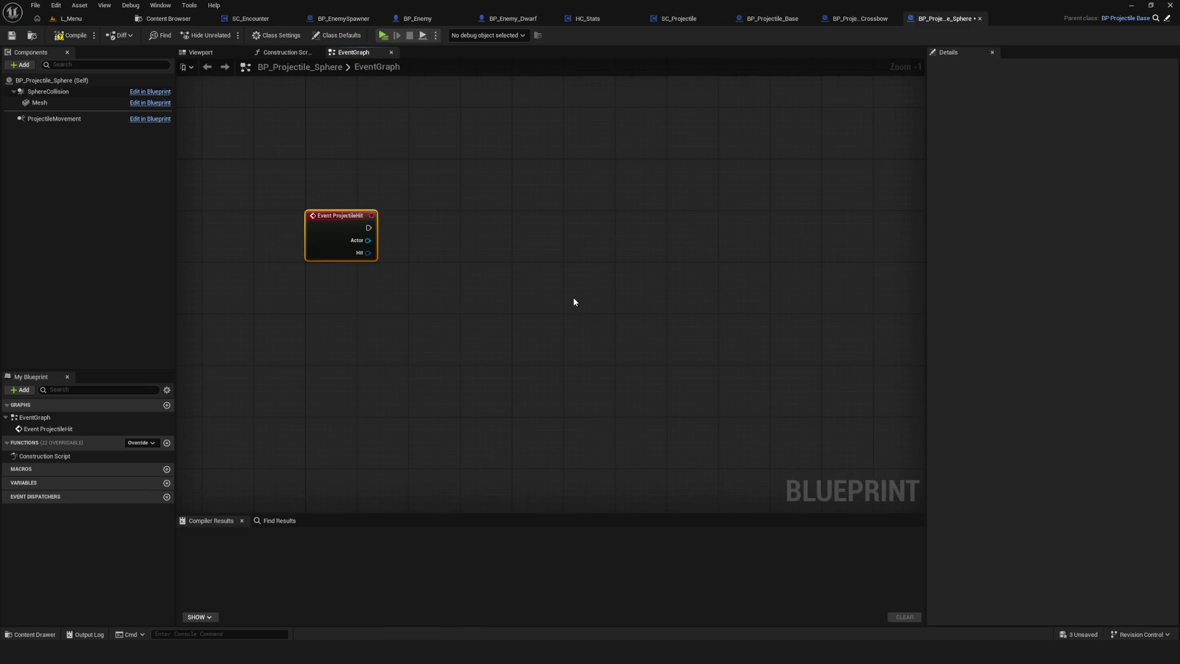
# - Paste the copied Break Hit Result, Impact Sound and Play Sound at Location nodes beside it
pyautogui.hotkey('ctrl', 'v')
pyautogui.scroll(-5, 569, 277)
pyautogui.moveTo(418, 278)
pyautogui.mouseDown()
pyautogui.moveTo(685, 298)
pyautogui.moveTo(652, 261)
pyautogui.mouseUp()
# - Wire Event ProjectileHit into Play Sound at Location and its Hit pin into Break Hit Result
pyautogui.scroll(5, 530, 247)
pyautogui.moveTo(530, 247); pyautogui.dragTo(570, 144)
pyautogui.click(547, 159)
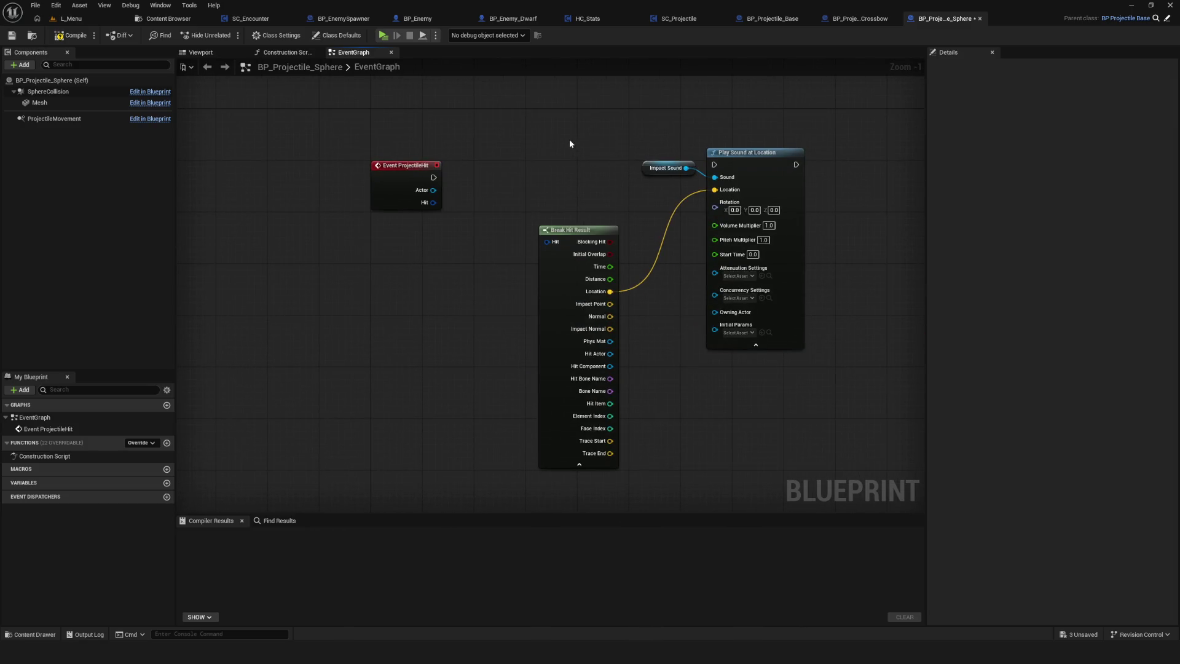
pyautogui.moveTo(434, 177); pyautogui.dragTo(714, 164)
pyautogui.moveTo(433, 202)
pyautogui.mouseDown()
pyautogui.moveTo(531, 276)
pyautogui.moveTo(547, 242)
pyautogui.mouseUp()
pyautogui.moveTo(669, 171); pyautogui.dragTo(645, 209)
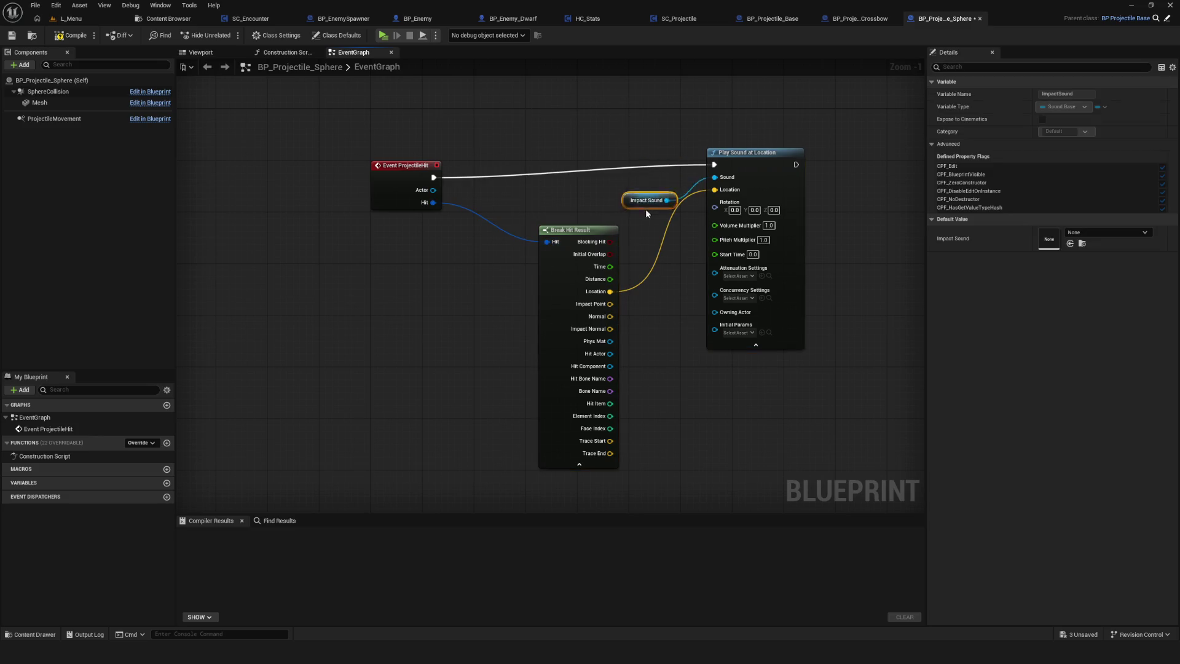
pyautogui.moveTo(549, 149); pyautogui.dragTo(713, 246)
pyautogui.moveTo(747, 163); pyautogui.dragTo(695, 175)
# - Connect Play Sound at Location to the tag-check Branch and compile, which reports 2 errors
pyautogui.moveTo(813, 317); pyautogui.dragTo(587, 308)
pyautogui.moveTo(719, 297); pyautogui.dragTo(414, 282)
pyautogui.moveTo(222, 187)
pyautogui.mouseDown()
pyautogui.moveTo(342, 186)
pyautogui.moveTo(467, 164)
pyautogui.moveTo(895, 202)
pyautogui.mouseUp()
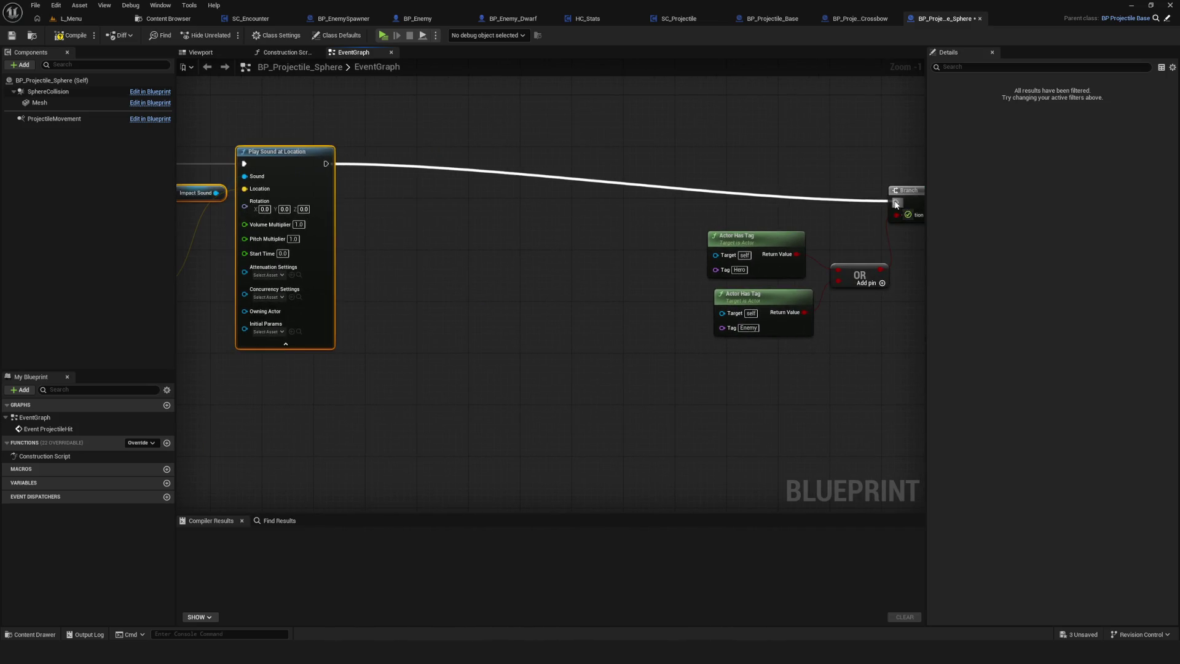
pyautogui.moveTo(787, 262); pyautogui.dragTo(543, 222)
pyautogui.moveTo(381, 247); pyautogui.dragTo(771, 269)
pyautogui.click(71, 35)
pyautogui.moveTo(816, 187)
pyautogui.mouseDown()
pyautogui.moveTo(790, 186)
pyautogui.moveTo(1127, 185)
pyautogui.moveTo(790, 184)
pyautogui.moveTo(277, 137)
pyautogui.mouseUp()
pyautogui.scroll(-5, 639, 234)
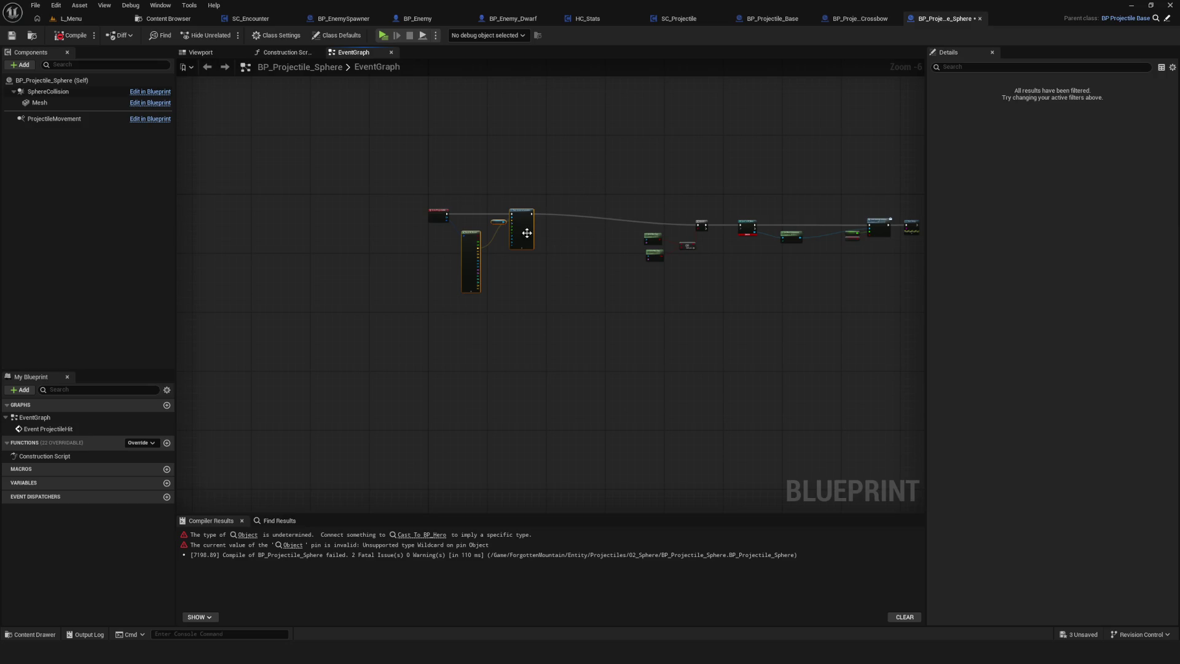
# - Link the hit actor to the Hero tag check and delete the Enemy tag-check and OR nodes
pyautogui.scroll(6, 526, 233)
pyautogui.moveTo(274, 161)
pyautogui.mouseDown()
pyautogui.moveTo(604, 177)
pyautogui.moveTo(644, 268)
pyautogui.moveTo(485, 243)
pyautogui.moveTo(513, 246)
pyautogui.mouseUp()
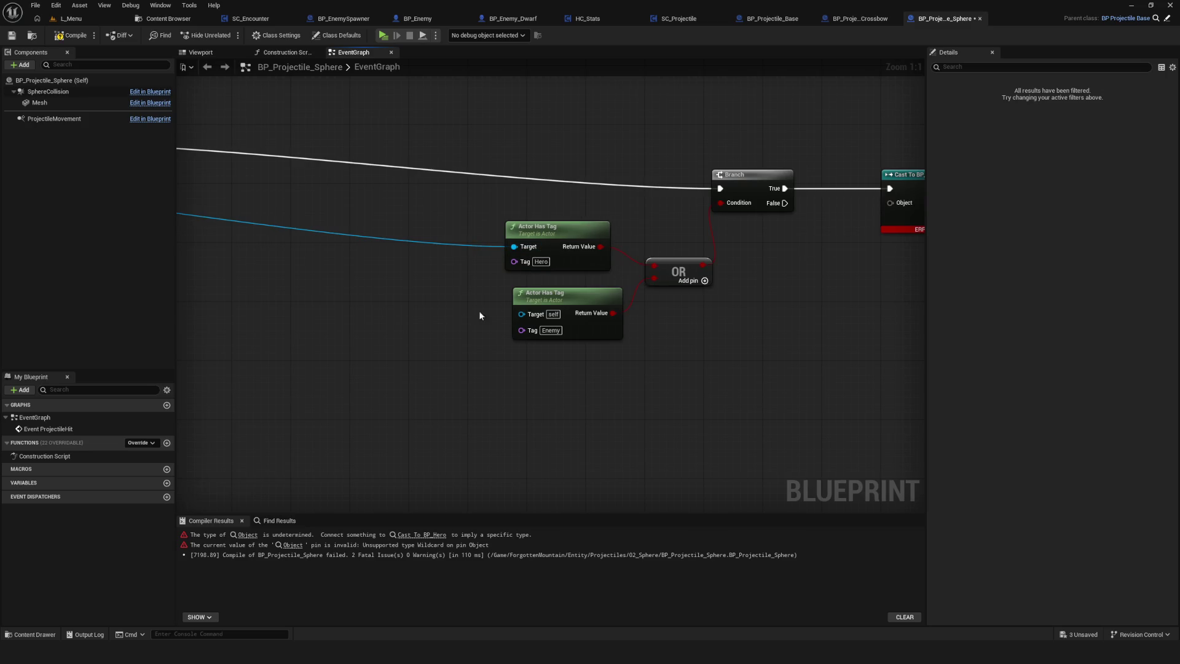
pyautogui.moveTo(480, 312); pyautogui.dragTo(666, 362)
pyautogui.press('Delete')
pyautogui.scroll(-1, 599, 264)
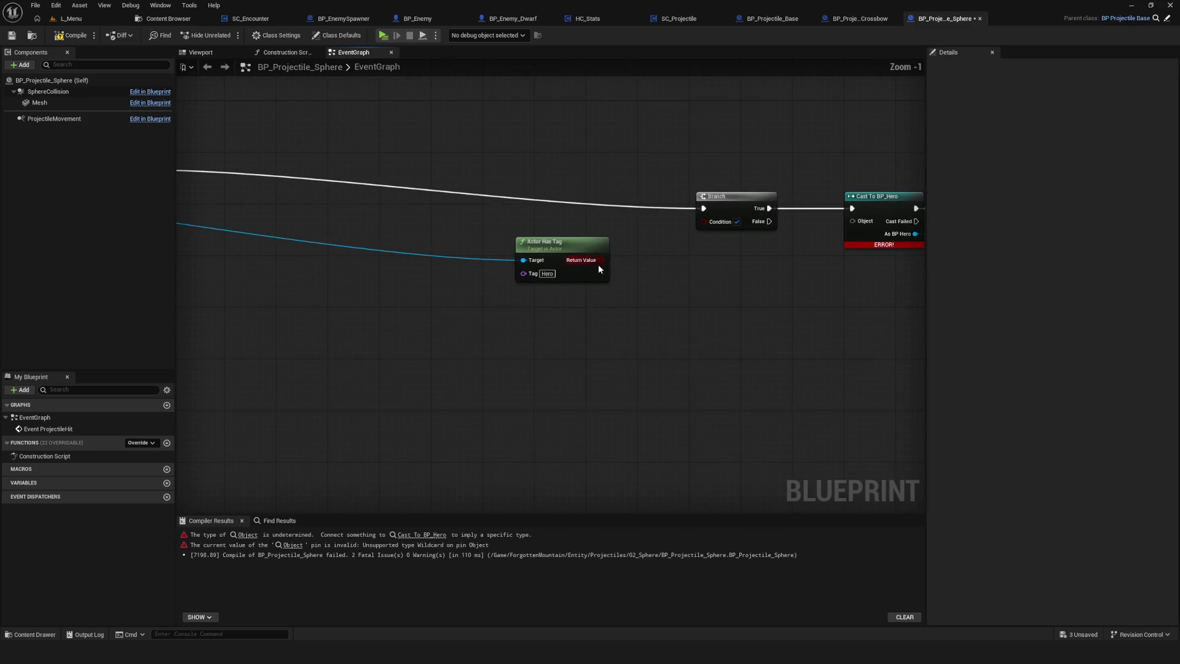
pyautogui.scroll(-5, 770, 248)
# - Move the right-hand group of nodes closer to Event ProjectileHit
pyautogui.moveTo(922, 285); pyautogui.dragTo(874, 286)
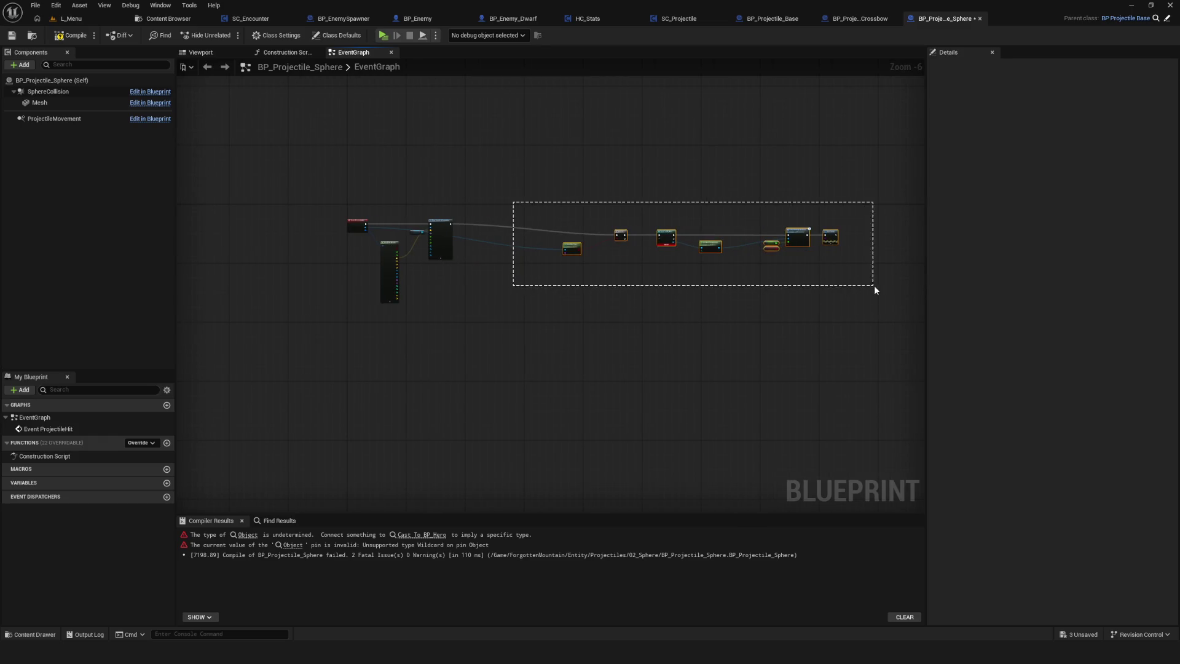
pyautogui.scroll(5, 855, 256)
pyautogui.moveTo(920, 238); pyautogui.dragTo(589, 197)
pyautogui.moveTo(460, 245)
pyautogui.mouseDown()
pyautogui.moveTo(744, 244)
pyautogui.moveTo(450, 244)
pyautogui.mouseUp()
pyautogui.moveTo(406, 179); pyautogui.dragTo(474, 379)
# - Wire the hit Actor into Cast To BP_Hero's Object pin and compile successfully
pyautogui.moveTo(660, 292)
pyautogui.mouseDown()
pyautogui.moveTo(370, 272)
pyautogui.moveTo(545, 282)
pyautogui.moveTo(898, 259)
pyautogui.mouseUp()
pyautogui.scroll(1, 370, 274)
pyautogui.moveTo(434, 211)
pyautogui.mouseDown()
pyautogui.moveTo(781, 239)
pyautogui.moveTo(822, 212)
pyautogui.moveTo(809, 212)
pyautogui.mouseUp()
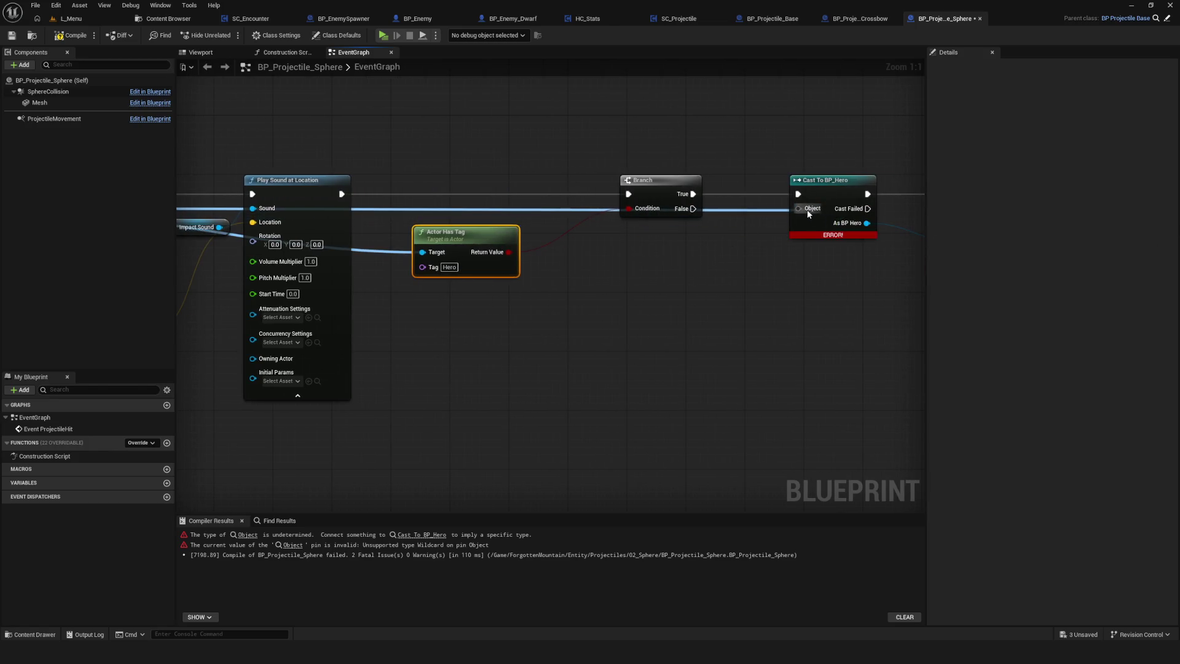
pyautogui.moveTo(851, 257); pyautogui.dragTo(555, 264)
pyautogui.press('F7')
pyautogui.moveTo(772, 228)
pyautogui.mouseDown()
pyautogui.moveTo(664, 305)
pyautogui.moveTo(615, 212)
pyautogui.moveTo(687, 244)
pyautogui.moveTo(523, 268)
pyautogui.moveTo(625, 348)
pyautogui.mouseUp()
# - Add a Stats Take Damage Action (Message) node and paste copies of the Damage and Stagger? nodes
pyautogui.write('Take')
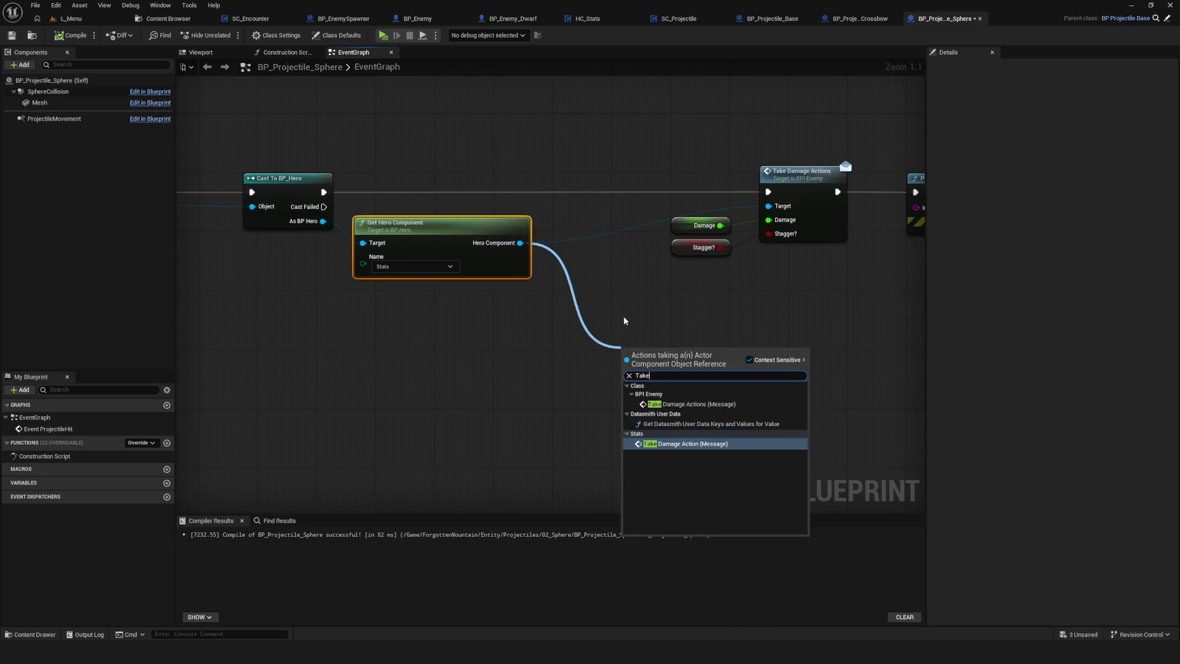
pyautogui.click(687, 444)
pyautogui.moveTo(659, 361)
pyautogui.mouseDown()
pyautogui.moveTo(765, 337)
pyautogui.moveTo(775, 323)
pyautogui.mouseUp()
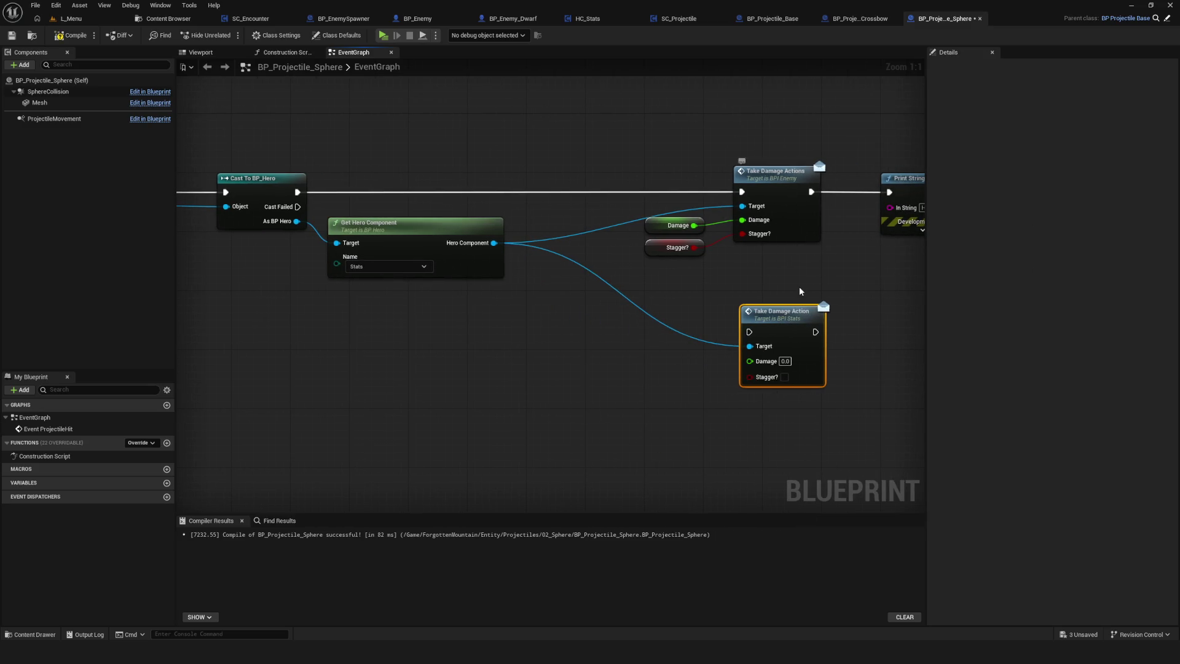
pyautogui.moveTo(662, 195)
pyautogui.mouseDown()
pyautogui.moveTo(655, 367)
pyautogui.moveTo(750, 361)
pyautogui.moveTo(750, 375)
pyautogui.mouseUp()
pyautogui.hotkey('ctrl', 'c')
pyautogui.hotkey('ctrl', 'v')
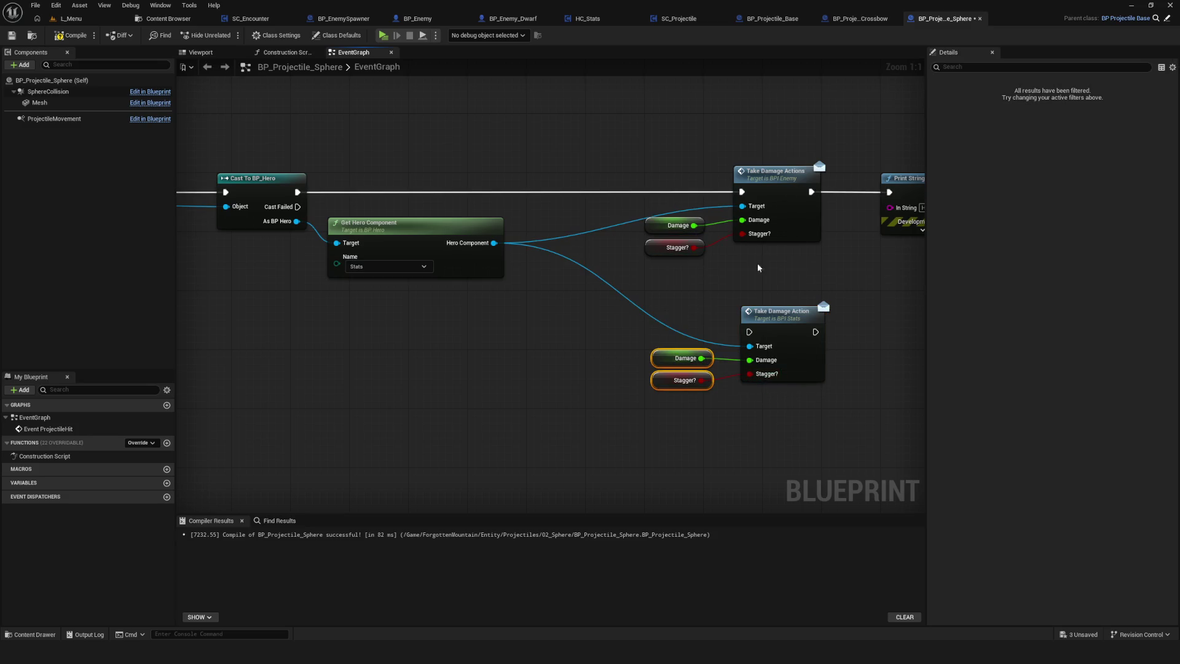
# - Replace the old Take Damage Actions and Print String nodes with the cast-driven Take Damage Action, then compile and save
pyautogui.moveTo(554, 132); pyautogui.dragTo(877, 245)
pyautogui.press('Delete')
pyautogui.moveTo(689, 306); pyautogui.dragTo(674, 181)
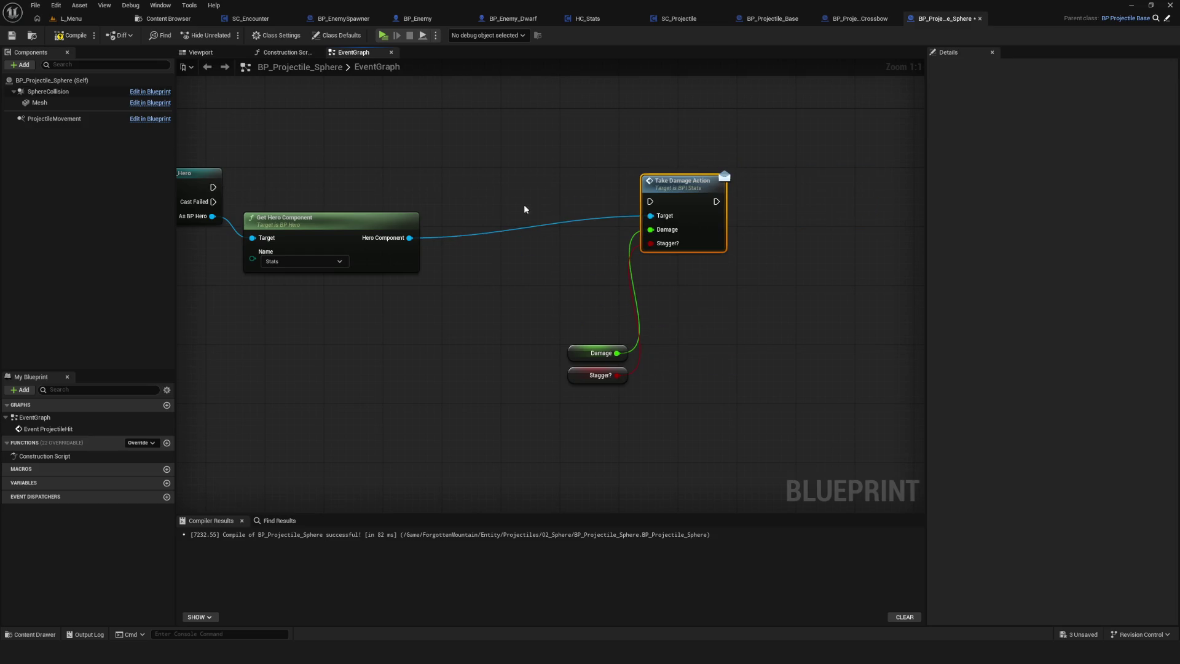
pyautogui.moveTo(248, 186)
pyautogui.mouseDown()
pyautogui.moveTo(650, 201)
pyautogui.moveTo(713, 171)
pyautogui.mouseUp()
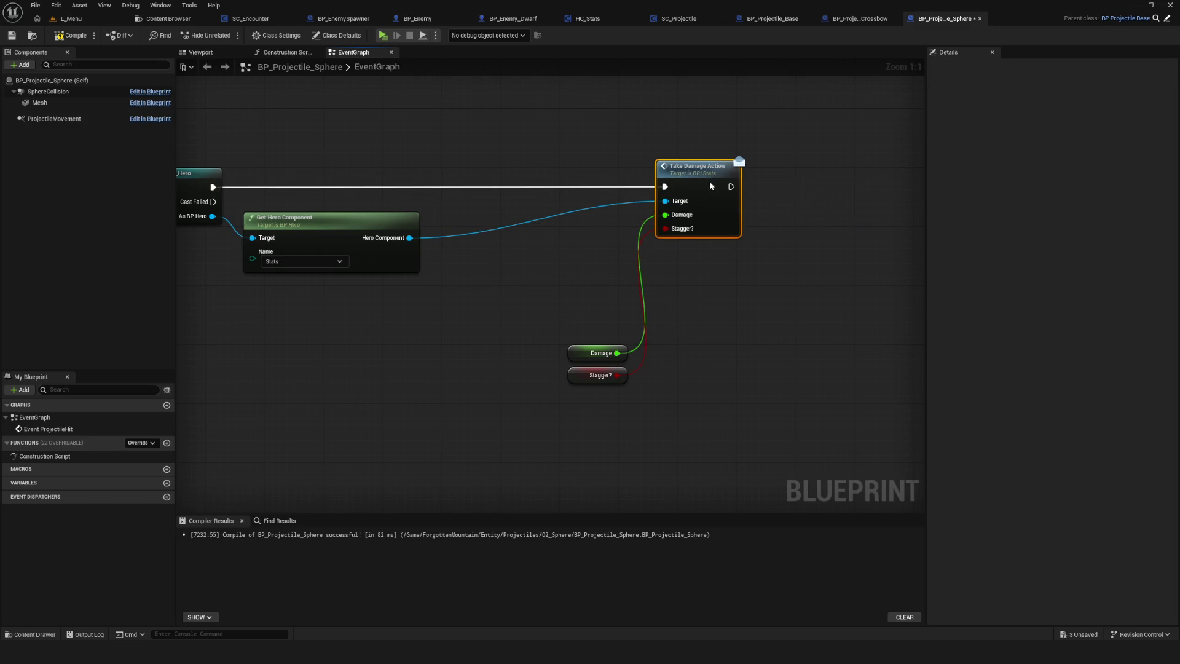
pyautogui.moveTo(627, 314); pyautogui.dragTo(708, 384)
pyautogui.moveTo(670, 349); pyautogui.dragTo(670, 252)
pyautogui.scroll(-6, 511, 203)
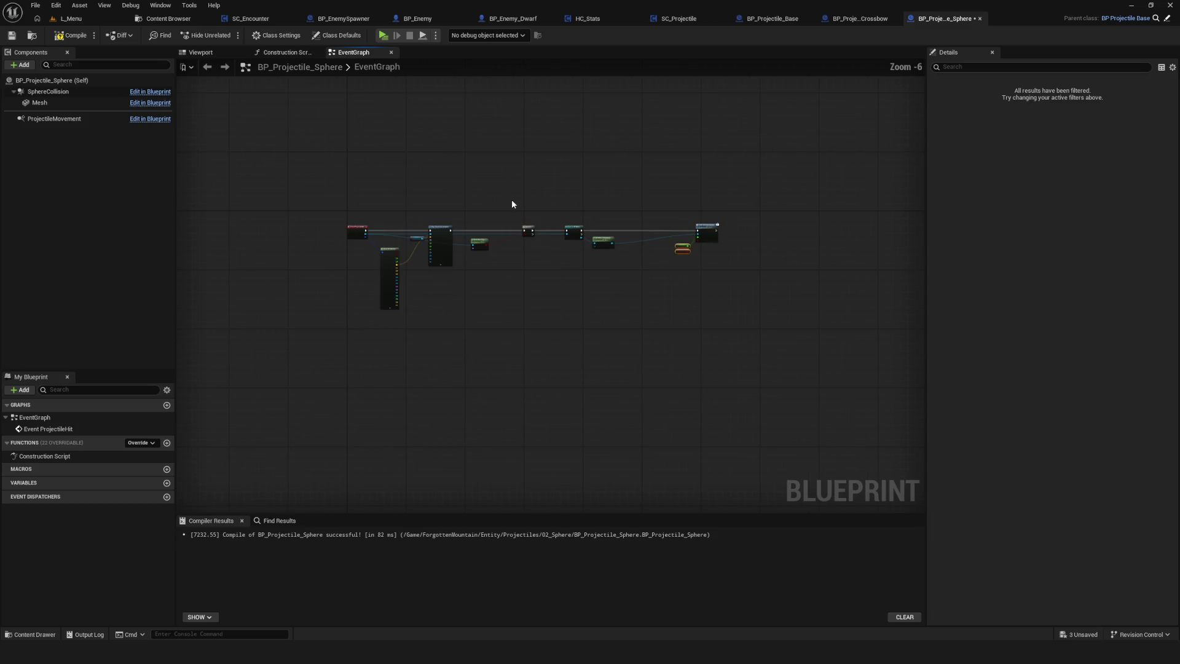
pyautogui.click(61, 38)
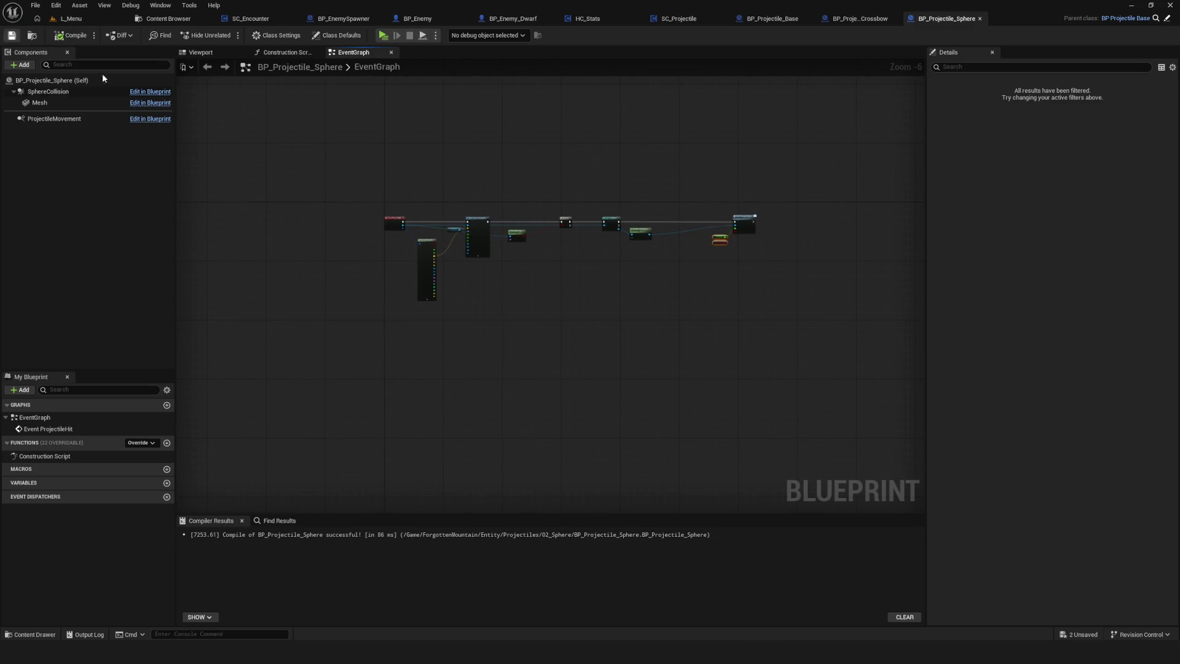
pyautogui.click(383, 35)
pyautogui.click(592, 278)
pyautogui.click(597, 268)
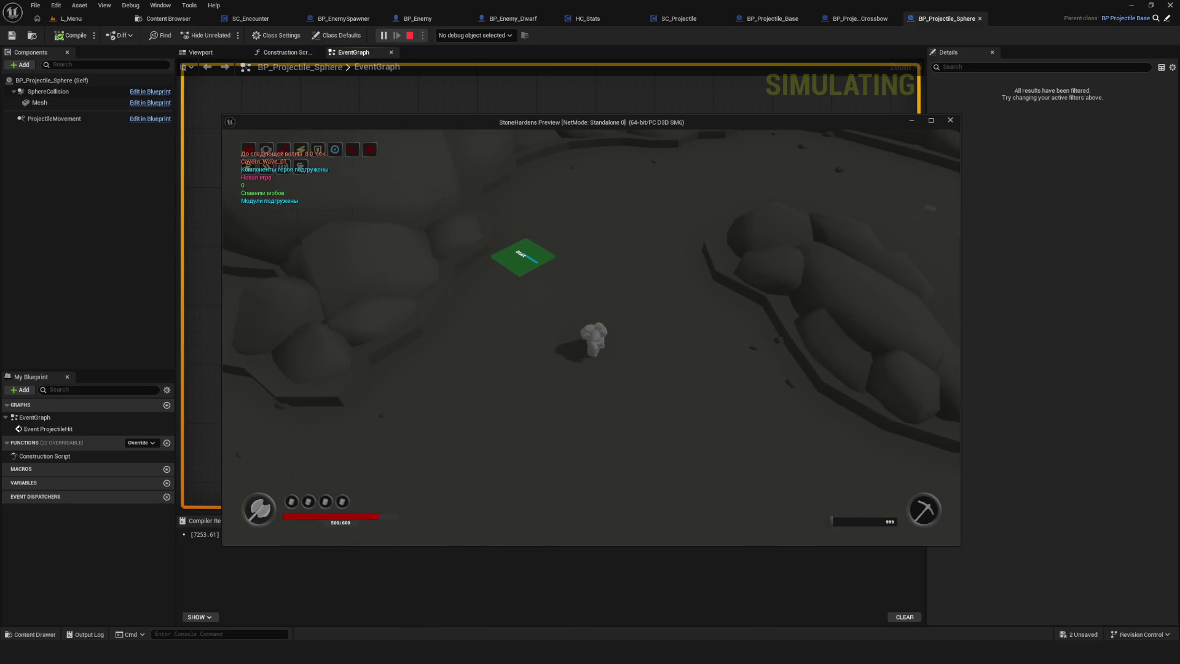
pyautogui.press('w')
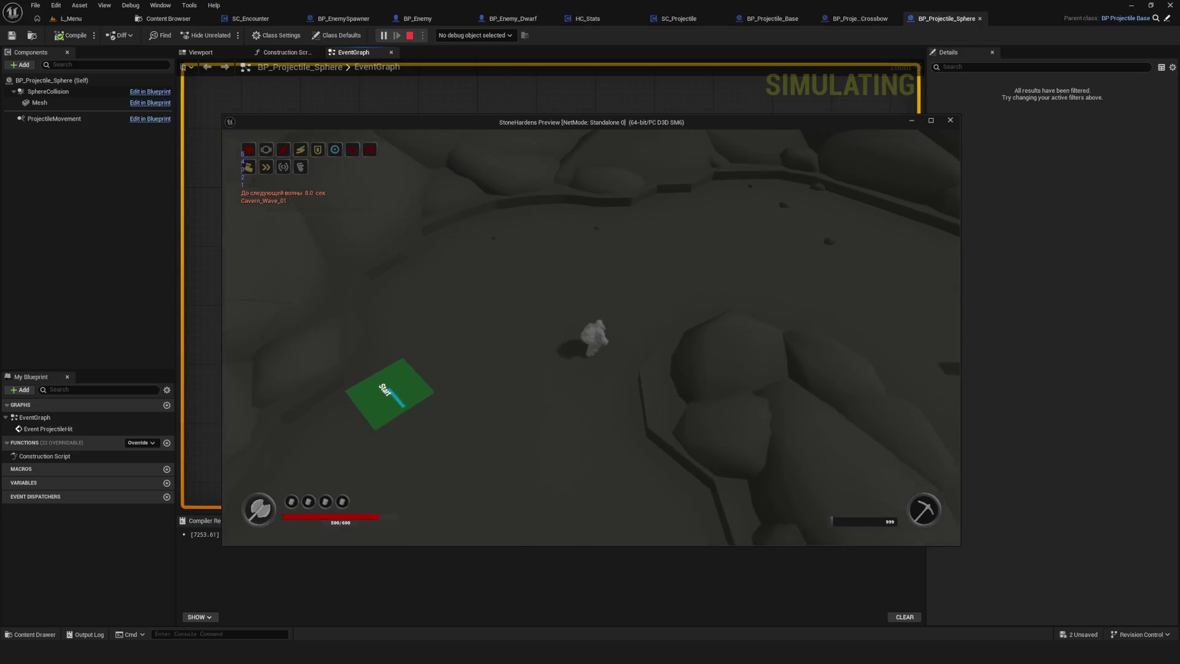
pyautogui.press('w')
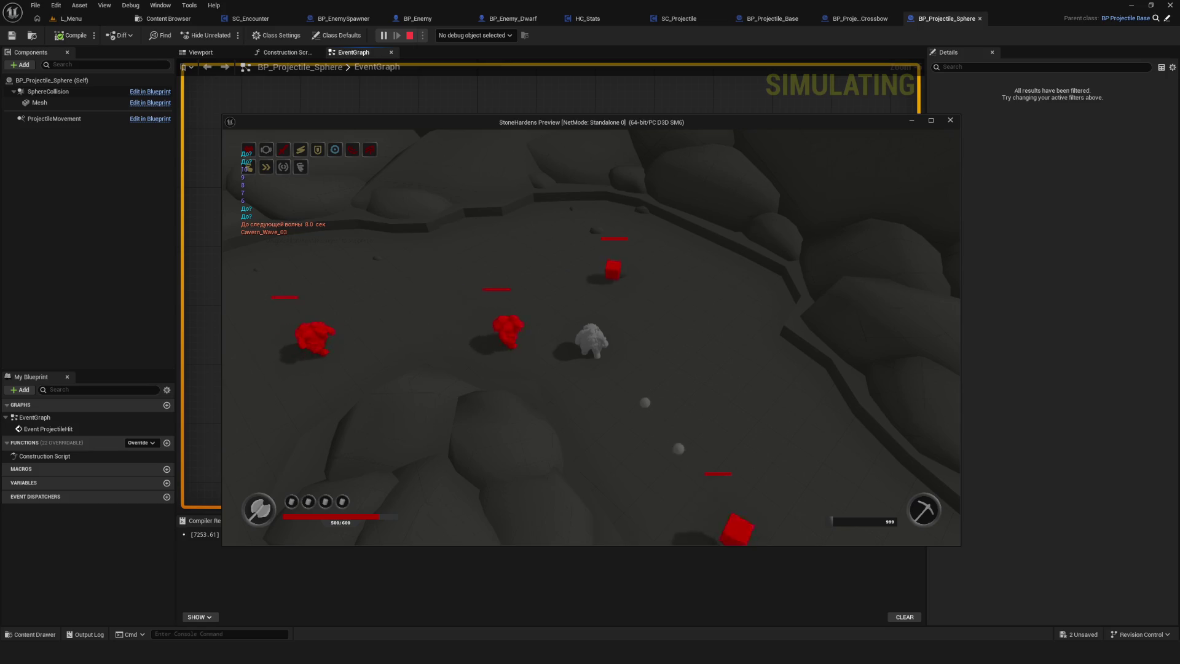
pyautogui.press('Escape')
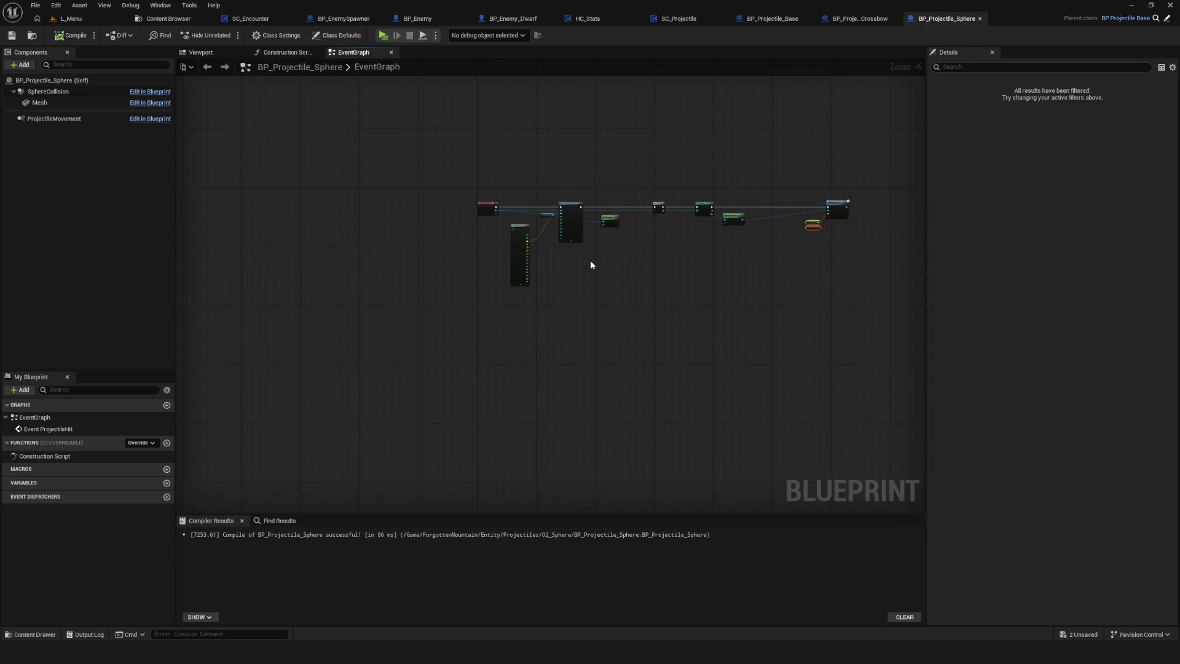
# - Delete the debug Print String after Event TakeDamageAction in the HC_Stats event graph
pyautogui.scroll(7, 591, 265)
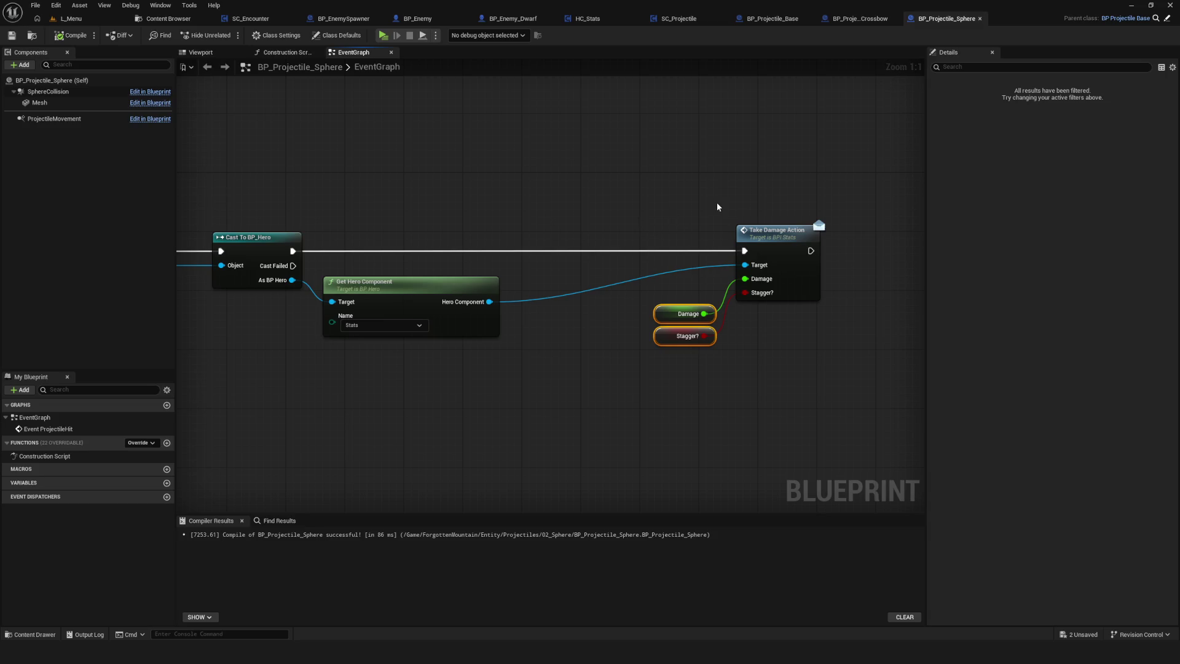
pyautogui.click(587, 18)
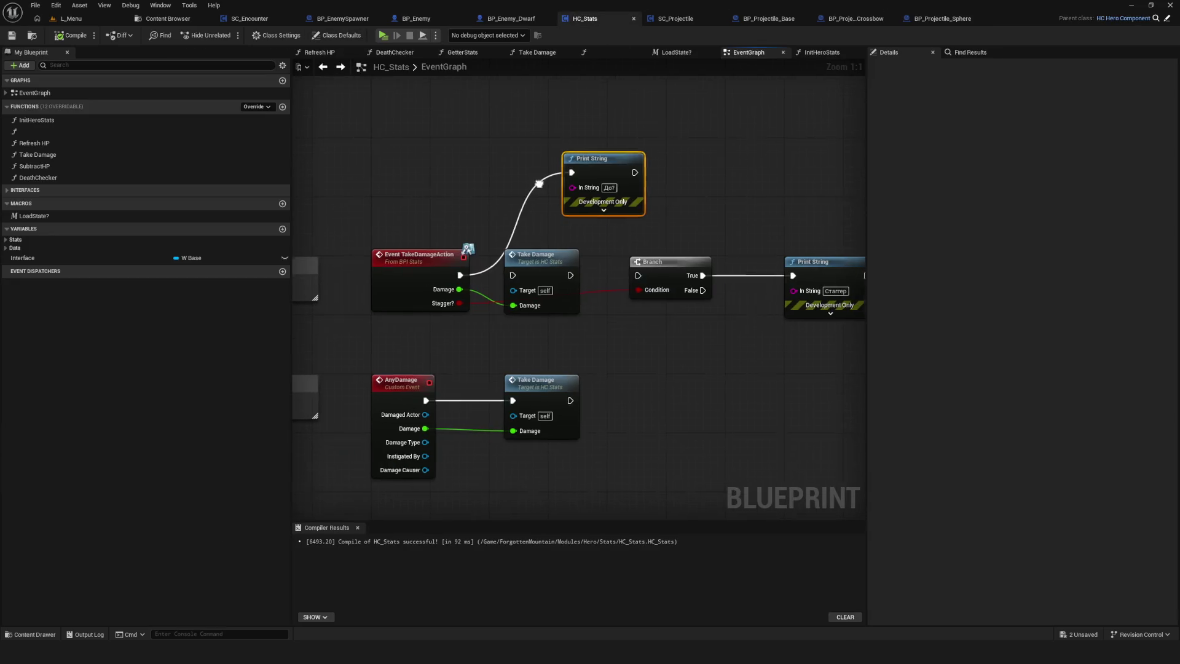
pyautogui.press('Delete')
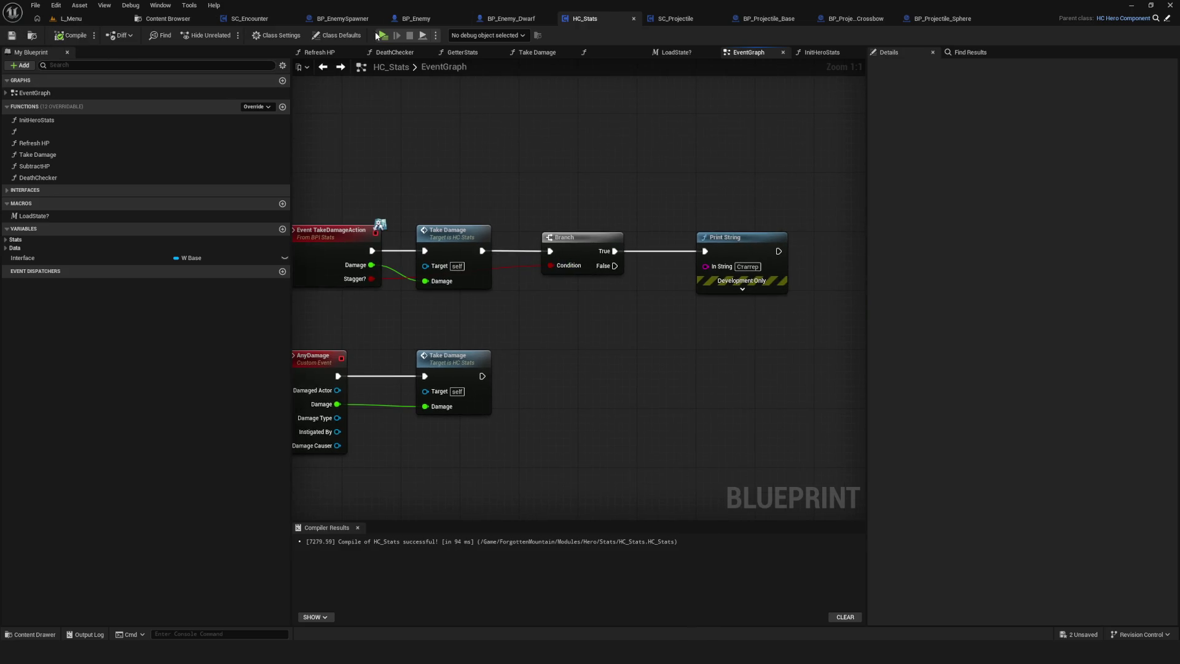
pyautogui.hotkey('alt', 'p')
pyautogui.click(587, 277)
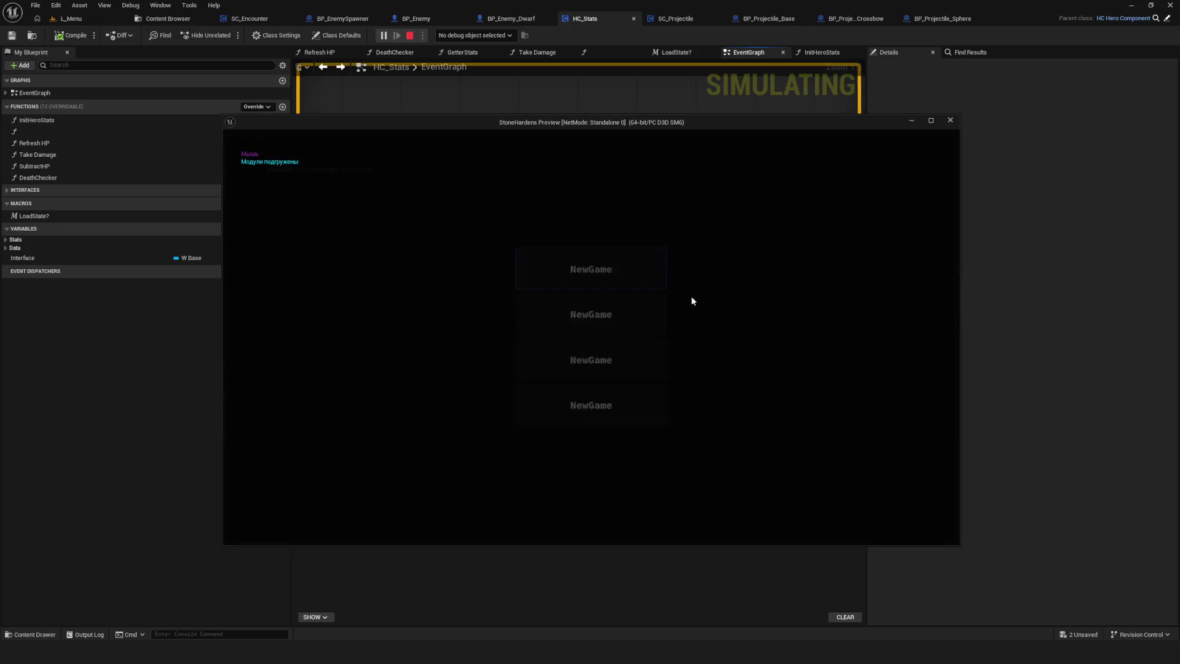
pyautogui.press('d')
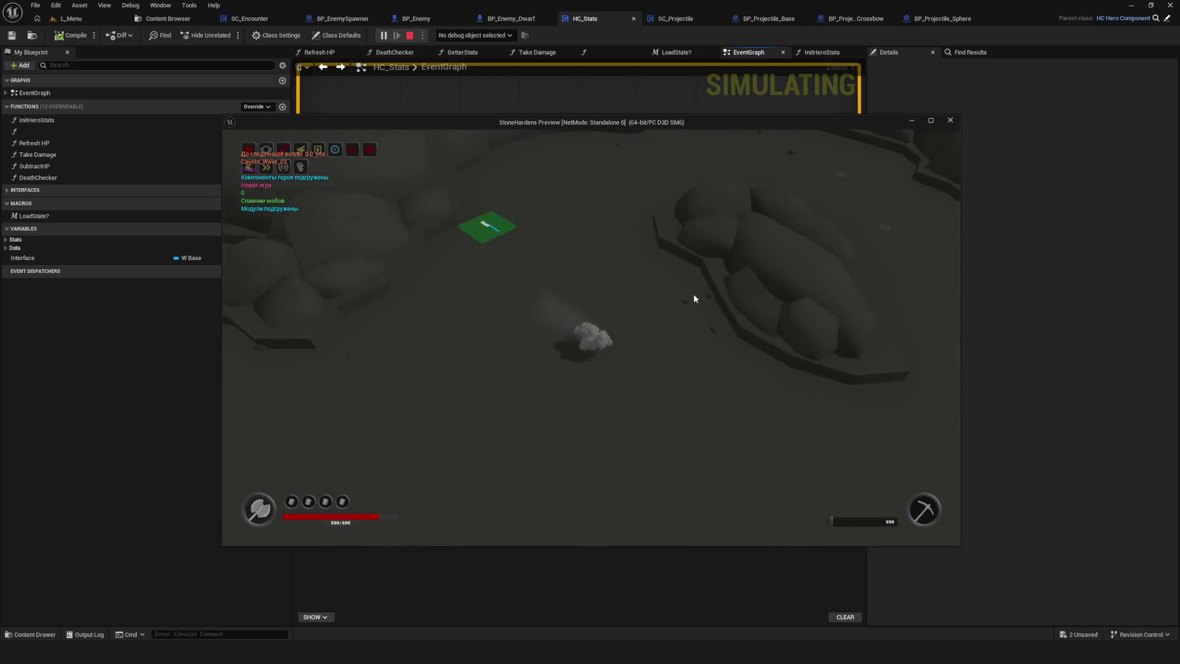
pyautogui.press('w')
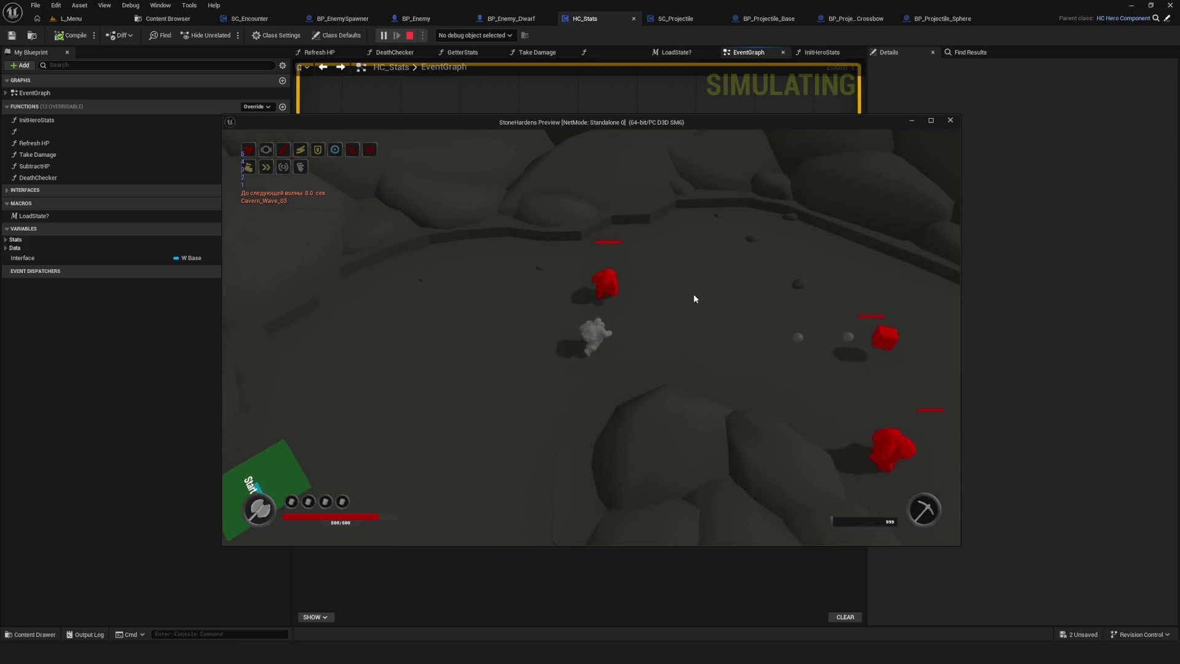
pyautogui.press('d')
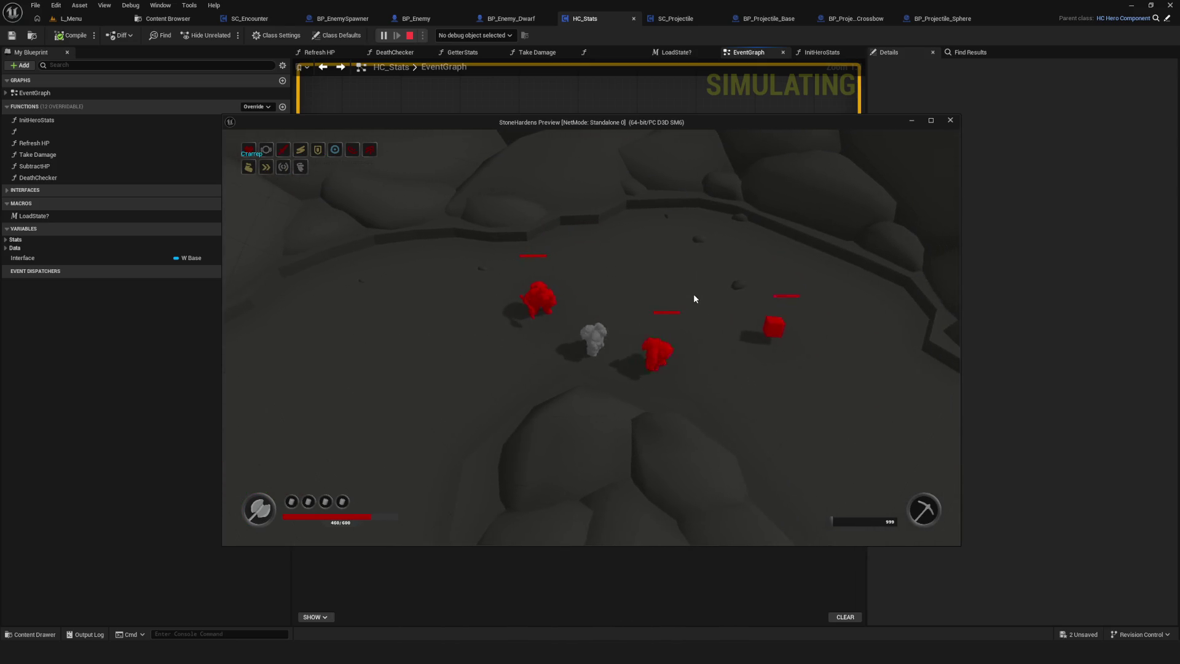
pyautogui.press('Escape')
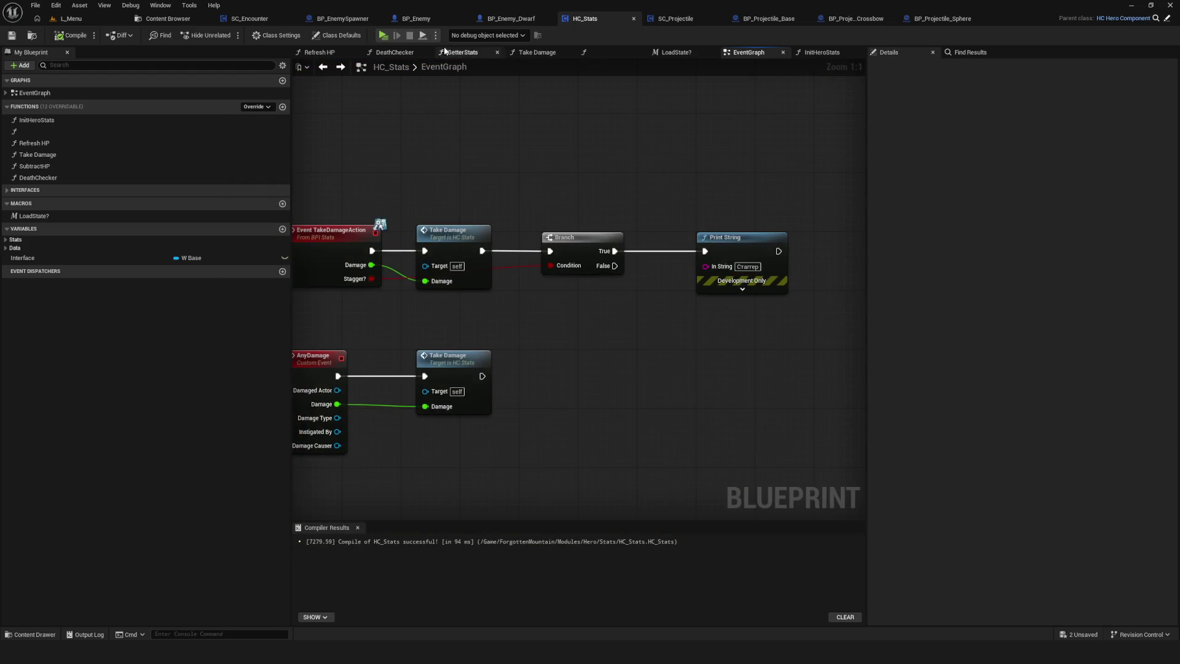
pyautogui.hotkey('alt', 'p')
pyautogui.click(604, 270)
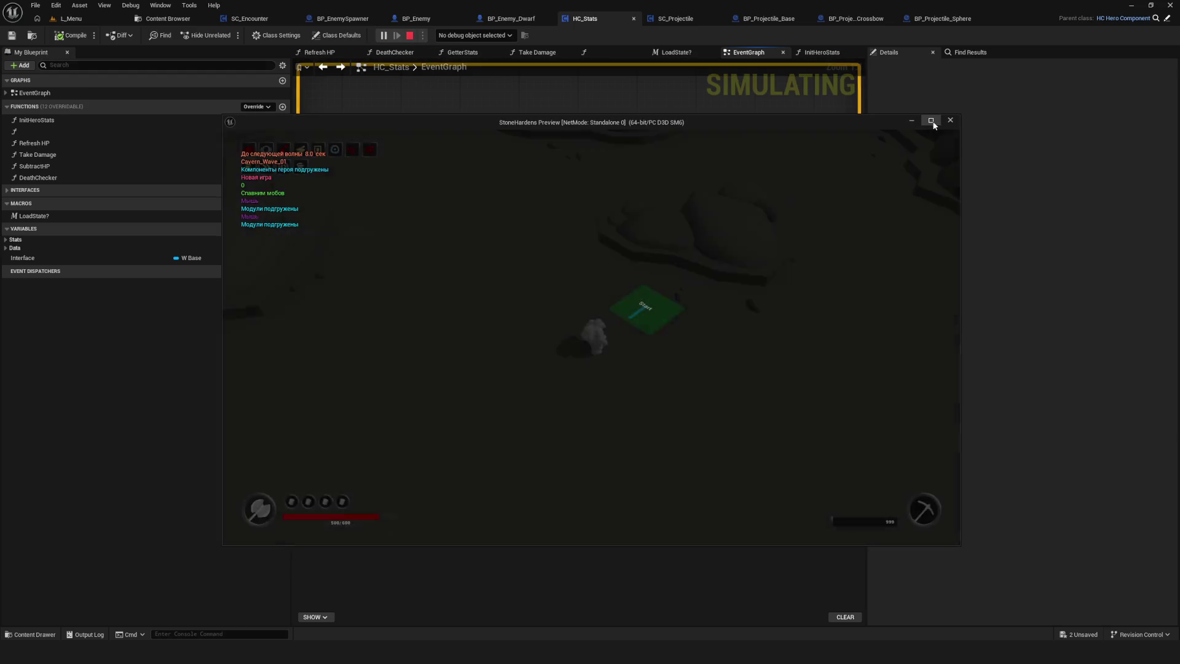
pyautogui.click(932, 123)
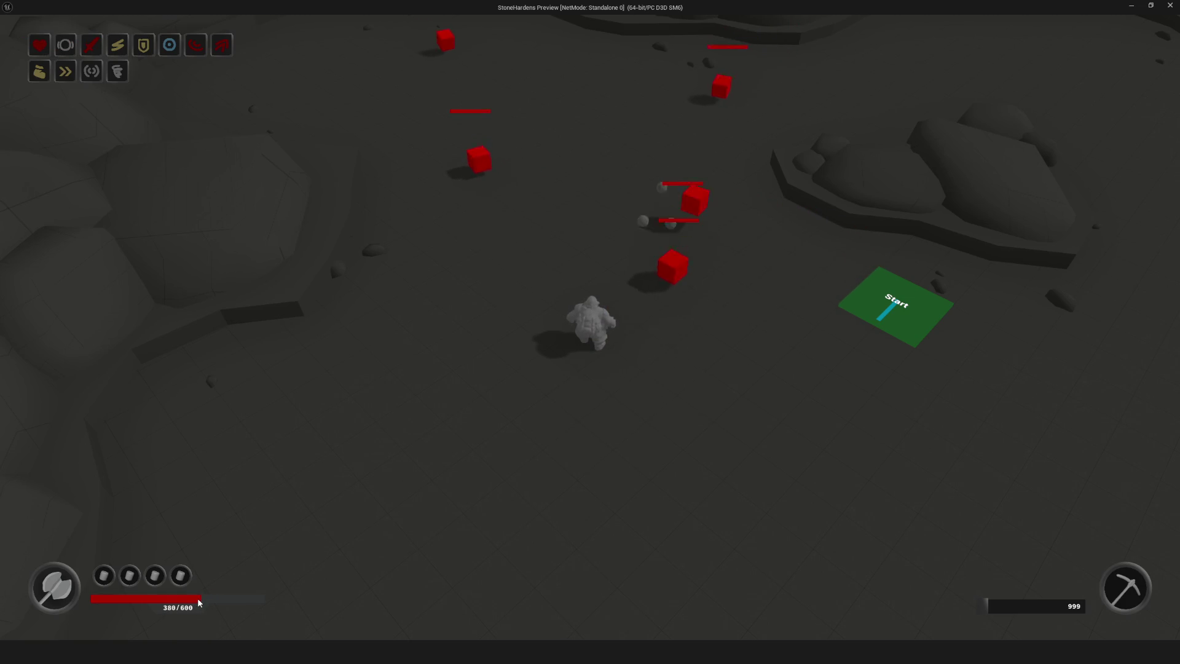
pyautogui.press('Escape')
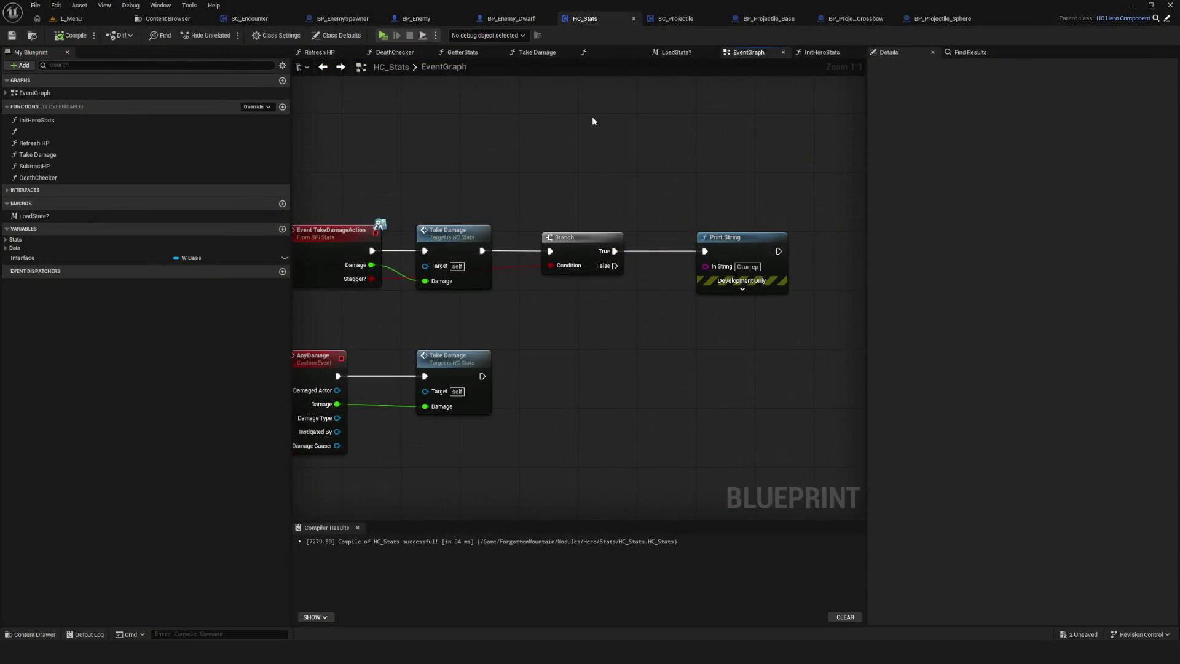
# - Lower DA_Enemy_Cube's Attack Power from 10.0 to 3.0, then play-test from the L_Menu level
pyautogui.click(168, 19)
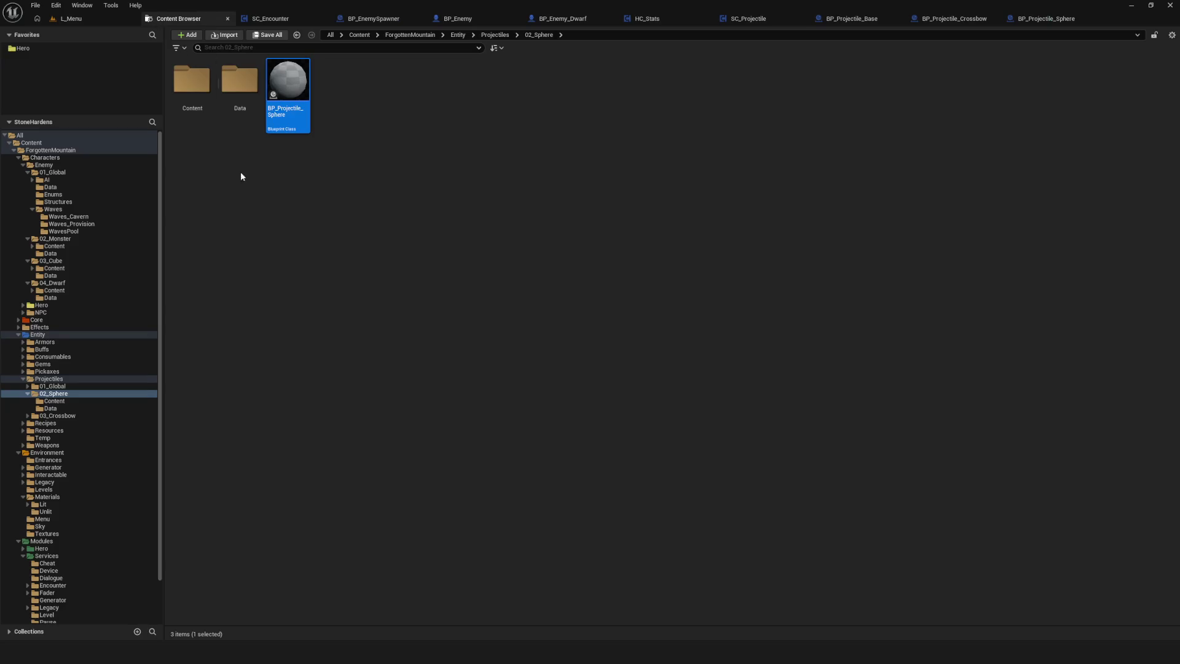
pyautogui.click(50, 275)
pyautogui.click(198, 82)
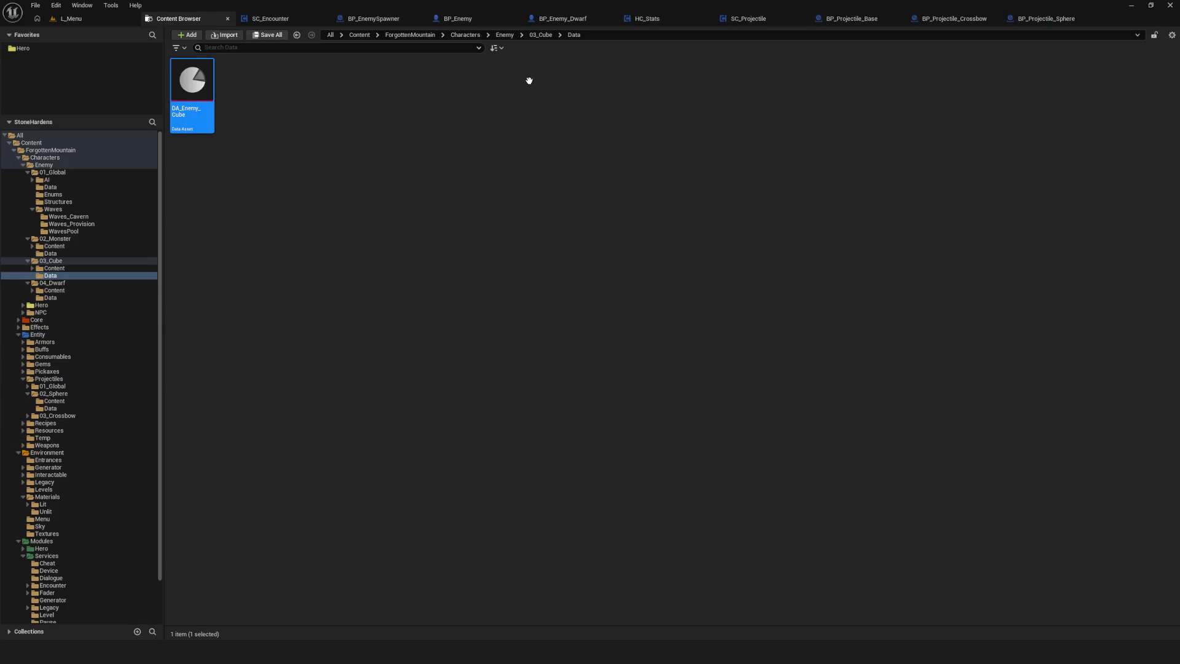
pyautogui.press('Return')
pyautogui.moveTo(489, 142); pyautogui.dragTo(477, 142)
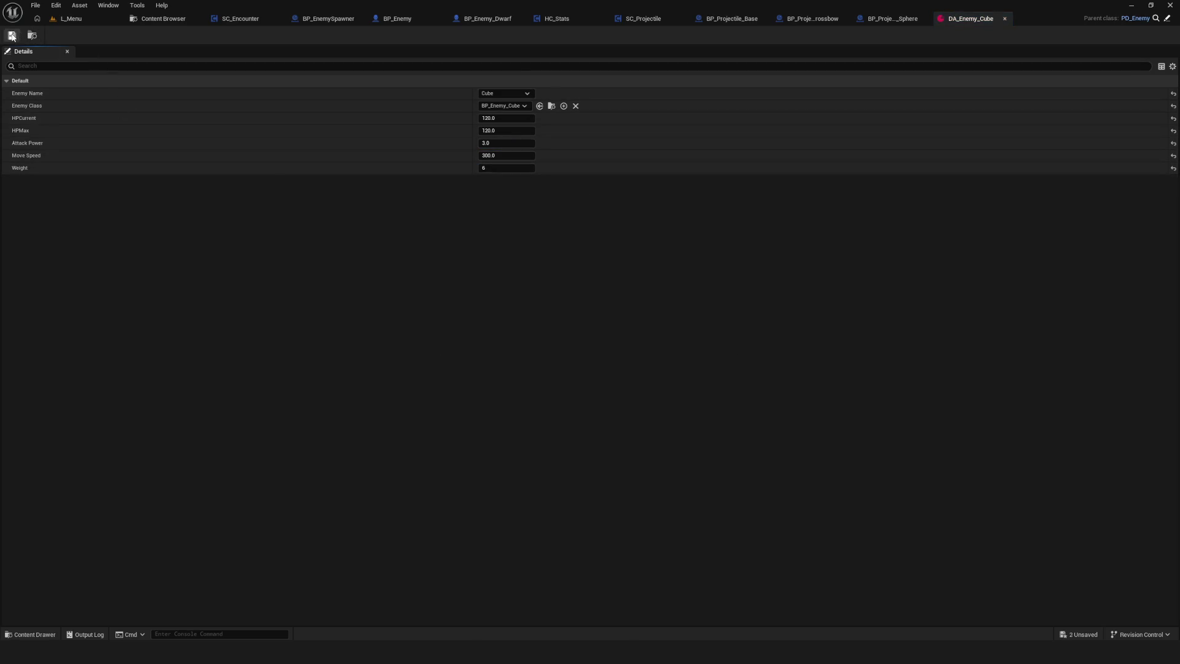
pyautogui.click(73, 18)
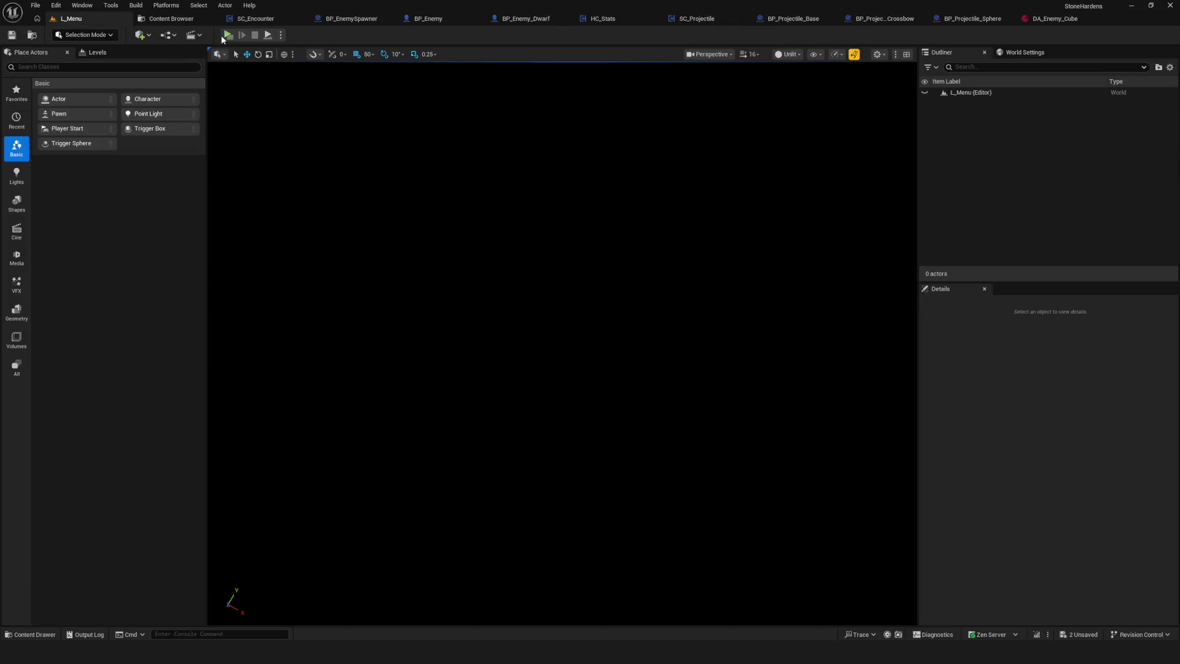
pyautogui.click(225, 35)
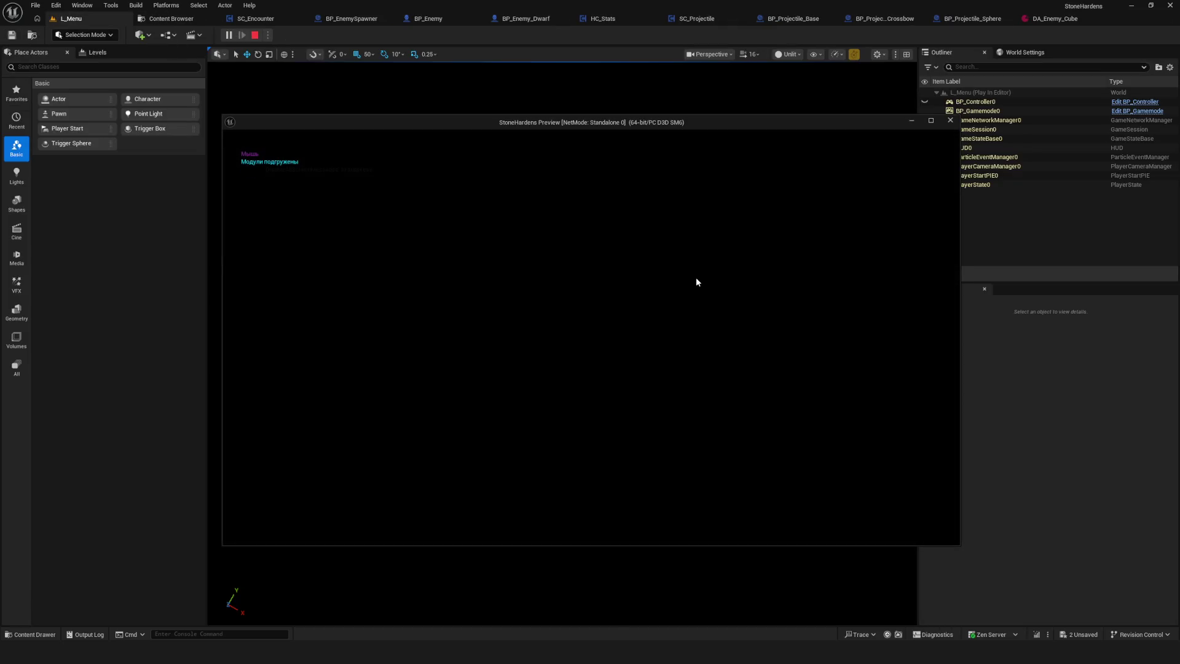
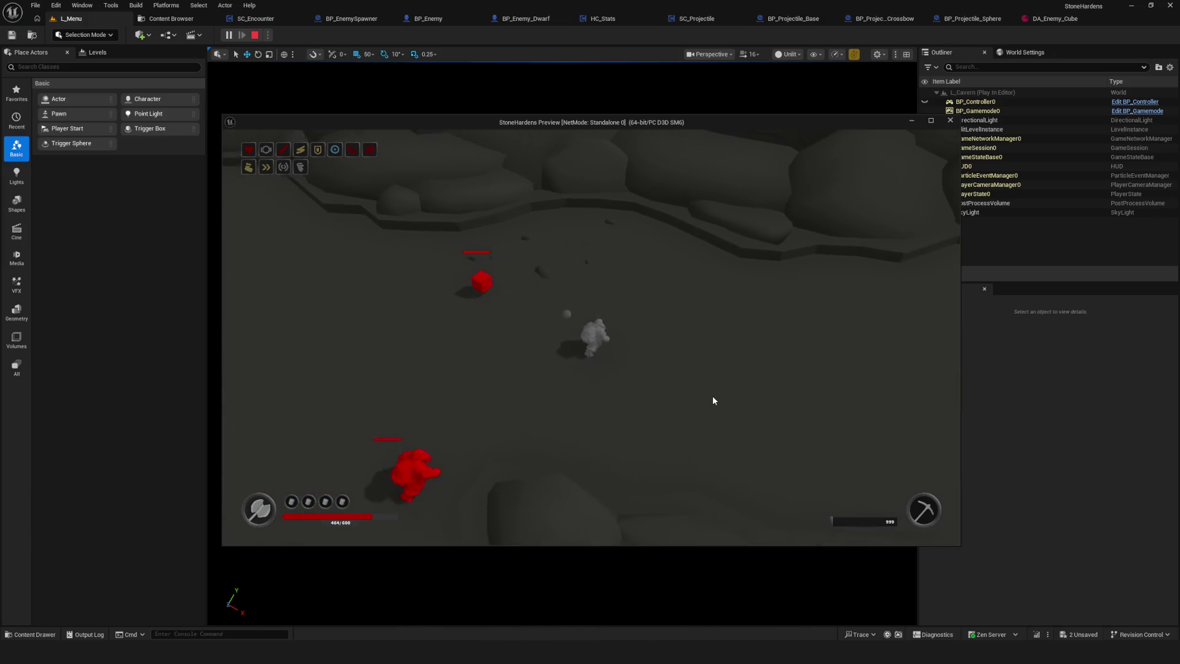
# - Stop the play session and save the DA_Enemy_Cube data asset
pyautogui.press('Escape')
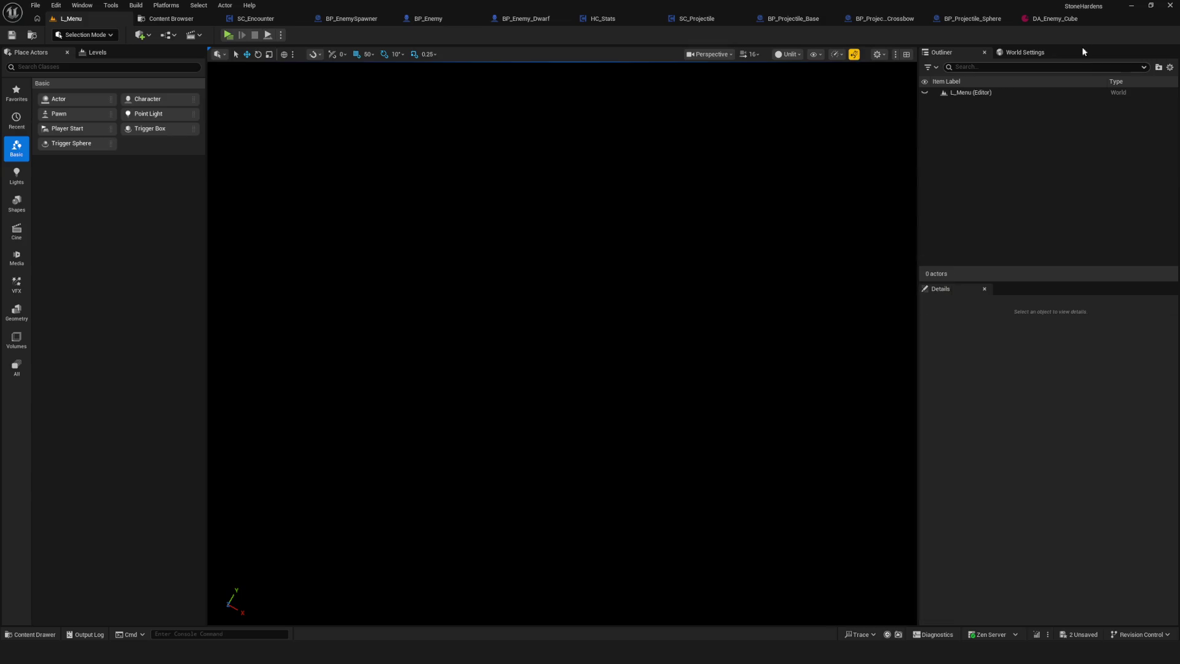
pyautogui.click(1052, 18)
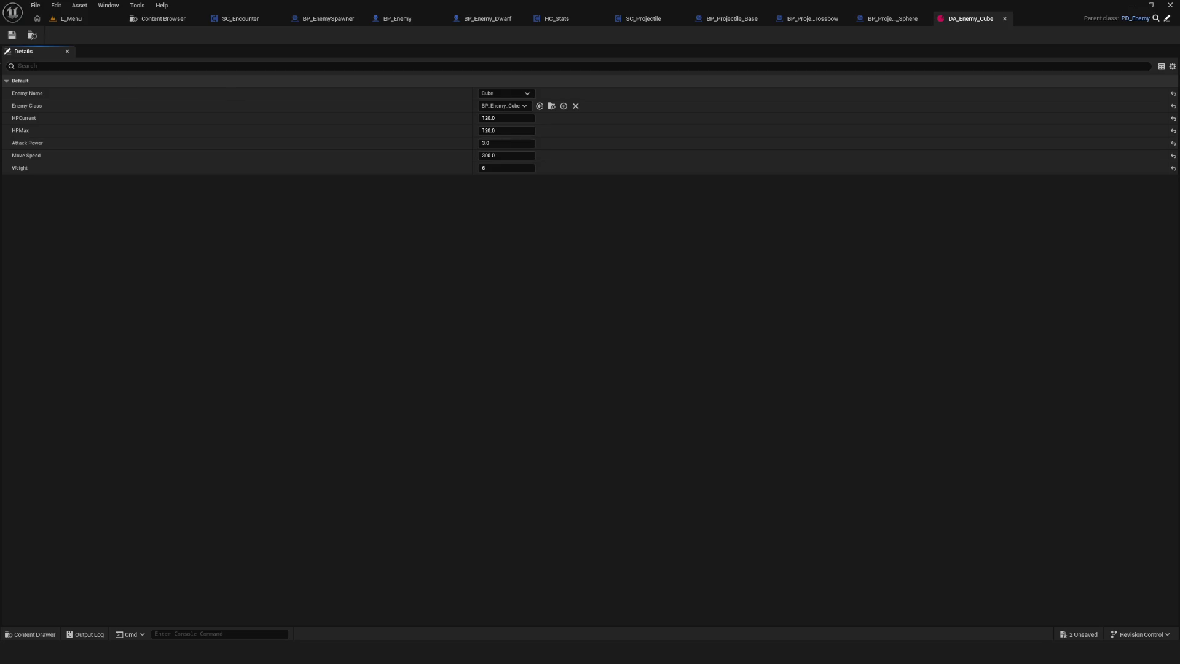
pyautogui.click(14, 35)
# - Clear BP_Projectile_Crossbow's default event nodes and compile it
pyautogui.click(810, 22)
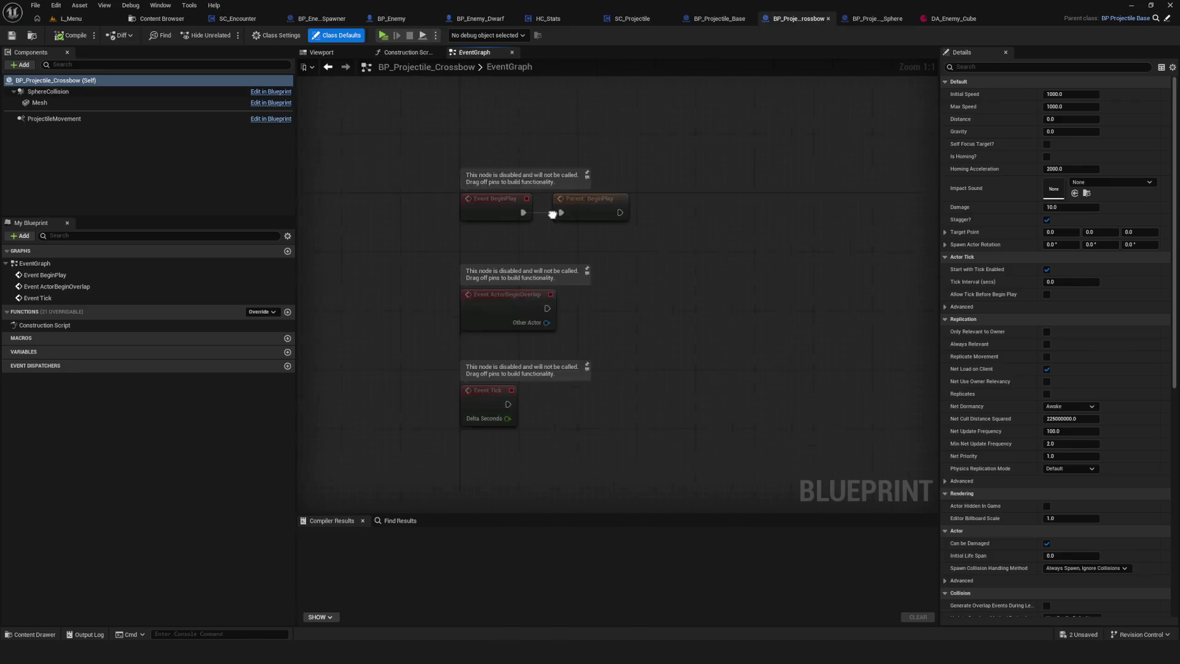
pyautogui.press('Delete')
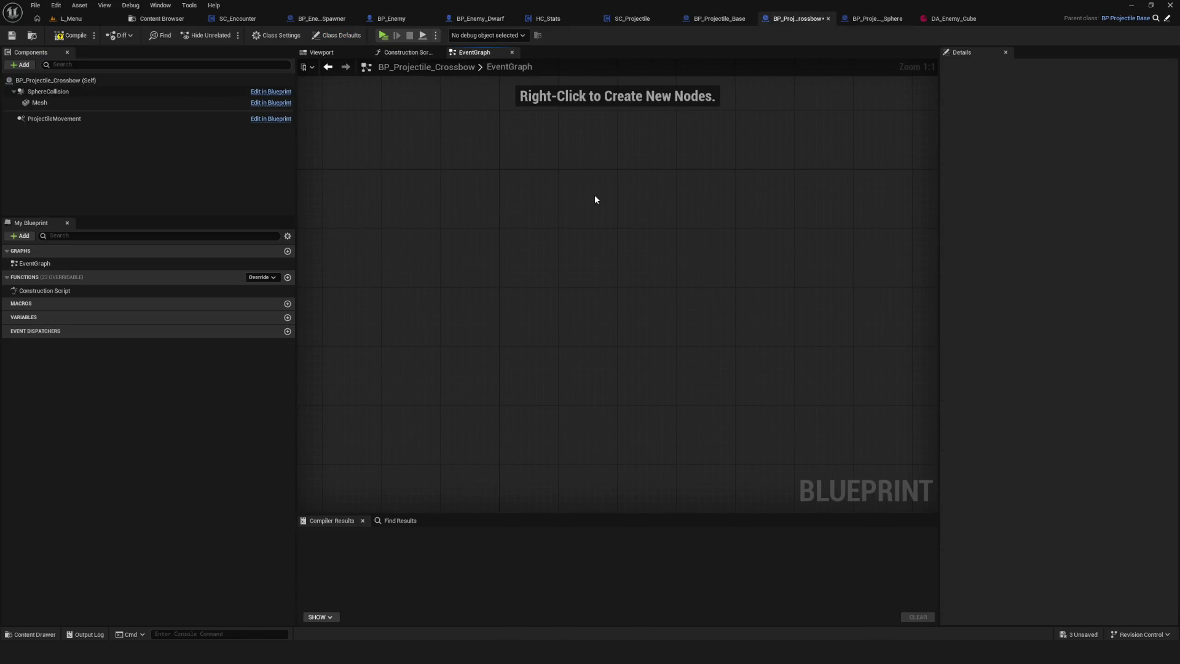
pyautogui.click(67, 37)
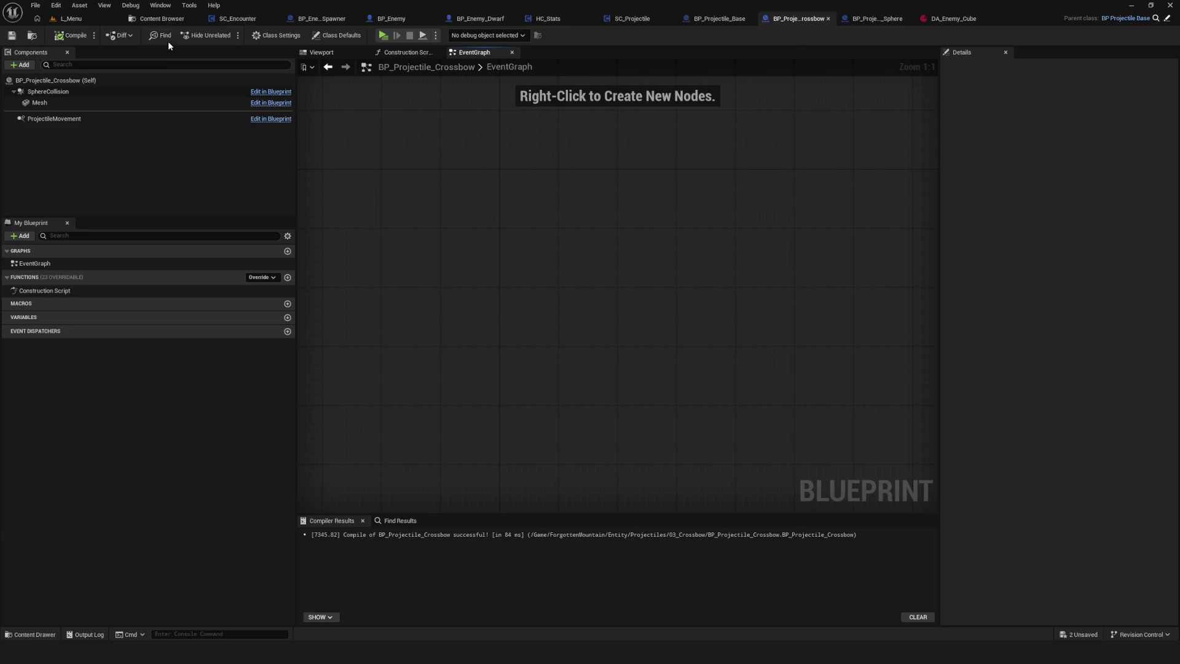
# - Open the HC_Equip component from Modules/Hero/Equip in the Content Browser
pyautogui.click(154, 23)
pyautogui.scroll(-3, 76, 445)
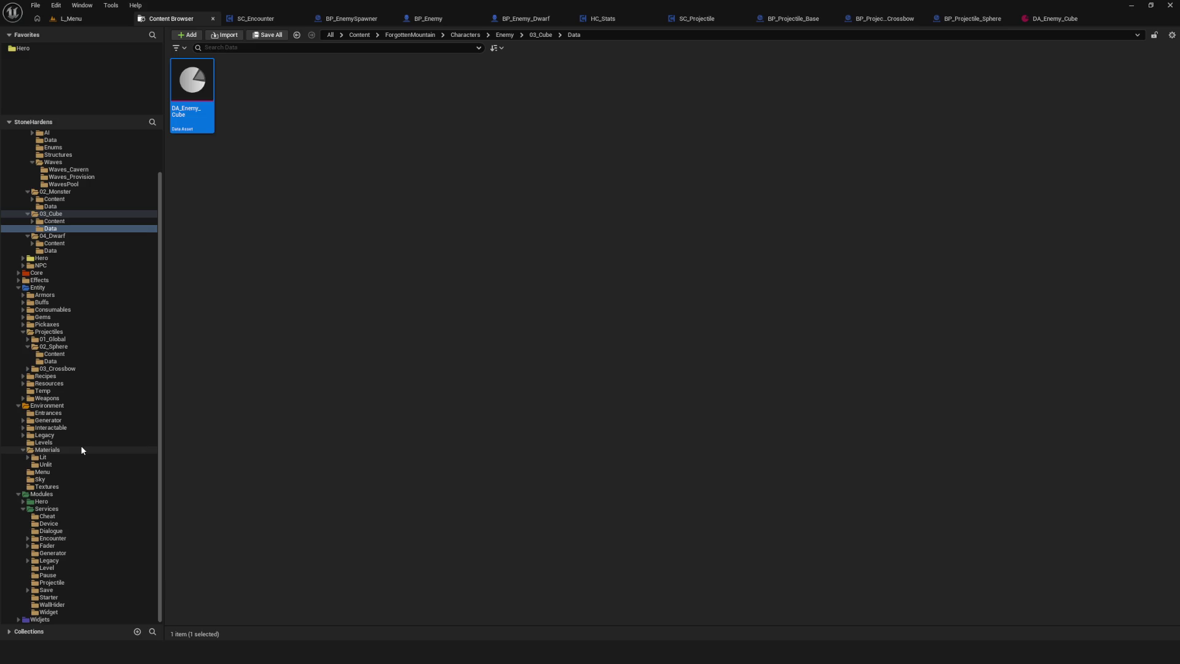
pyautogui.scroll(3, 80, 445)
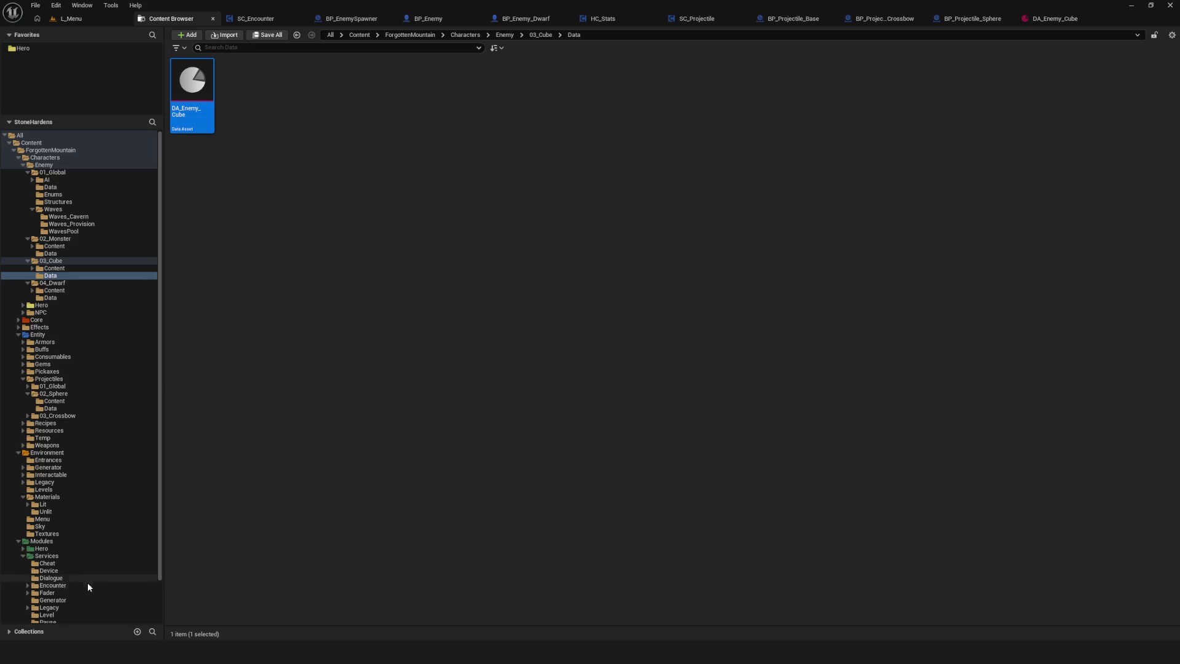
pyautogui.scroll(-2, 76, 600)
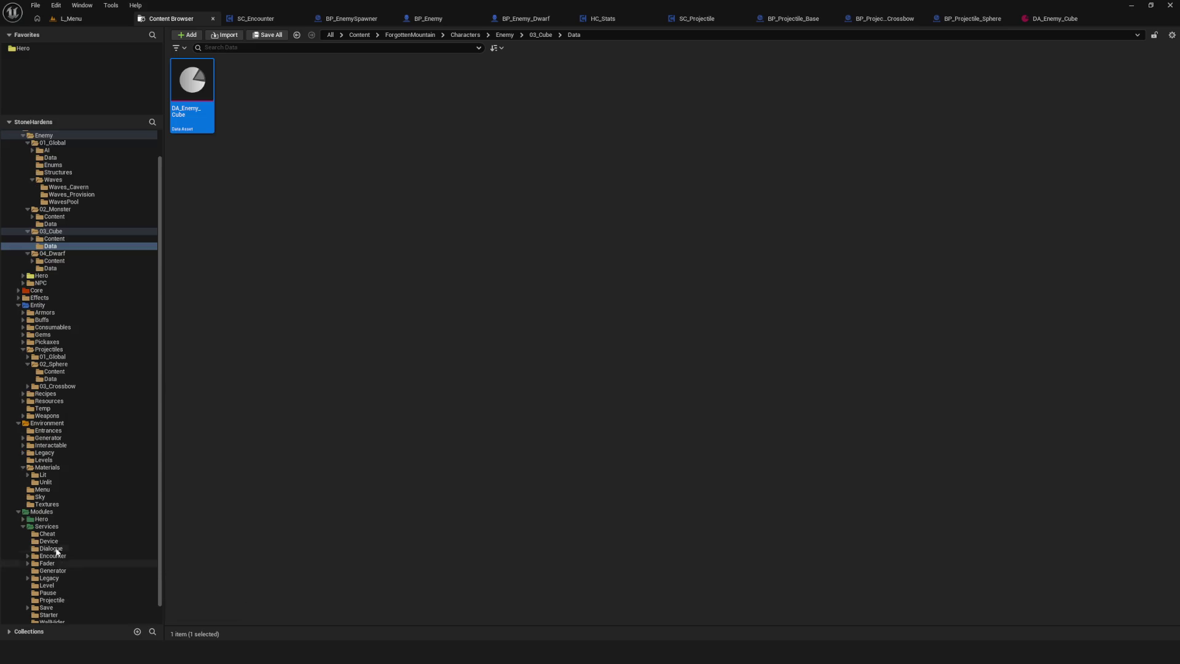
pyautogui.click(22, 520)
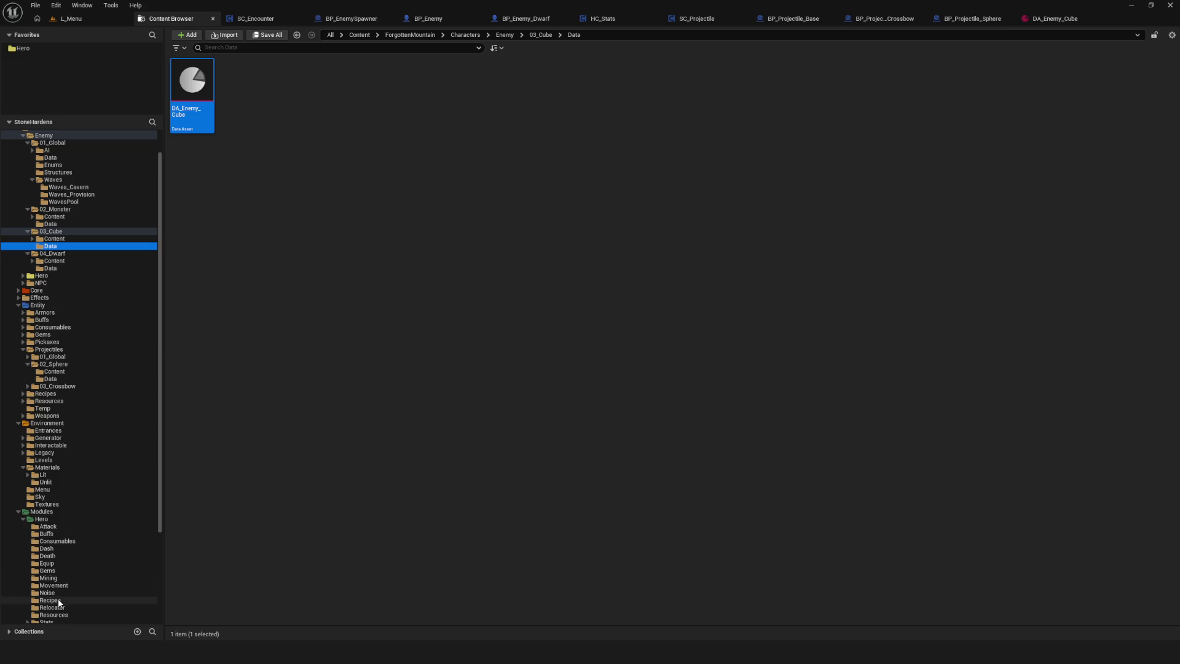
pyautogui.scroll(-4, 61, 600)
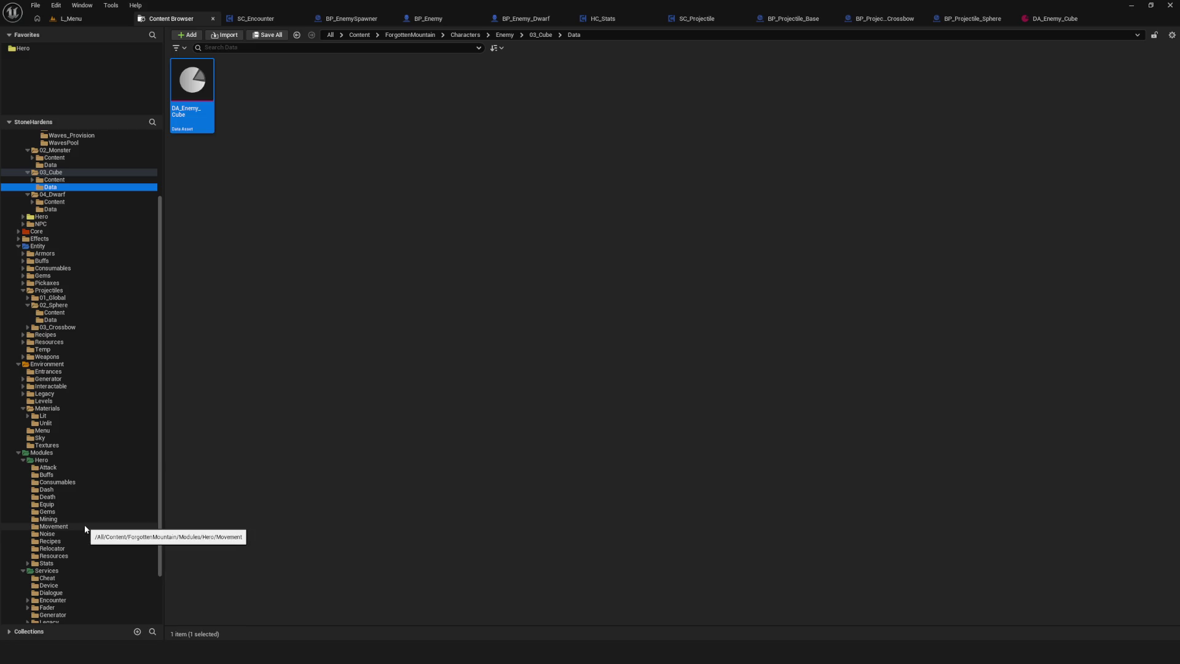
pyautogui.click(49, 504)
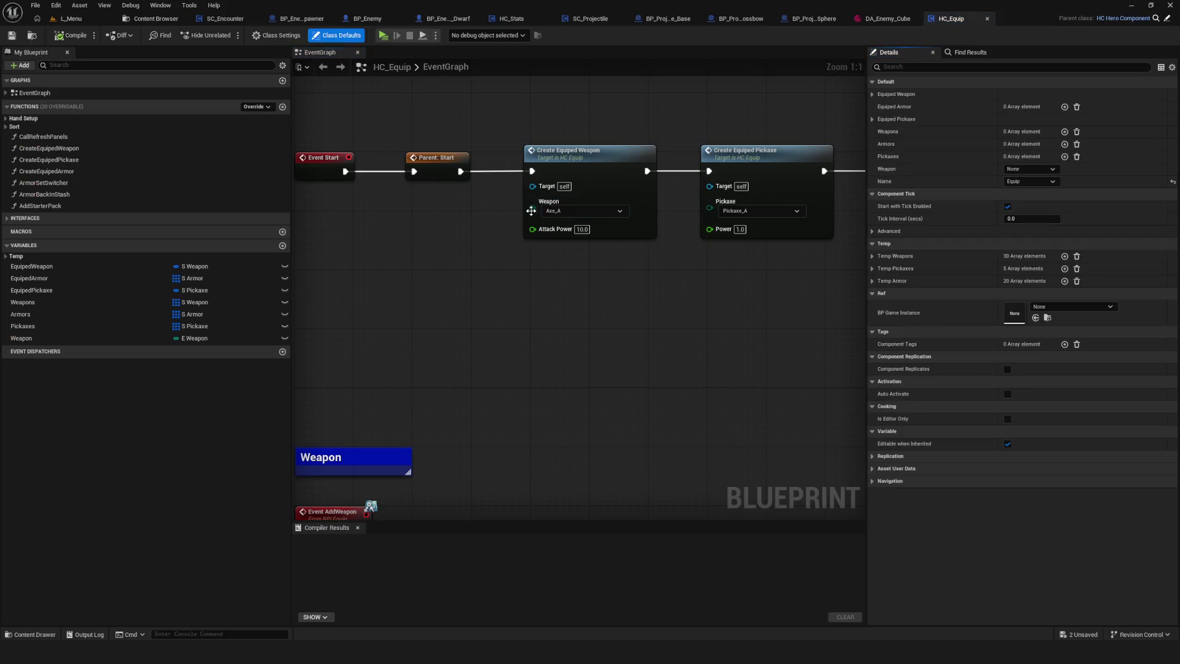
# - Set Create Equiped Weapon's Weapon to Crossbow_A, compile, and close HC_Equip
pyautogui.click(581, 212)
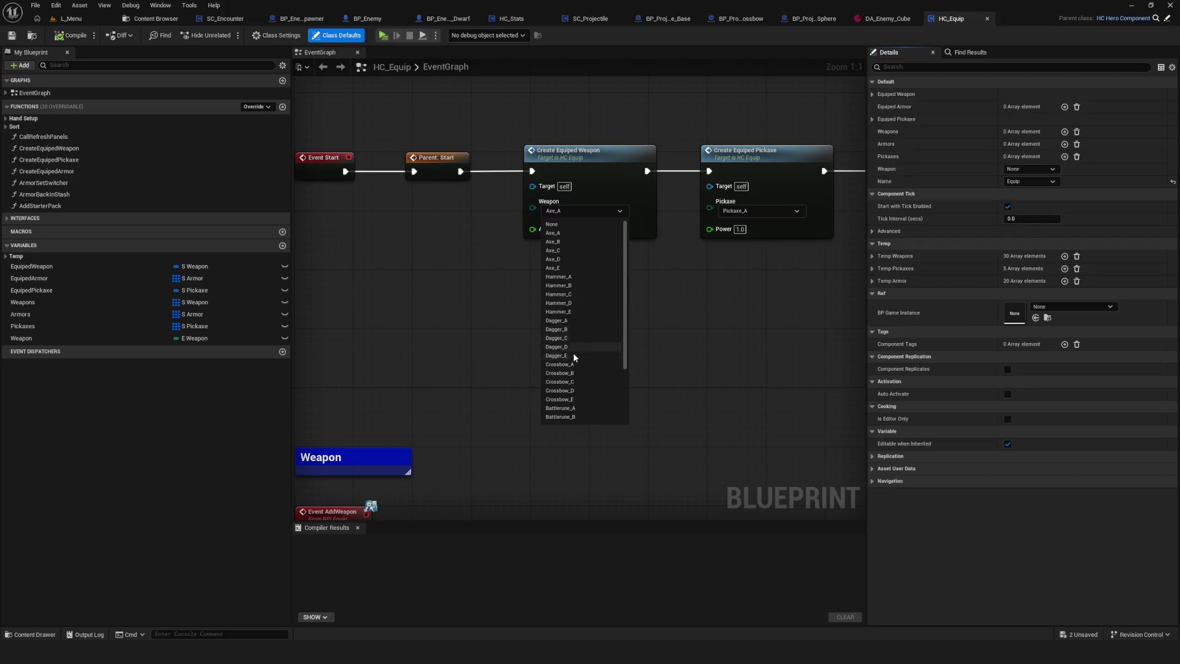
pyautogui.press('Escape')
pyautogui.click(68, 40)
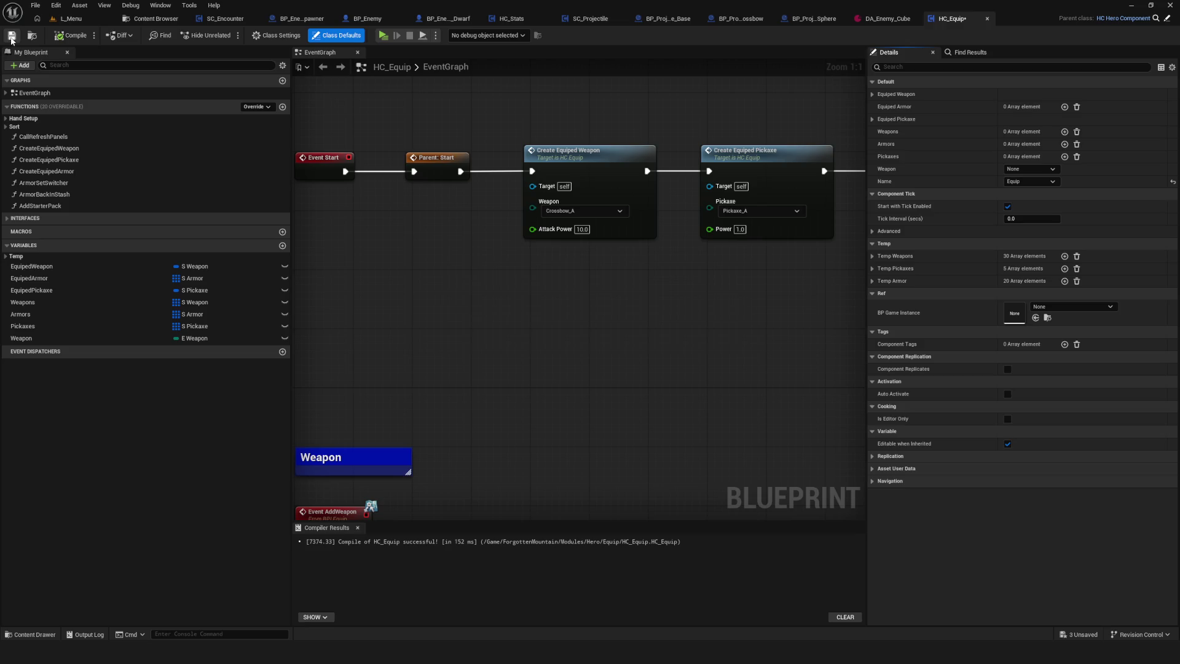
pyautogui.click(988, 20)
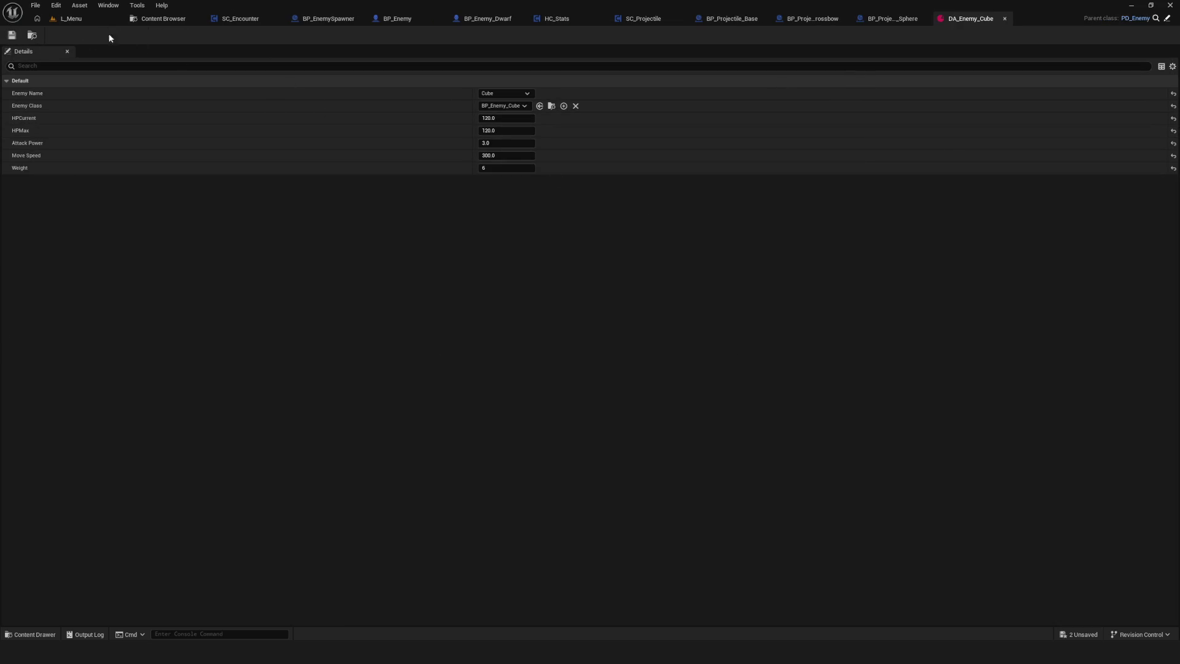
# - Add an Event ProjectileHit node to the crossbow graph and remove the stray Print String
pyautogui.click(818, 19)
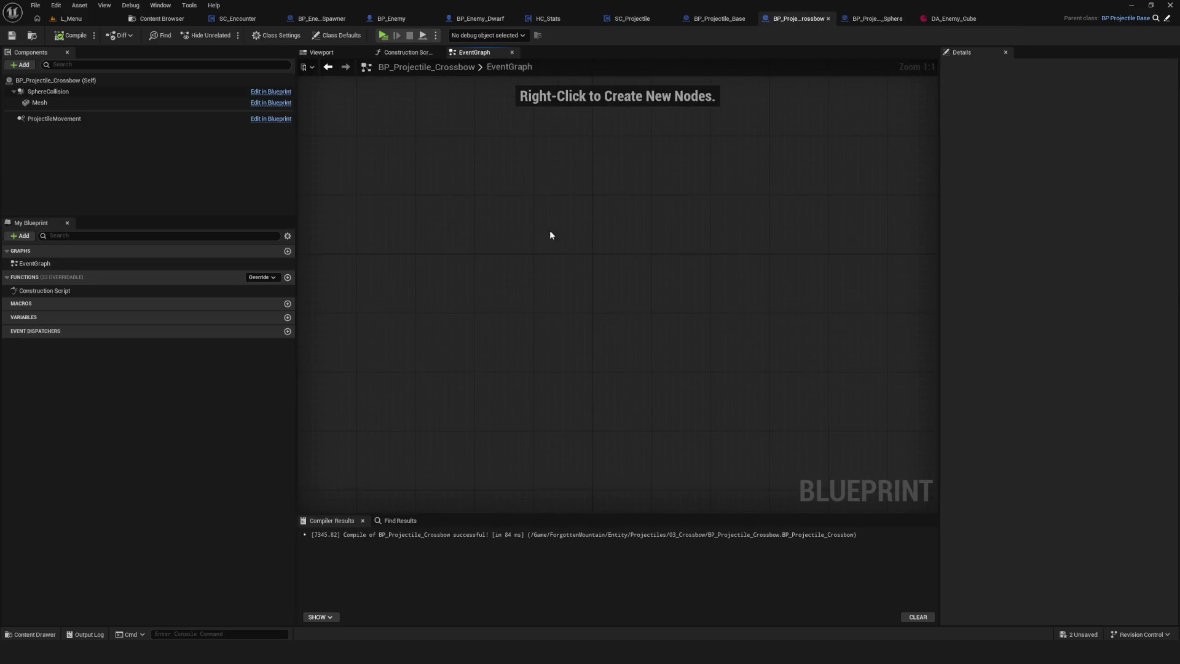
pyautogui.rightClick(579, 256)
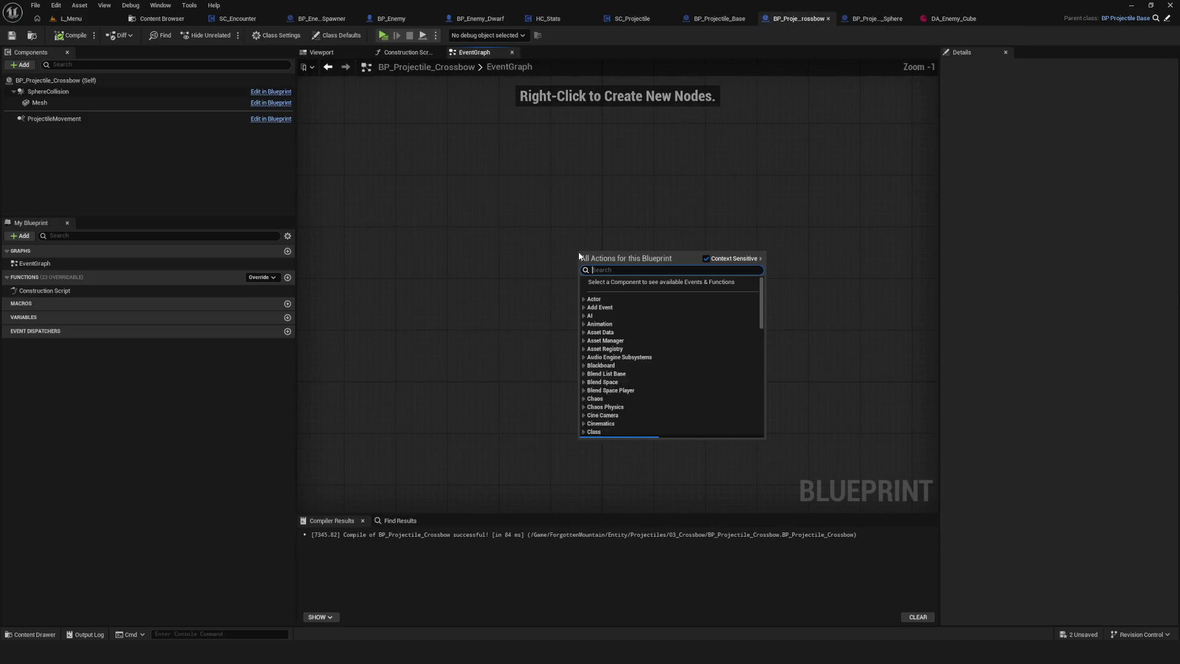
pyautogui.write('Projectile')
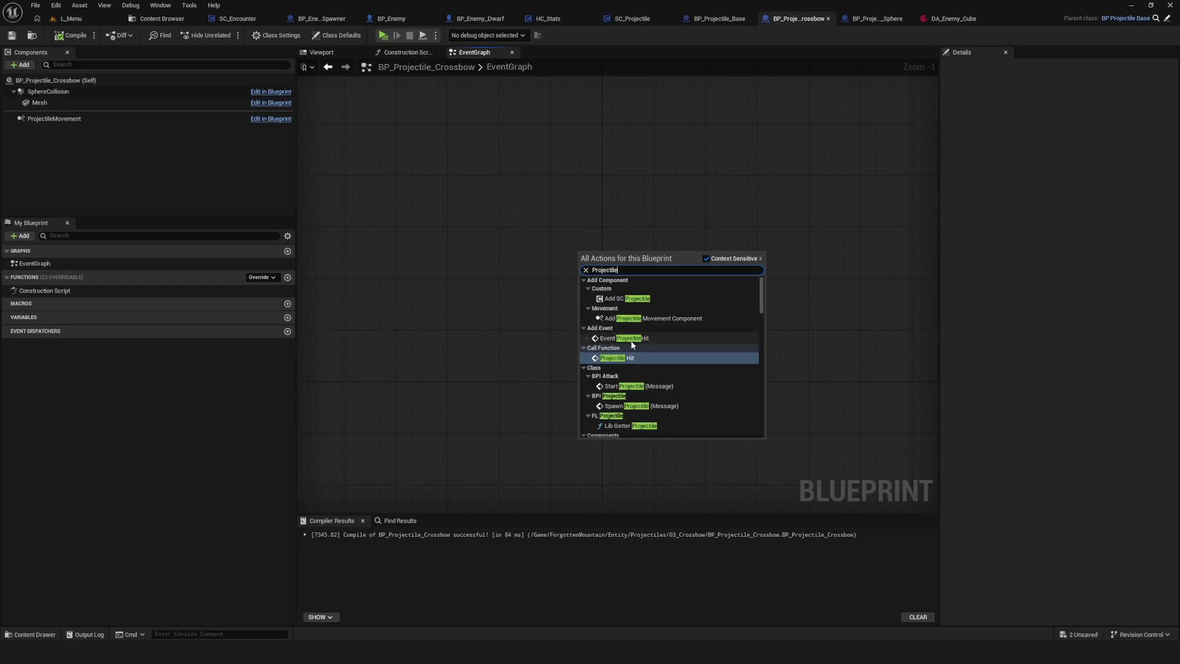
pyautogui.click(639, 338)
pyautogui.moveTo(588, 258)
pyautogui.mouseDown()
pyautogui.moveTo(569, 242)
pyautogui.moveTo(458, 229)
pyautogui.mouseUp()
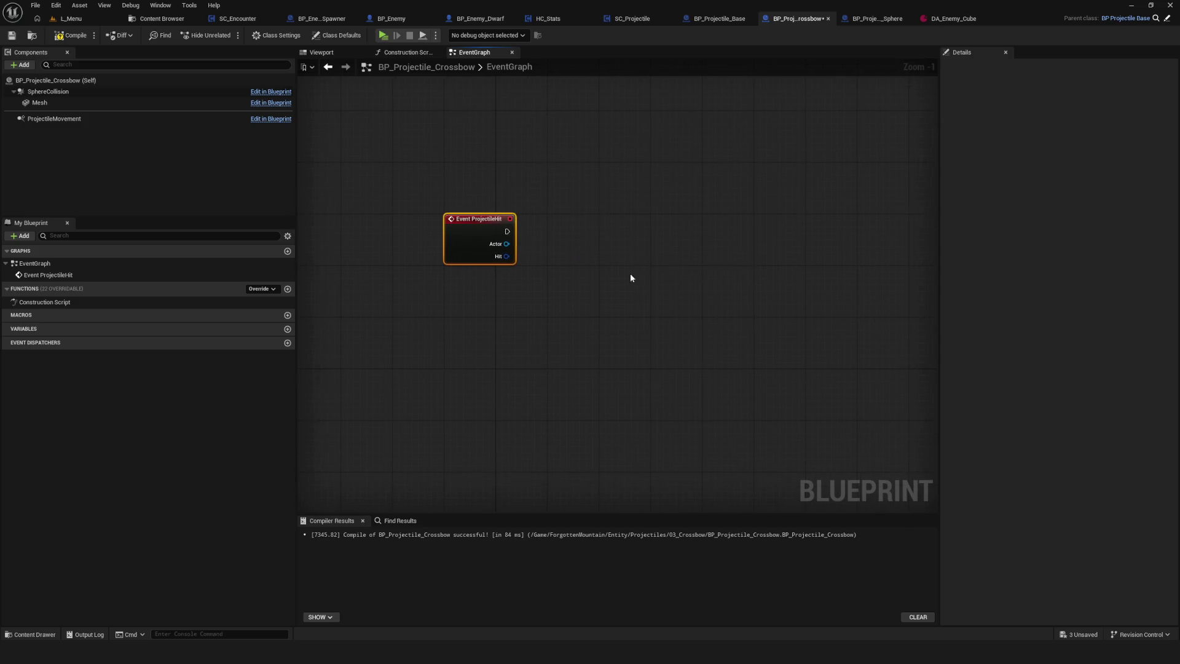
pyautogui.hotkey('ctrl', 'v')
pyautogui.press('Delete')
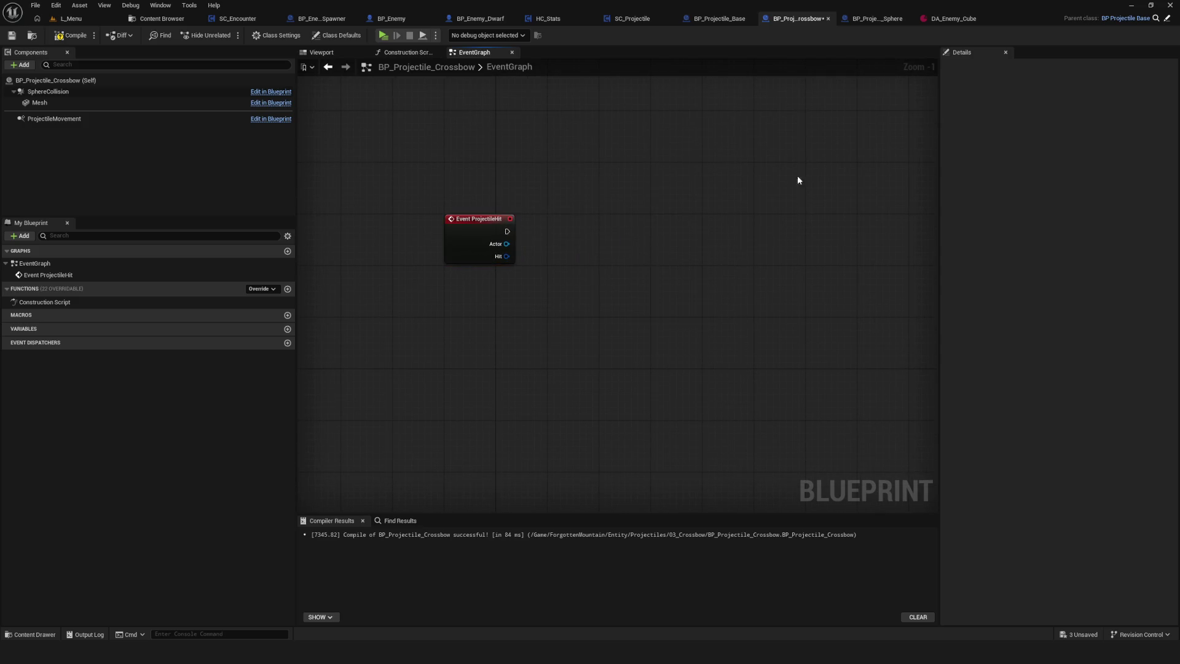
# - Copy the sphere projectile's hit-handling nodes into the crossbow projectile graph
pyautogui.click(874, 19)
pyautogui.press('Home')
pyautogui.moveTo(811, 212); pyautogui.dragTo(424, 384)
pyautogui.click(799, 19)
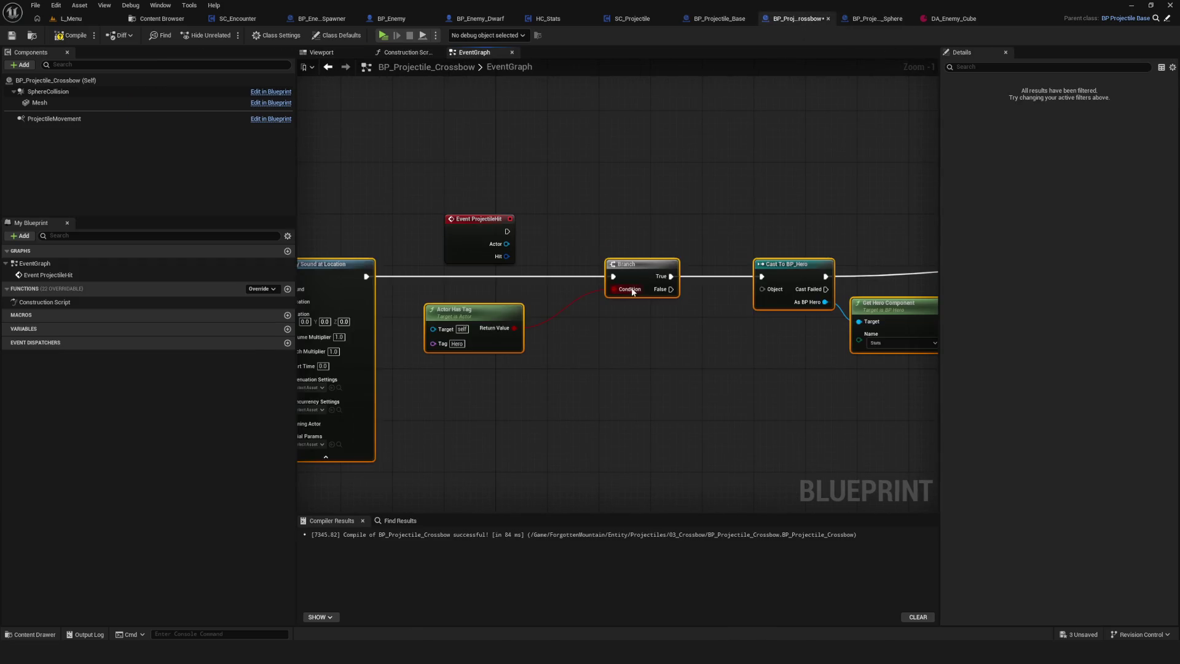
pyautogui.press('Home')
pyautogui.scroll(3, 808, 285)
pyautogui.scroll(3, 808, 284)
# - Wire ProjectileHit's exec to Play Sound at Location, Hit to Break Hit Result, and Actor to Actor Has Tag
pyautogui.moveTo(630, 237)
pyautogui.mouseDown()
pyautogui.moveTo(516, 240)
pyautogui.moveTo(833, 257)
pyautogui.mouseUp()
pyautogui.moveTo(543, 284)
pyautogui.mouseDown()
pyautogui.moveTo(657, 331)
pyautogui.moveTo(637, 342)
pyautogui.mouseUp()
pyautogui.moveTo(793, 314); pyautogui.dragTo(417, 275)
pyautogui.moveTo(556, 269); pyautogui.dragTo(764, 260)
pyautogui.moveTo(382, 222); pyautogui.dragTo(831, 265)
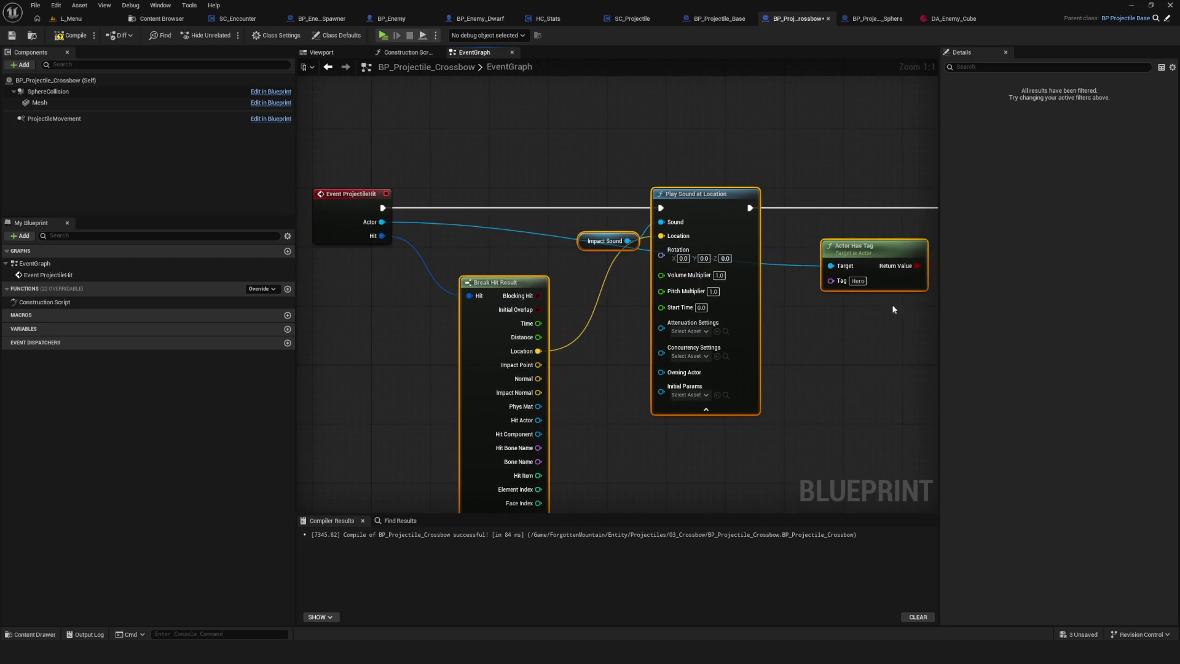
pyautogui.moveTo(894, 310); pyautogui.dragTo(835, 315)
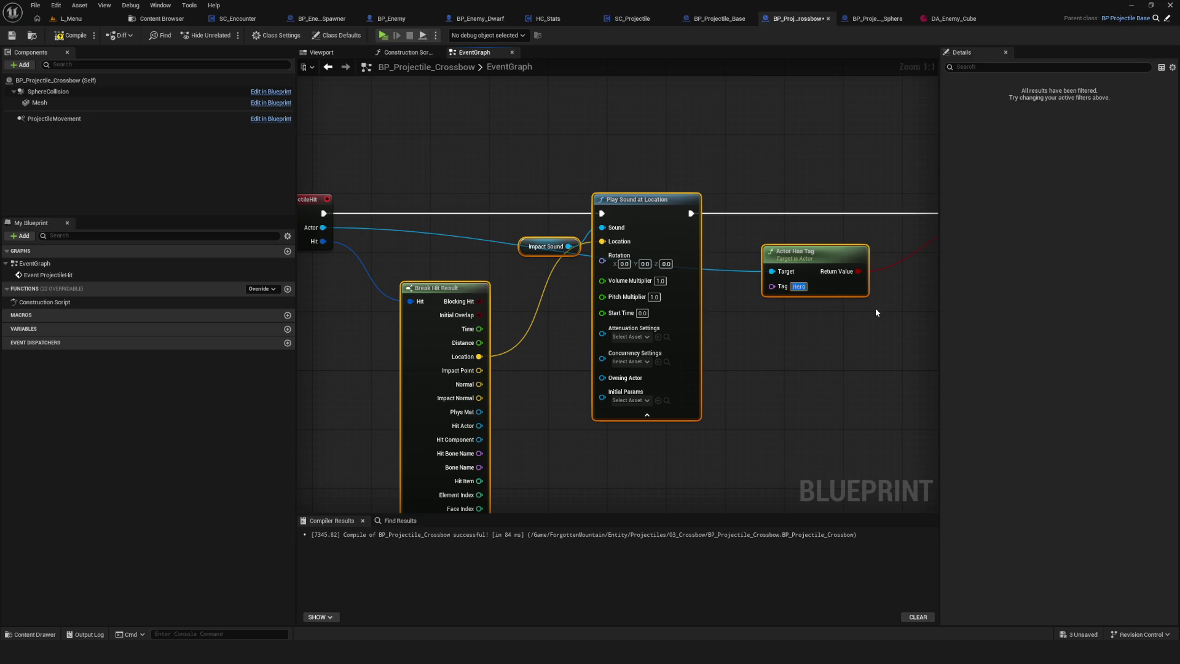
pyautogui.moveTo(877, 313)
pyautogui.mouseDown()
pyautogui.moveTo(587, 298)
pyautogui.moveTo(632, 283)
pyautogui.mouseUp()
pyautogui.moveTo(748, 272)
pyautogui.mouseDown()
pyautogui.moveTo(459, 258)
pyautogui.moveTo(597, 255)
pyautogui.mouseUp()
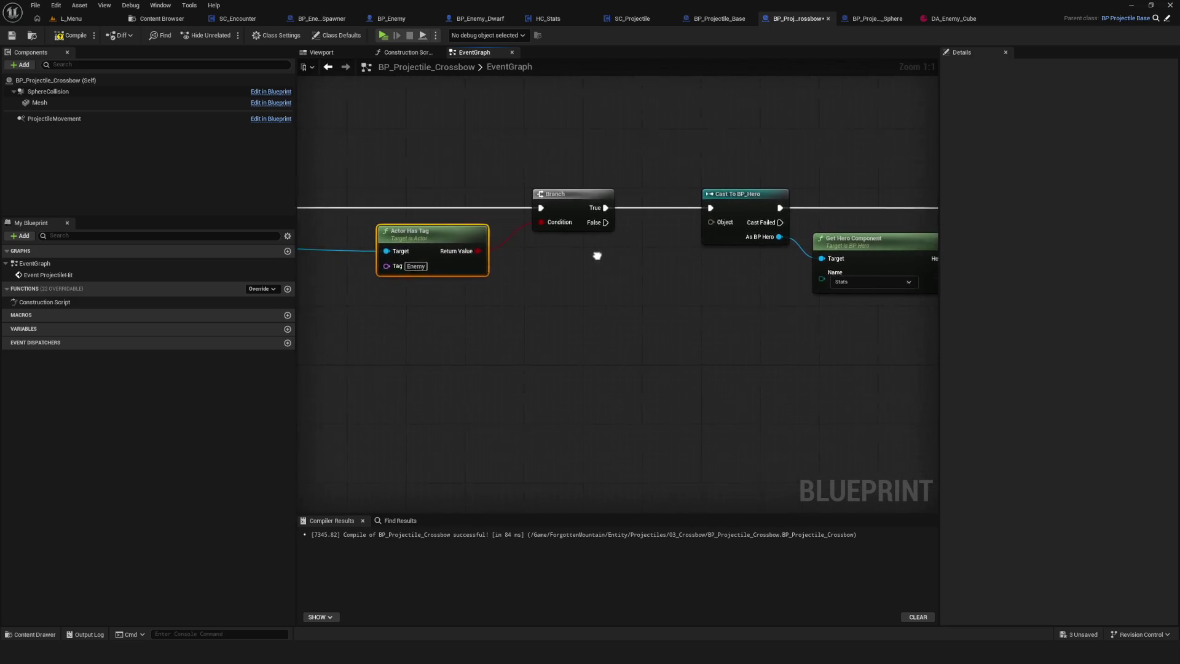
# - Delete the Cast To BP_Hero and Get Hero Component nodes
pyautogui.scroll(-5, 597, 256)
pyautogui.scroll(3, 664, 246)
pyautogui.moveTo(598, 165); pyautogui.dragTo(798, 340)
pyautogui.press('Delete')
pyautogui.scroll(-2, 544, 301)
# - Add Take Damage Actions on the hit Actor, driven by Branch's True path
pyautogui.scroll(4, 732, 306)
pyautogui.moveTo(375, 240); pyautogui.dragTo(706, 246)
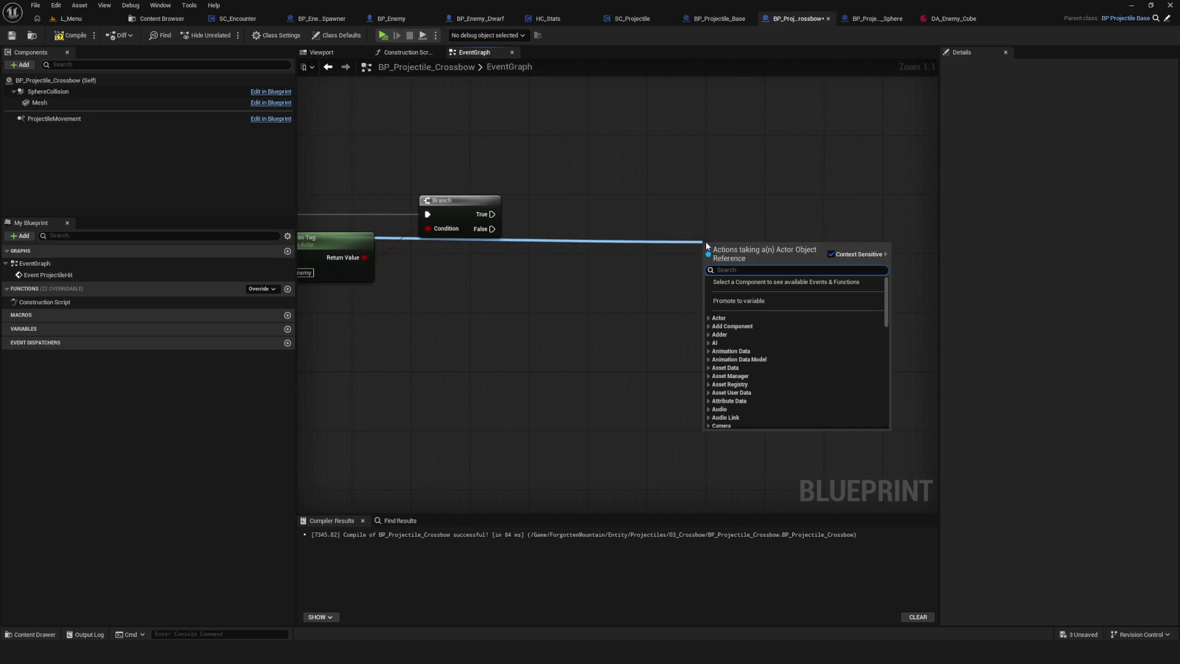
pyautogui.write('takedama')
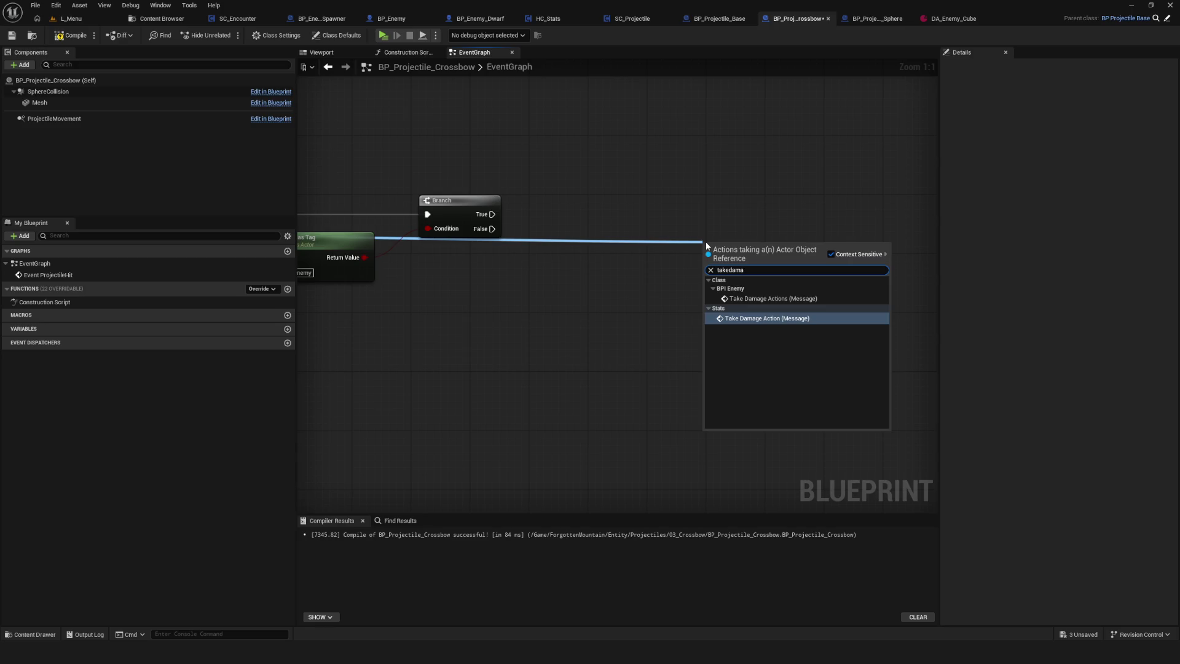
pyautogui.click(774, 299)
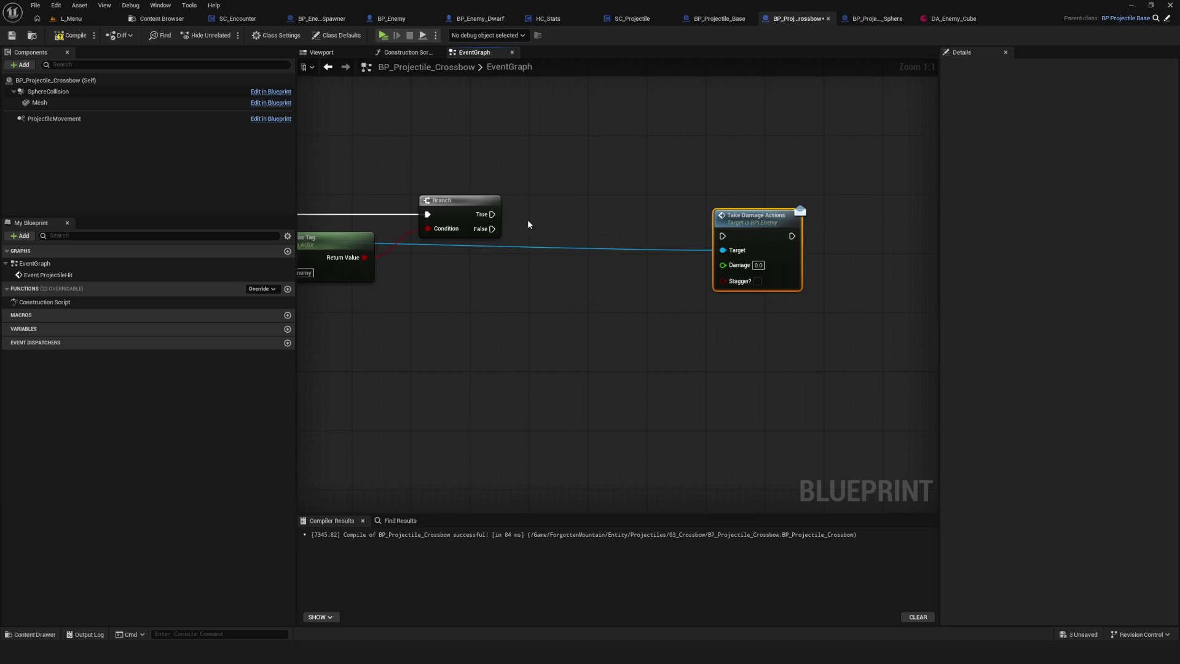
pyautogui.moveTo(710, 229); pyautogui.dragTo(817, 216)
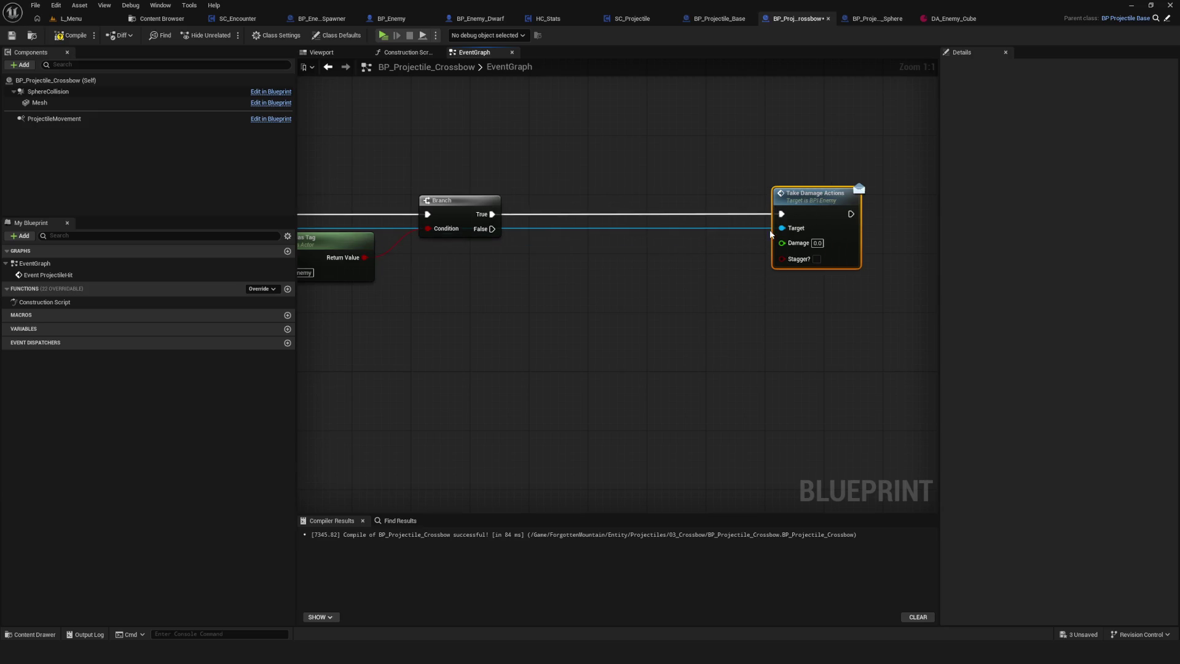
pyautogui.scroll(-7, 765, 254)
pyautogui.scroll(8, 766, 254)
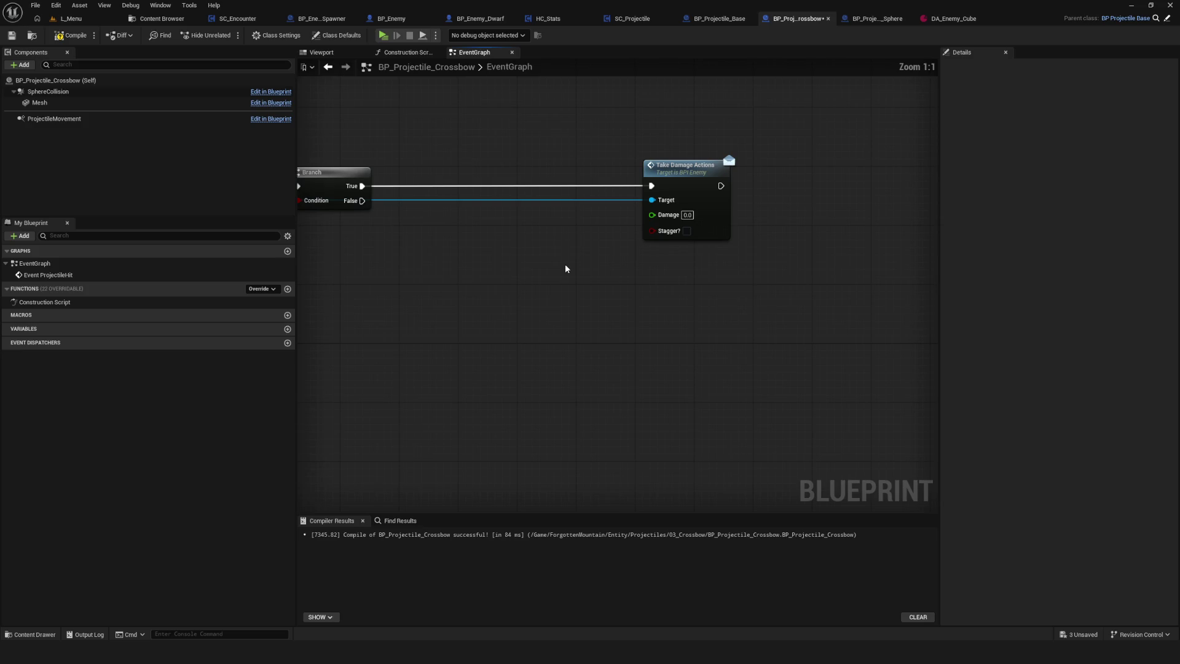
pyautogui.scroll(-4, 531, 244)
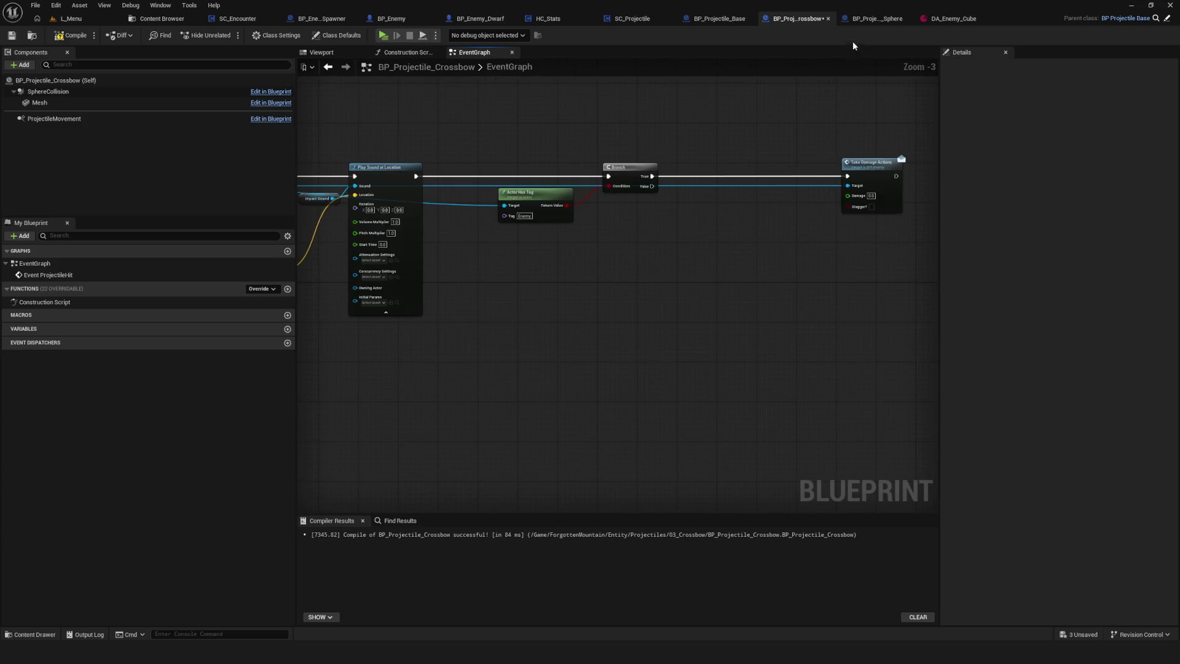
# - Connect the Damage value into Take Damage Actions, checking against the sphere projectile
pyautogui.click(873, 18)
pyautogui.scroll(3, 631, 271)
pyautogui.click(798, 18)
pyautogui.scroll(3, 809, 199)
pyautogui.moveTo(823, 208); pyautogui.dragTo(867, 194)
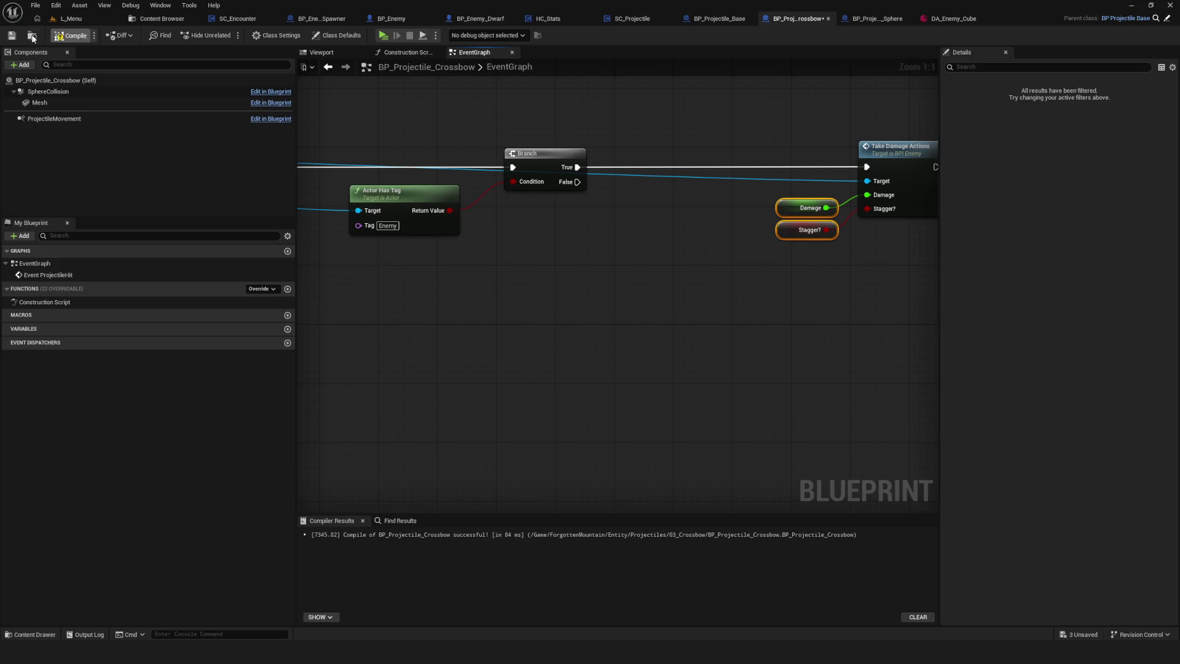
# - Save BP_Projectile_Crossbow and launch a play-in-editor test
pyautogui.click(12, 37)
pyautogui.scroll(-7, 731, 295)
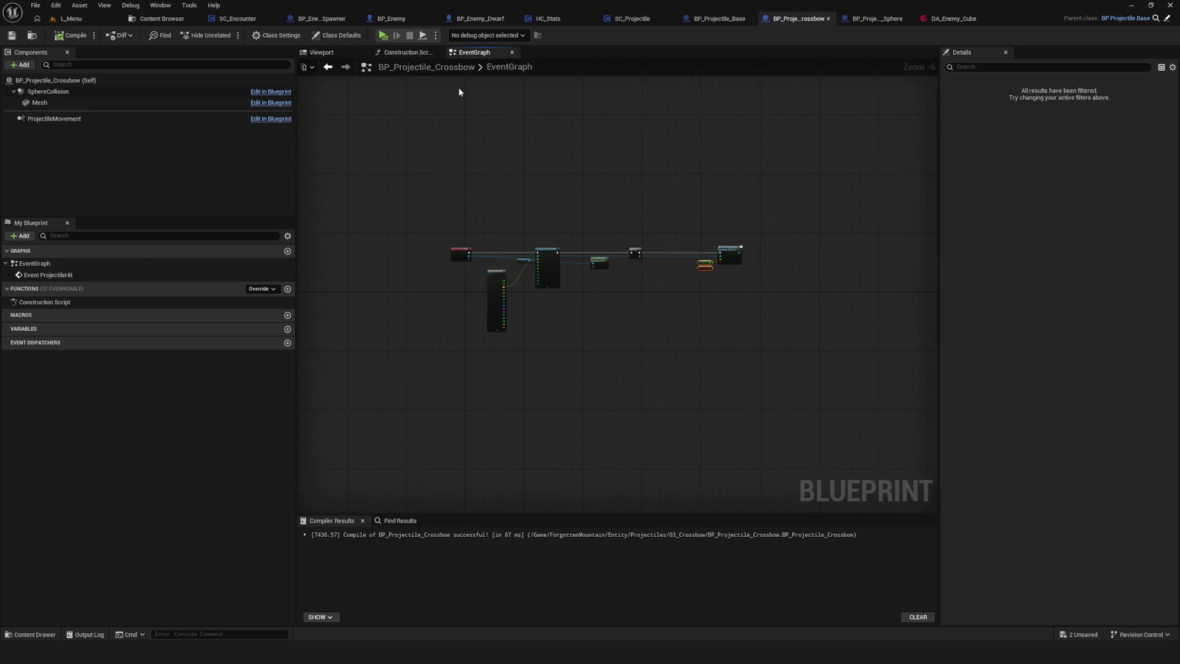
pyautogui.click(383, 35)
# - Start a New Game and move the hero around with WASD to fight the enemy cubes
pyautogui.click(612, 281)
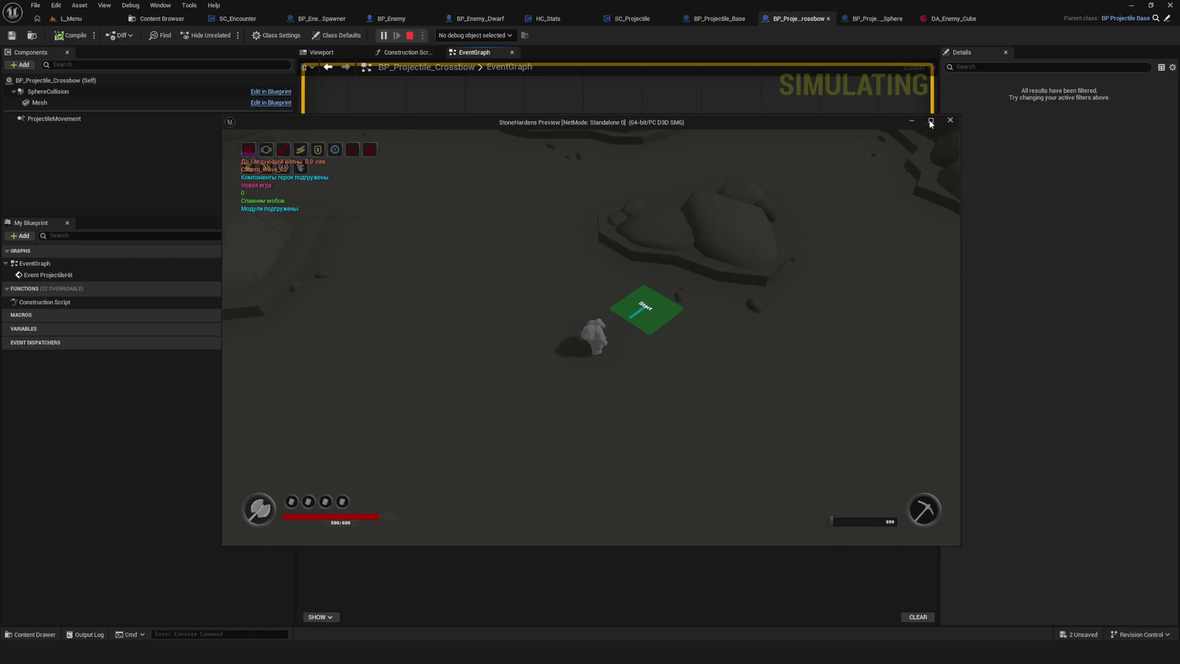
pyautogui.click(931, 120)
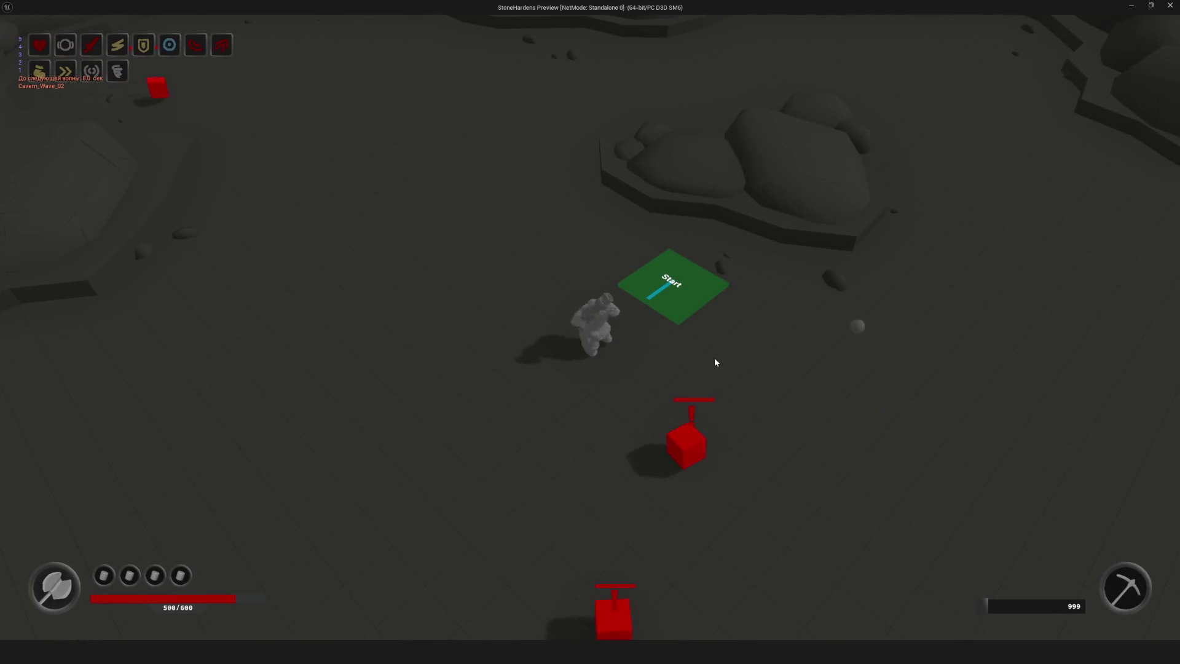
pyautogui.press('a')
pyautogui.press('s')
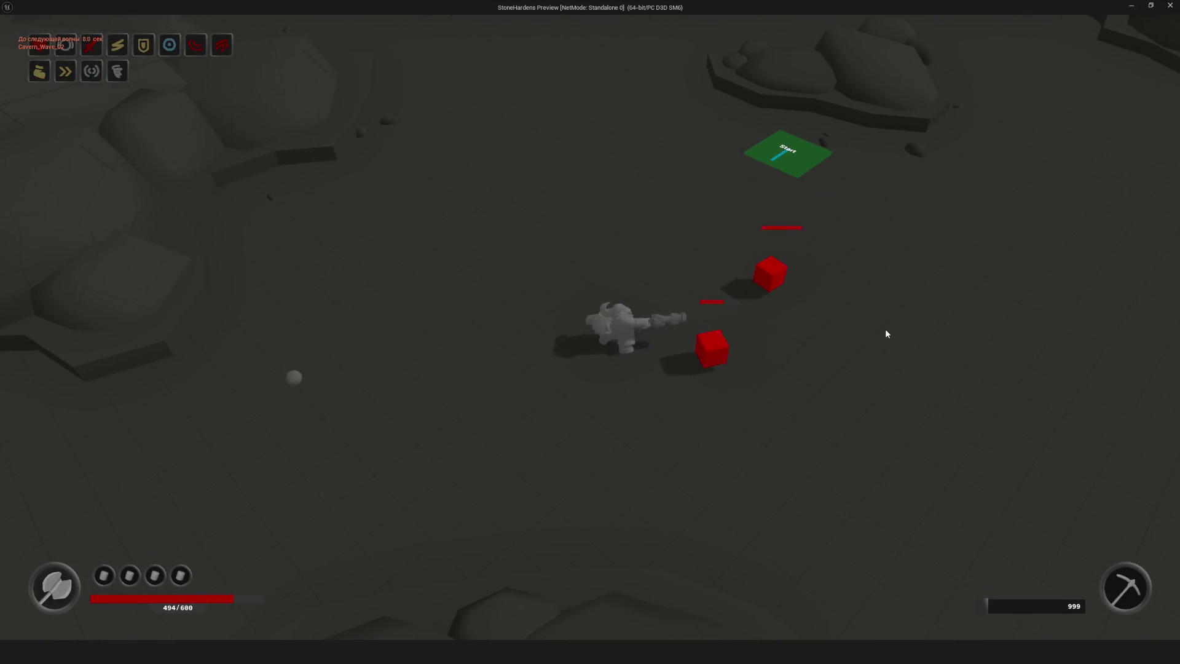
pyautogui.press('a')
pyautogui.press('s')
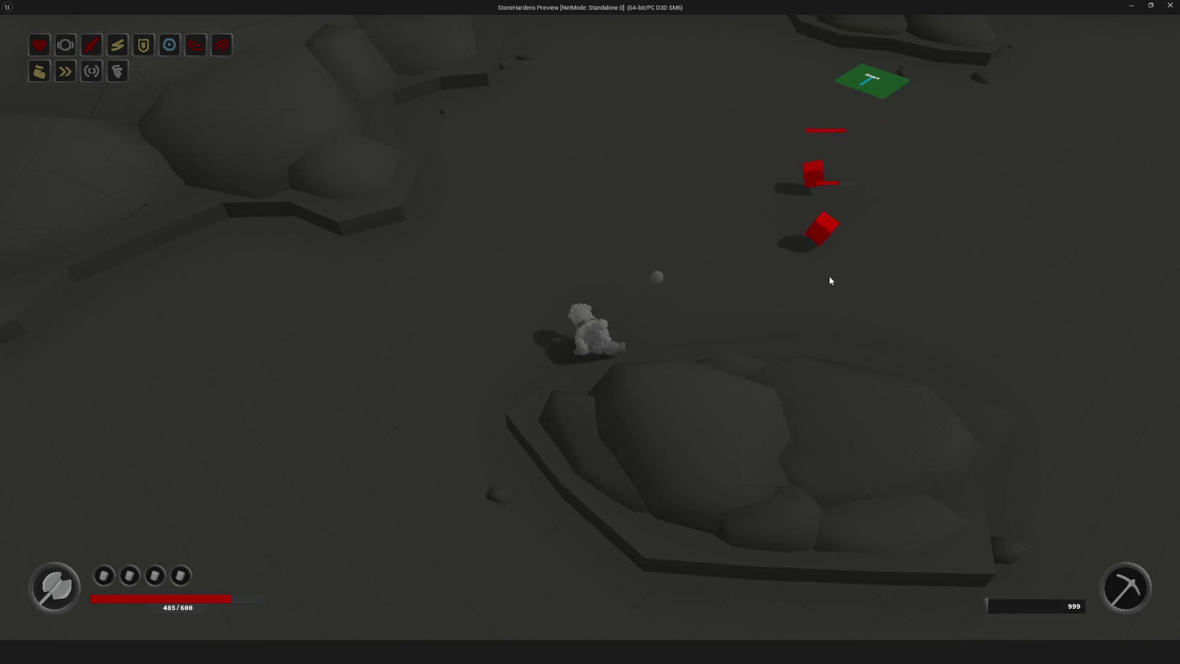
pyautogui.press('a')
pyautogui.press('d')
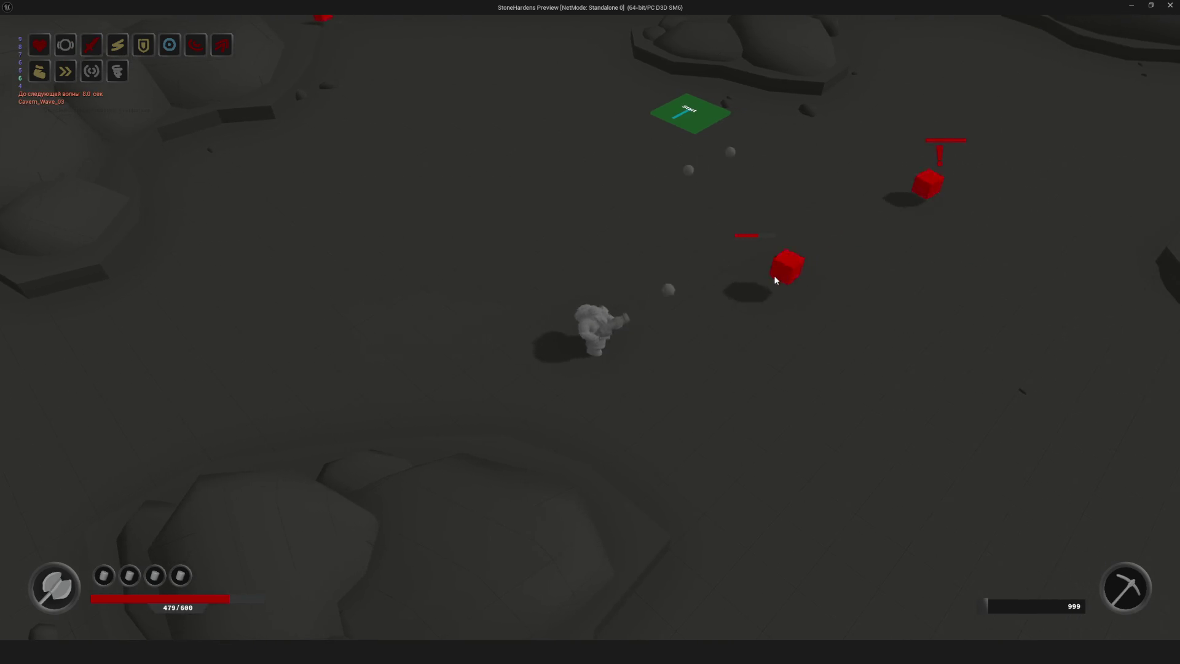
pyautogui.press('d')
pyautogui.press('d')
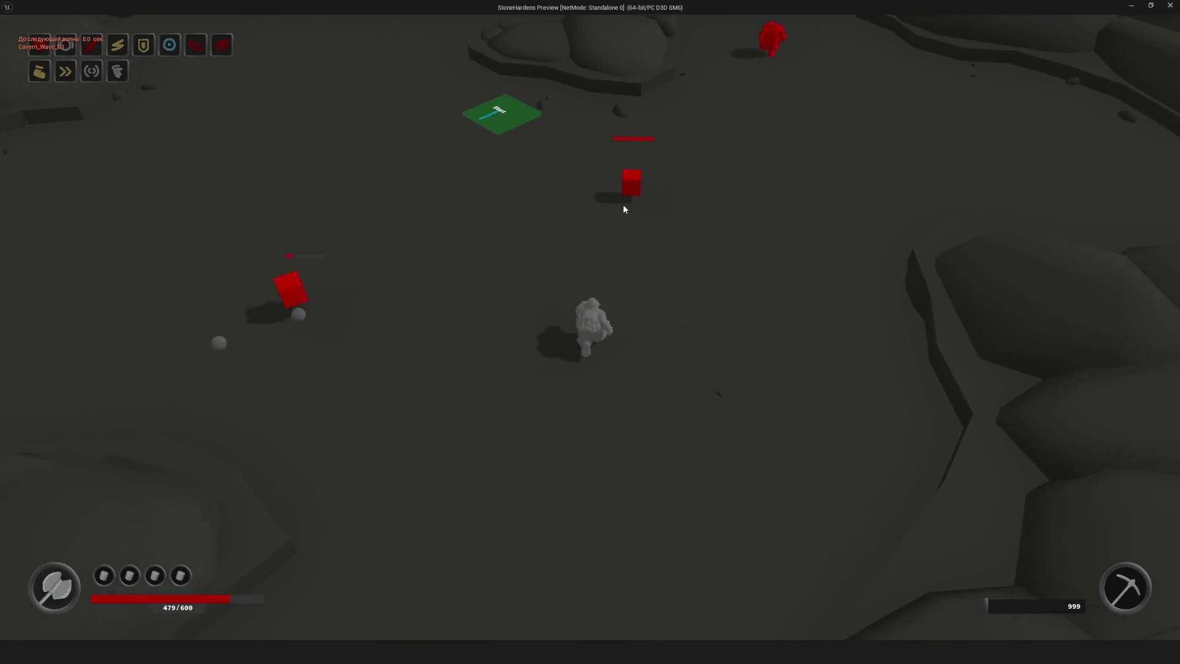
pyautogui.press('w')
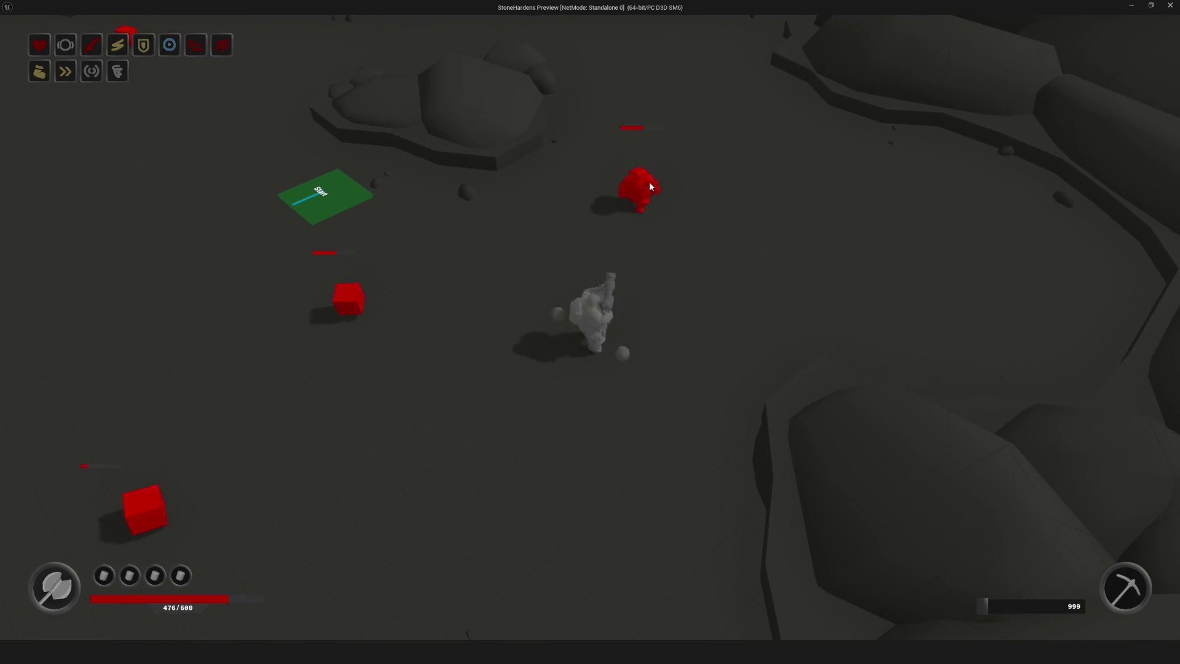
pyautogui.press('d')
pyautogui.press('w')
pyautogui.press('w')
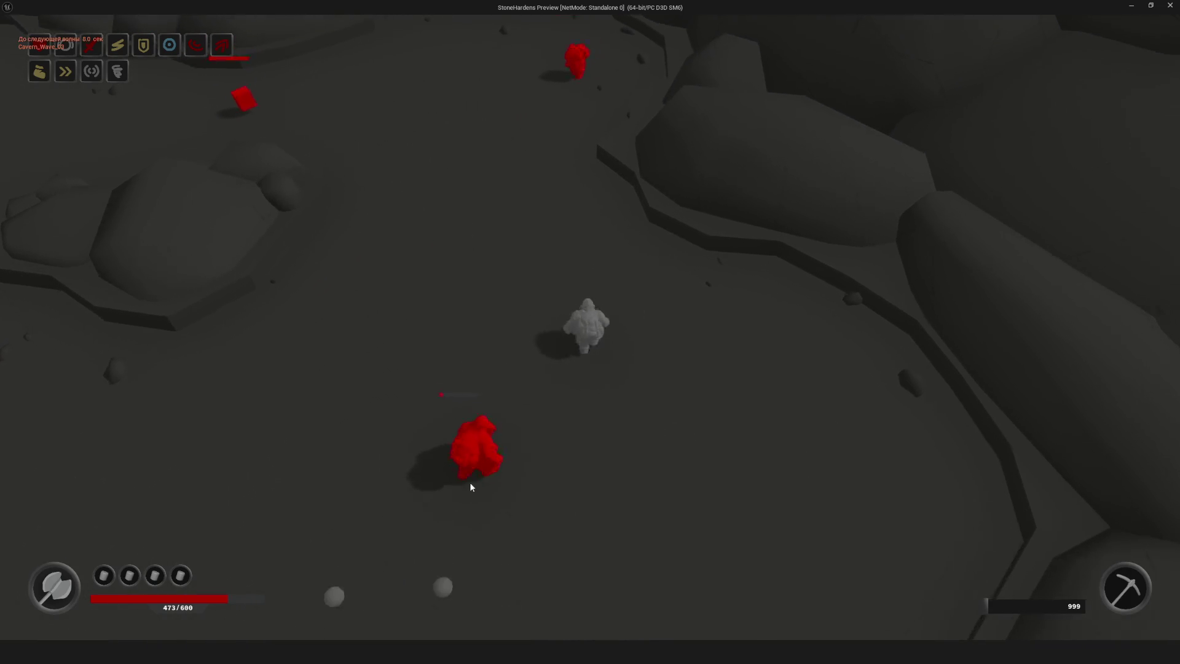
pyautogui.press('s')
pyautogui.press('a')
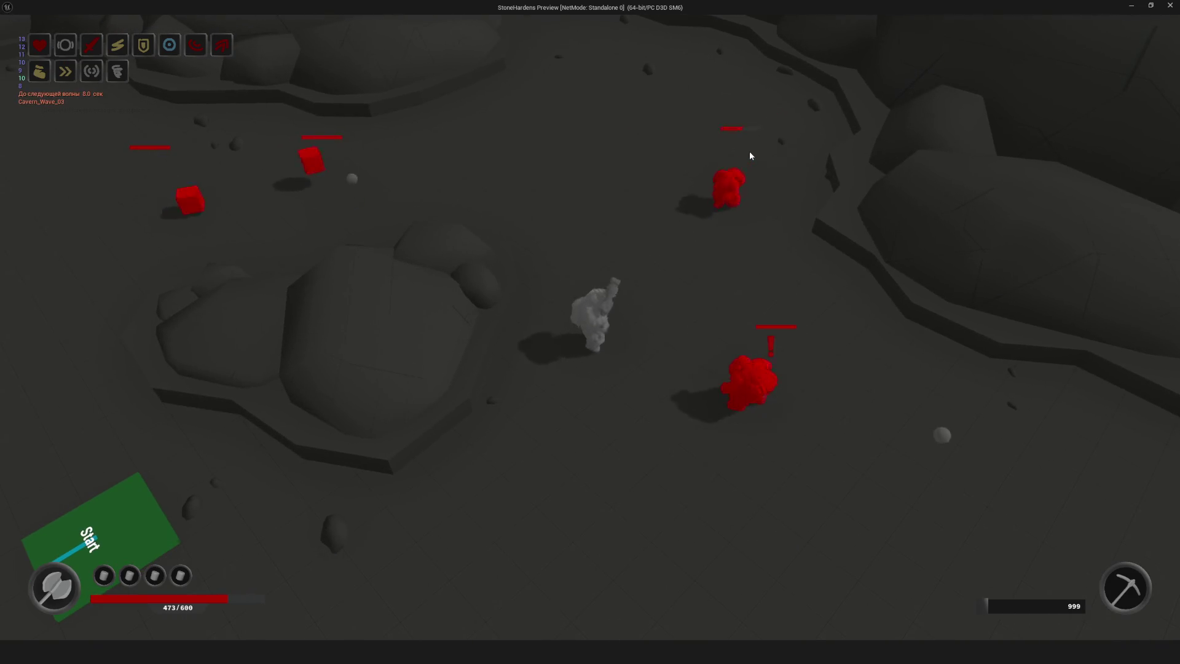
pyautogui.press('s')
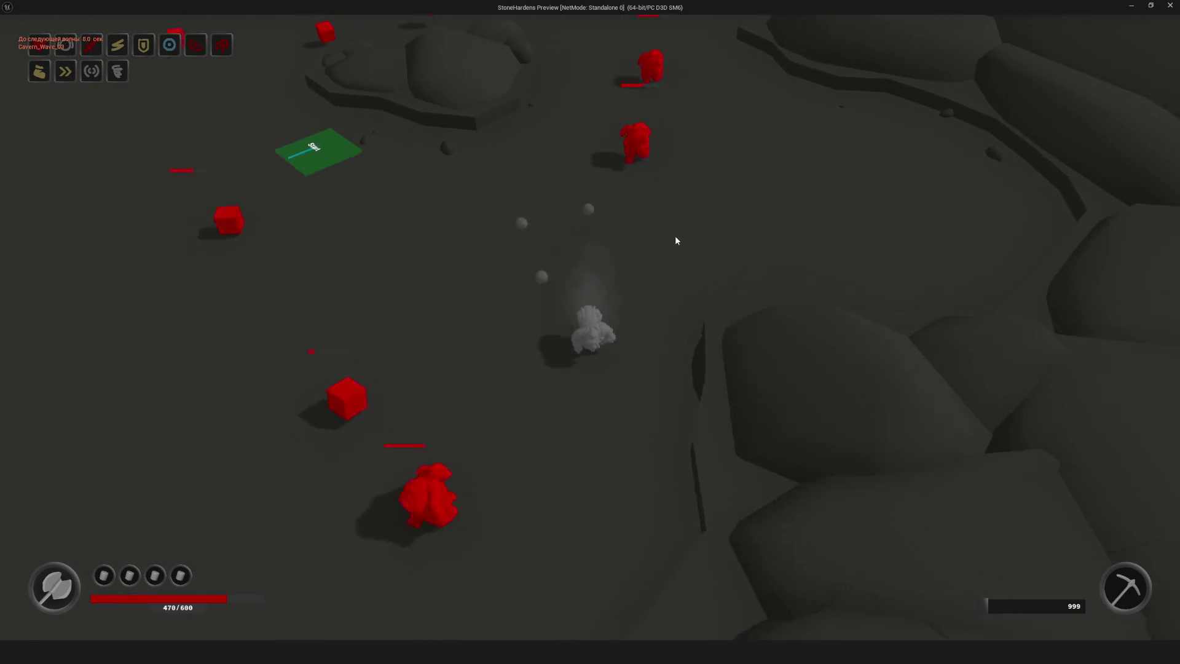
pyautogui.press('a')
pyautogui.press('s')
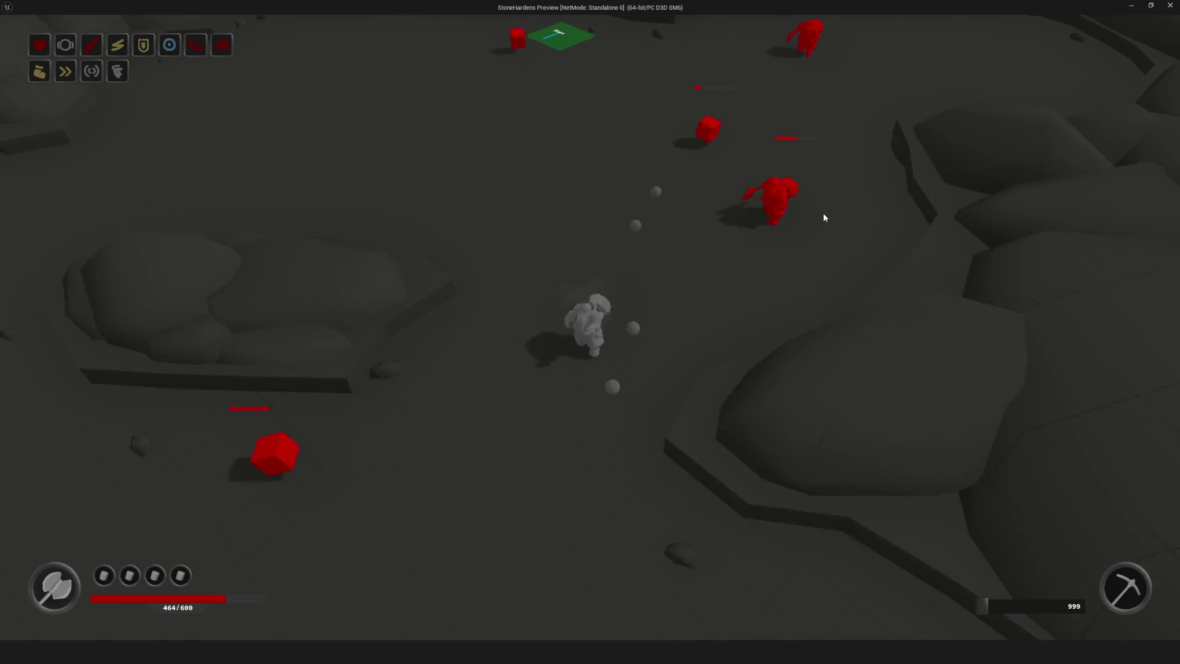
pyautogui.press('a')
# - Keep steering the hero with WASD through the cube waves, then stop the play test
pyautogui.press('s')
pyautogui.press('a')
pyautogui.press('d')
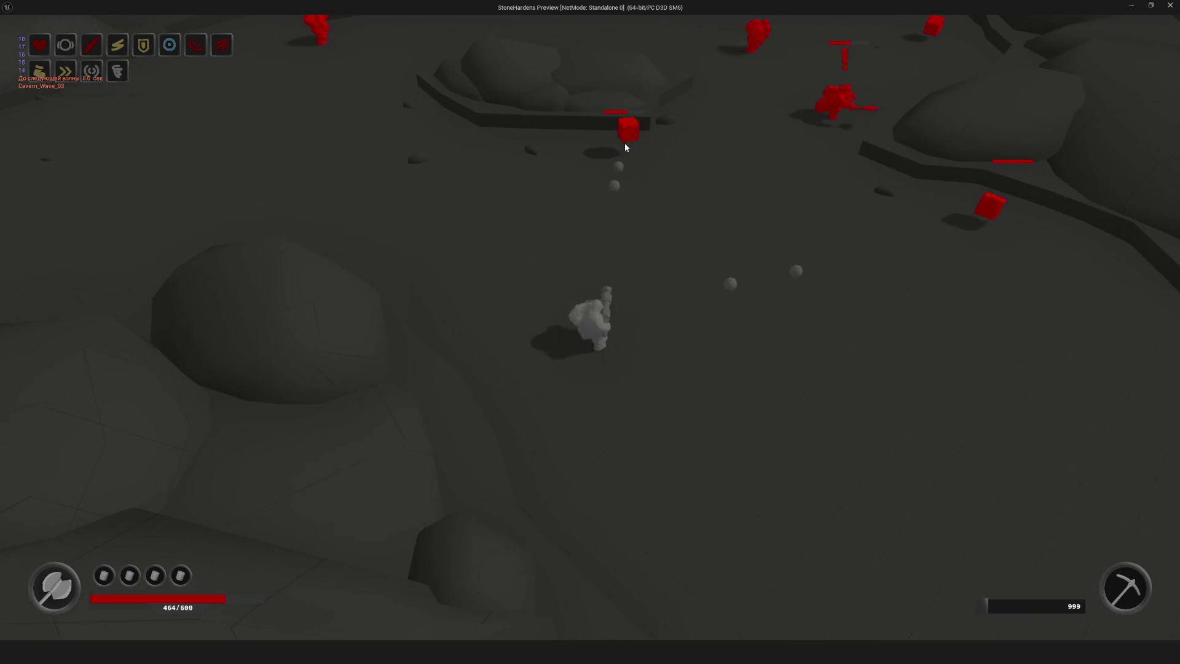
pyautogui.press('s')
pyautogui.press('d')
pyautogui.press('w')
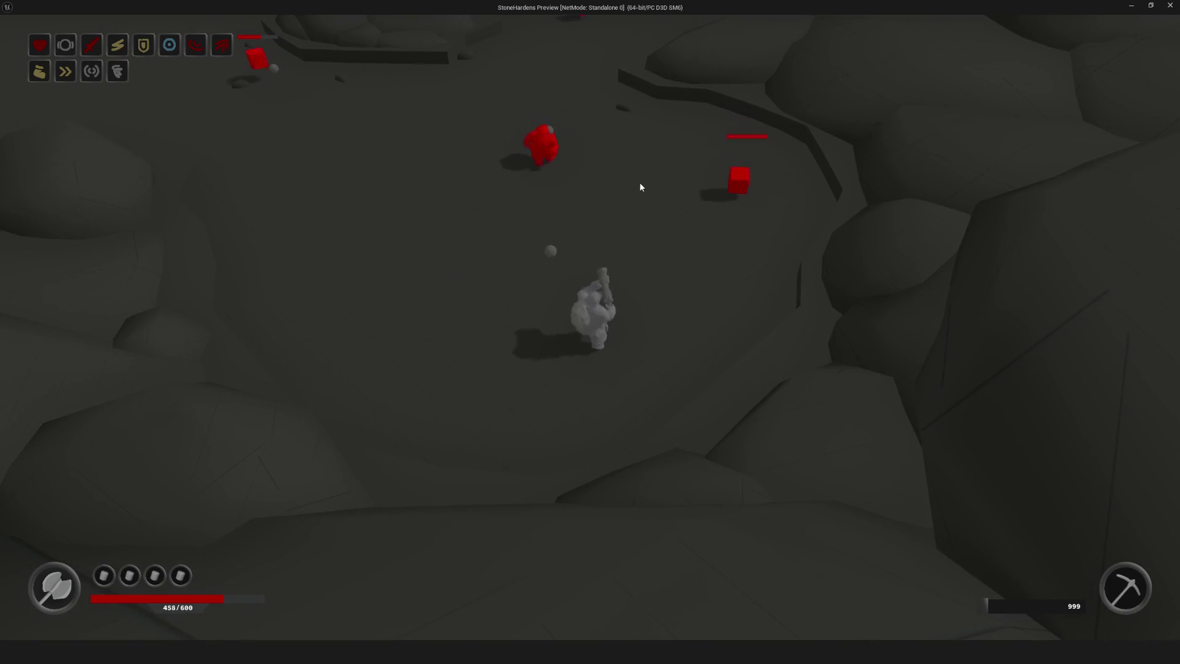
pyautogui.press('w')
pyautogui.press('a')
pyautogui.press('a')
pyautogui.press('w')
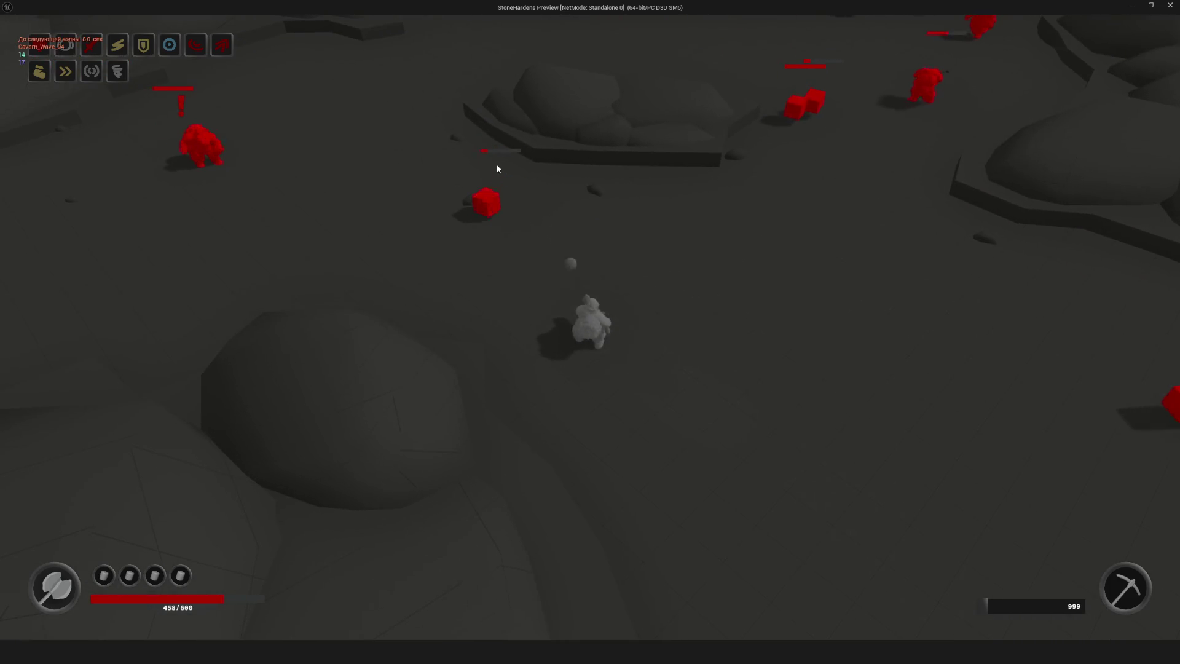
pyautogui.press('a')
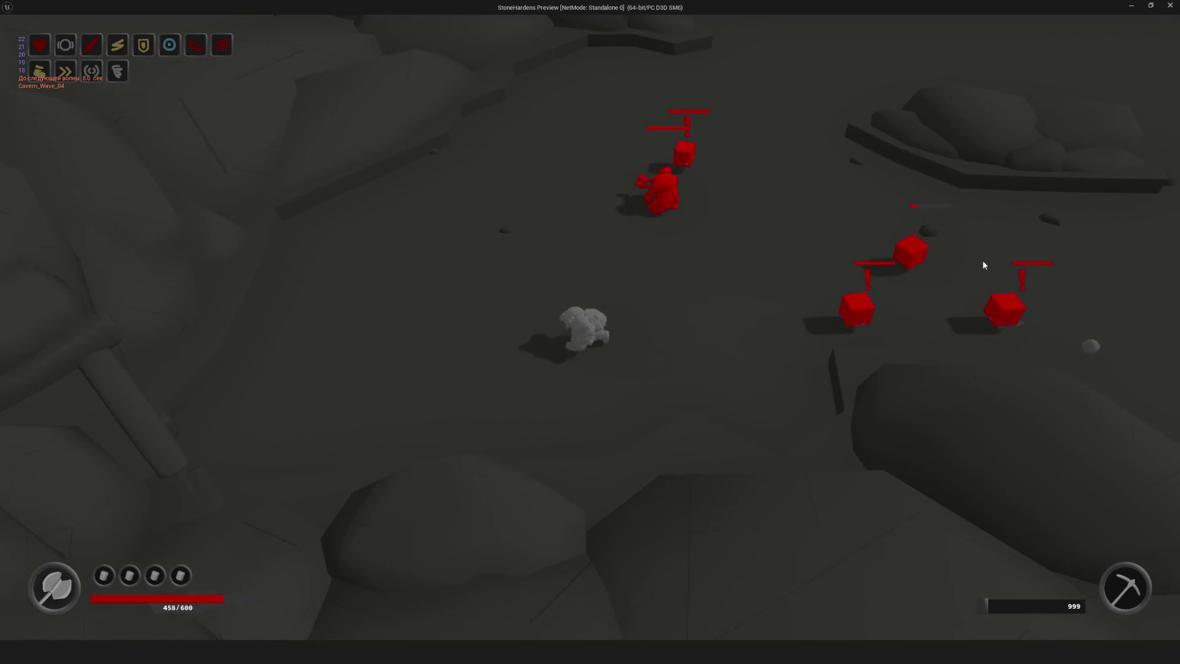
pyautogui.press('w')
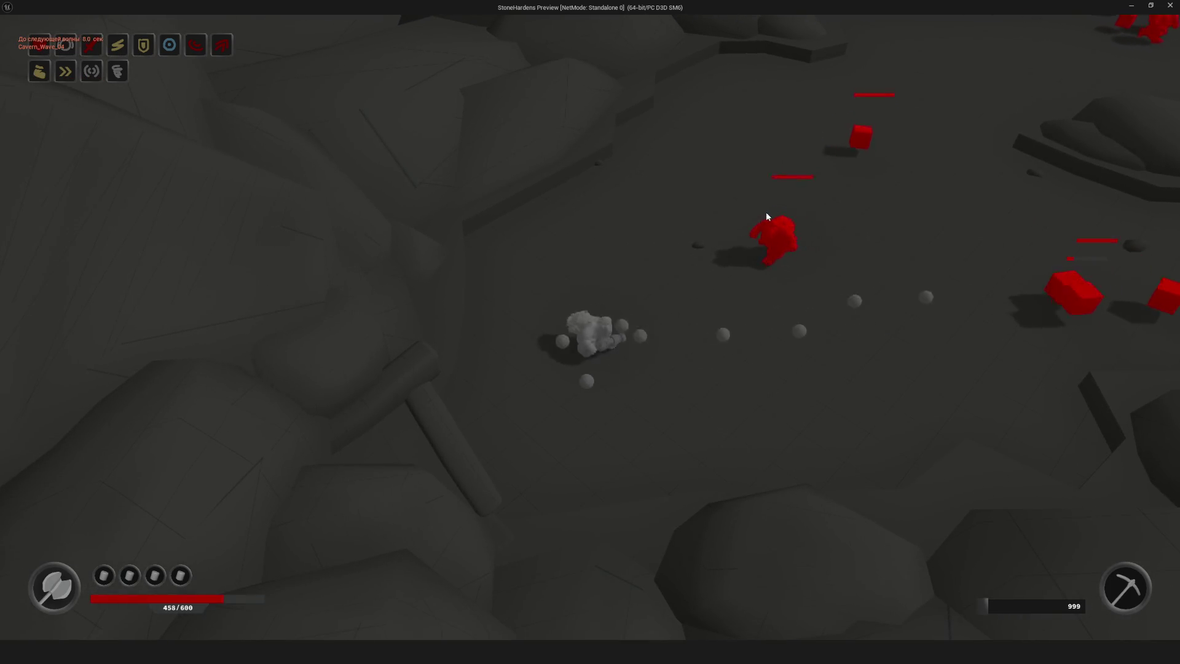
pyautogui.press('w')
pyautogui.press('d')
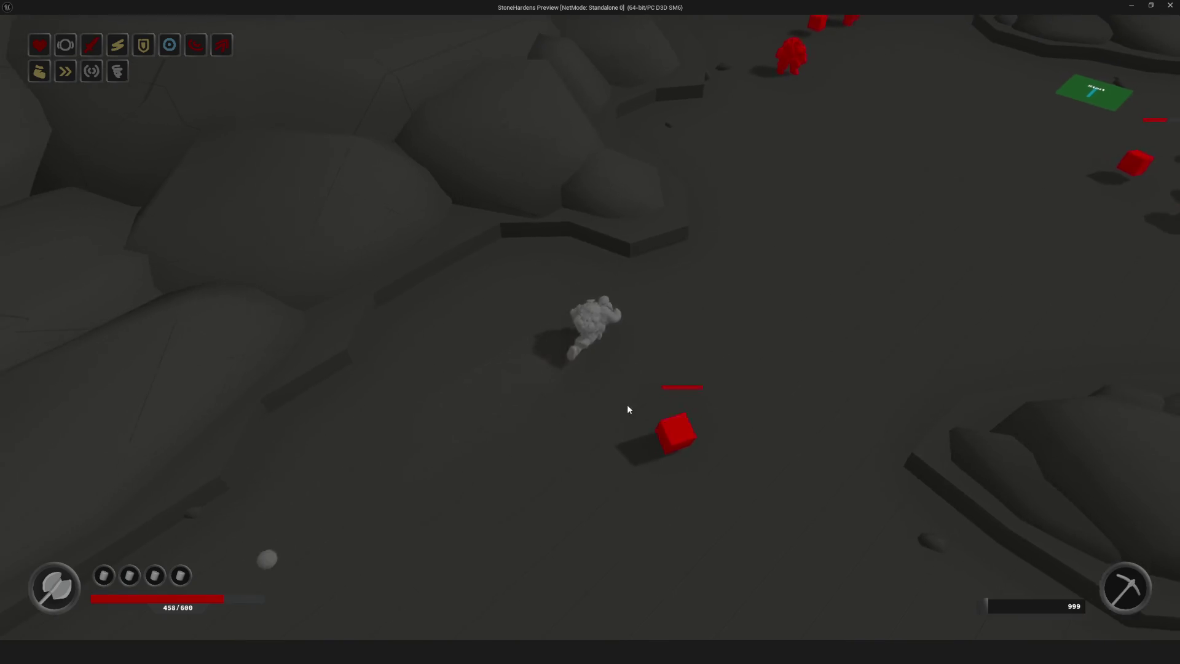
pyautogui.press('d')
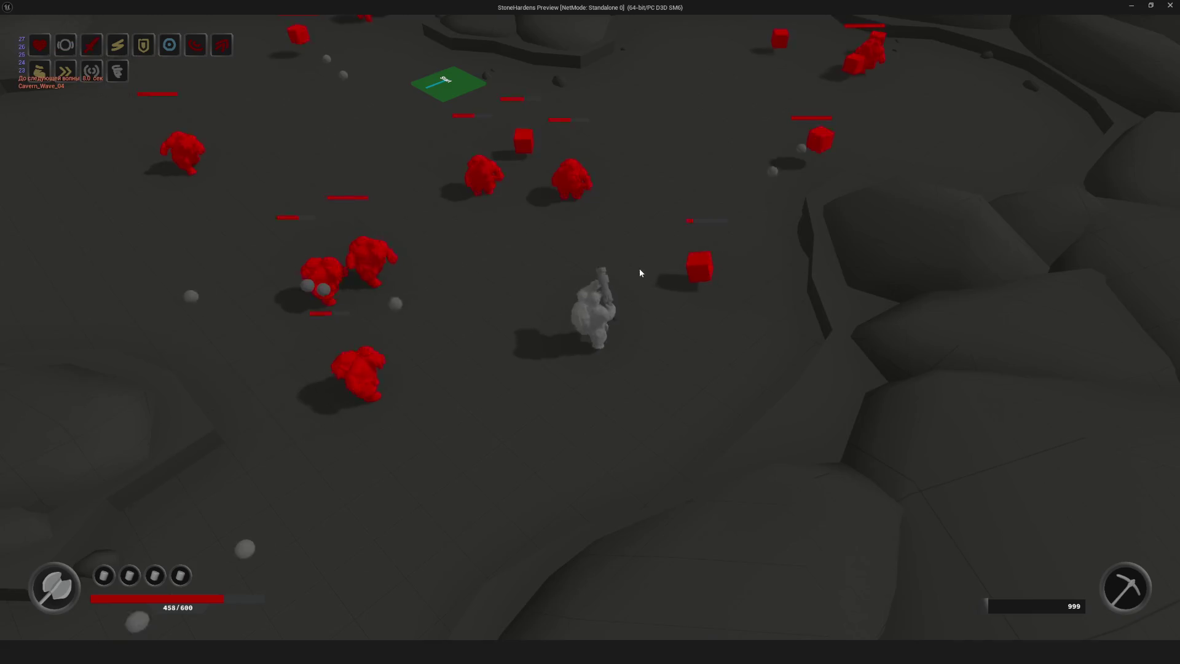
pyautogui.press('s')
pyautogui.press('a')
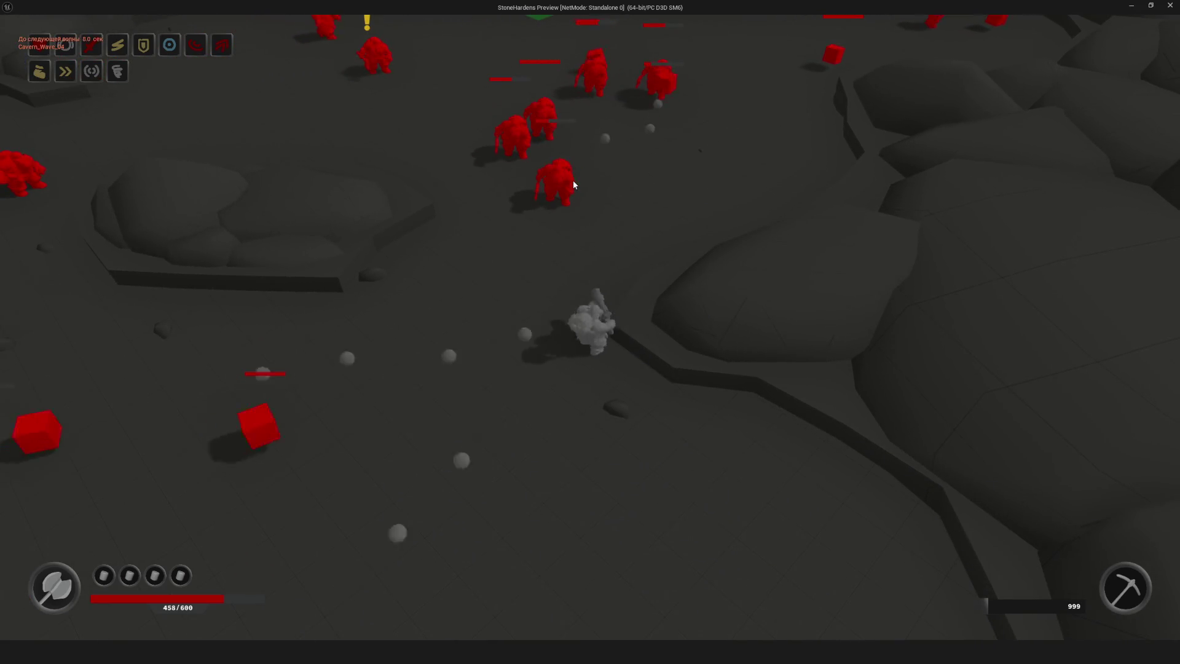
pyautogui.press('s')
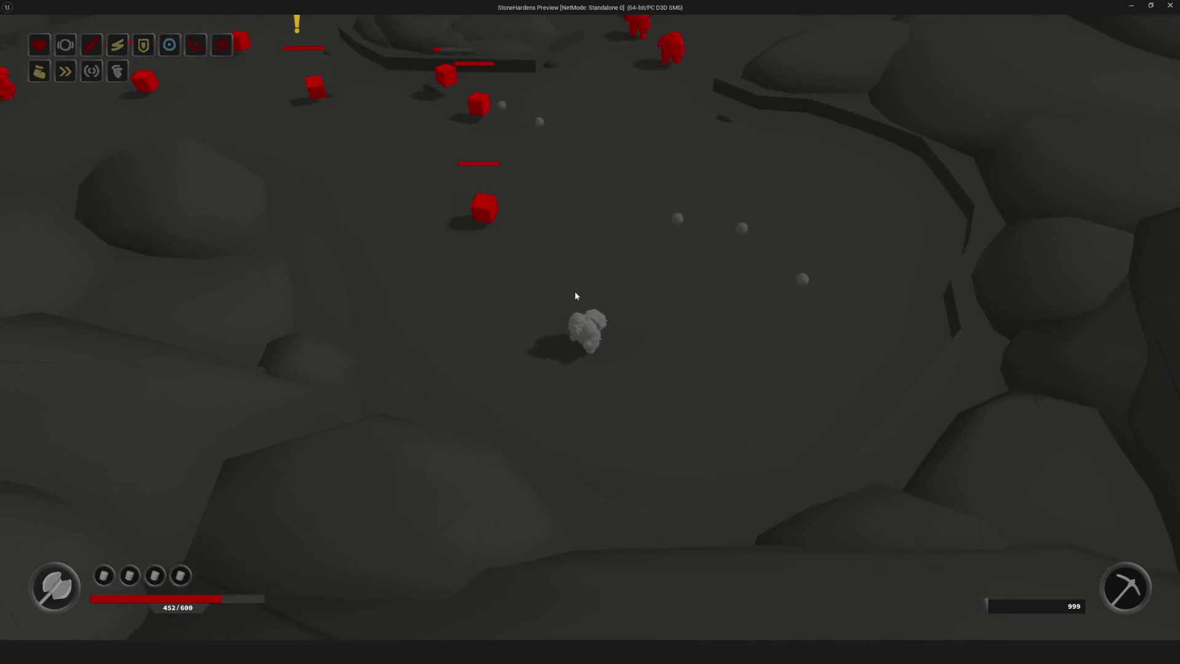
pyautogui.press('Escape')
pyautogui.scroll(4, 408, 278)
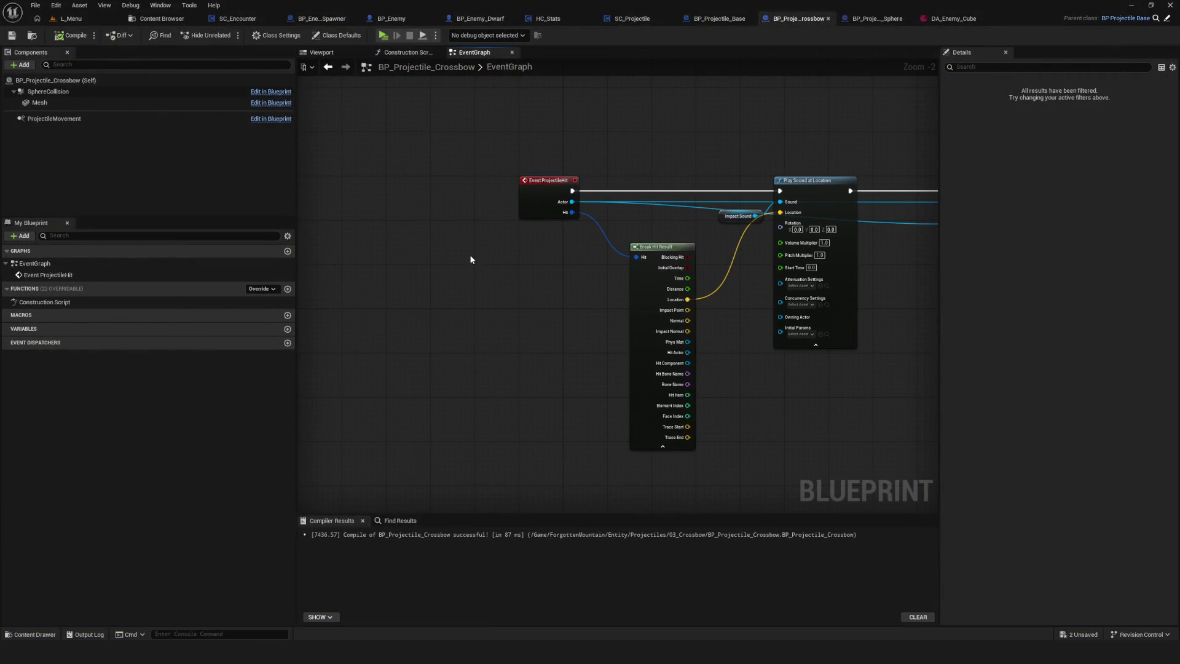
# - Collapse the Break Hit Result node to show only its connected pins
pyautogui.scroll(-2, 463, 263)
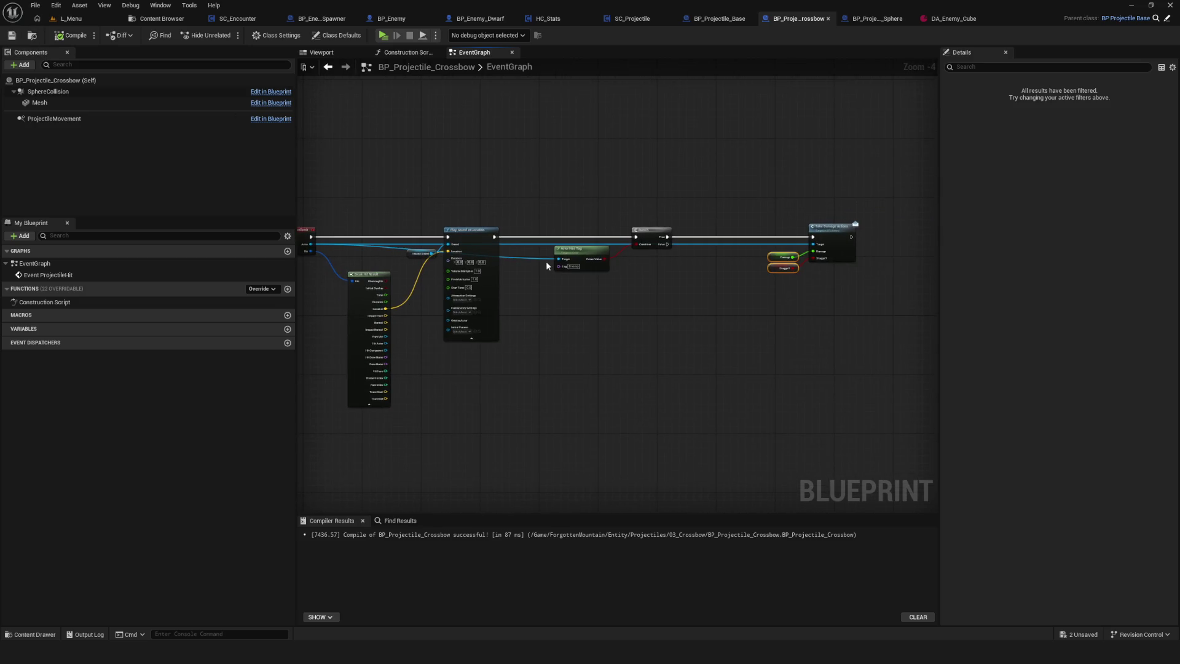
pyautogui.scroll(-1, 530, 278)
pyautogui.moveTo(623, 285)
pyautogui.mouseDown()
pyautogui.moveTo(593, 312)
pyautogui.moveTo(649, 310)
pyautogui.mouseUp()
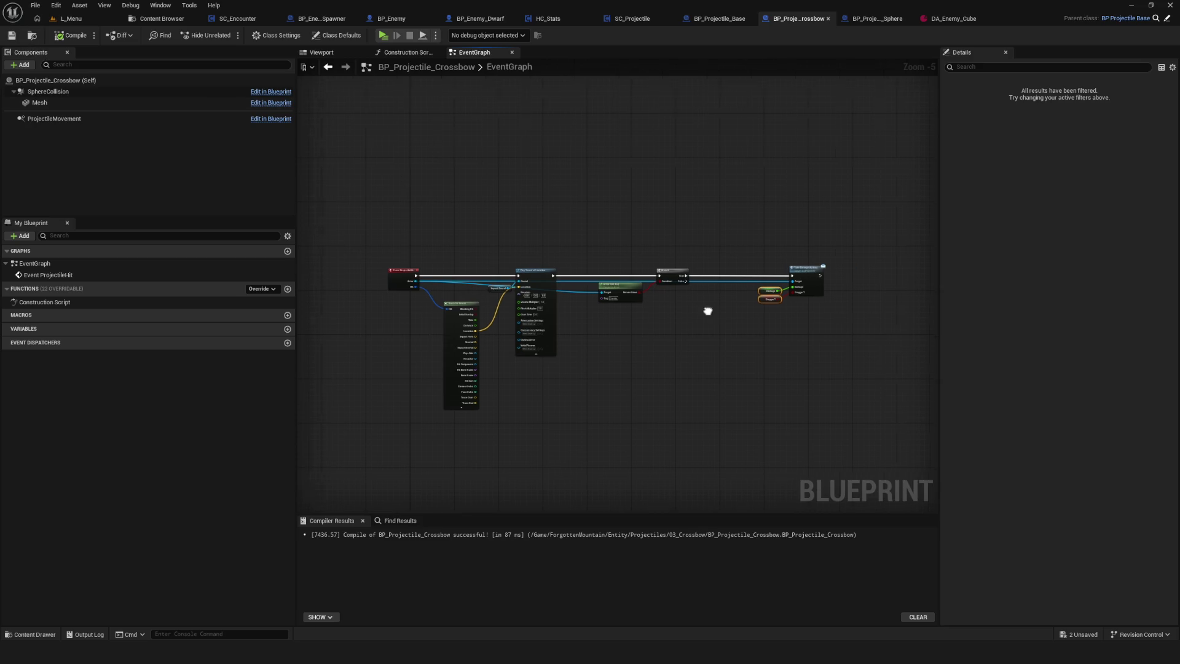
pyautogui.scroll(4, 561, 330)
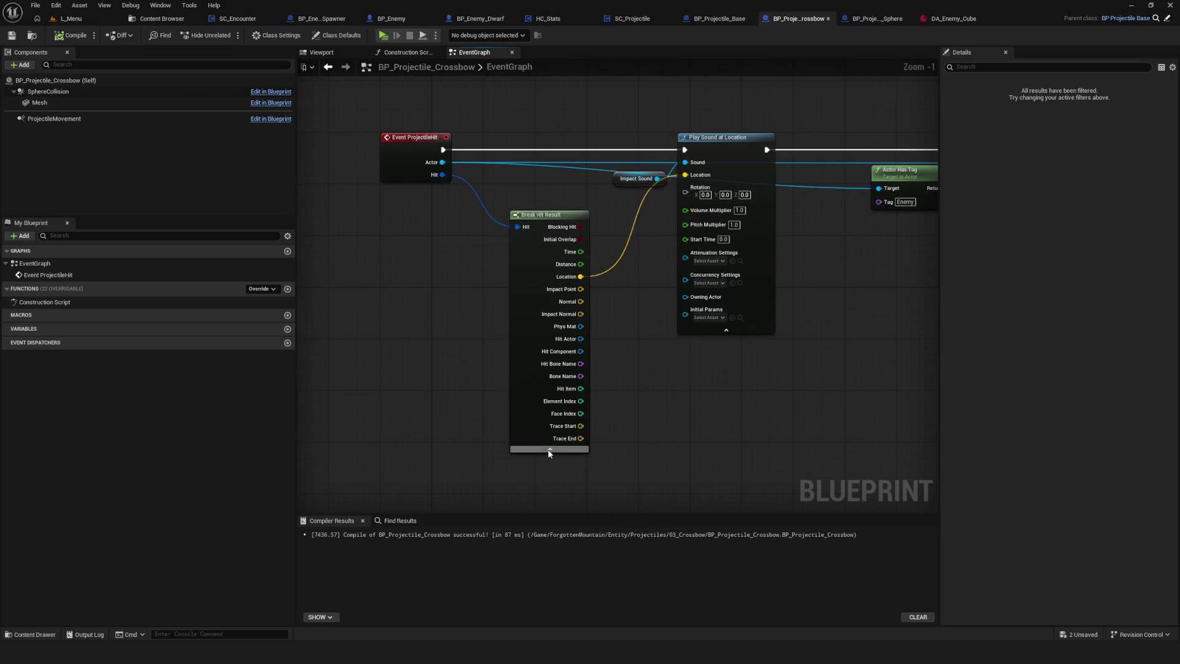
pyautogui.click(549, 453)
pyautogui.scroll(-5, 553, 426)
pyautogui.scroll(3, 572, 416)
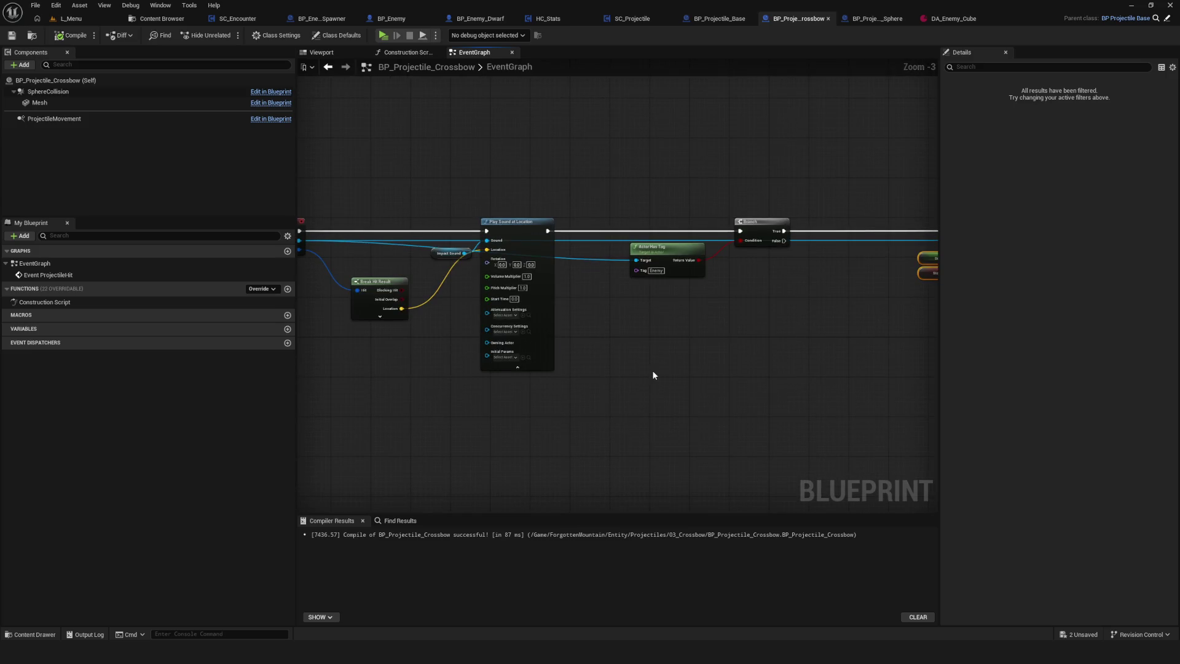
pyautogui.scroll(-4, 622, 284)
pyautogui.scroll(4, 603, 290)
# - Launch another play-in-editor test and start a New Game
pyautogui.moveTo(566, 158); pyautogui.dragTo(707, 301)
pyautogui.moveTo(812, 278); pyautogui.dragTo(696, 284)
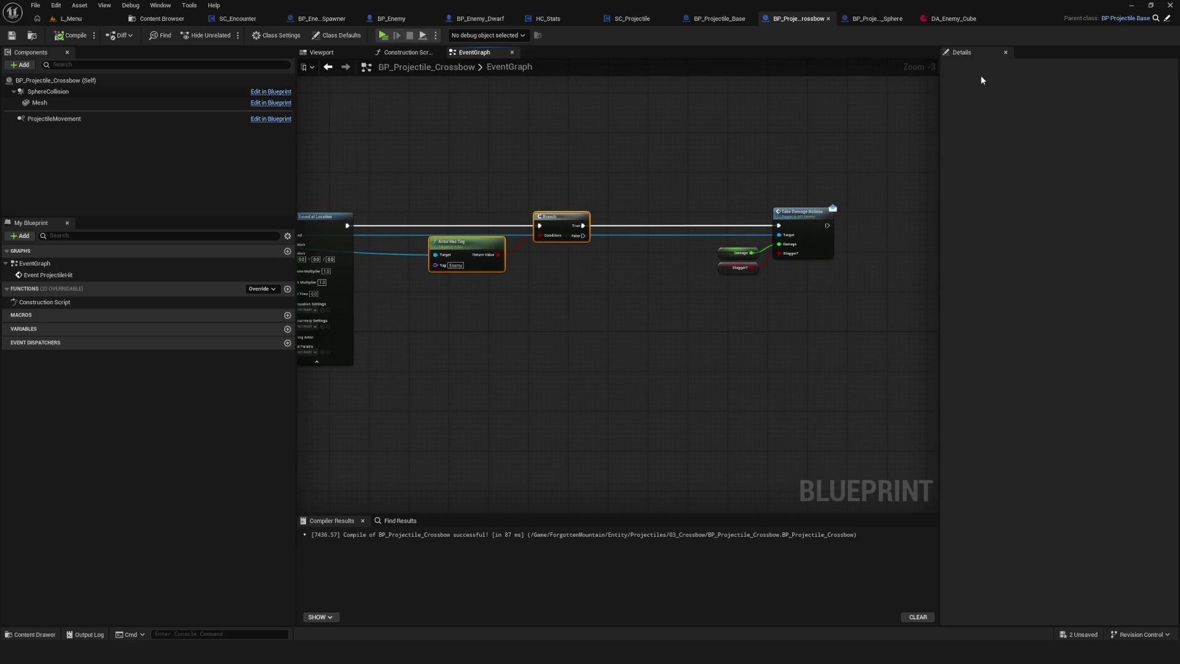
pyautogui.click(383, 36)
pyautogui.click(640, 326)
# - Load a new-game slot, briefly move the hero left and right, then stop and return to the Content Browser
pyautogui.click(642, 266)
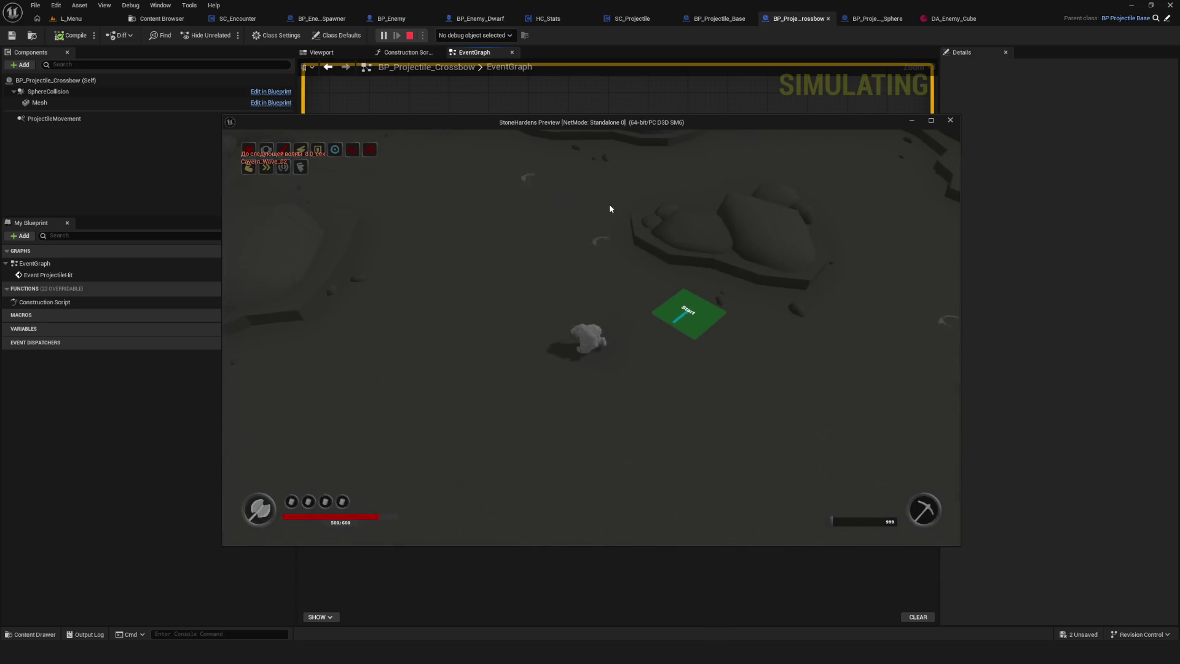
pyautogui.press('d')
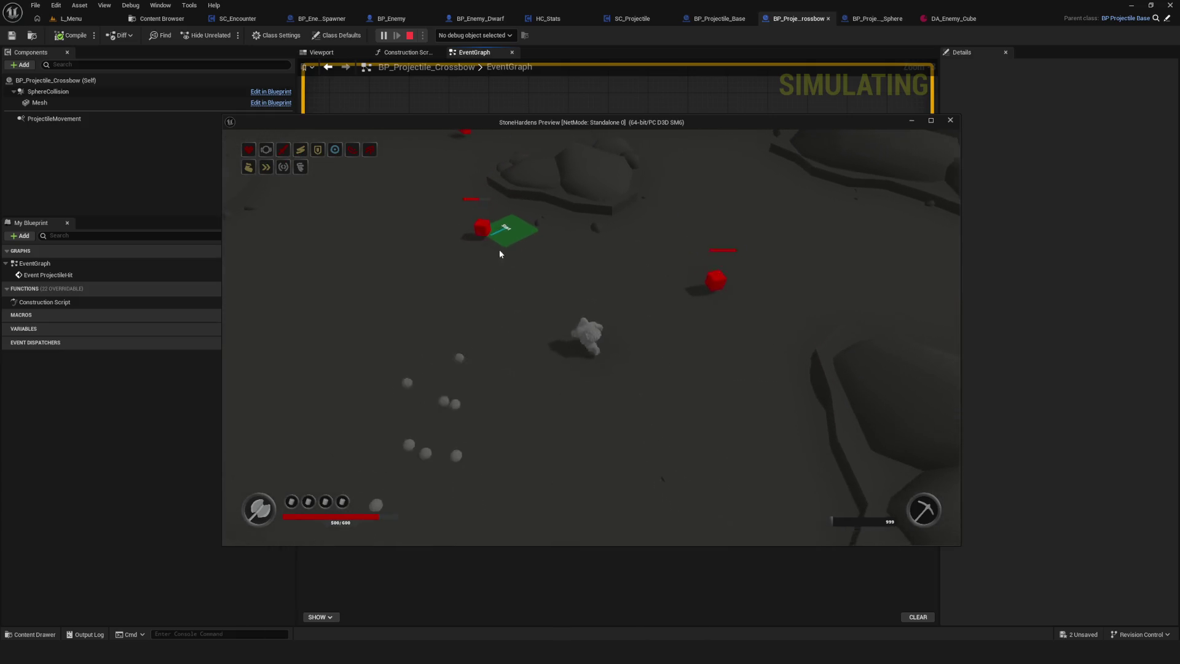
pyautogui.press('a')
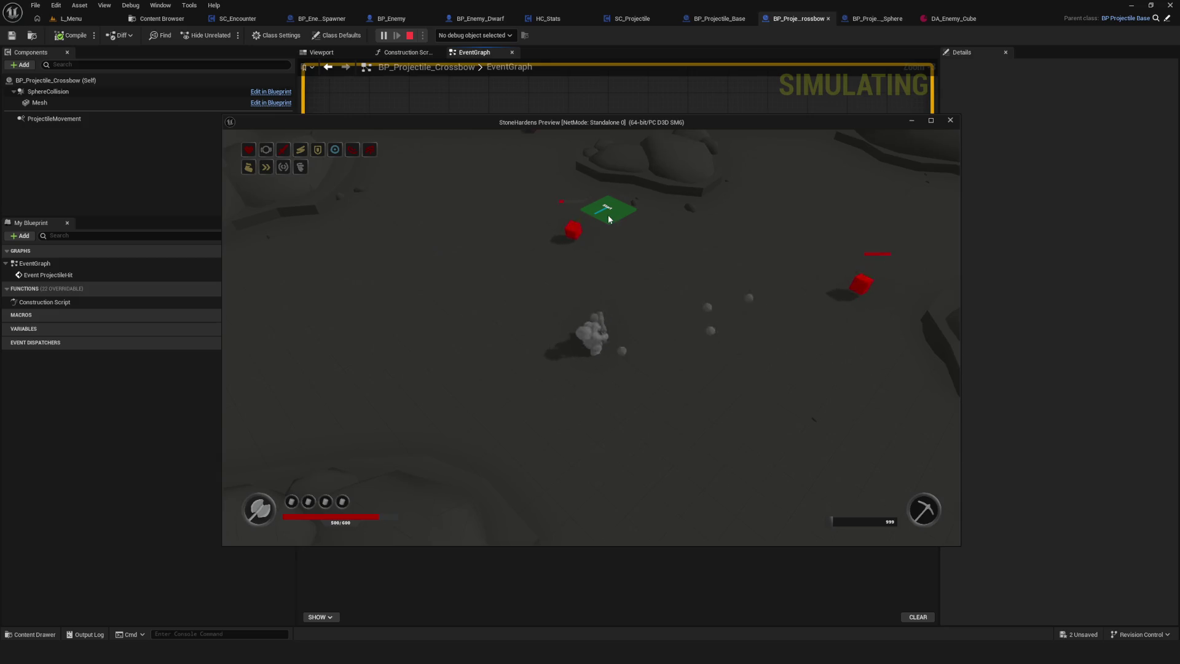
pyautogui.press('Escape')
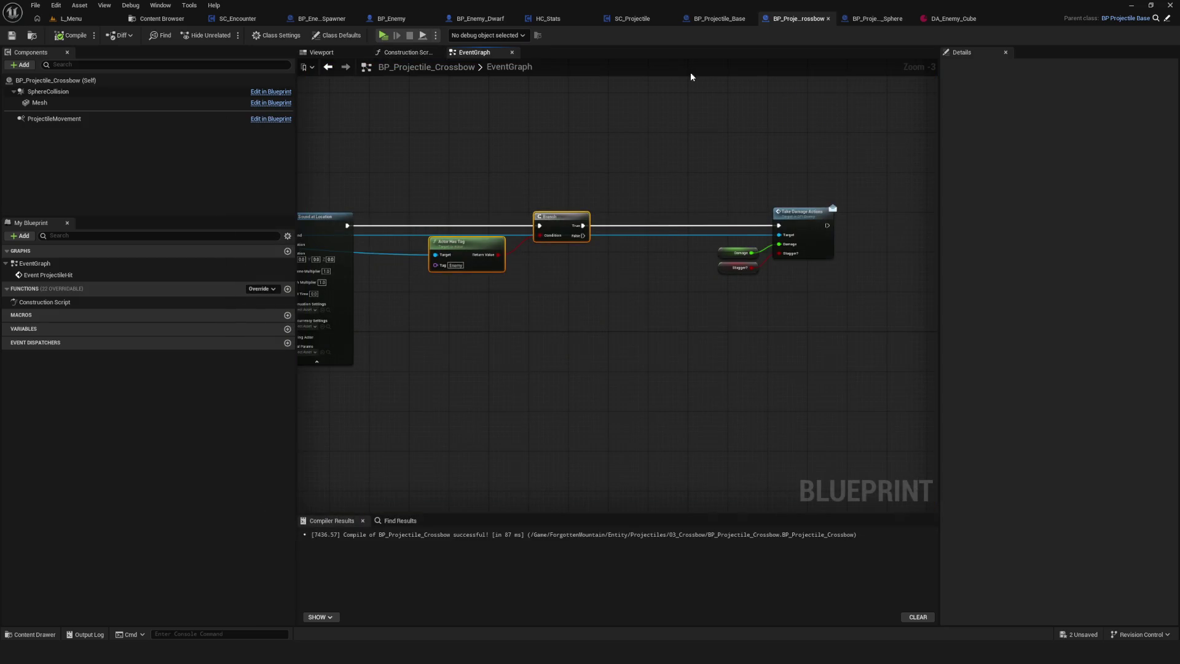
pyautogui.click(158, 22)
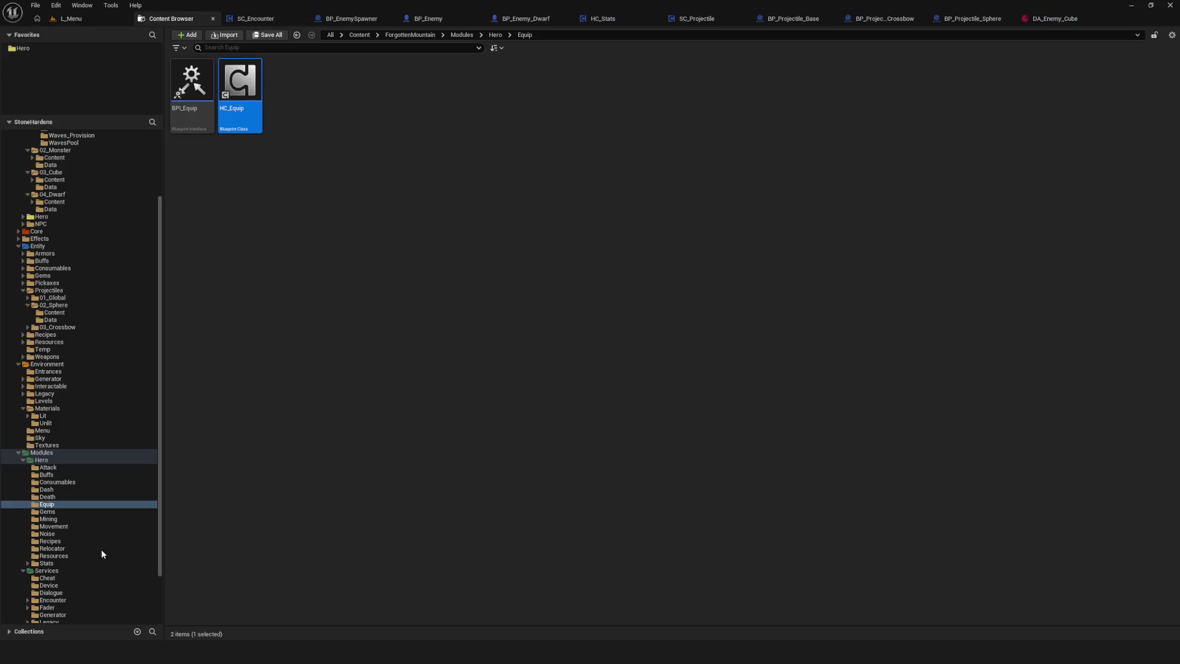
# - Change HC_Equip's starting weapon from Crossbow_A back to Axe_A and close it
pyautogui.doubleClick(231, 86)
pyautogui.click(622, 189)
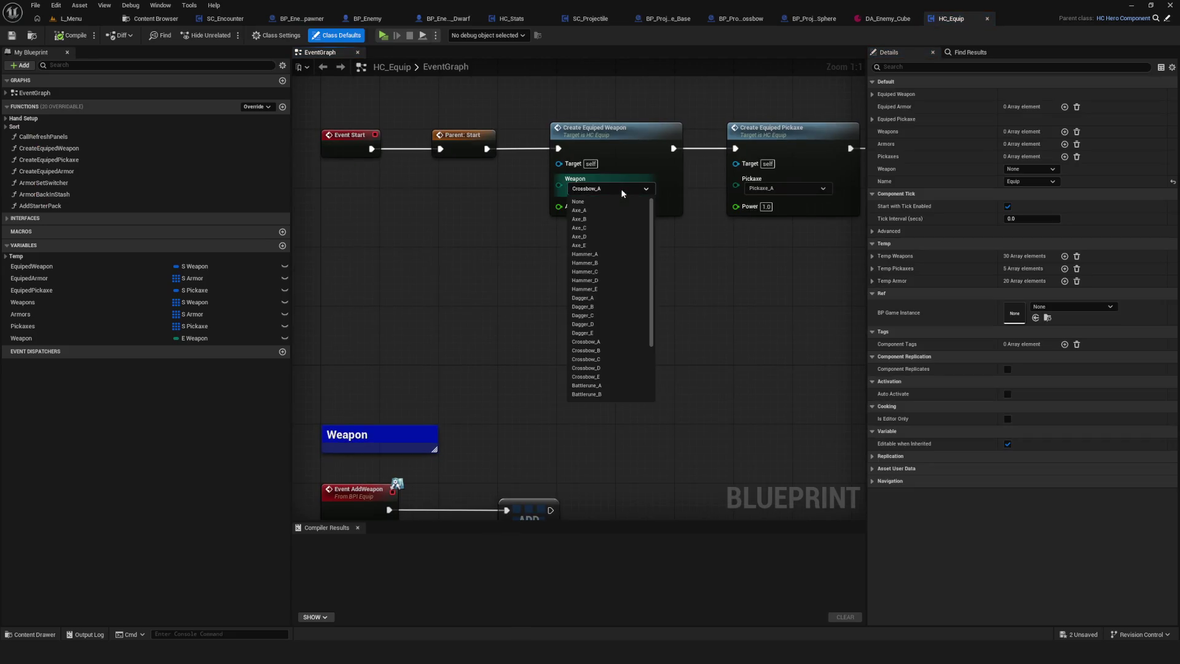
pyautogui.click(590, 210)
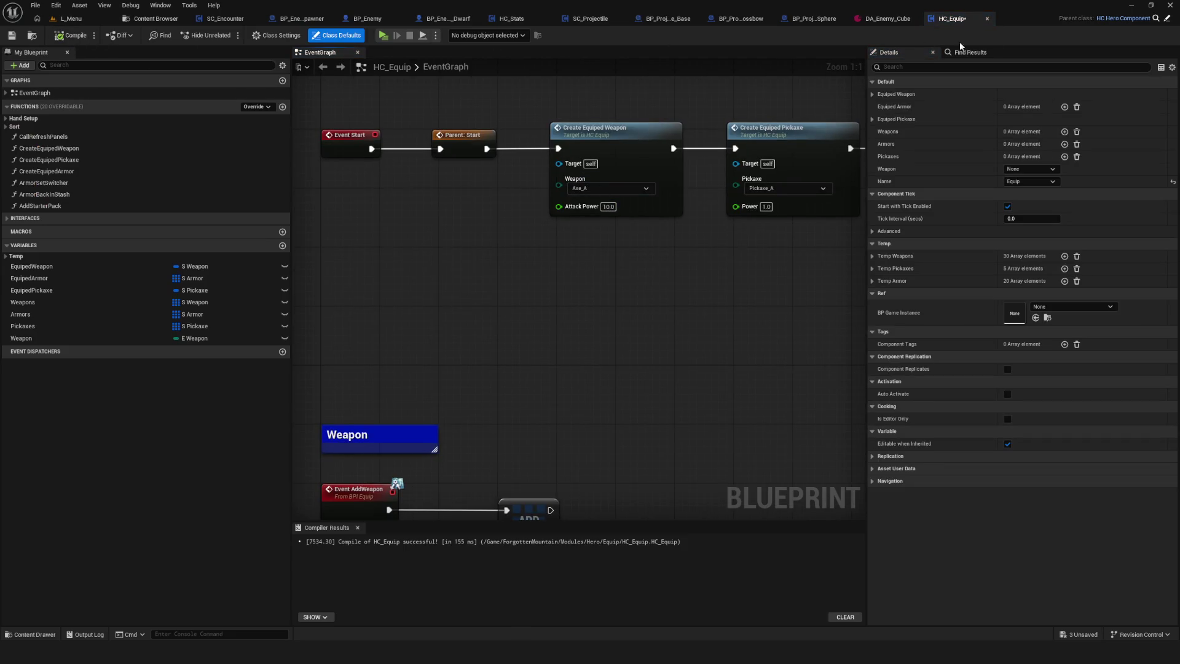
pyautogui.click(987, 20)
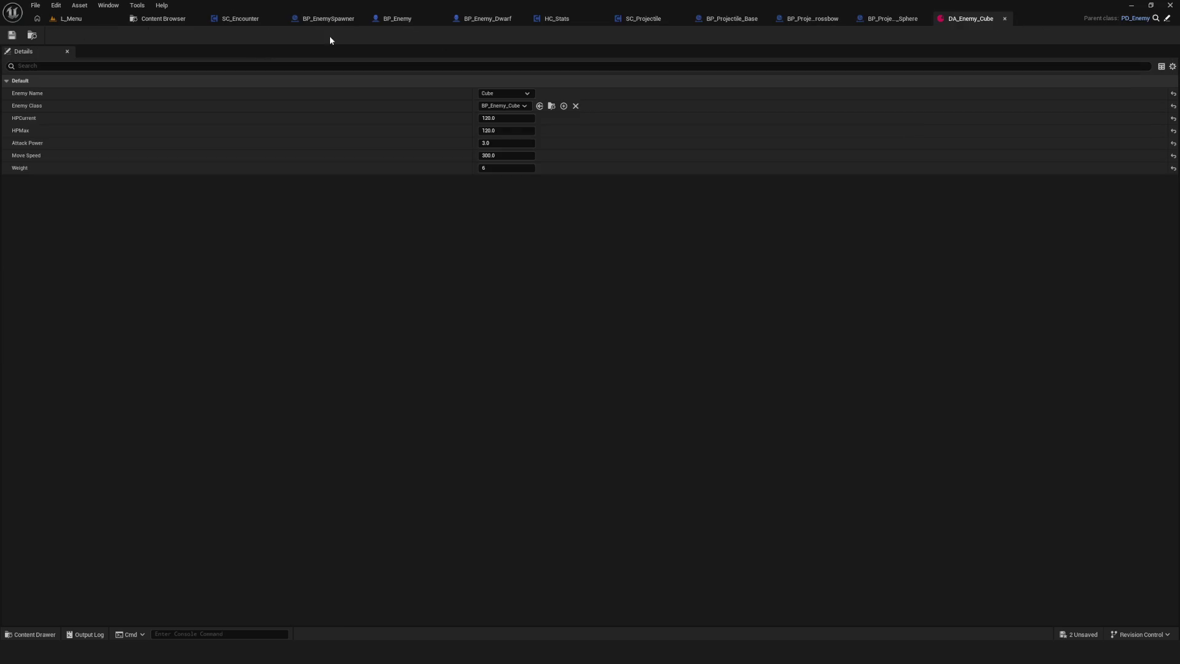
# - Close DA_Enemy_Cube and save the BP_Projectile_Sphere Blueprint
pyautogui.click(897, 20)
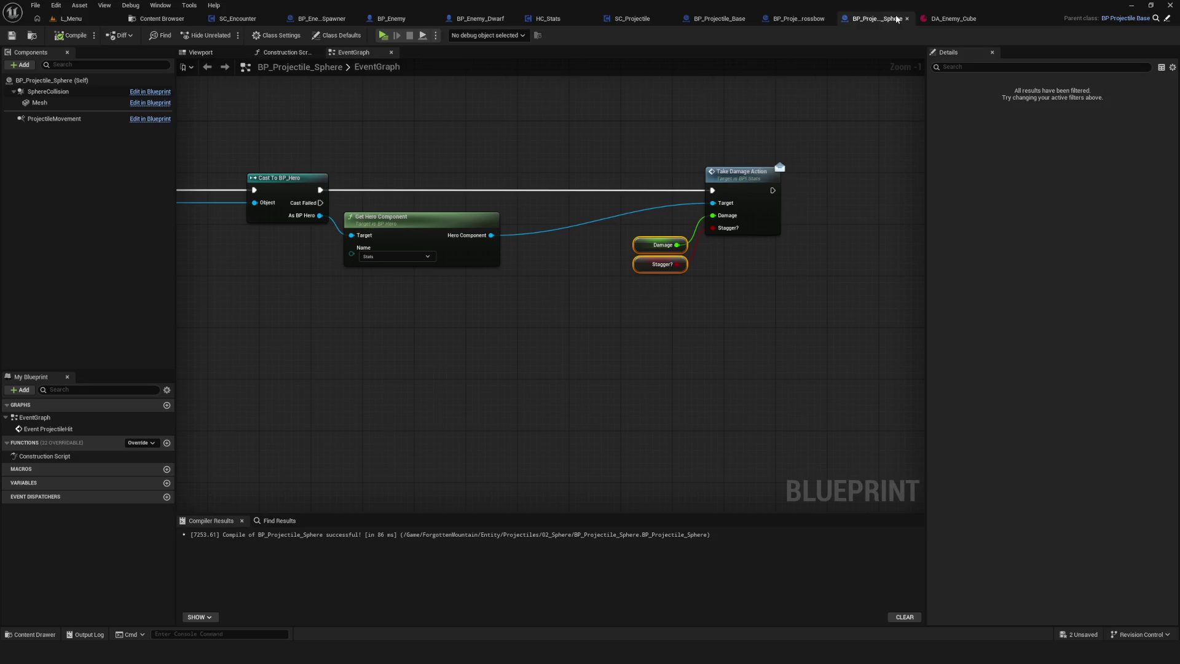
pyautogui.click(986, 19)
pyautogui.scroll(-5, 650, 239)
pyautogui.scroll(6, 544, 241)
pyautogui.scroll(-10, 522, 269)
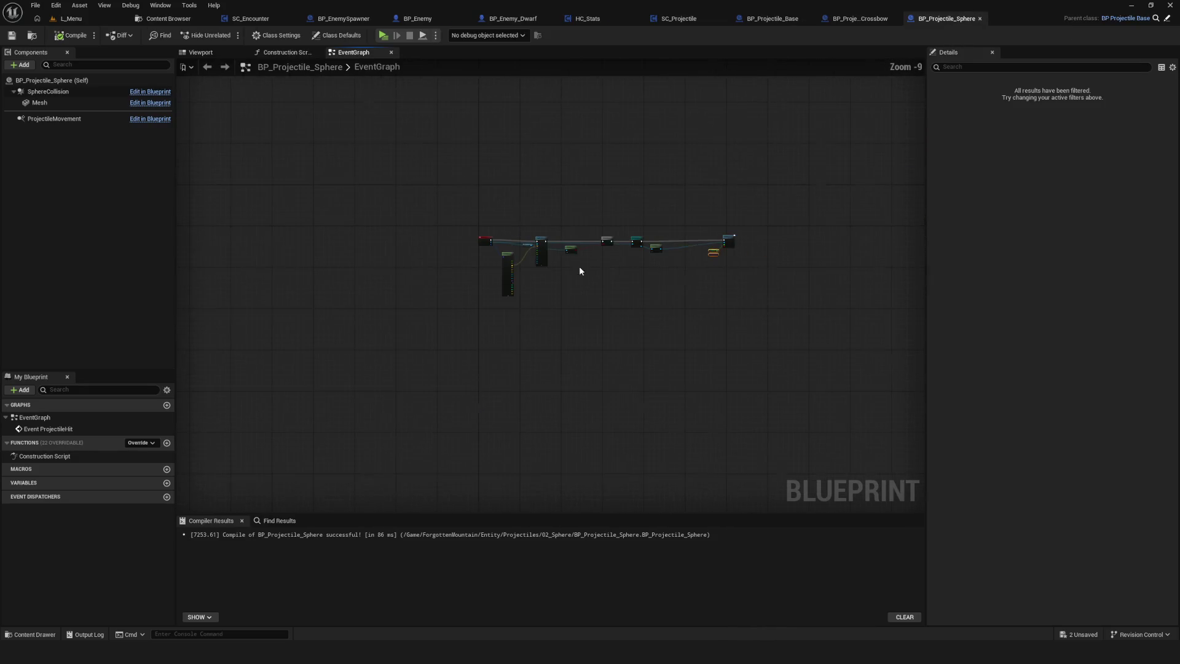
pyautogui.moveTo(587, 194); pyautogui.dragTo(671, 210)
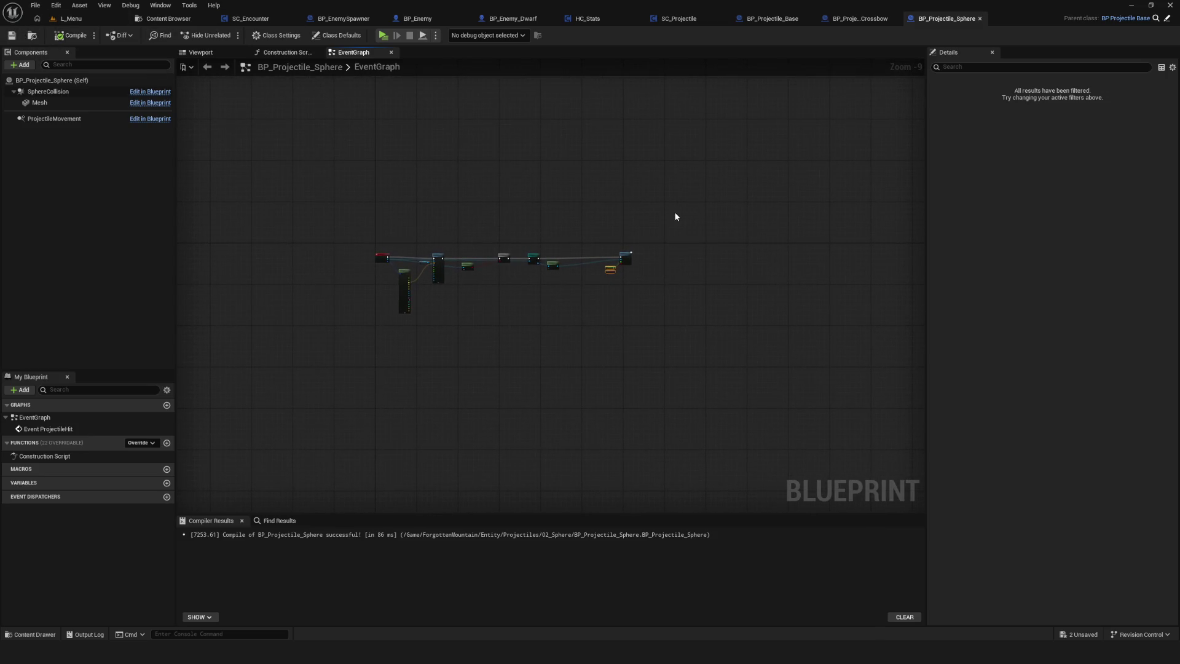
pyautogui.click(12, 35)
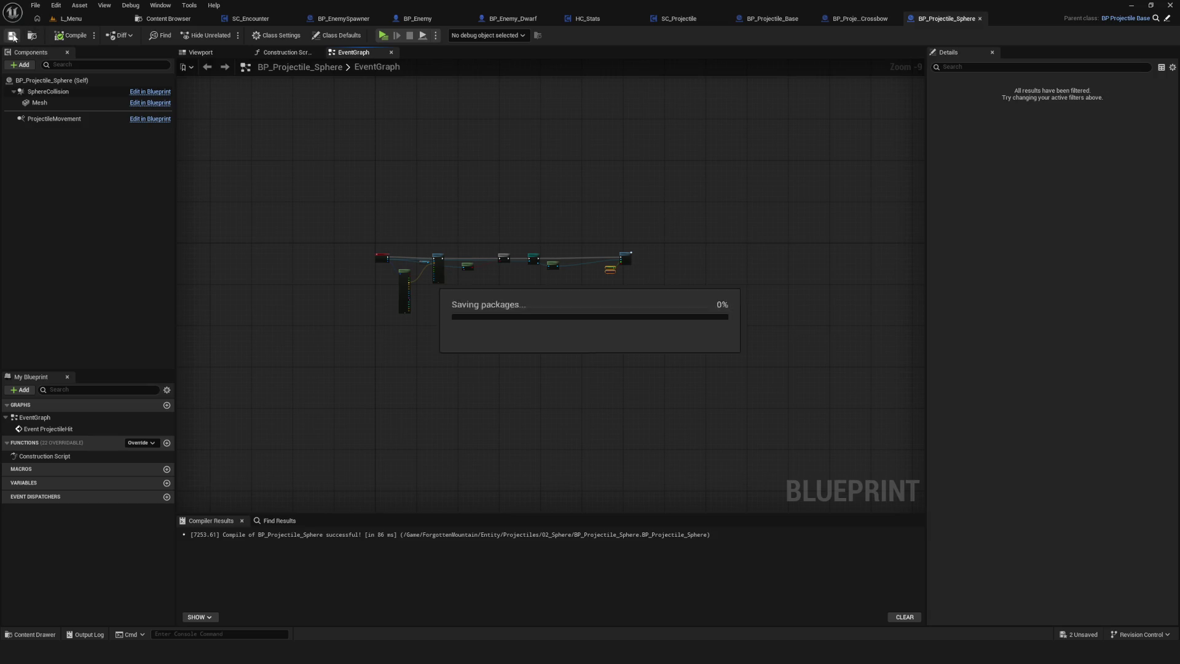
# - Close the BP_Projectile_Sphere and BP_Projectile_Crossbow tabs
pyautogui.moveTo(434, 126); pyautogui.dragTo(474, 114)
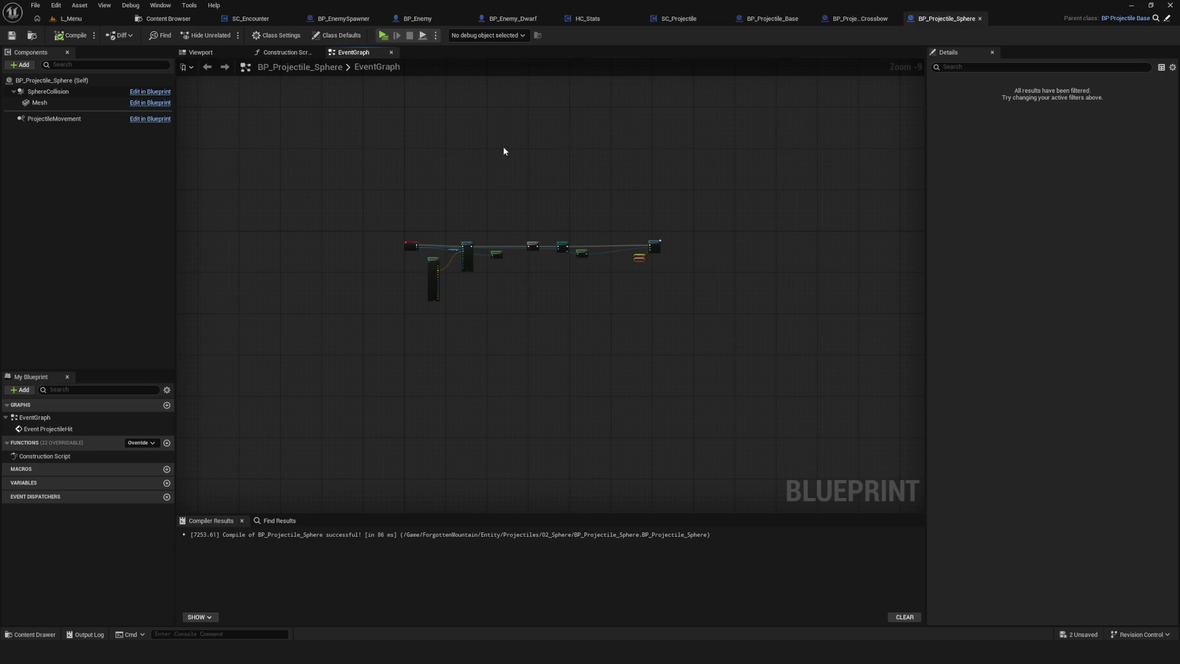
pyautogui.moveTo(504, 150); pyautogui.dragTo(570, 146)
pyautogui.press('Home')
pyautogui.moveTo(766, 317); pyautogui.dragTo(839, 298)
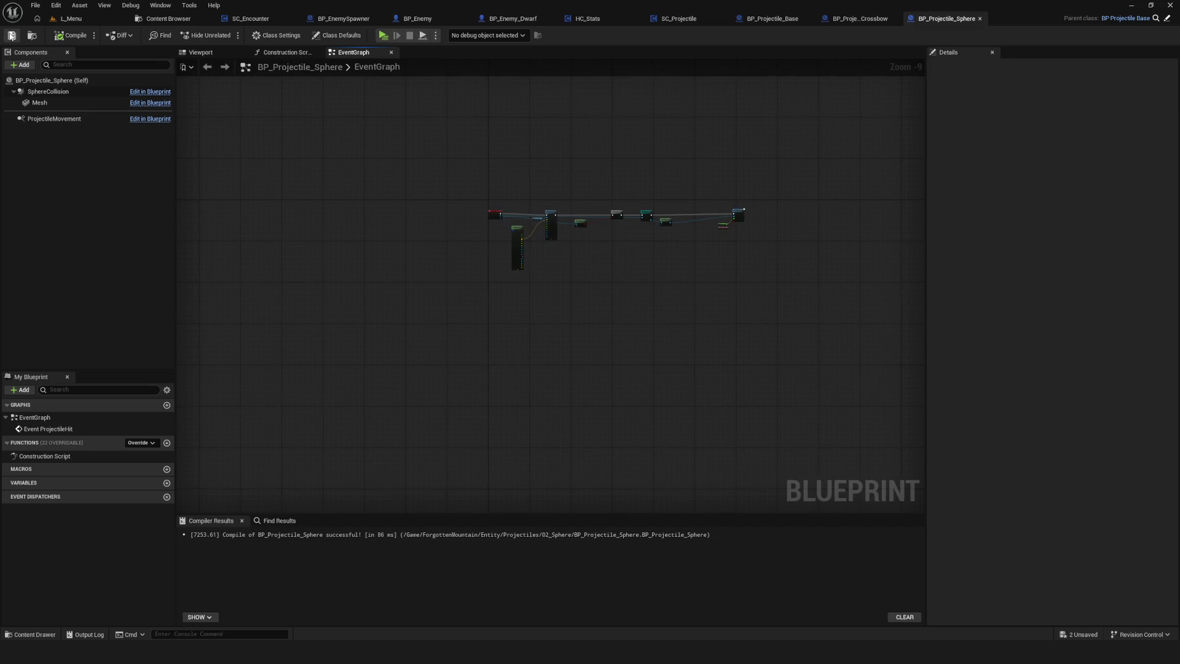
pyautogui.moveTo(582, 239); pyautogui.dragTo(534, 246)
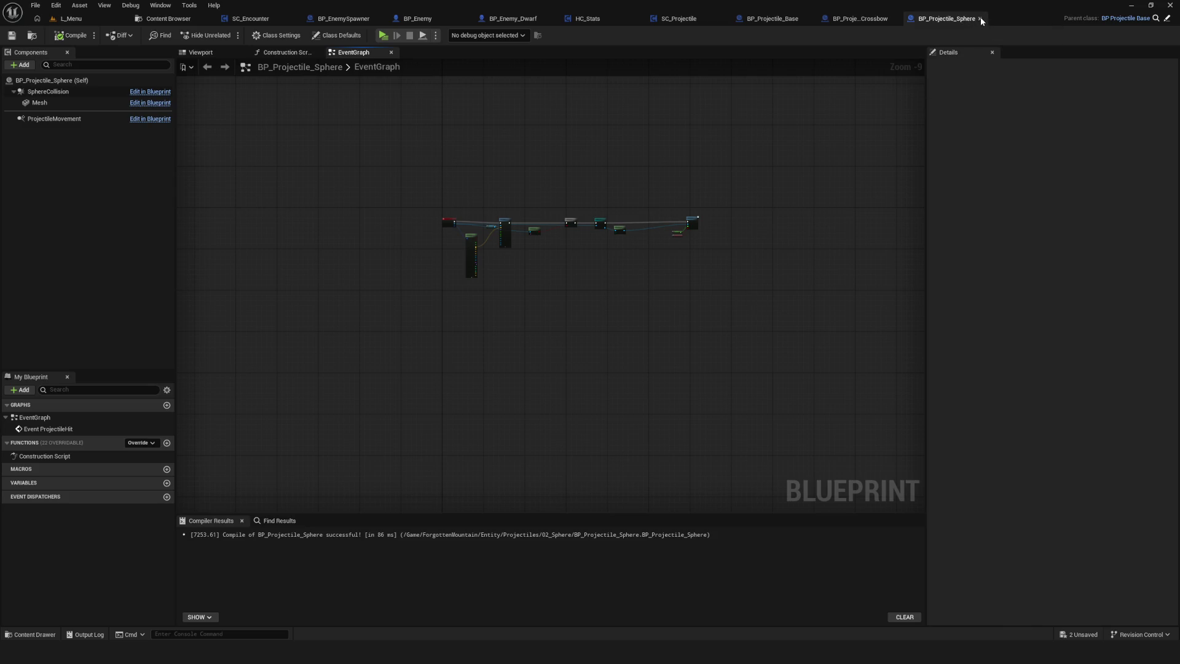
pyautogui.click(979, 17)
pyautogui.click(976, 17)
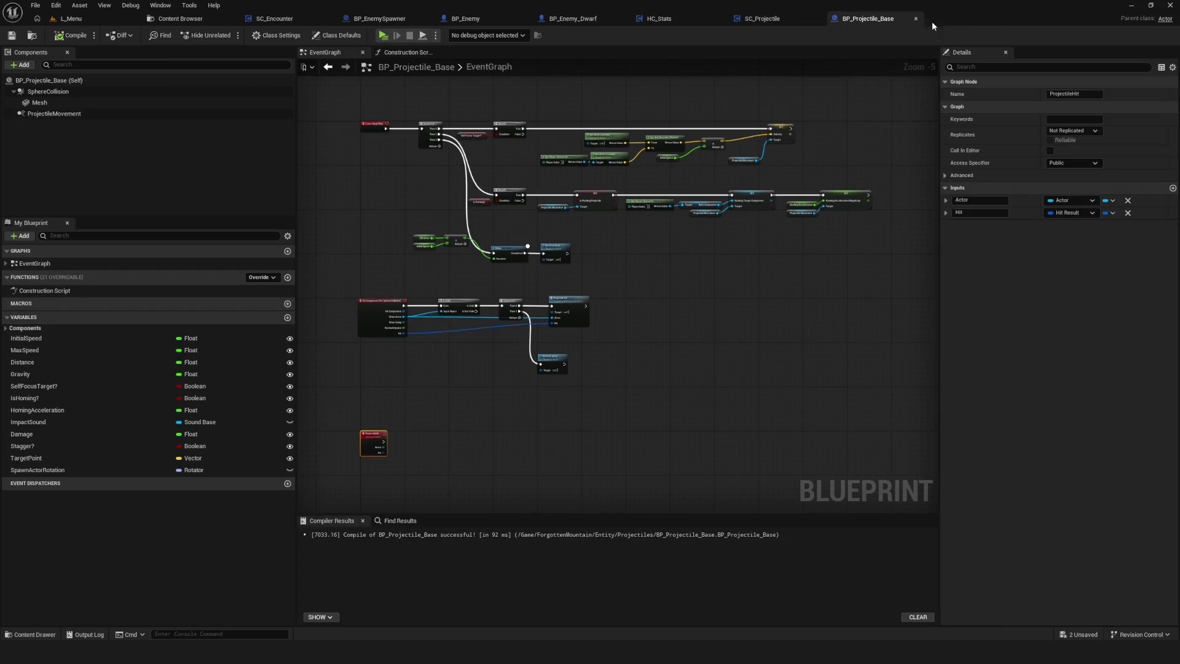
# - Close the BP_Projectile_Base and SC_Projectile Blueprint tabs
pyautogui.click(916, 19)
pyautogui.scroll(-10, 633, 197)
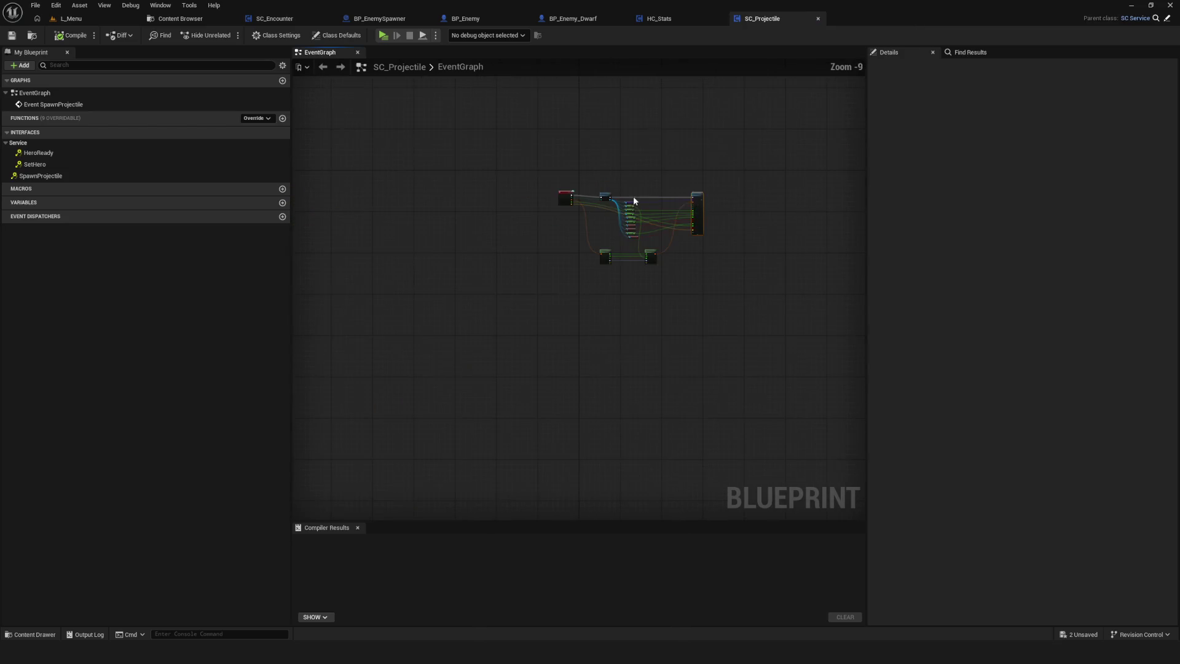
pyautogui.scroll(5, 634, 197)
pyautogui.click(819, 18)
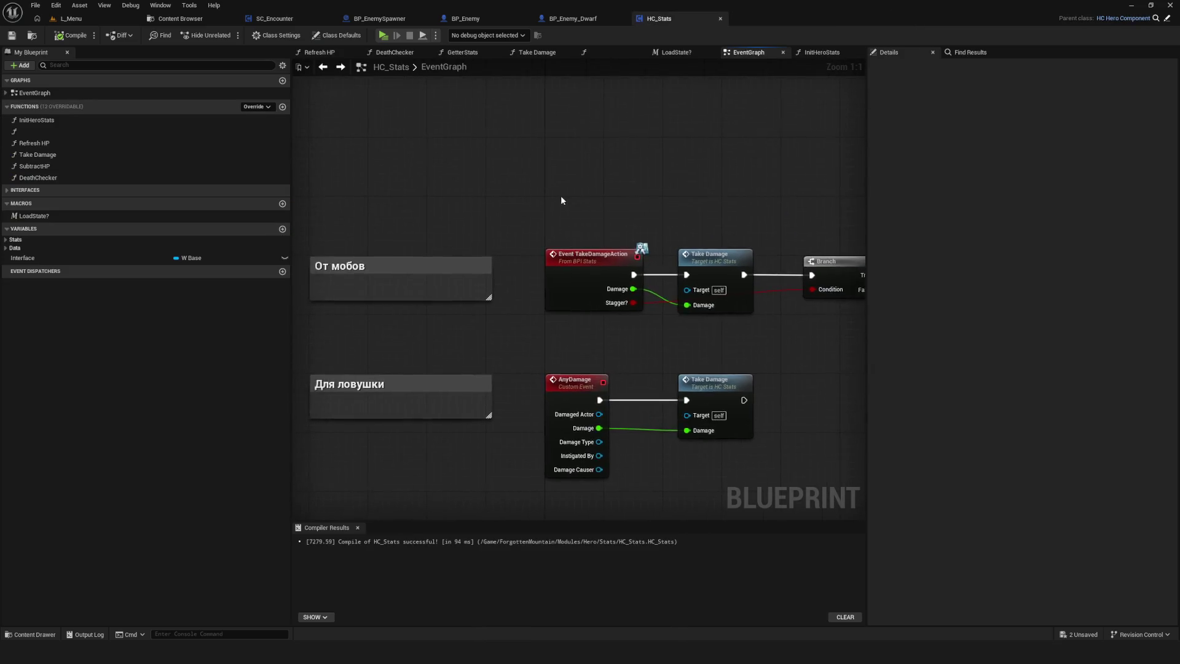
pyautogui.scroll(-2, 561, 195)
pyautogui.scroll(2, 670, 216)
# - Pan across the HC_Stats EventGraph's damage-handling nodes, then launch a new play-test game
pyautogui.moveTo(672, 275); pyautogui.dragTo(745, 285)
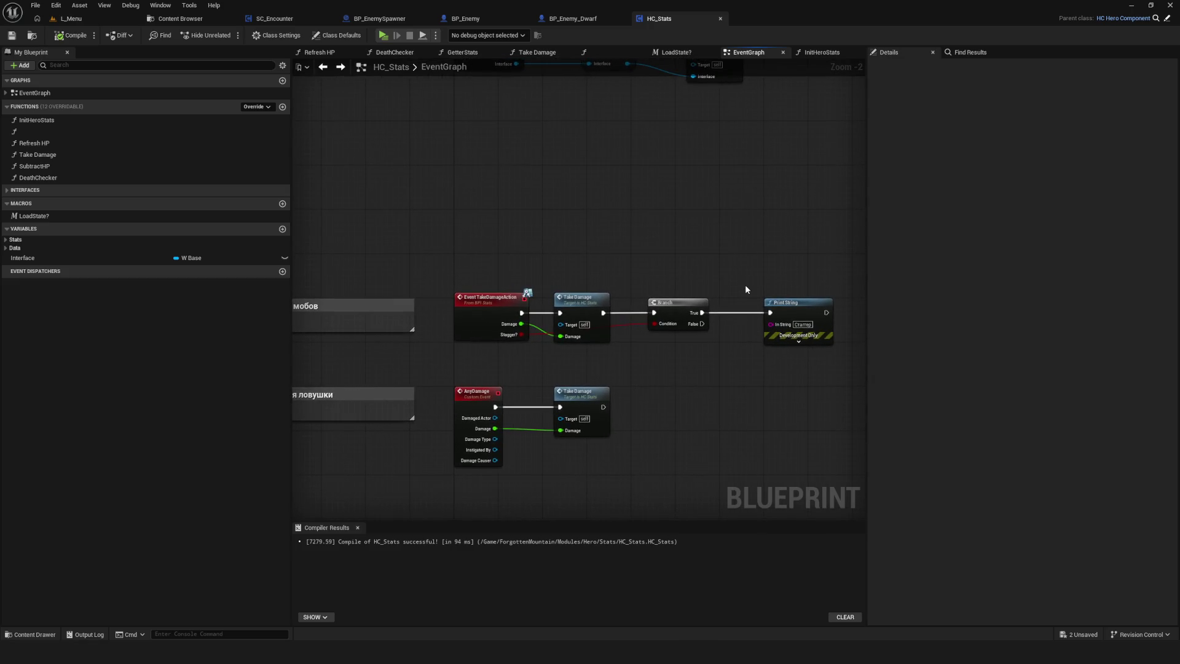
pyautogui.scroll(-3, 746, 287)
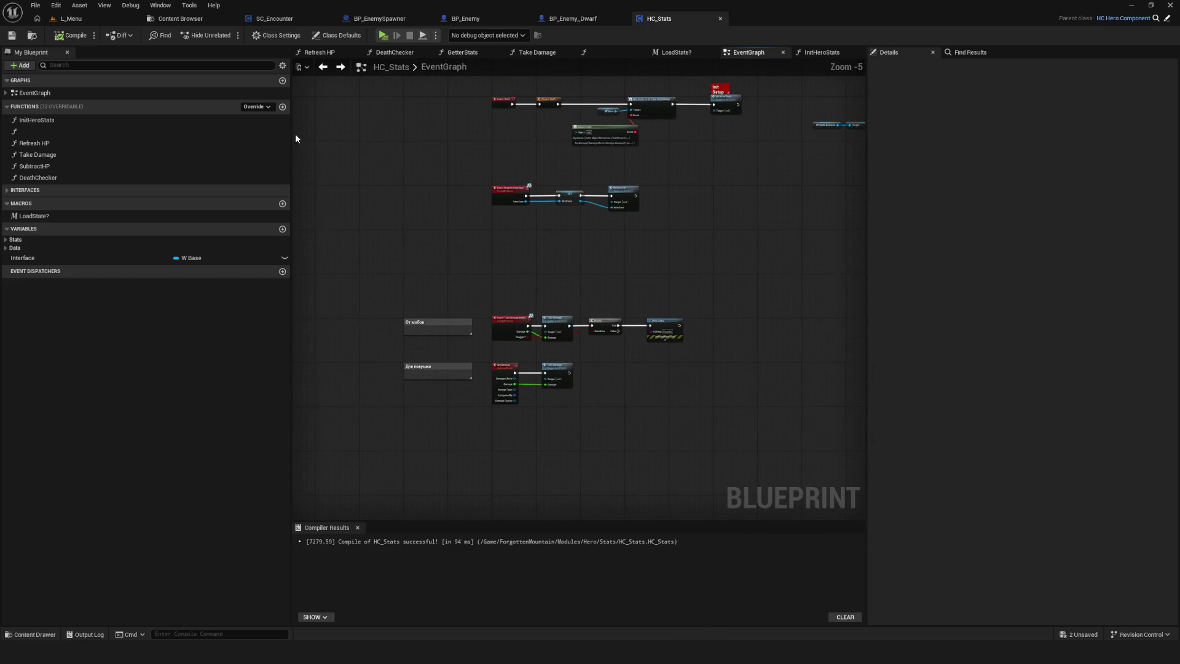
pyautogui.moveTo(525, 152); pyautogui.dragTo(501, 189)
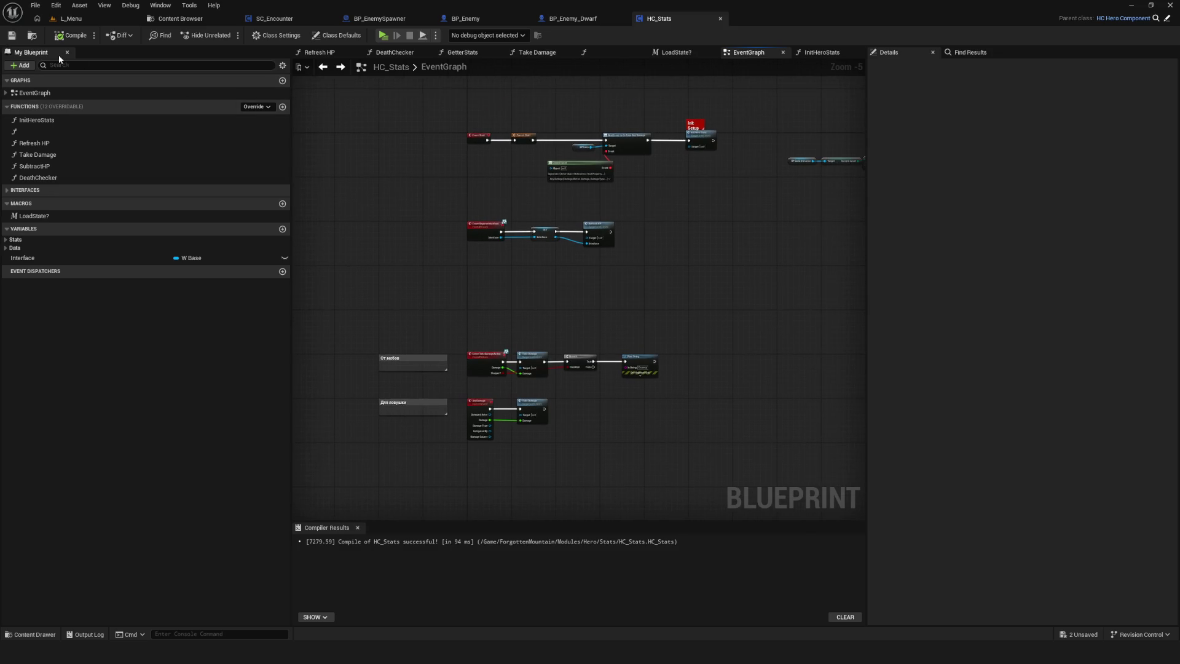
pyautogui.moveTo(601, 217); pyautogui.dragTo(624, 202)
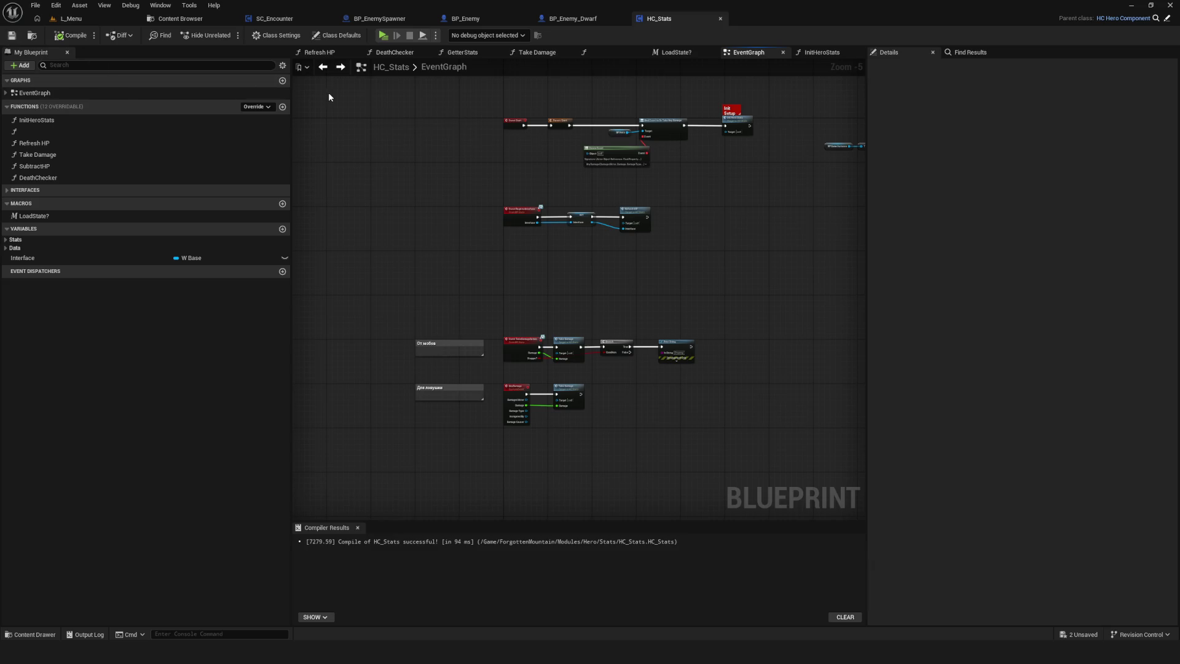
pyautogui.click(382, 39)
pyautogui.click(566, 307)
pyautogui.click(572, 275)
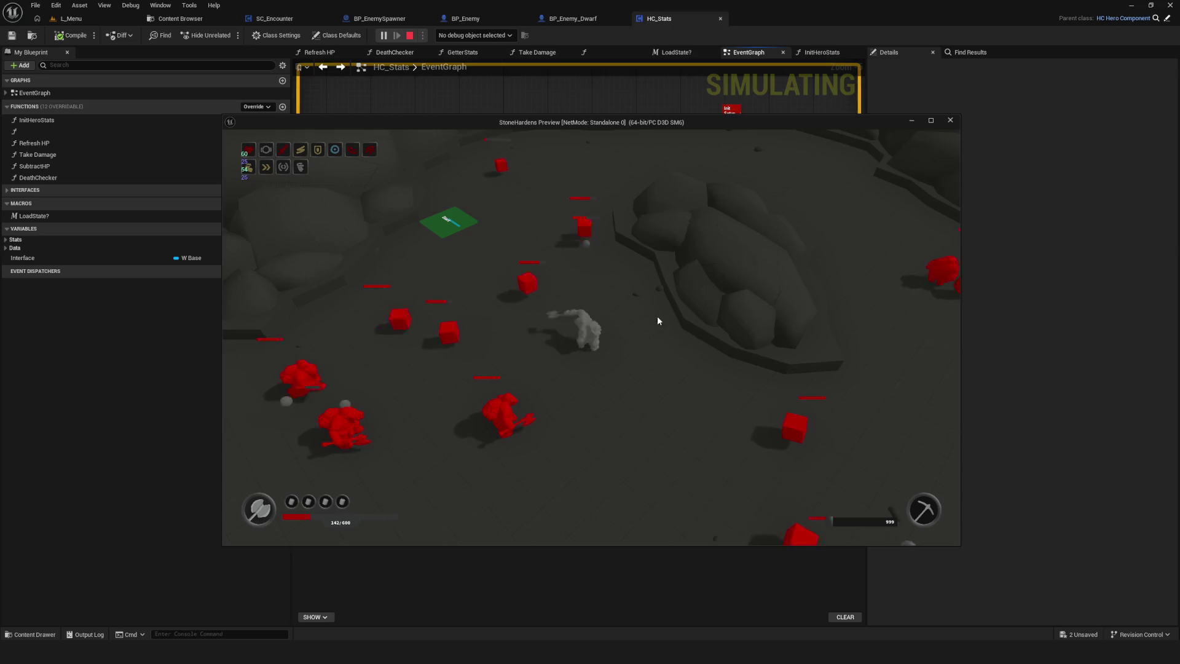
pyautogui.press('Escape')
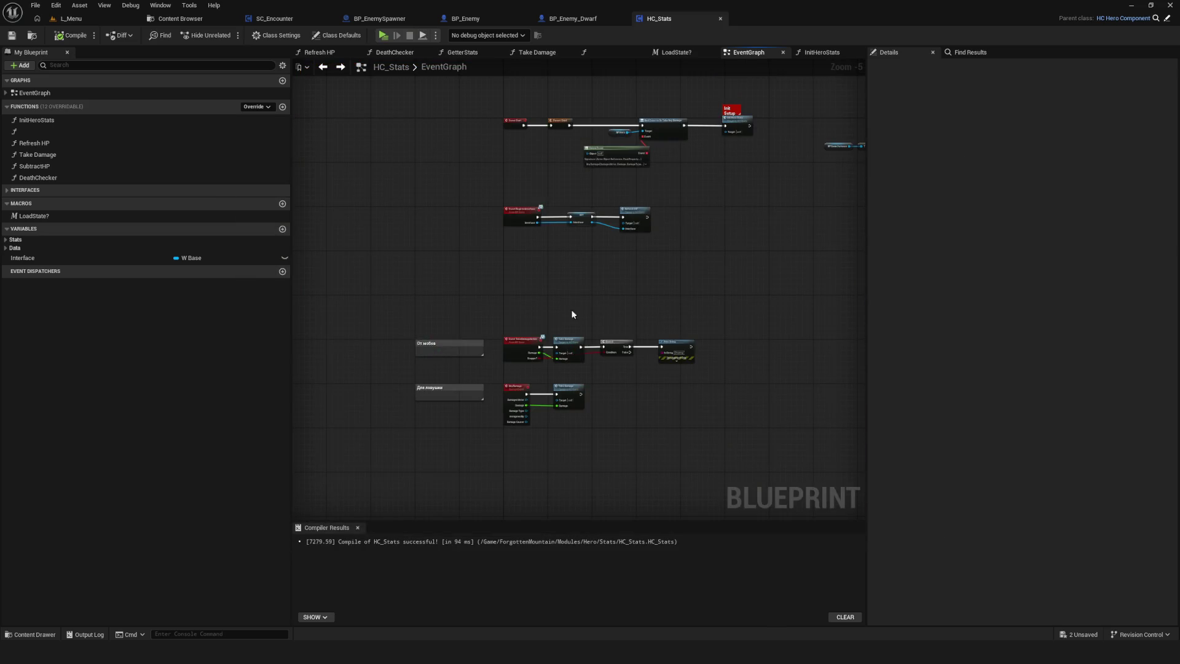
pyautogui.scroll(-1, 572, 307)
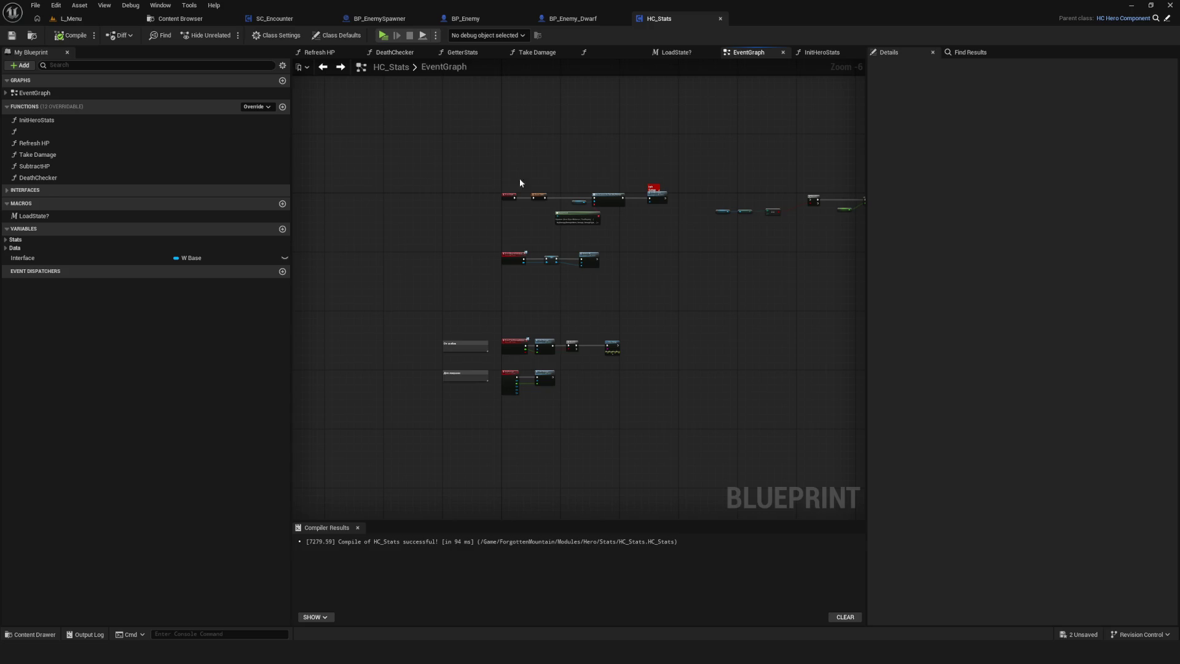
# - Switch to the L_Menu level and start a new game in the preview window
pyautogui.click(70, 18)
pyautogui.click(228, 35)
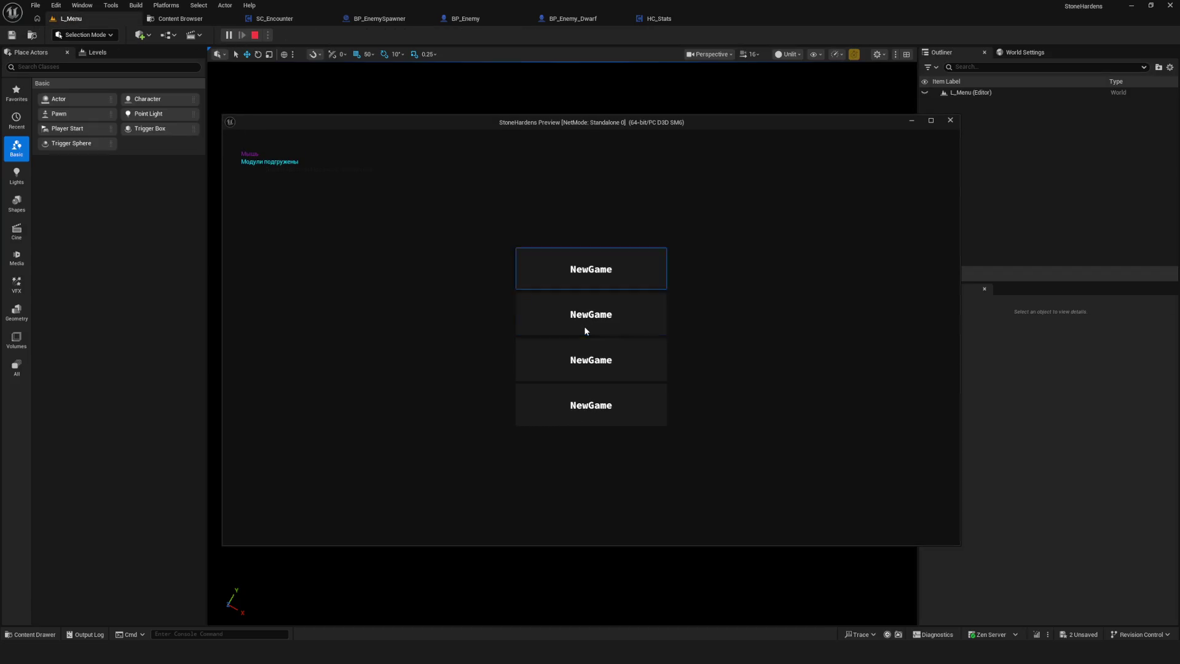
pyautogui.click(597, 282)
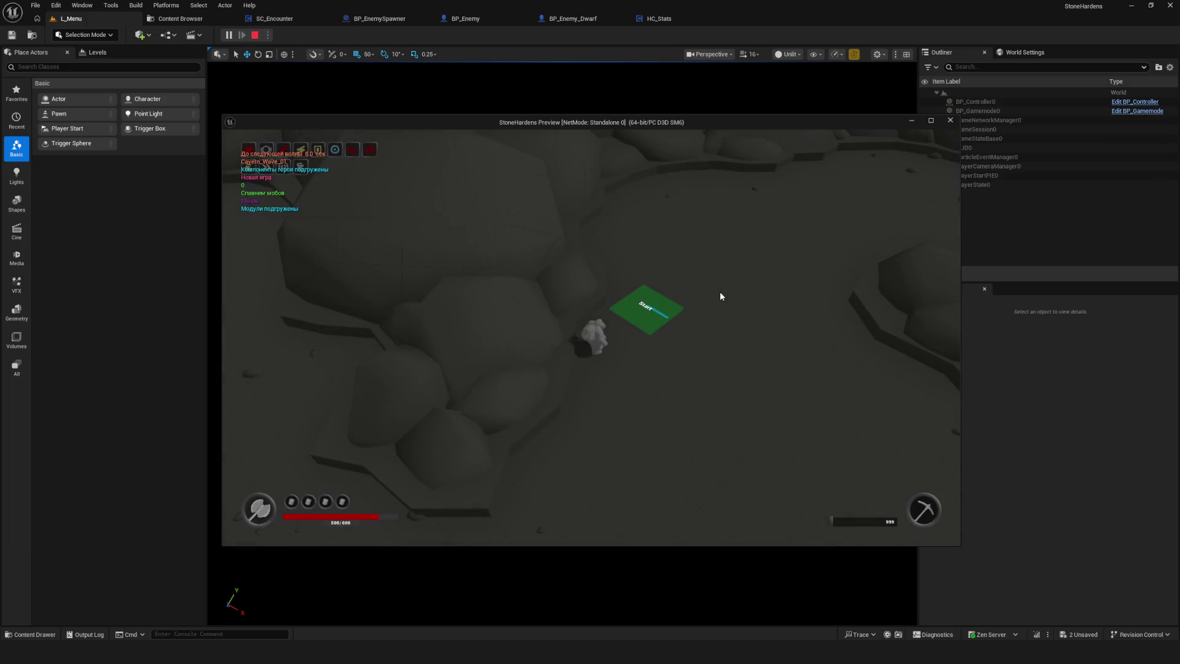
# - Steer the hero with WASD through the cavern waves dodging red enemy cubes, then maximize the preview
pyautogui.press('a')
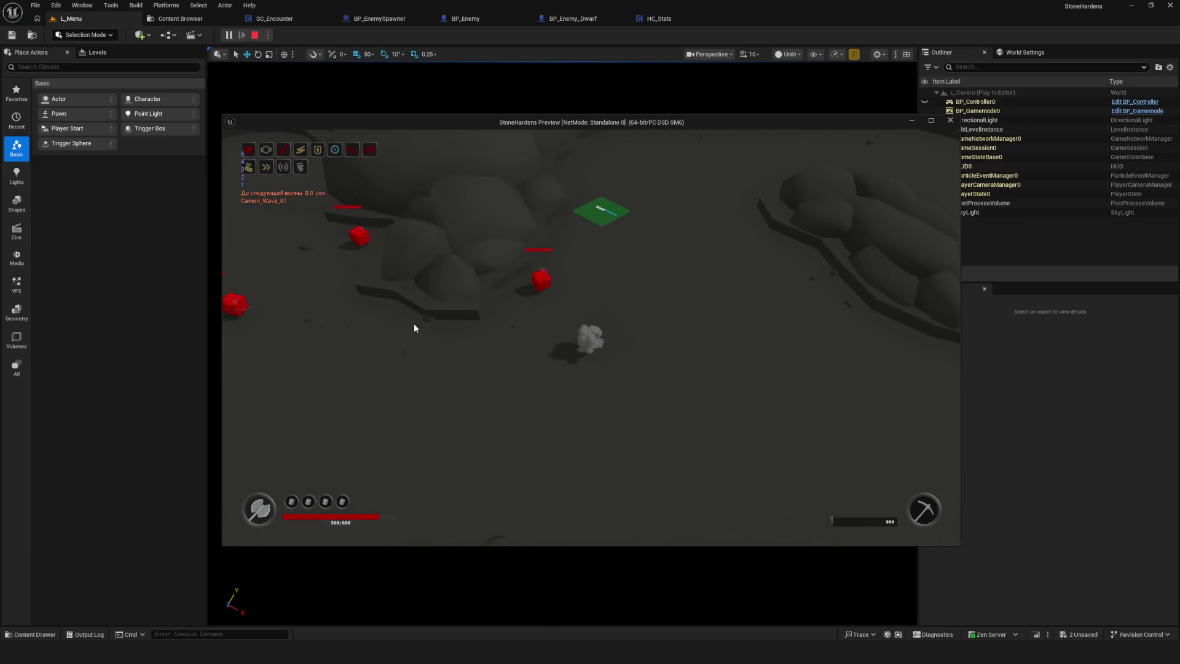
pyautogui.press('a')
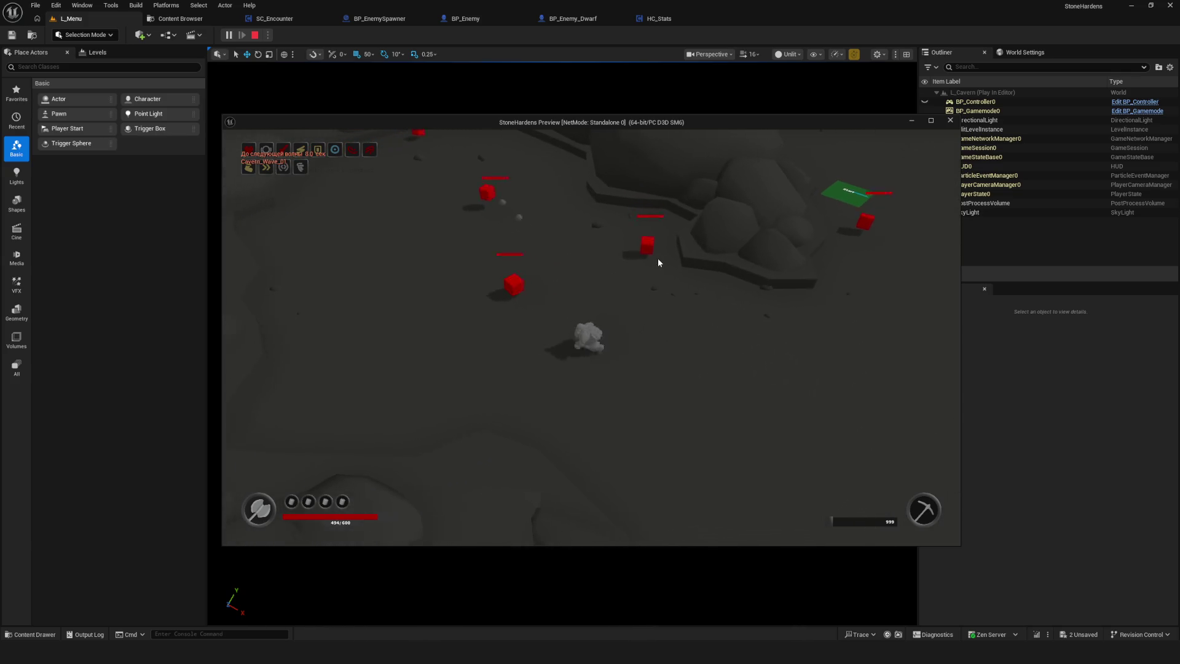
pyautogui.press('d')
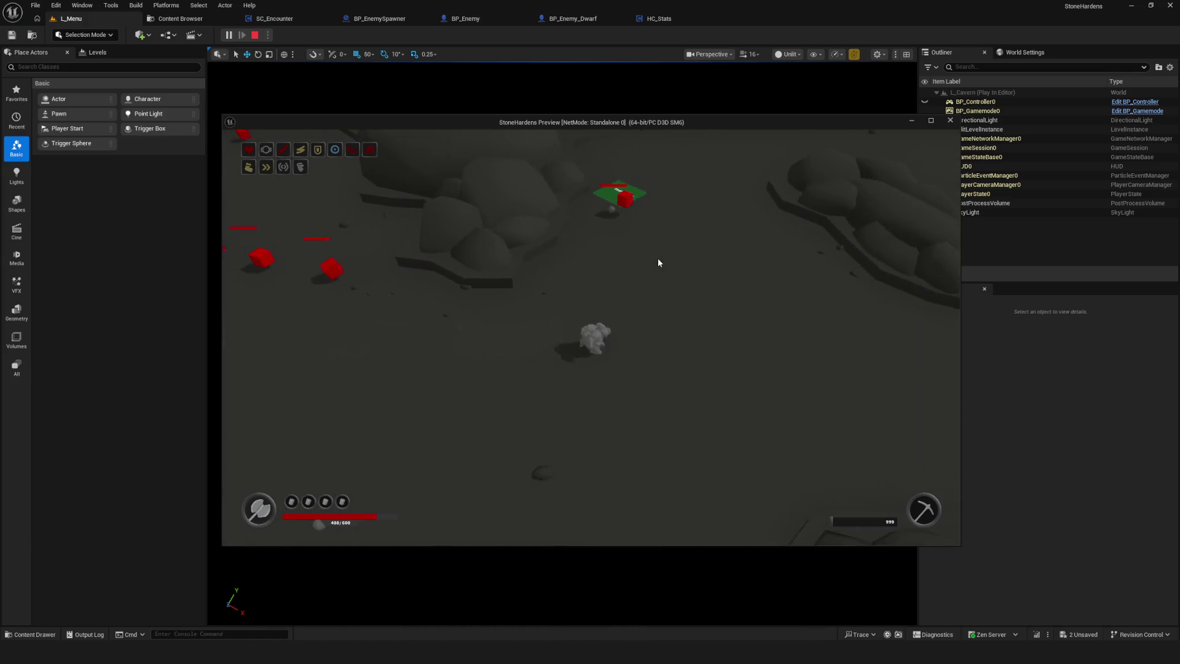
pyautogui.press('a')
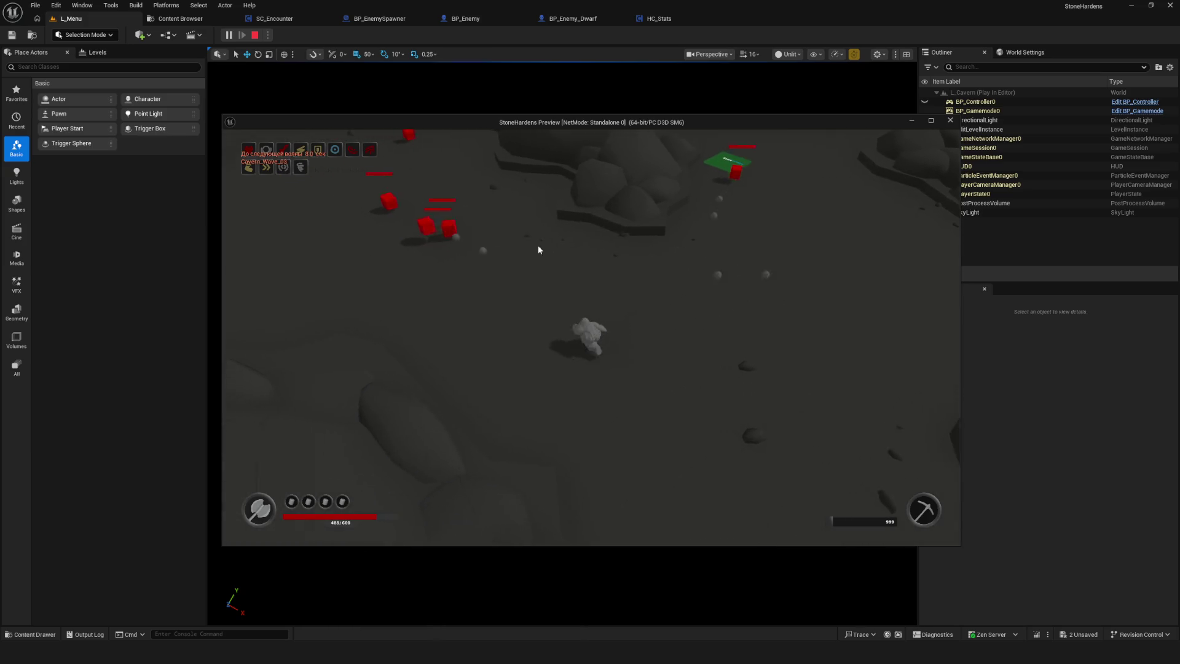
pyautogui.press('d')
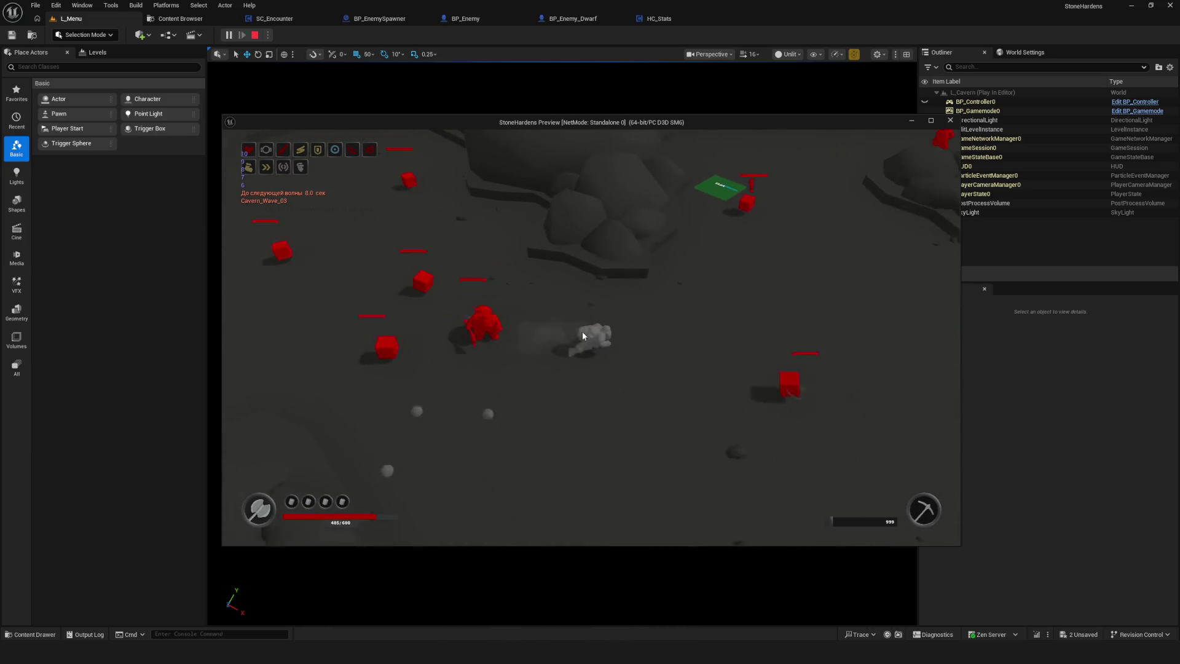
pyautogui.press('d')
pyautogui.press('a')
pyautogui.press('a')
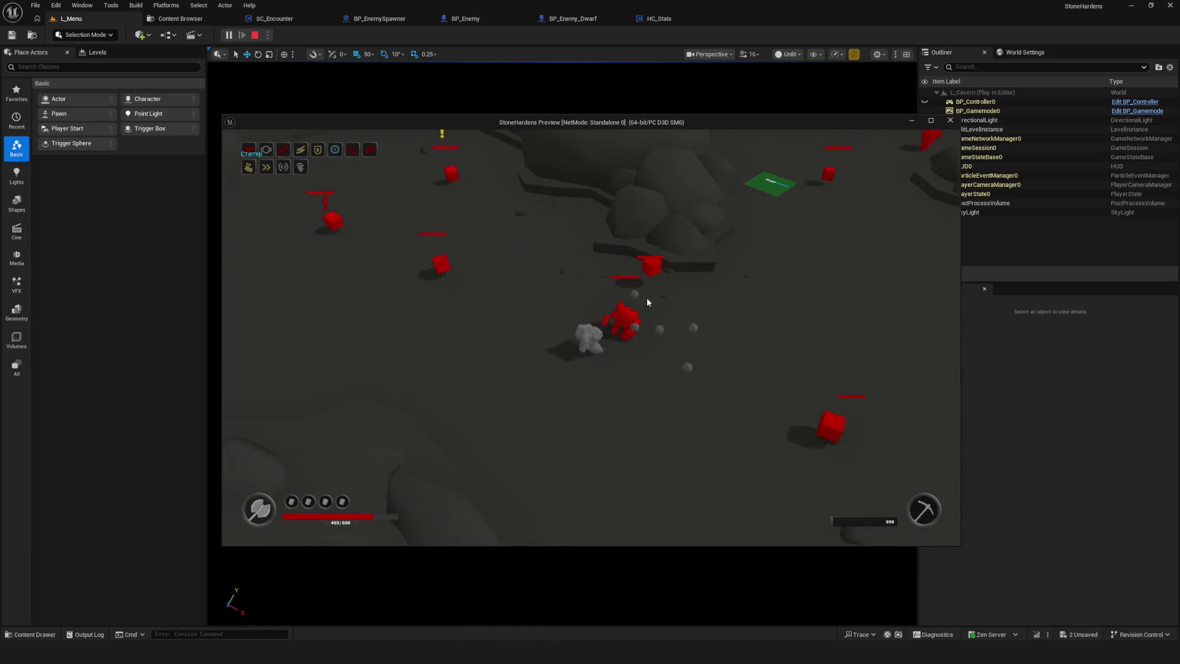
pyautogui.press('d')
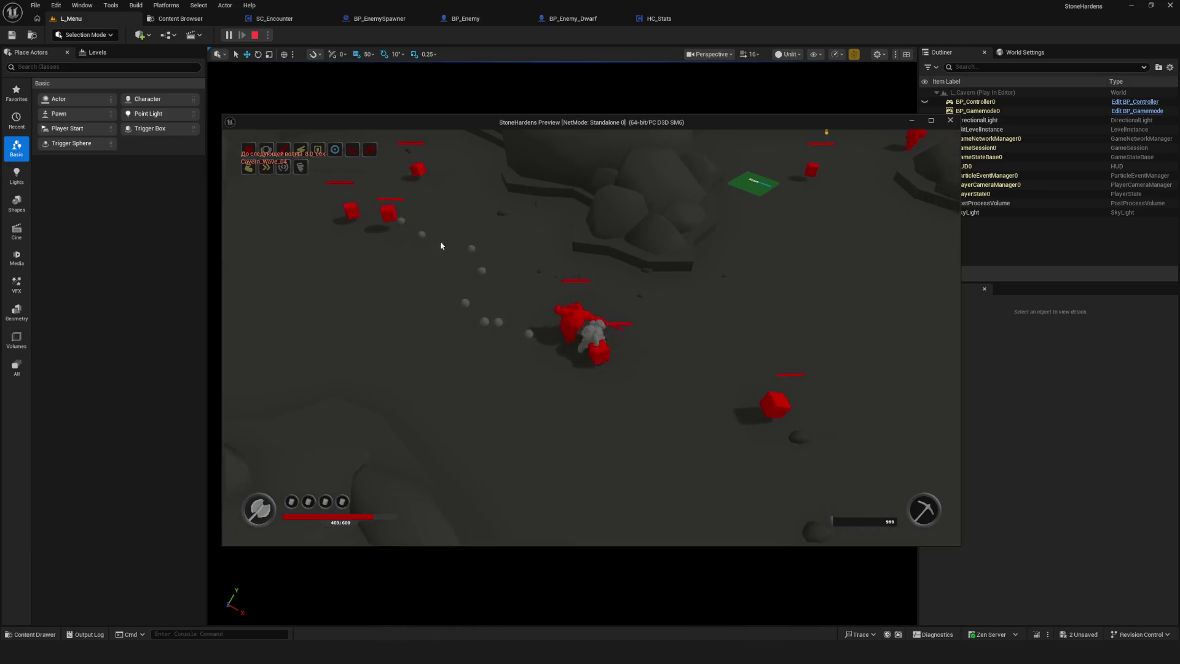
pyautogui.press('w')
pyautogui.press('d')
pyautogui.press('w')
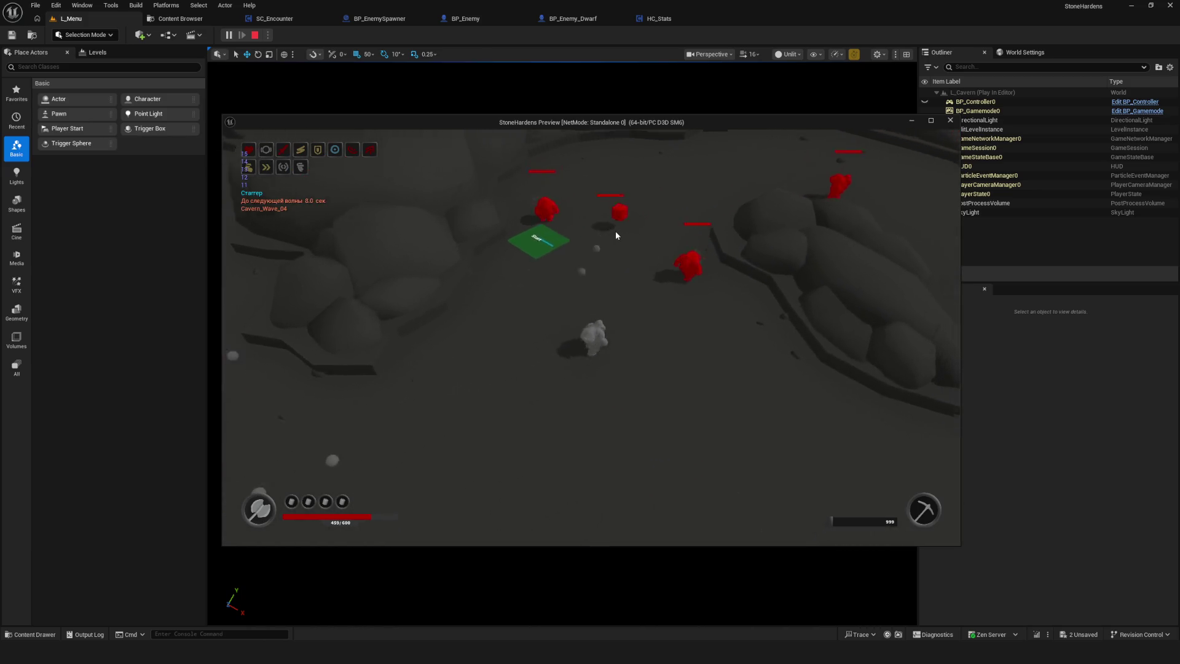
pyautogui.press('d')
pyautogui.press('s')
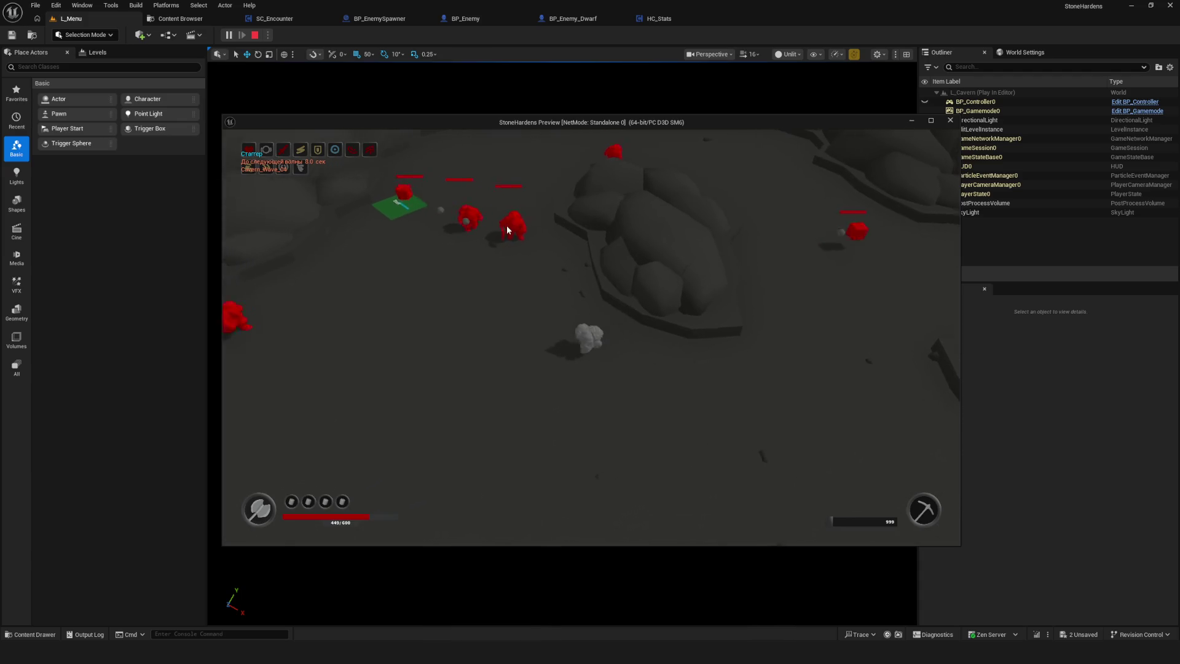
pyautogui.press('d')
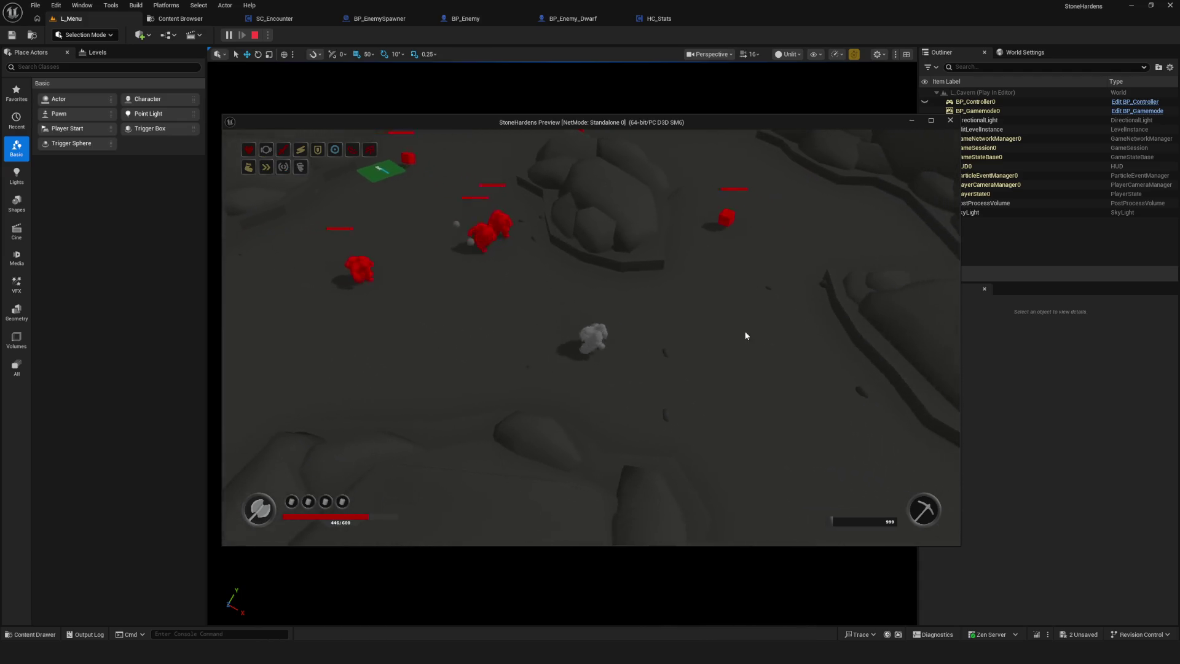
pyautogui.press('a')
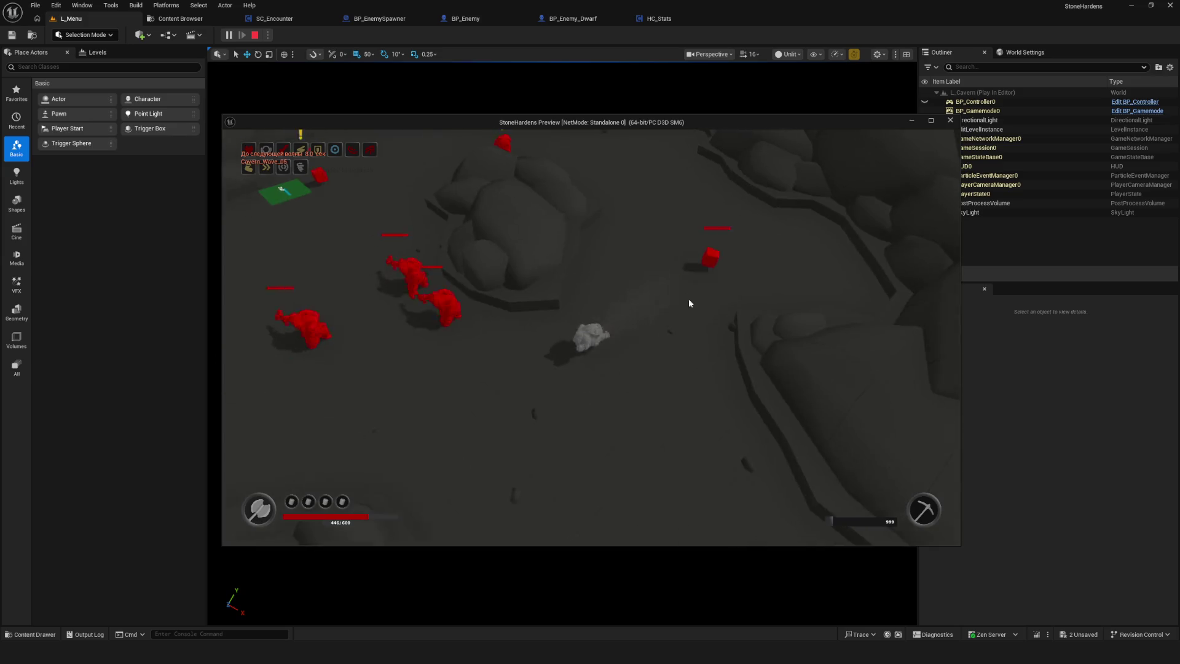
pyautogui.press('a')
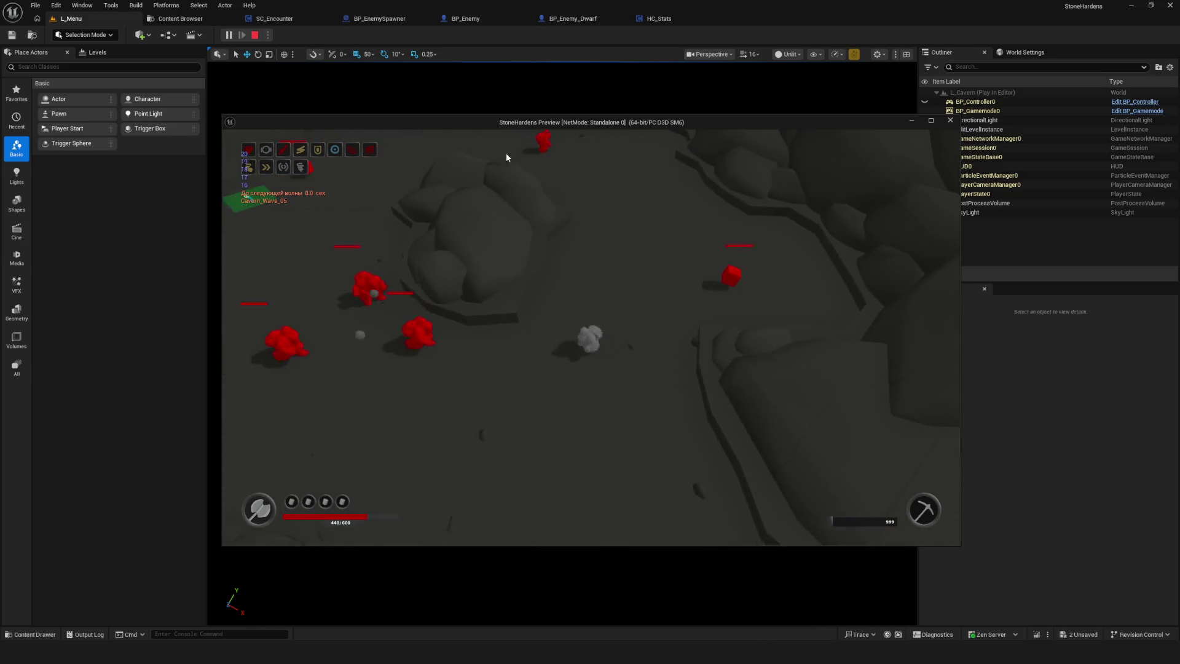
pyautogui.press('a')
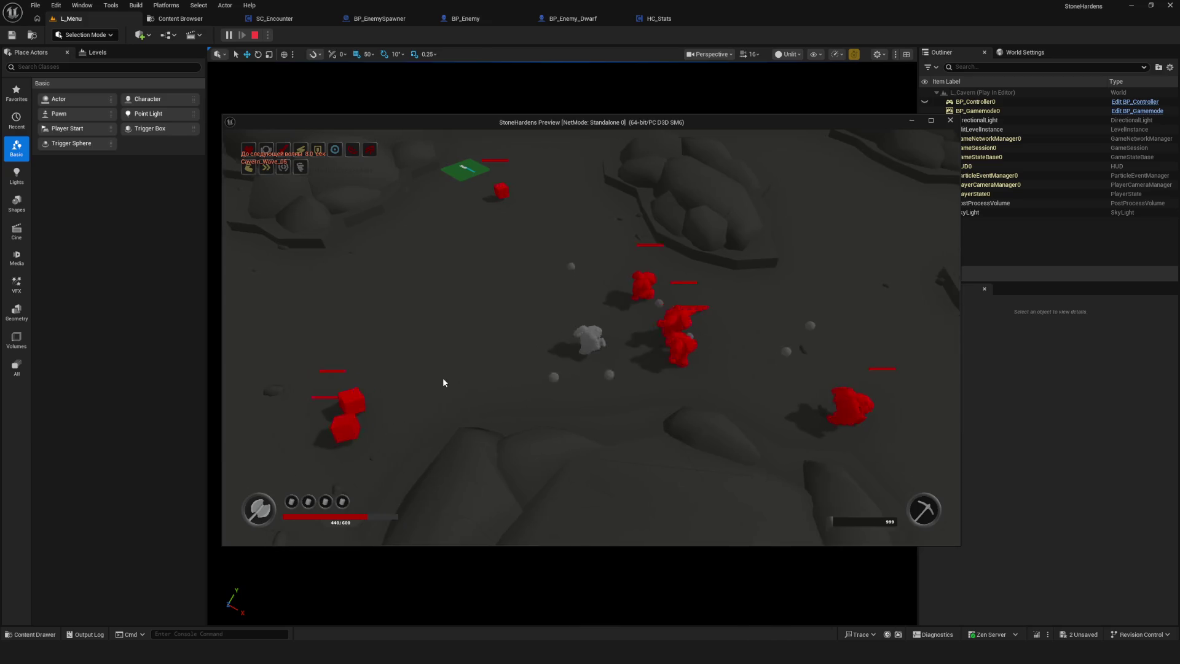
pyautogui.press('a')
pyautogui.press('d')
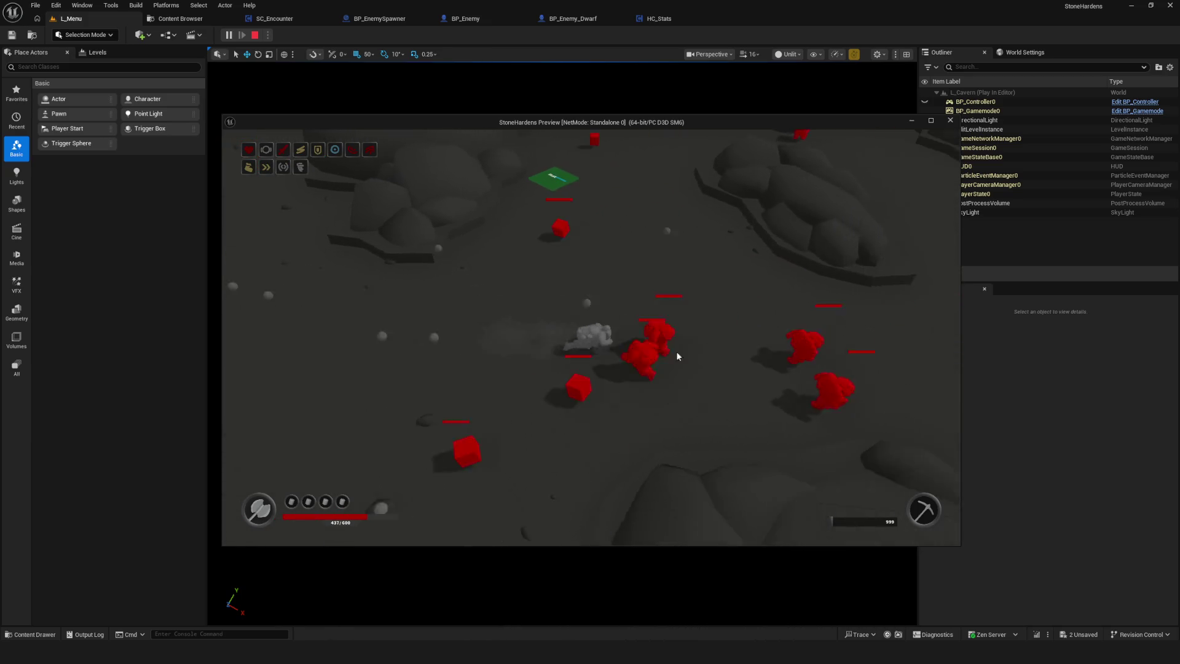
pyautogui.press('d')
pyautogui.press('a')
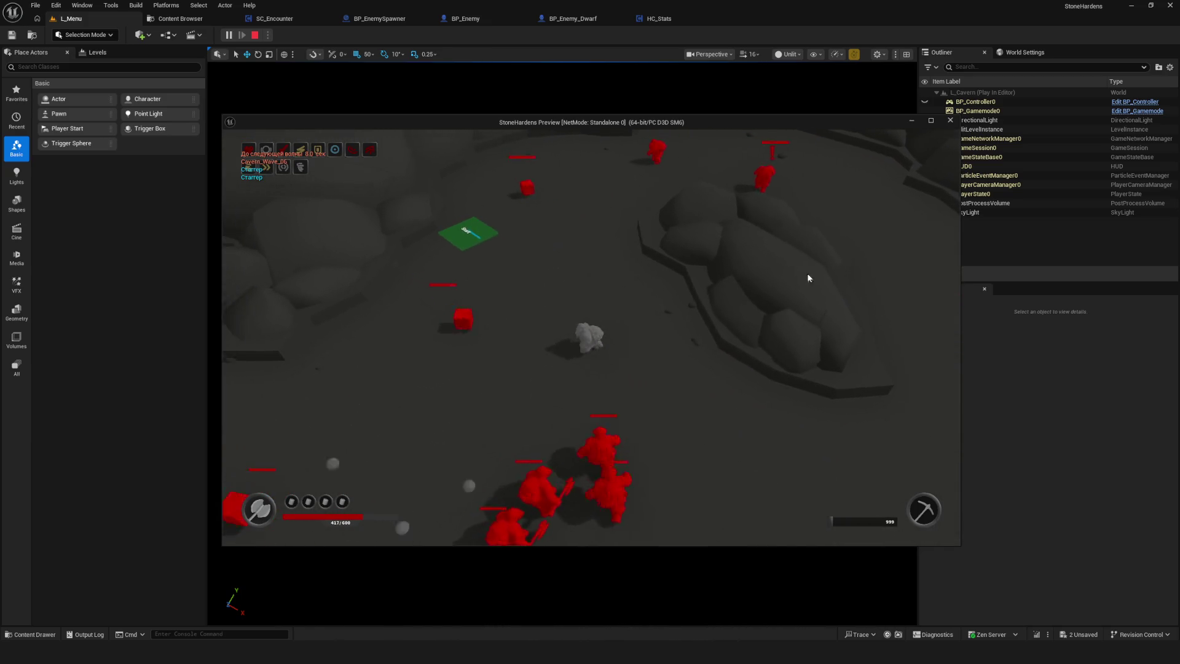
pyautogui.press('a')
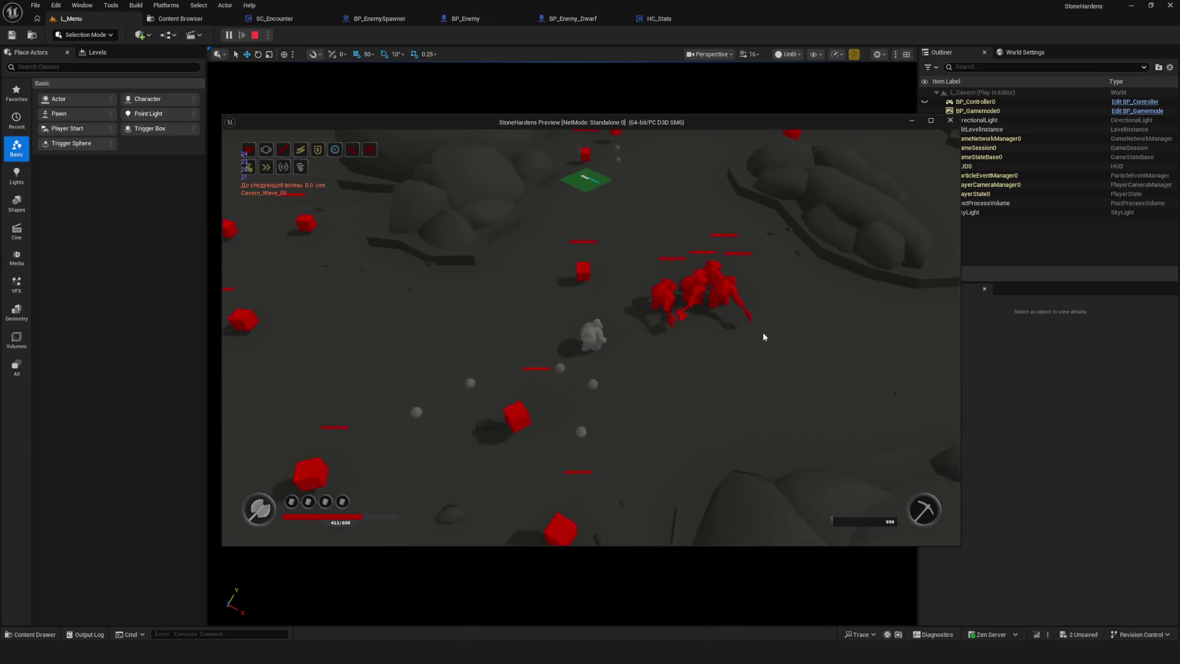
pyautogui.press('d')
pyautogui.press('a')
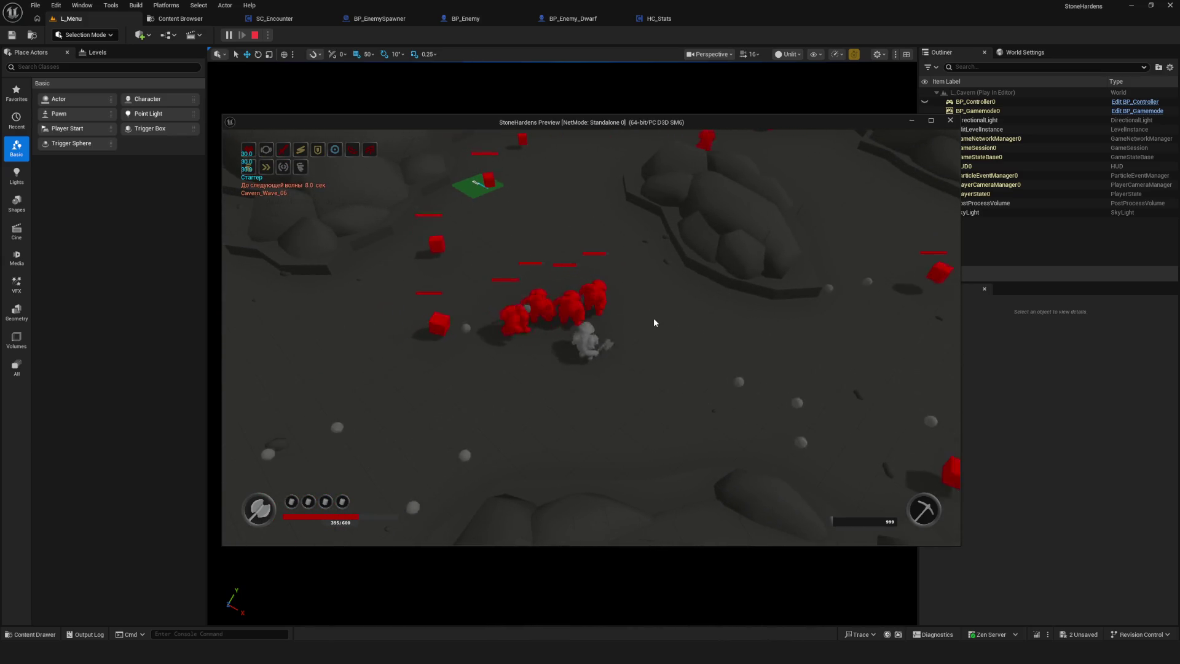
pyautogui.press('d')
pyautogui.press('w')
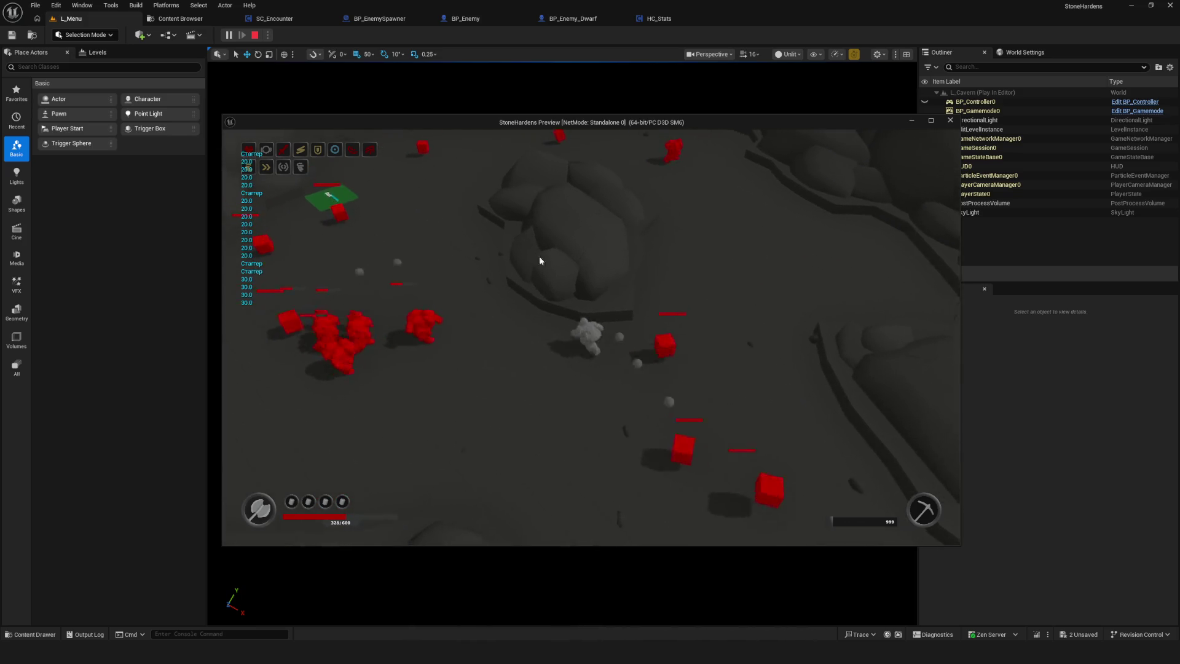
pyautogui.press('a')
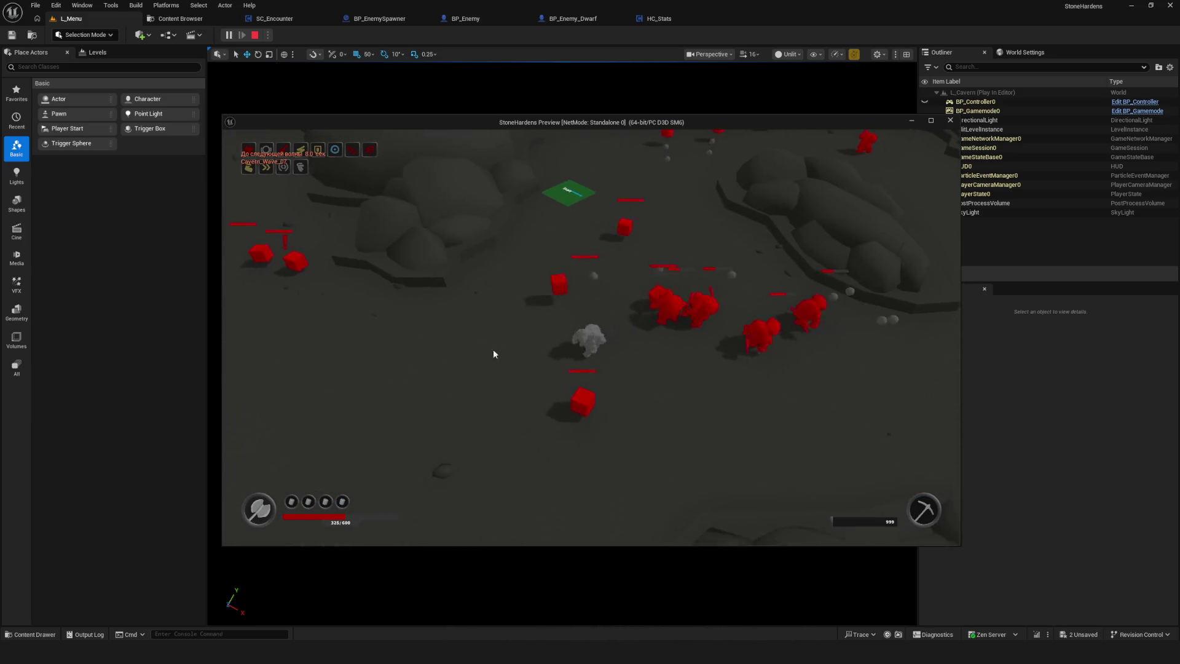
pyautogui.press('a')
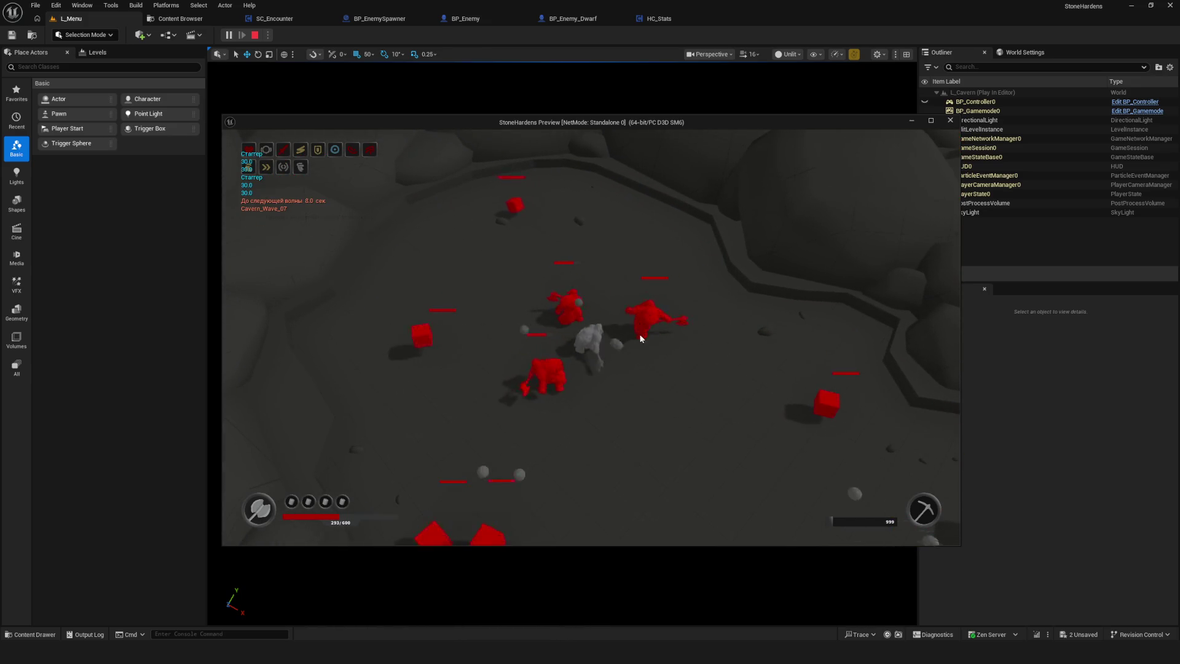
pyautogui.press('d')
pyautogui.press('d')
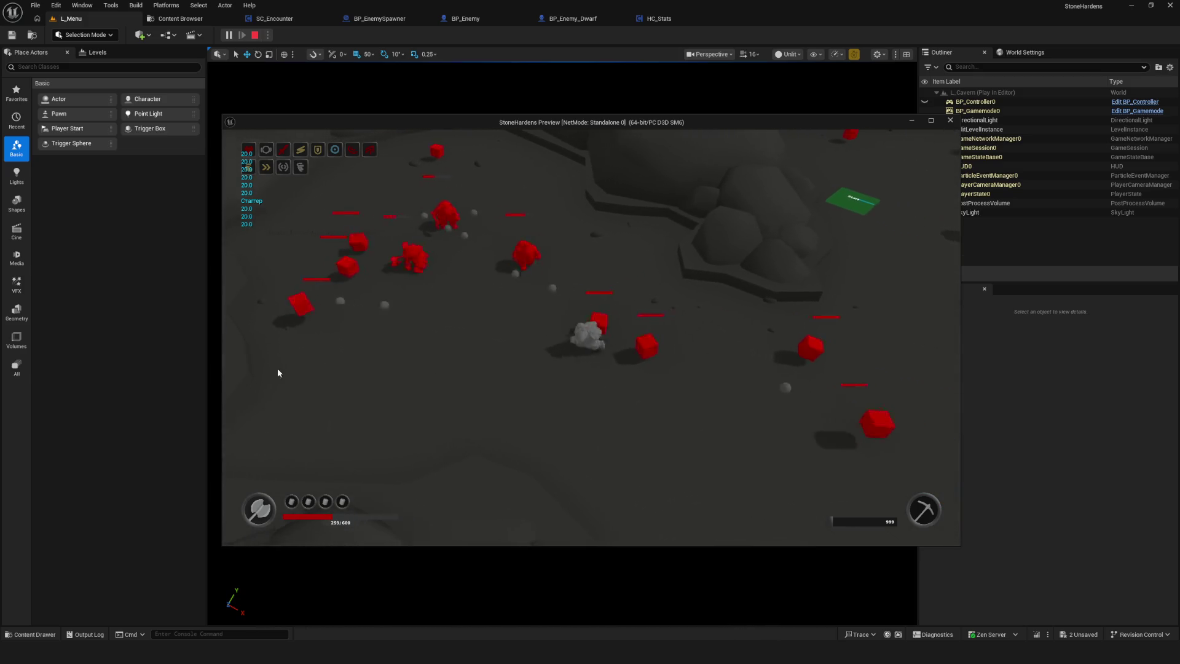
pyautogui.press('w')
pyautogui.press('d')
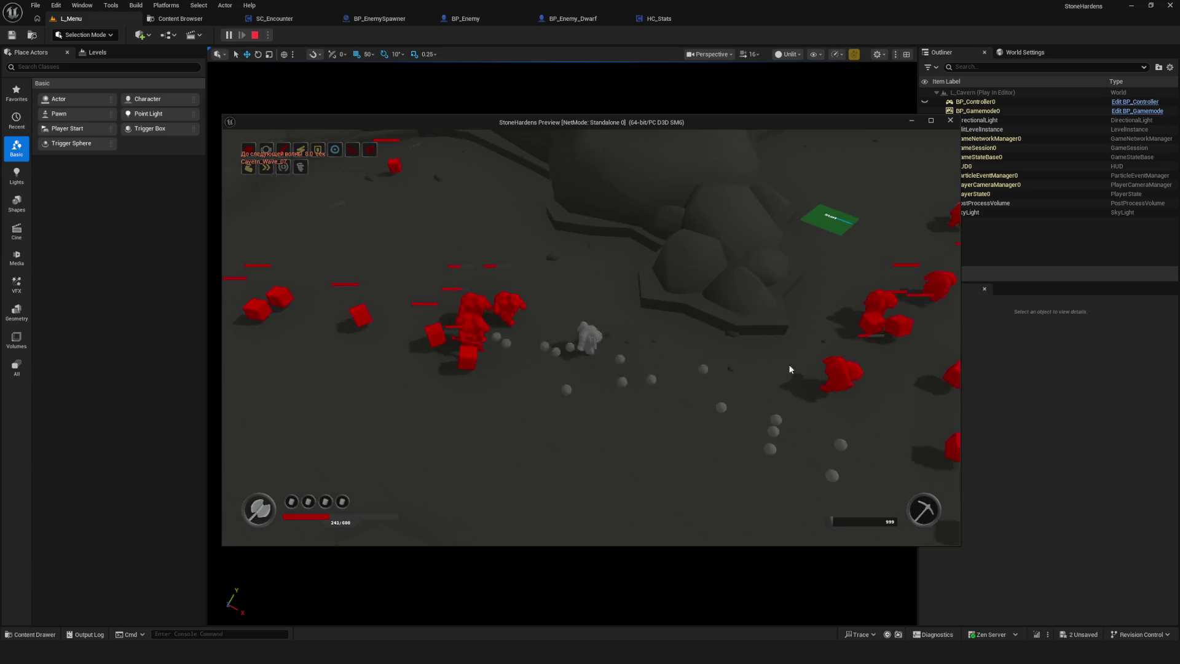
pyautogui.press('d')
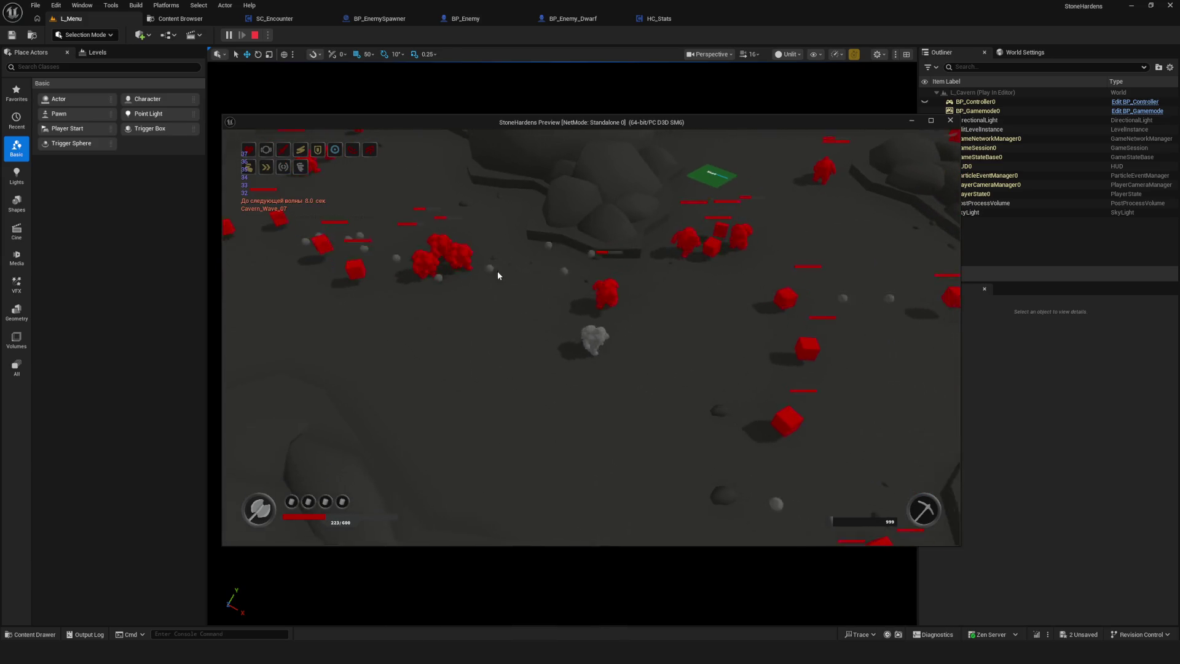
pyautogui.press('s')
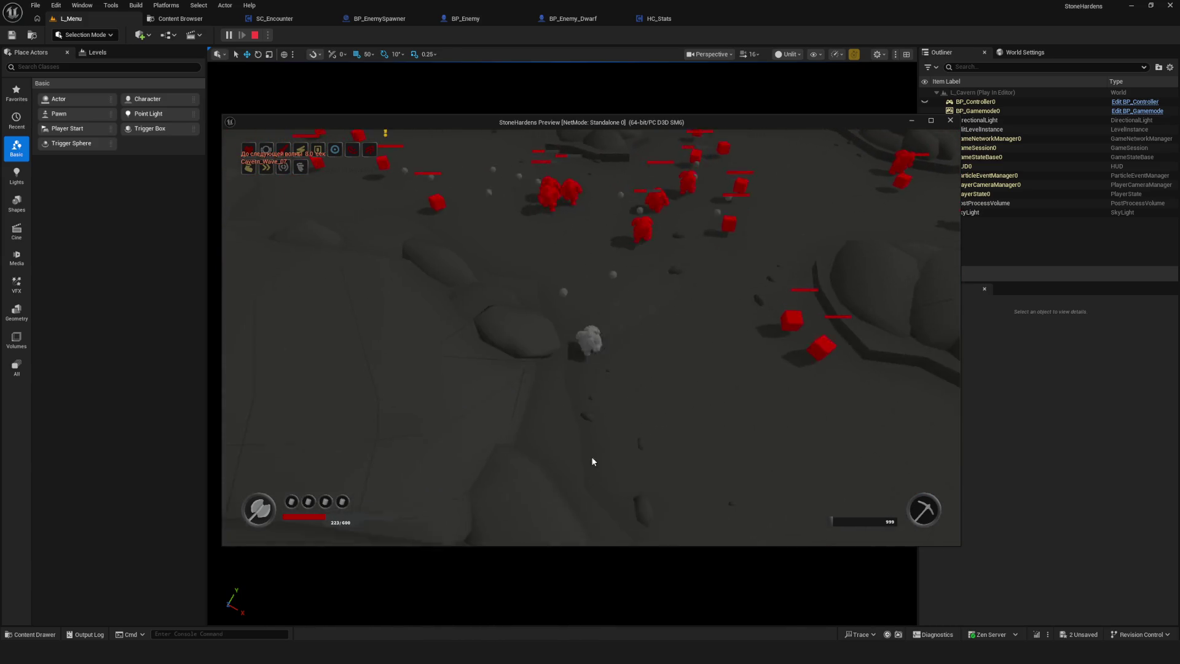
pyautogui.press('w')
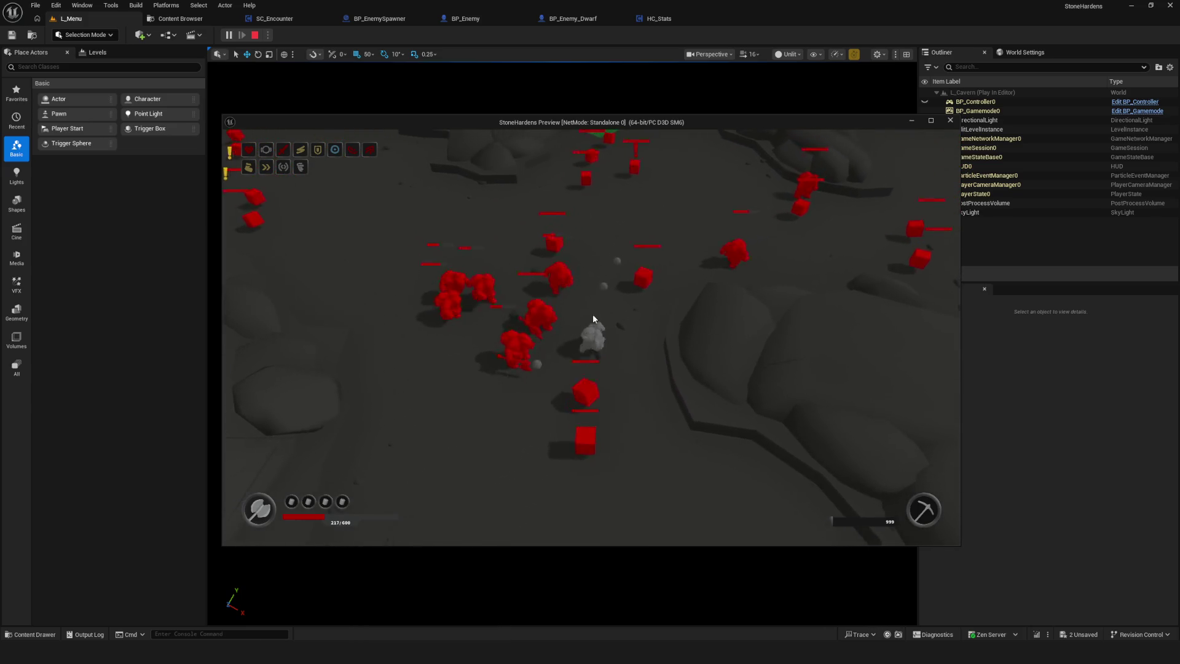
pyautogui.press('d')
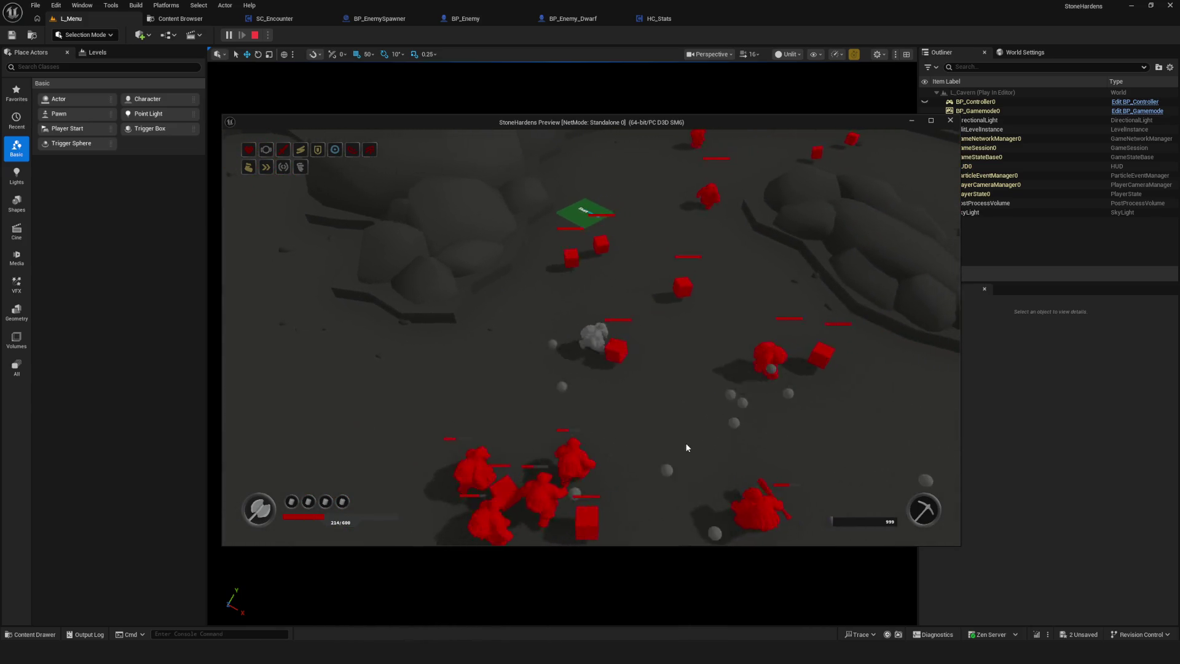
pyautogui.press('d')
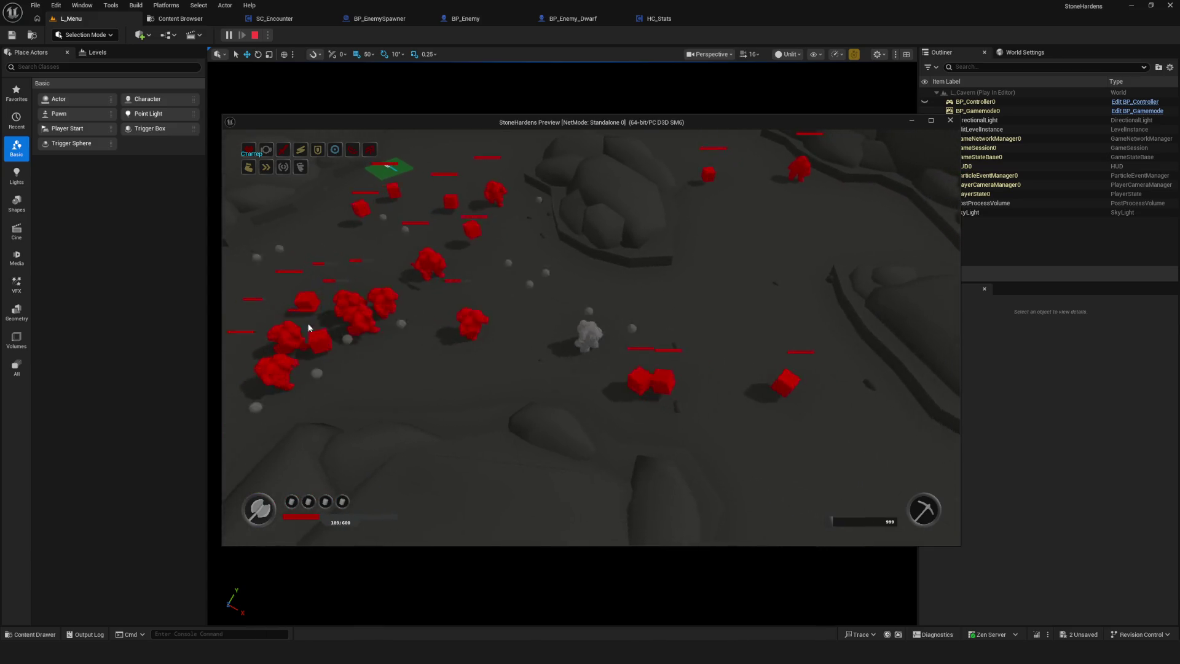
pyautogui.press('a')
pyautogui.press('a')
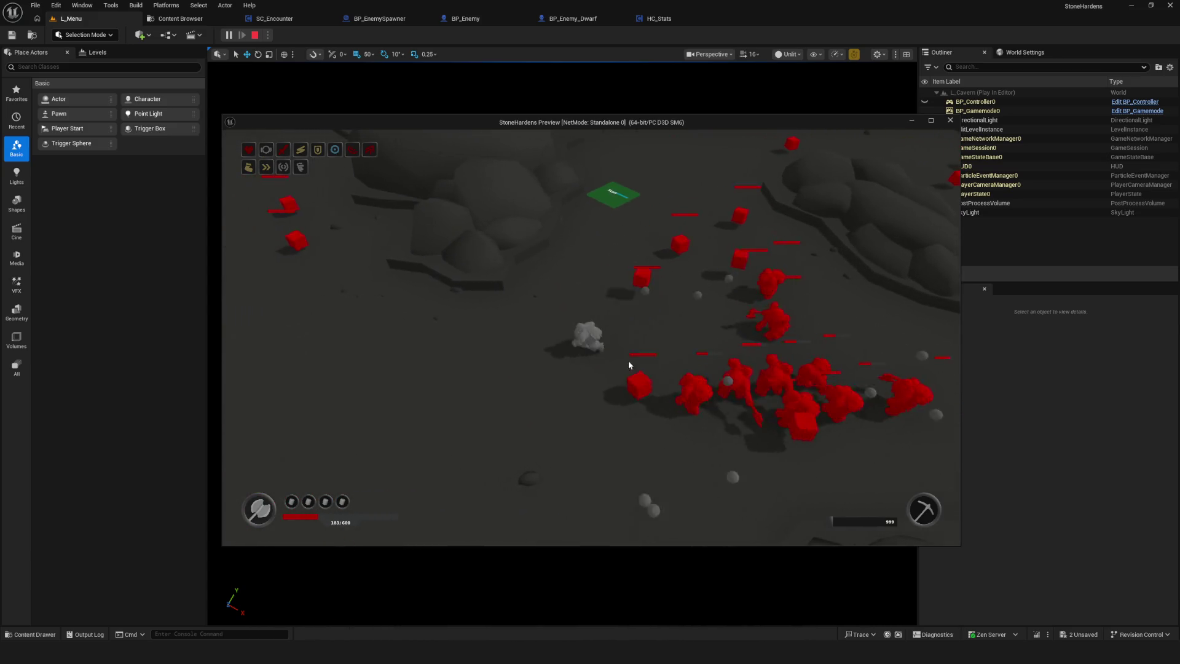
pyautogui.press('d')
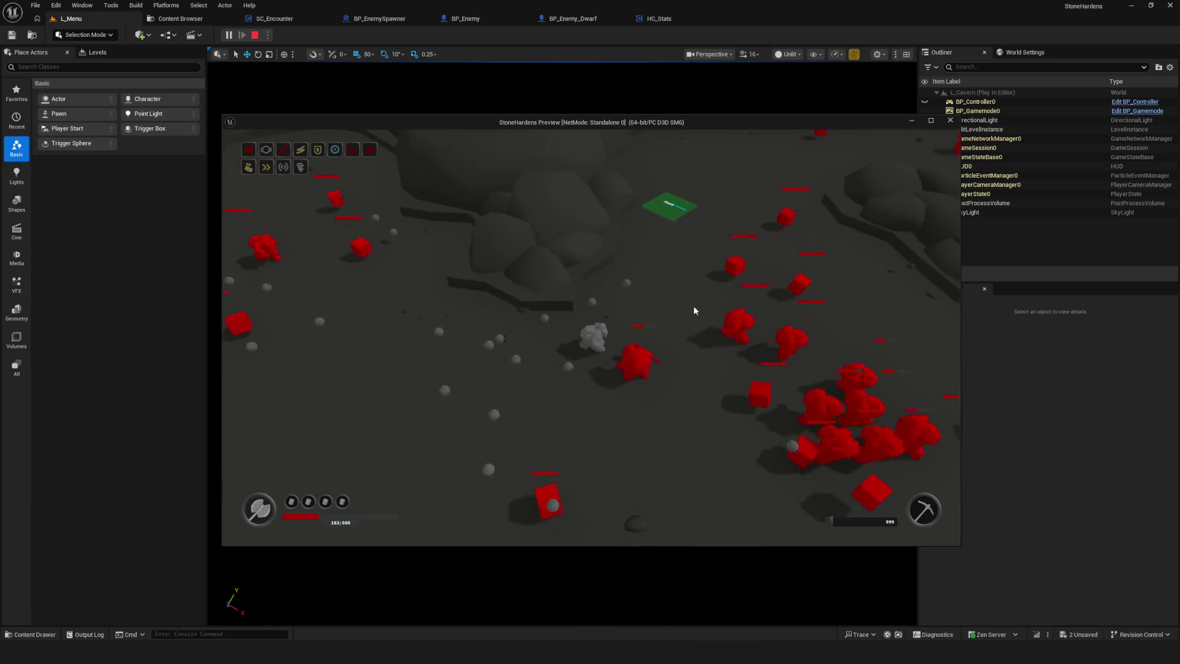
pyautogui.press('s')
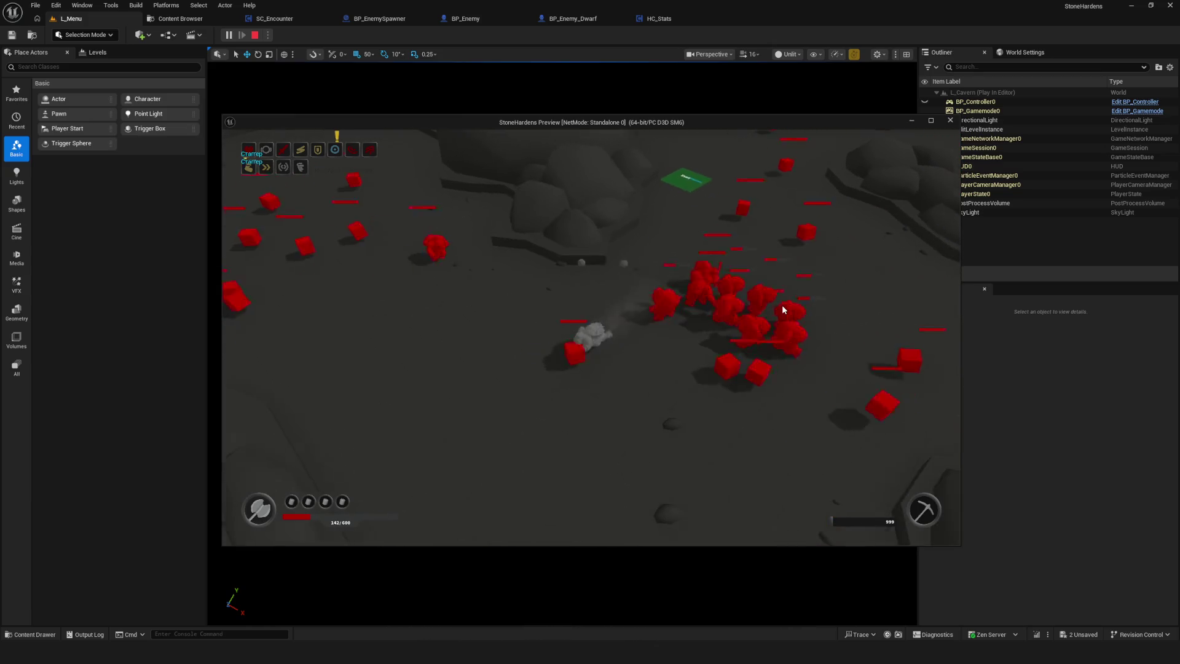
pyautogui.press('d')
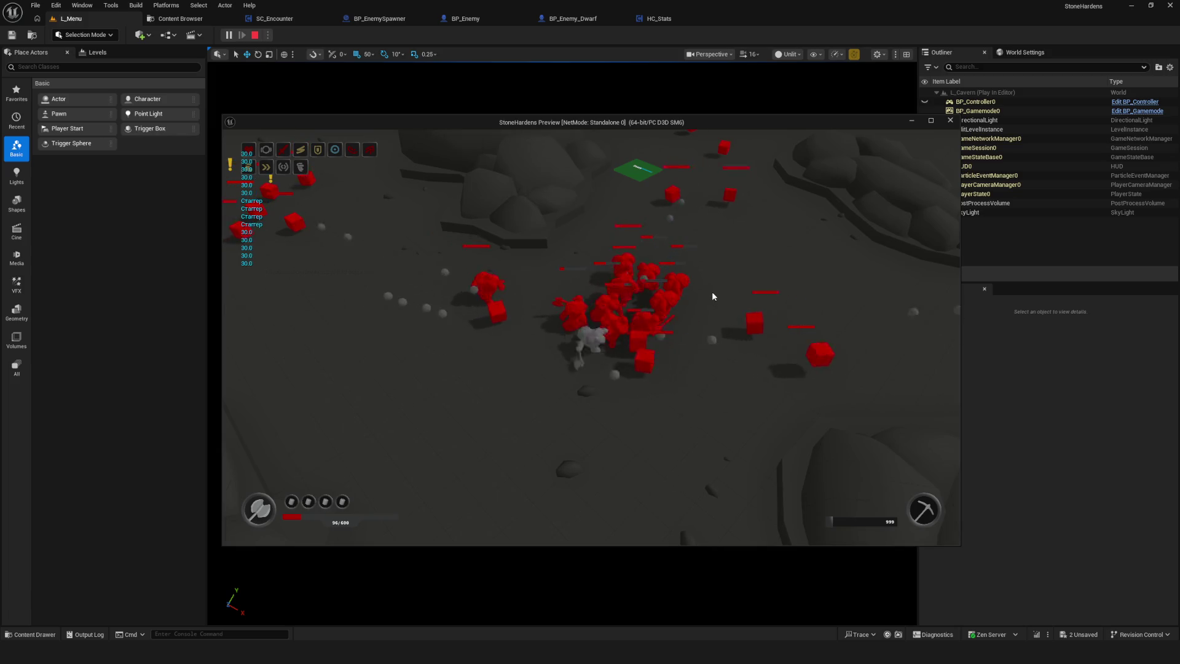
pyautogui.press('s')
pyautogui.press('a')
pyautogui.press('d')
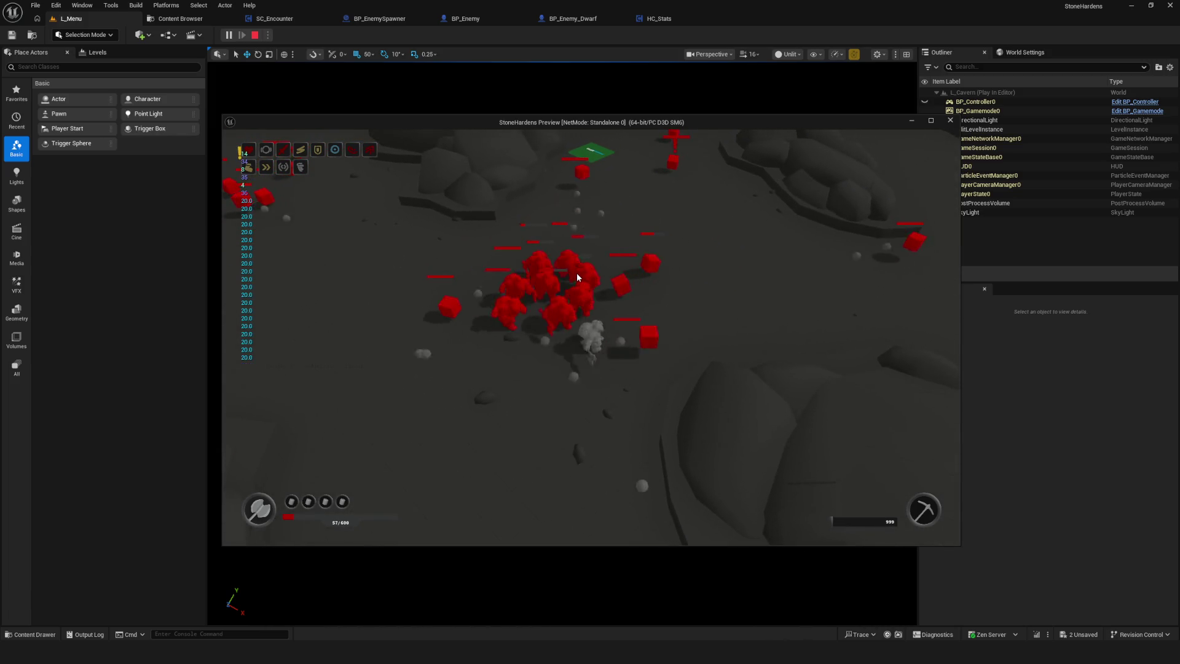
pyautogui.press('w')
pyautogui.press('d')
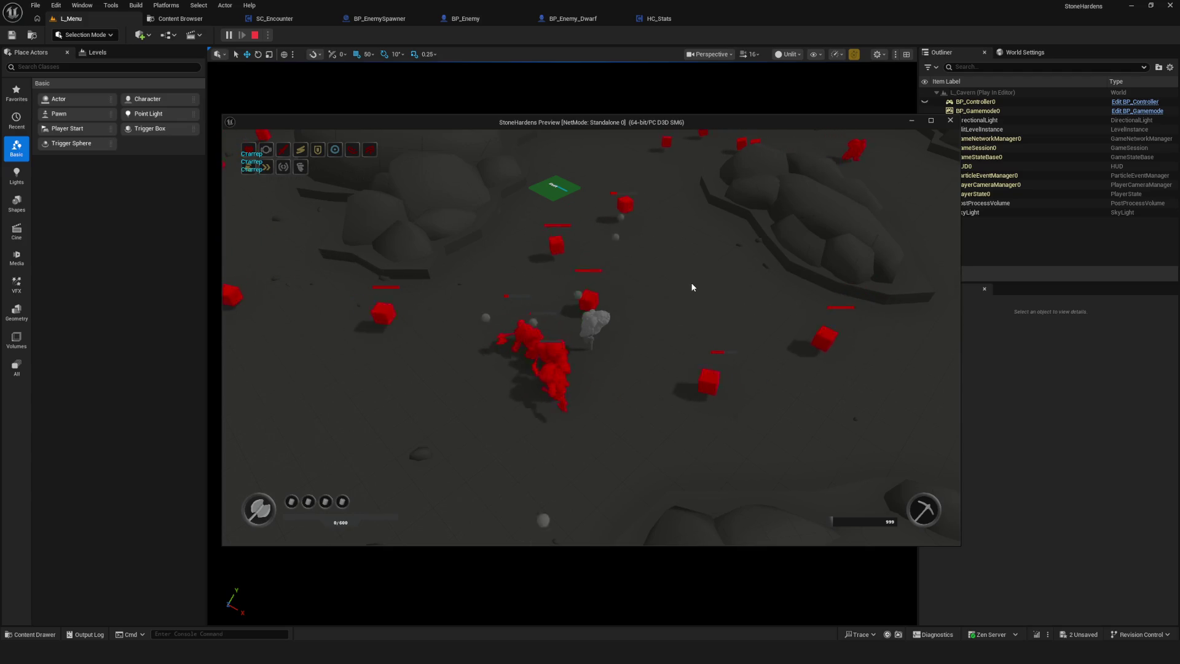
pyautogui.click(932, 121)
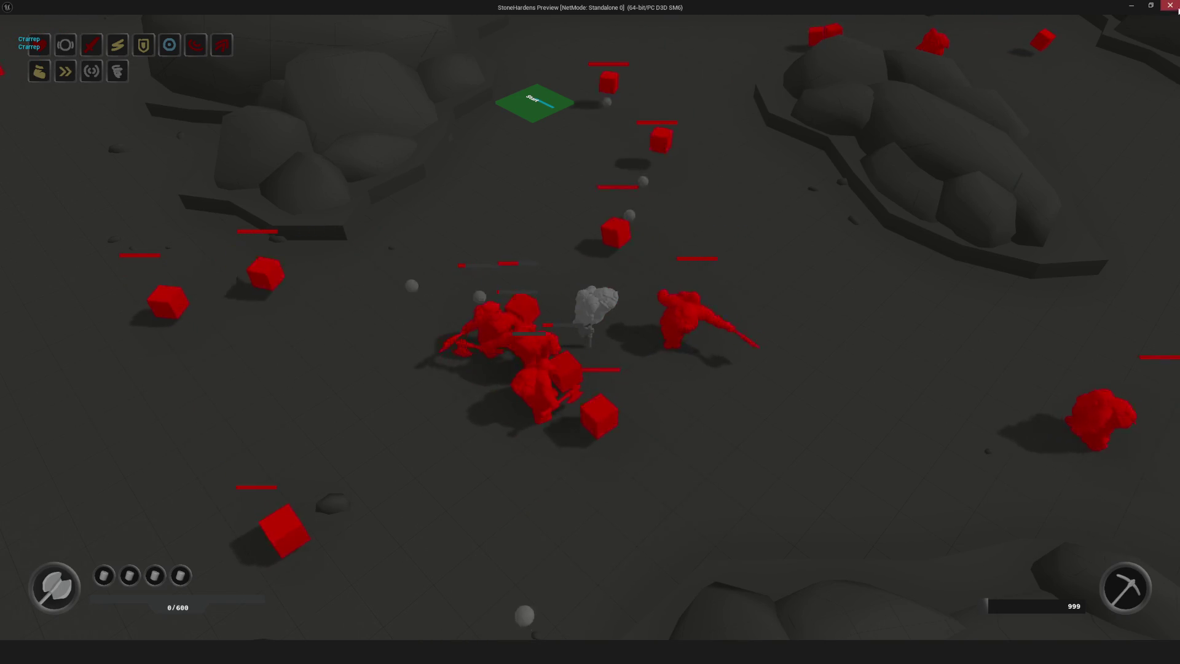
# - Stop the game preview with Esc to return to the editor
pyautogui.press('Escape')
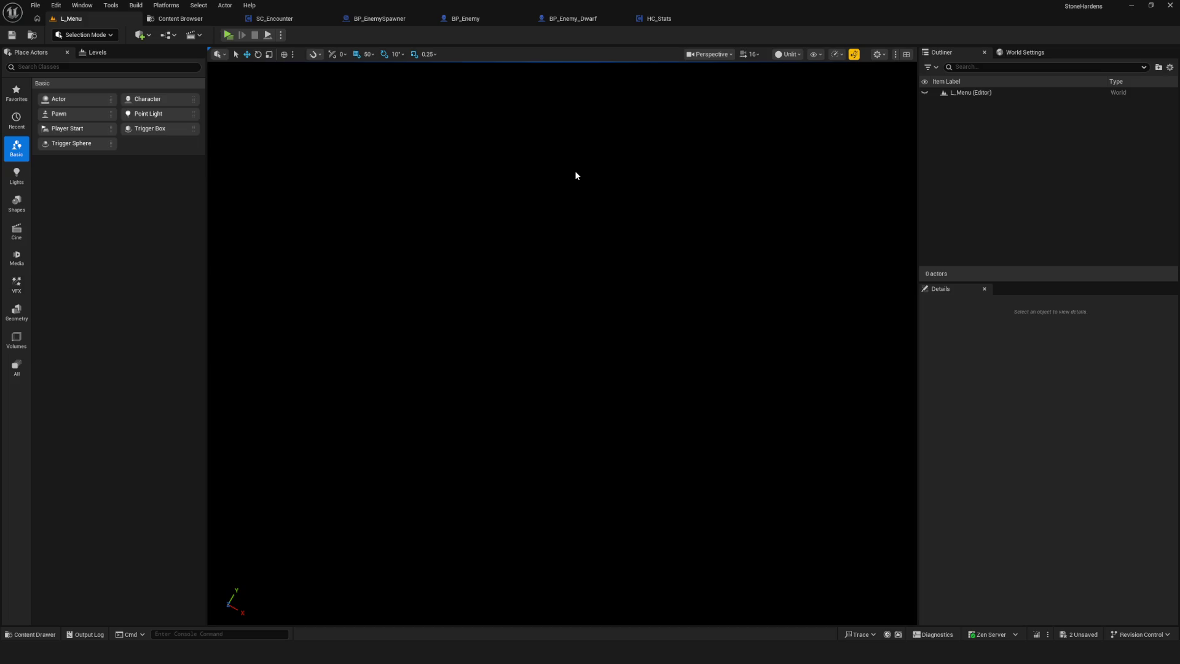
pyautogui.click(229, 35)
pyautogui.click(608, 277)
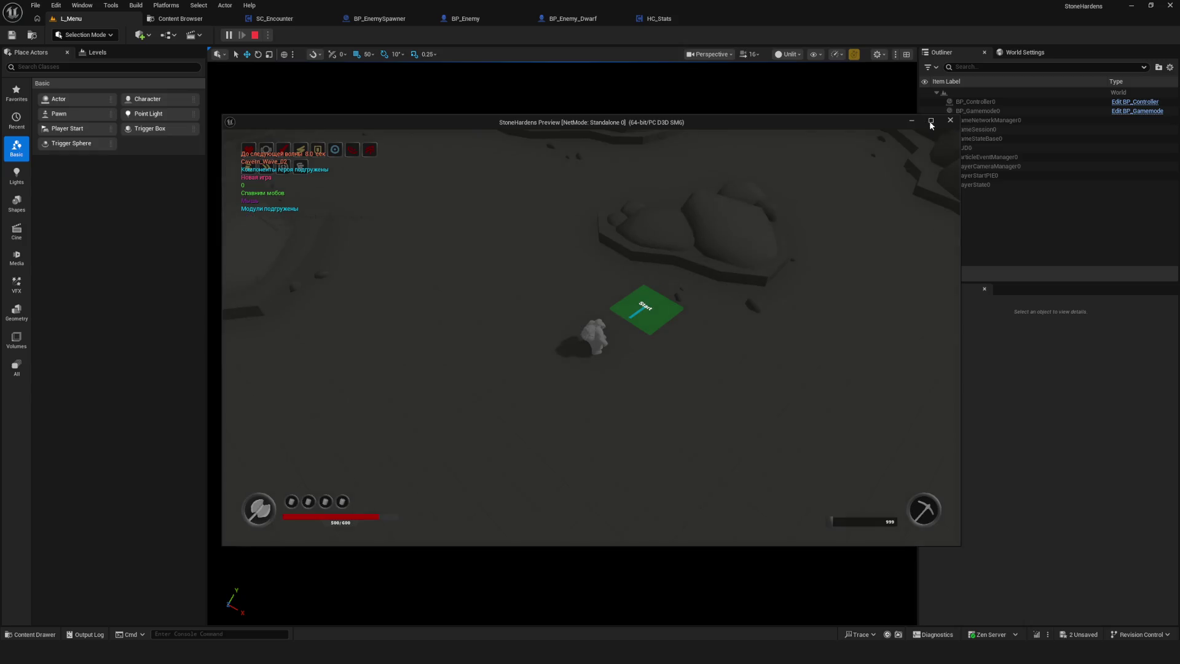
pyautogui.click(930, 121)
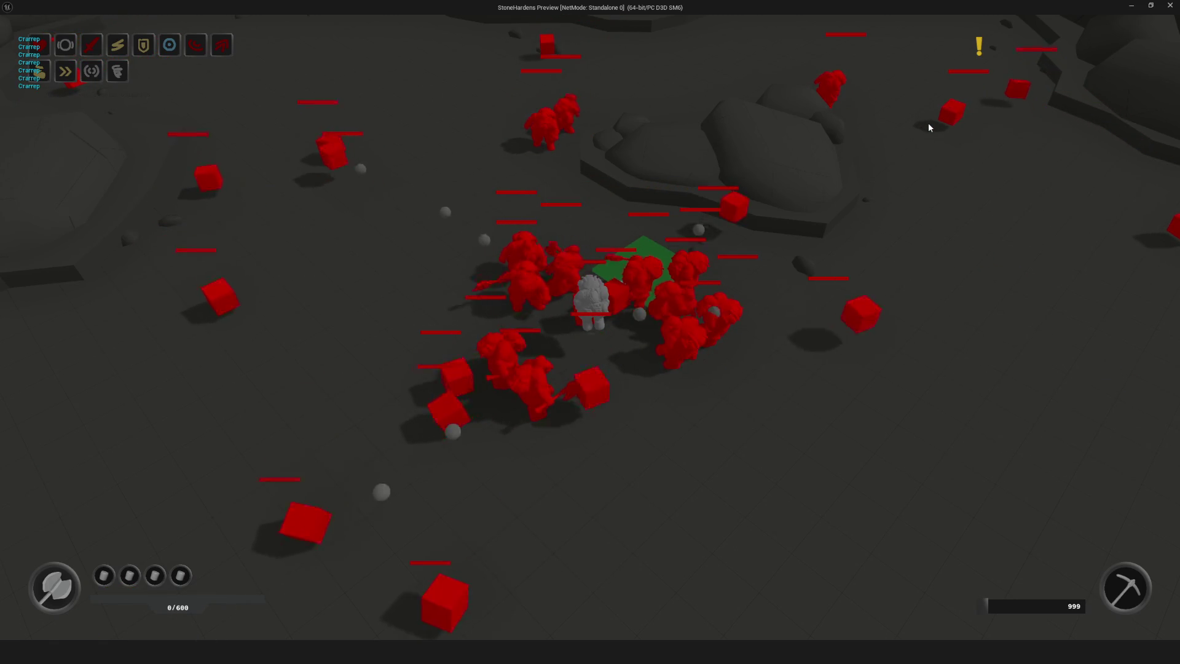
pyautogui.press('Escape')
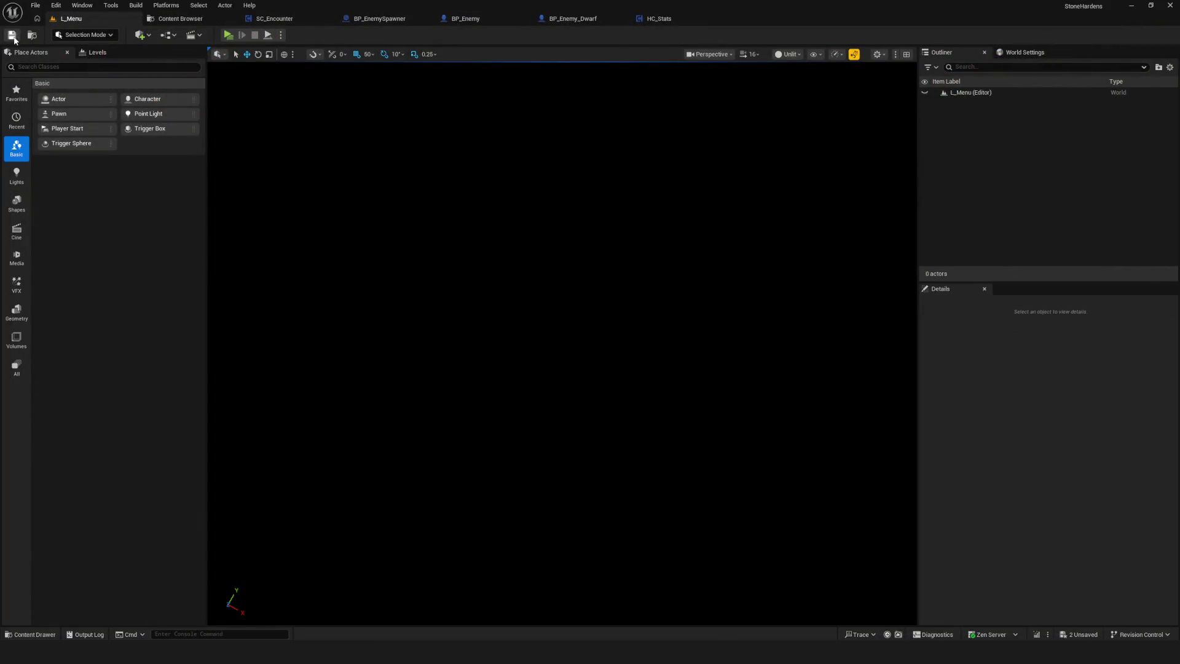
pyautogui.hotkey('alt', 'p')
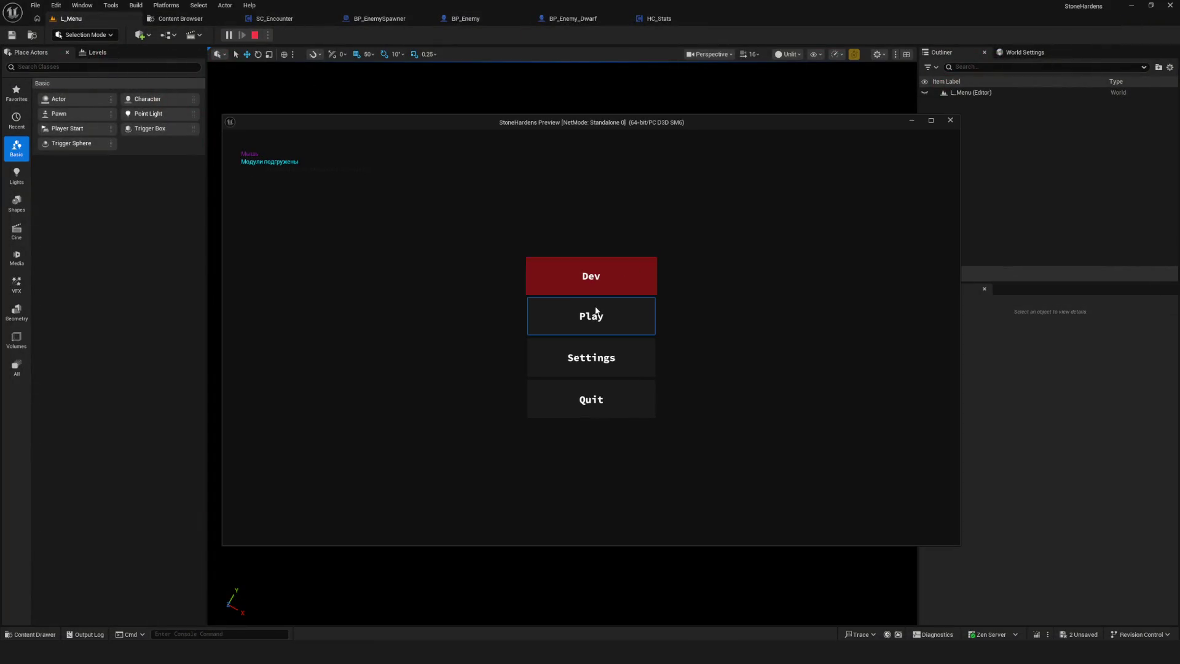
pyautogui.click(590, 314)
pyautogui.click(611, 282)
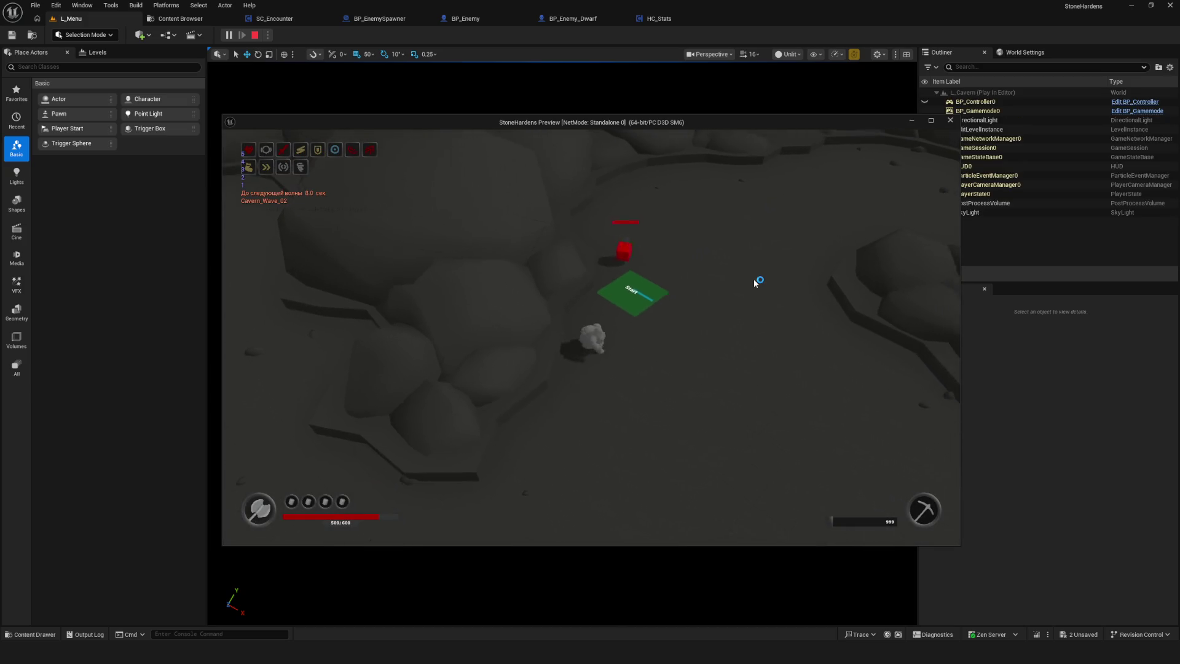
pyautogui.press('d')
pyautogui.press('w')
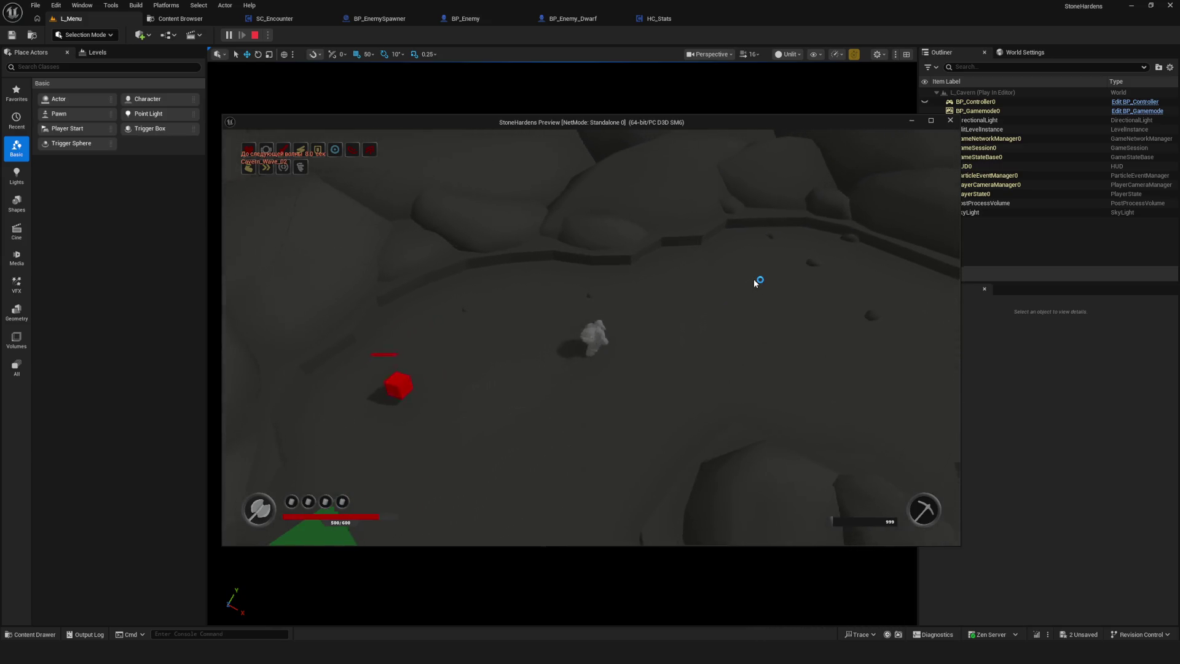
pyautogui.press('Escape')
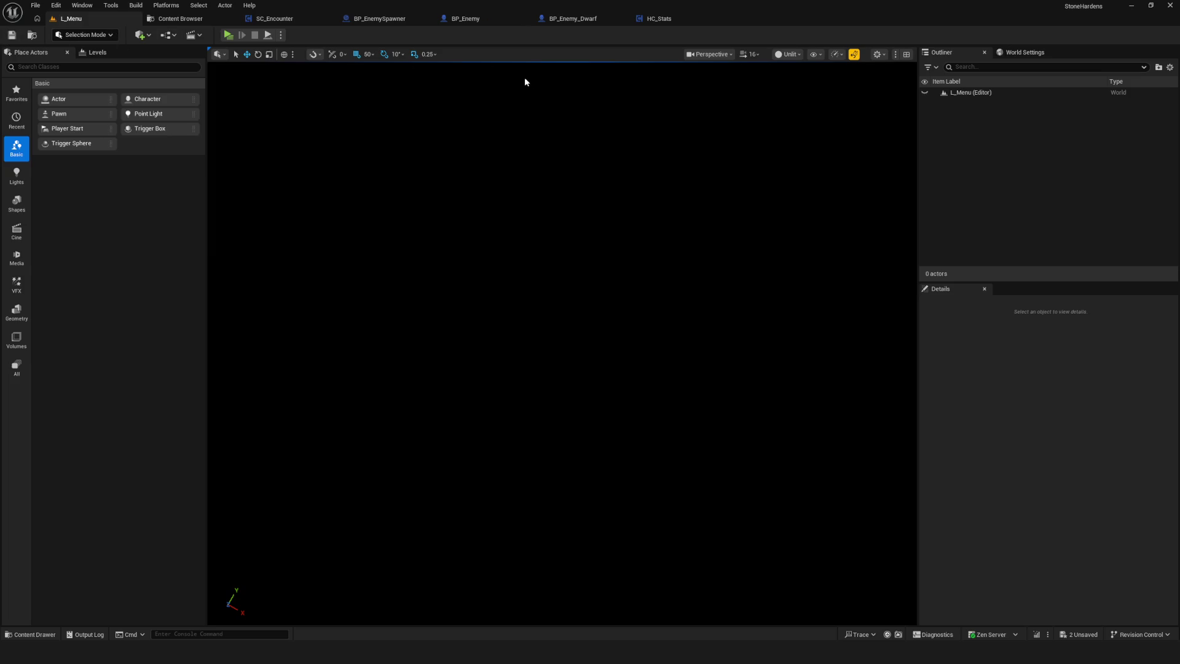
# - Close the HC_Stats Blueprint tab, leaving BP_Enemy_Dwarf's EventGraph showing
pyautogui.click(678, 19)
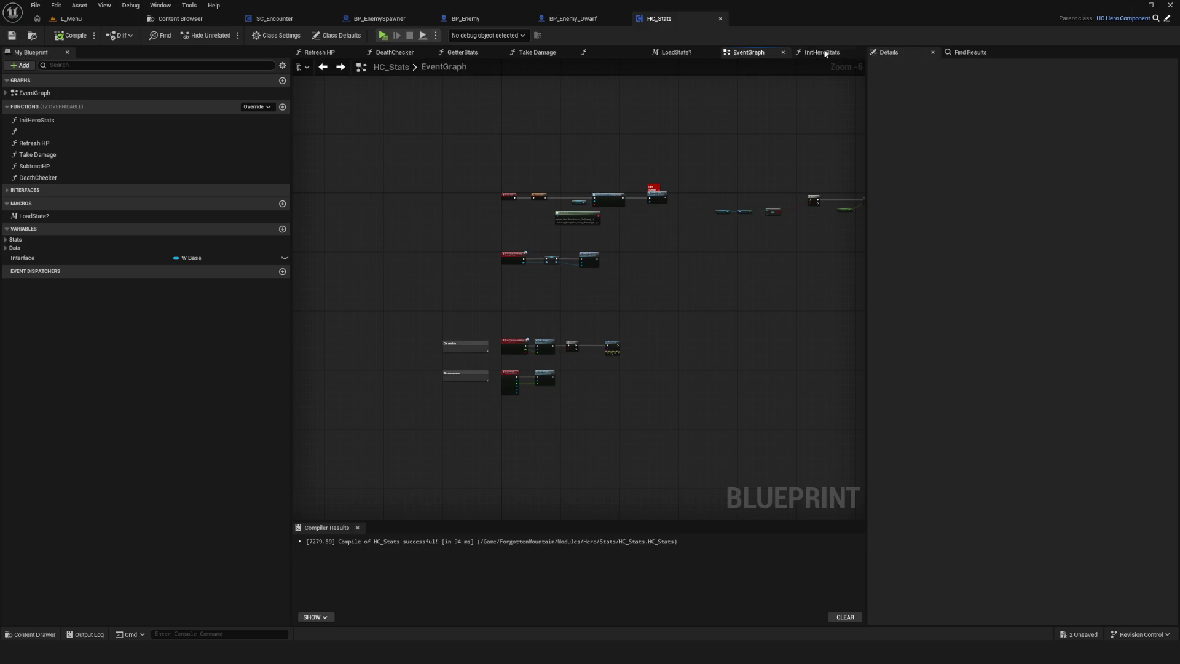
pyautogui.click(719, 20)
pyautogui.scroll(-3, 692, 156)
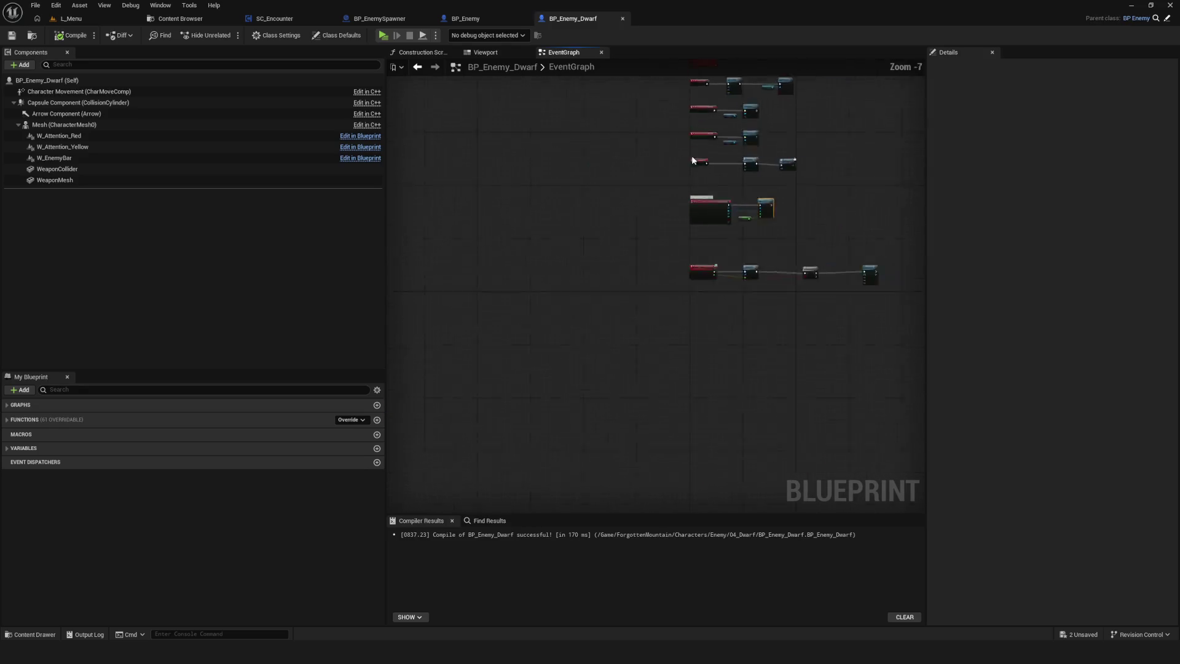
pyautogui.scroll(-5, 607, 195)
pyautogui.scroll(3, 611, 307)
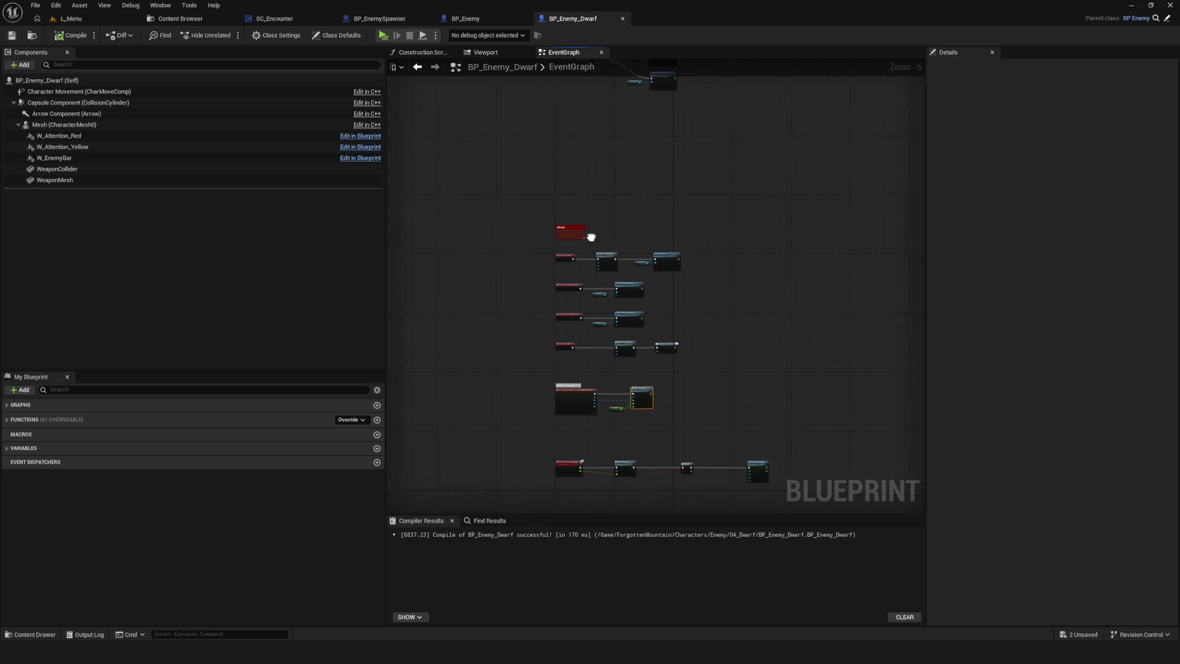
# - Pan the BP_Enemy_Dwarf EventGraph so all its node groups are in view
pyautogui.moveTo(591, 237); pyautogui.dragTo(632, 201)
pyautogui.moveTo(696, 255); pyautogui.dragTo(705, 244)
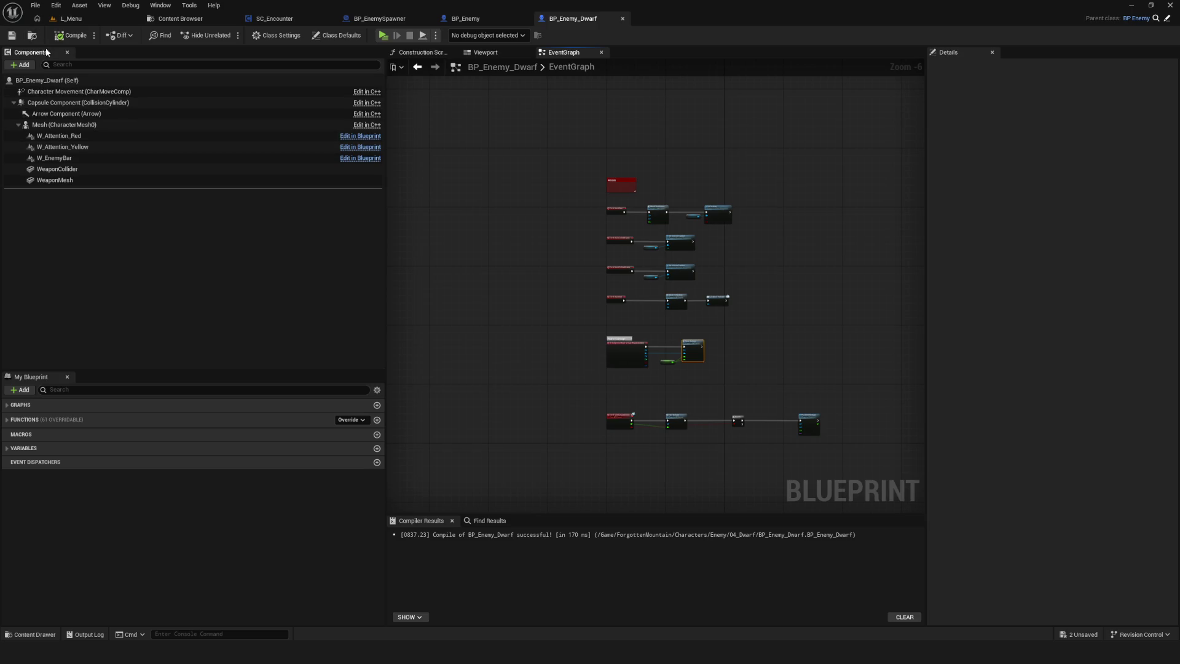
pyautogui.moveTo(791, 236); pyautogui.dragTo(719, 206)
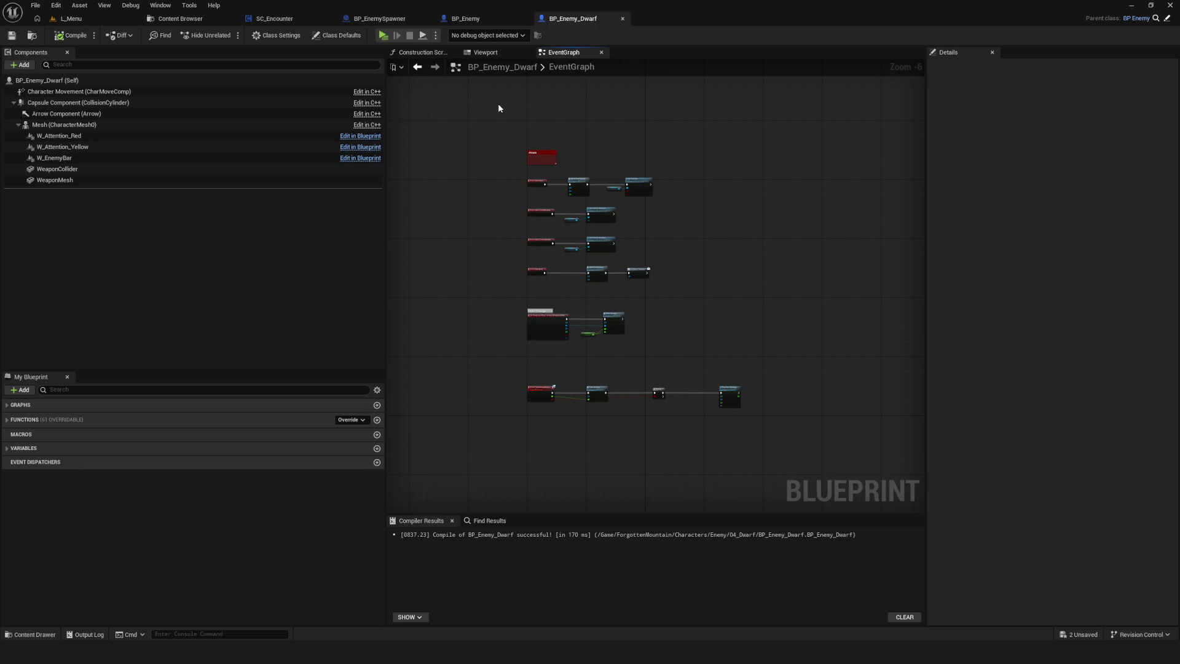
pyautogui.moveTo(465, 208); pyautogui.dragTo(422, 192)
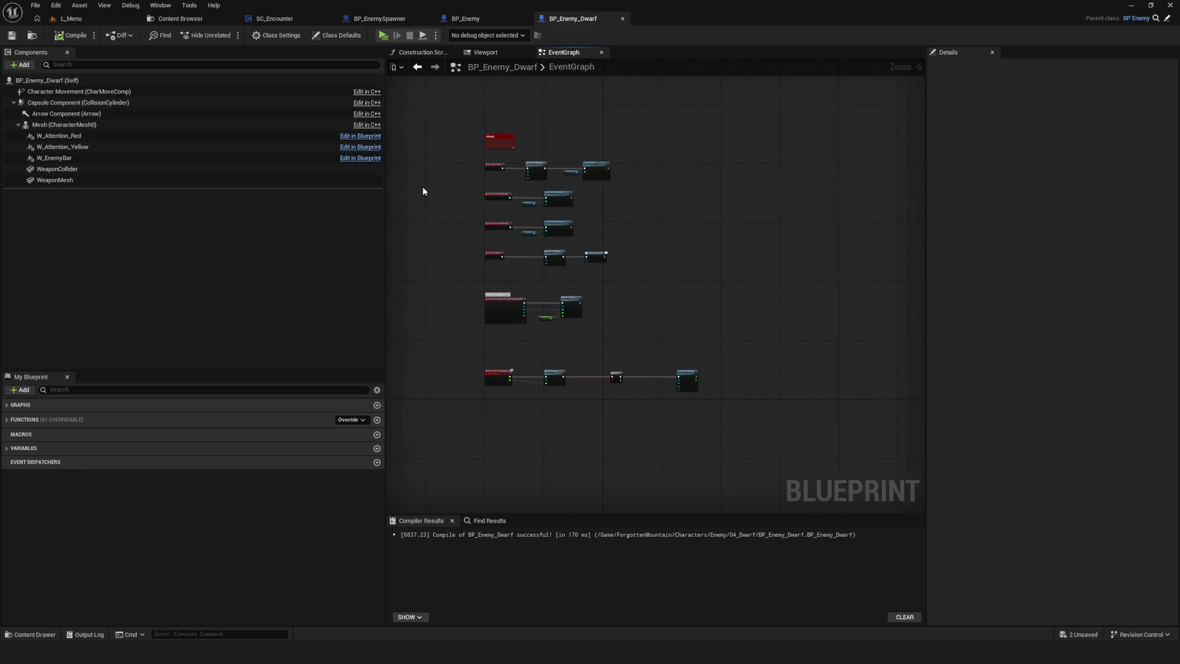
# - Start a new play-test with Alt+P and walk the dwarf through the early cavern waves
pyautogui.hotkey('alt', 'p')
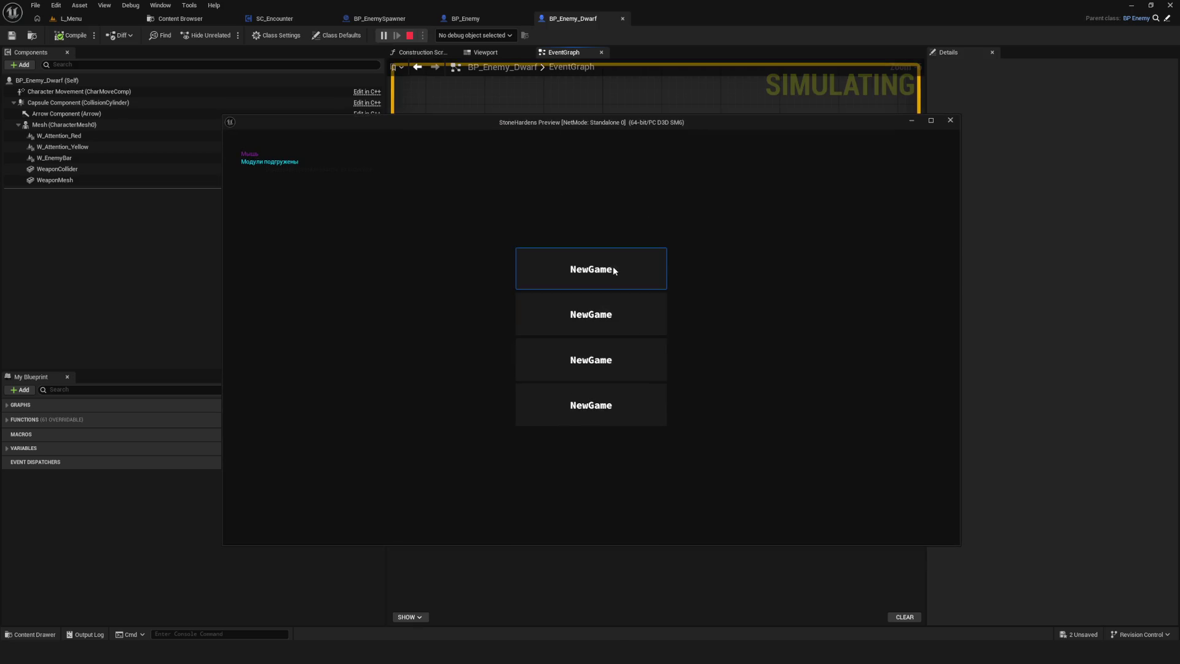
pyautogui.click(614, 270)
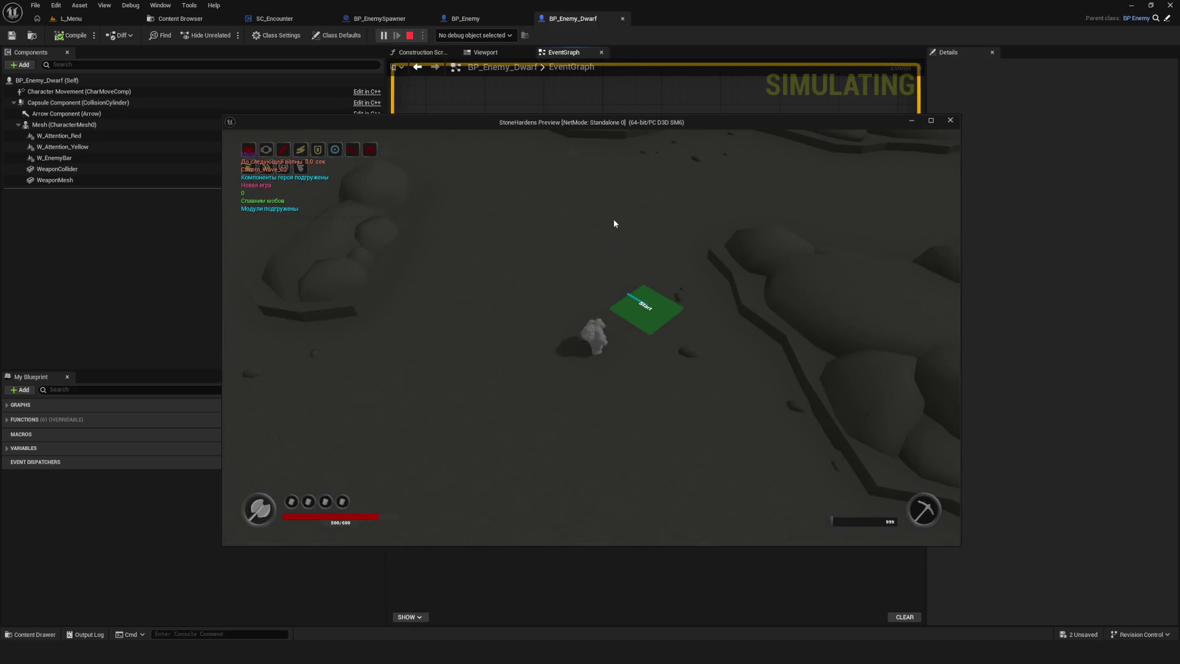
pyautogui.press('w')
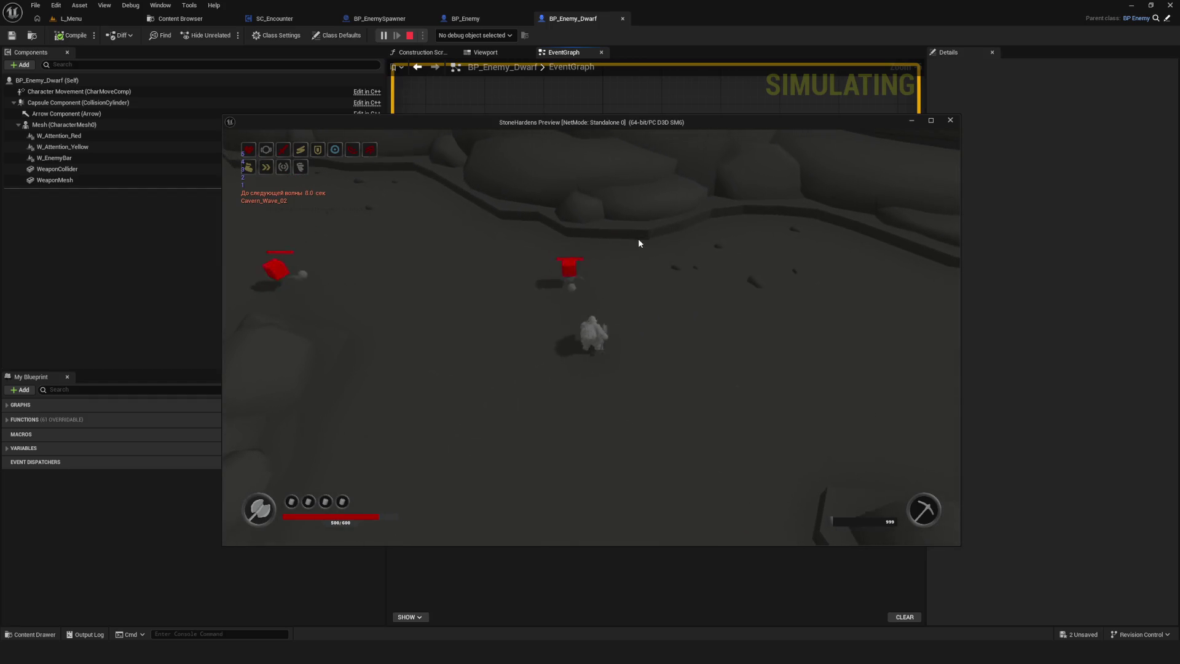
pyautogui.press('w')
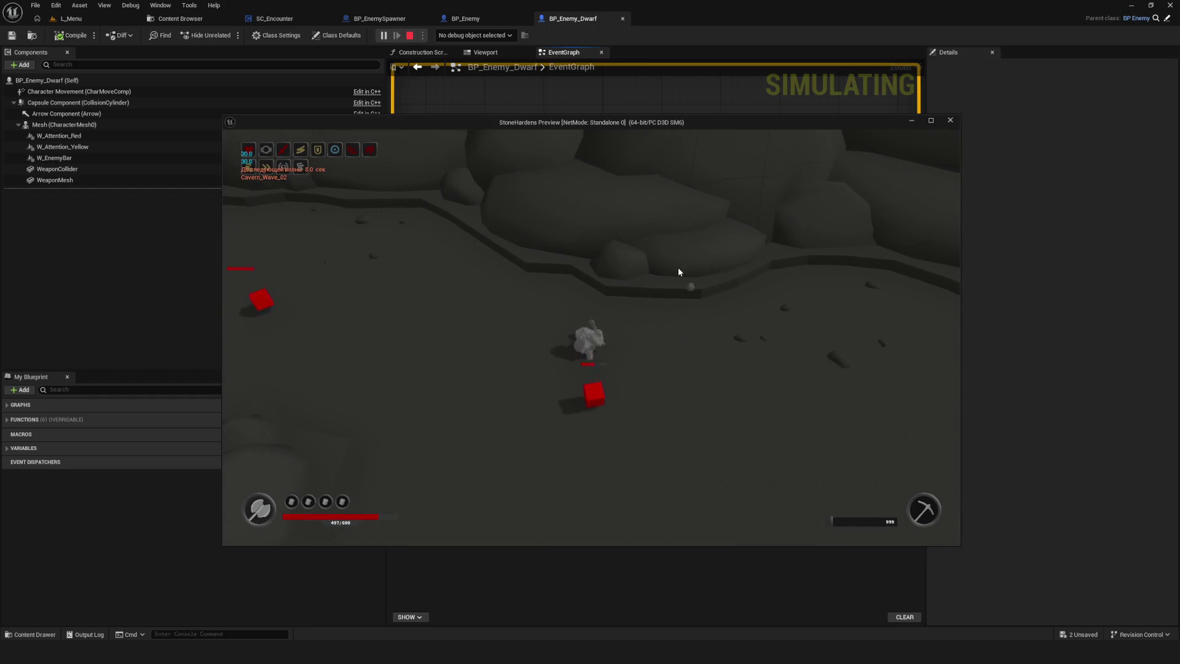
pyautogui.press('s')
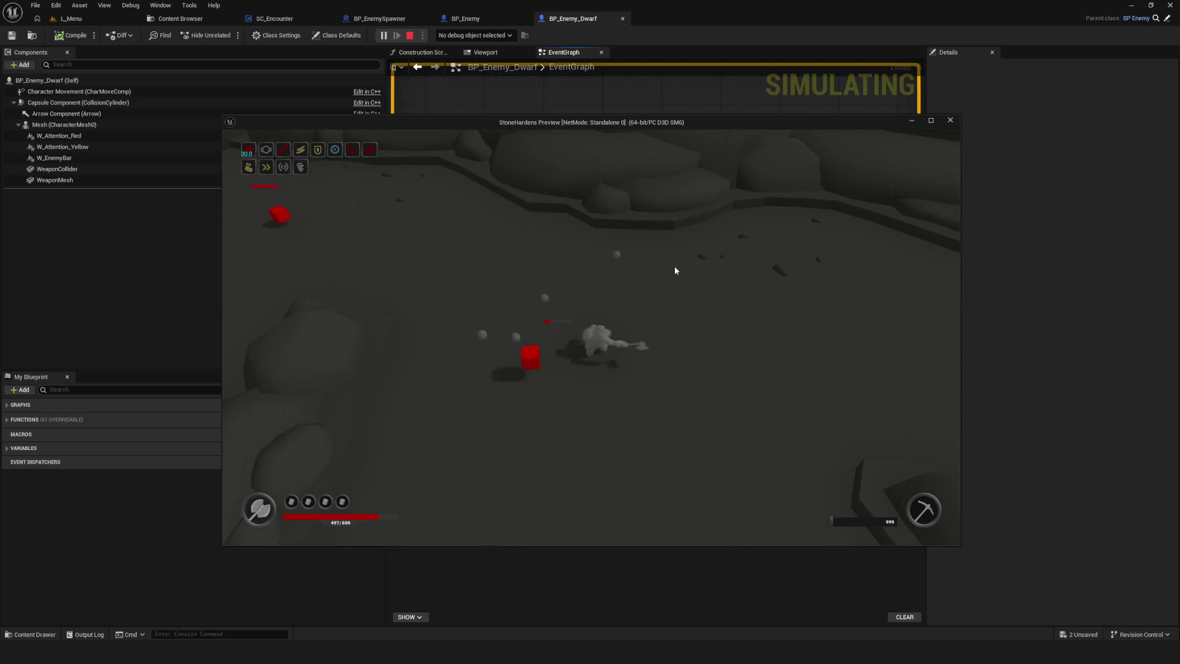
pyautogui.press('a')
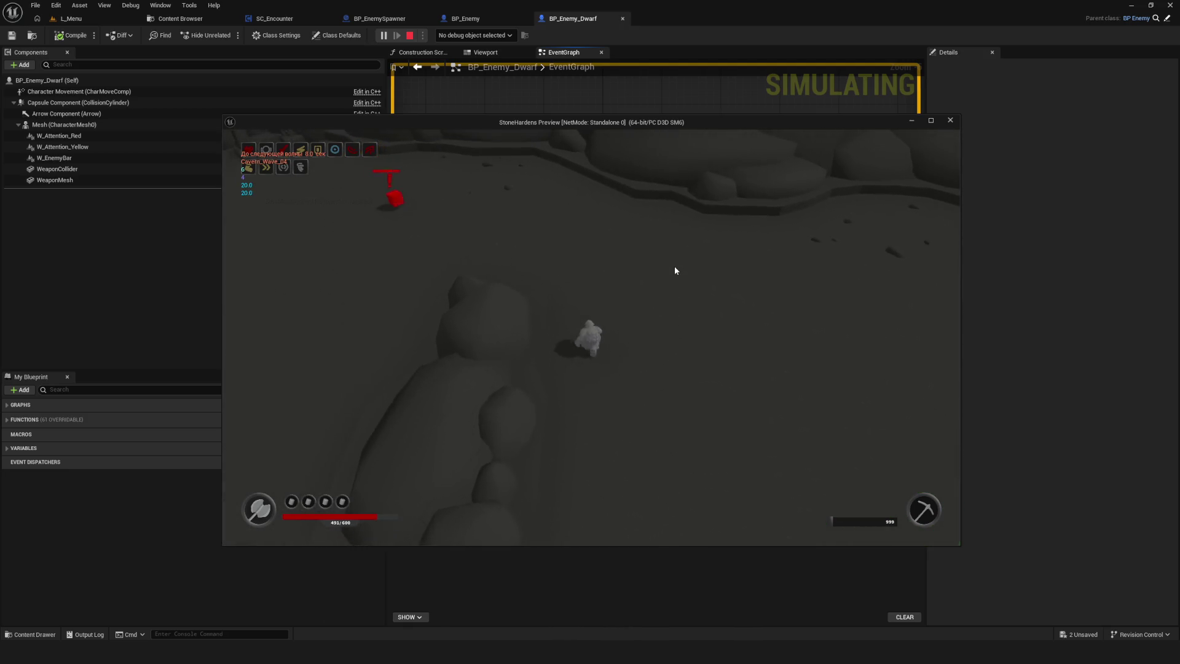
pyautogui.press('w')
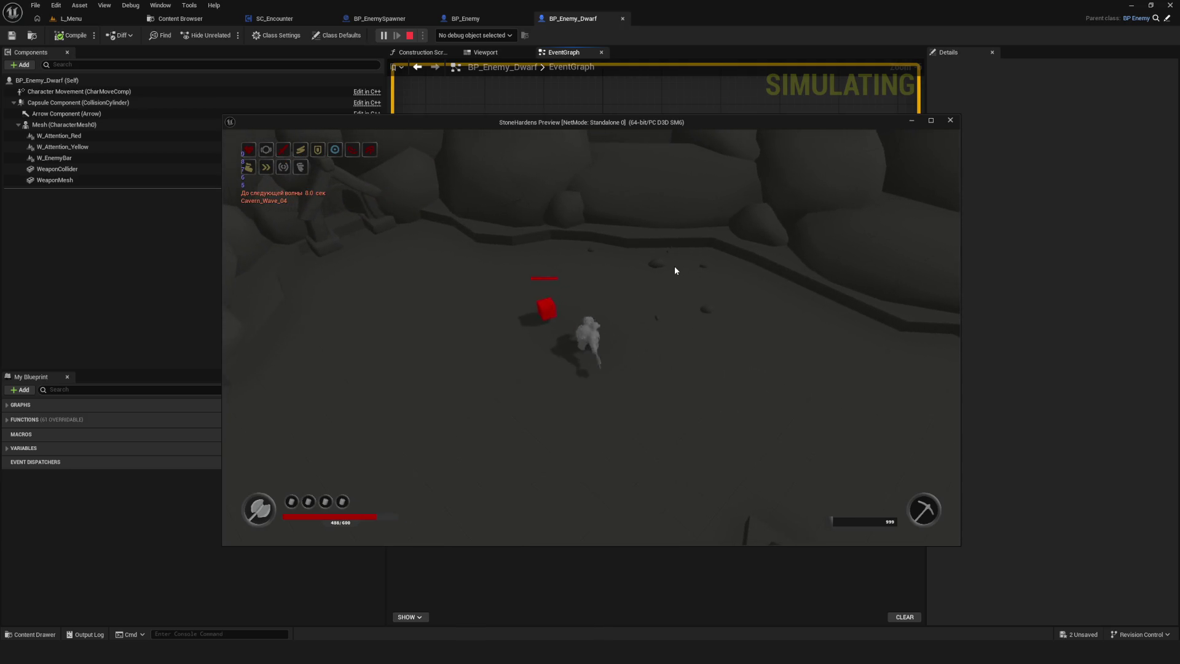
pyautogui.press('a')
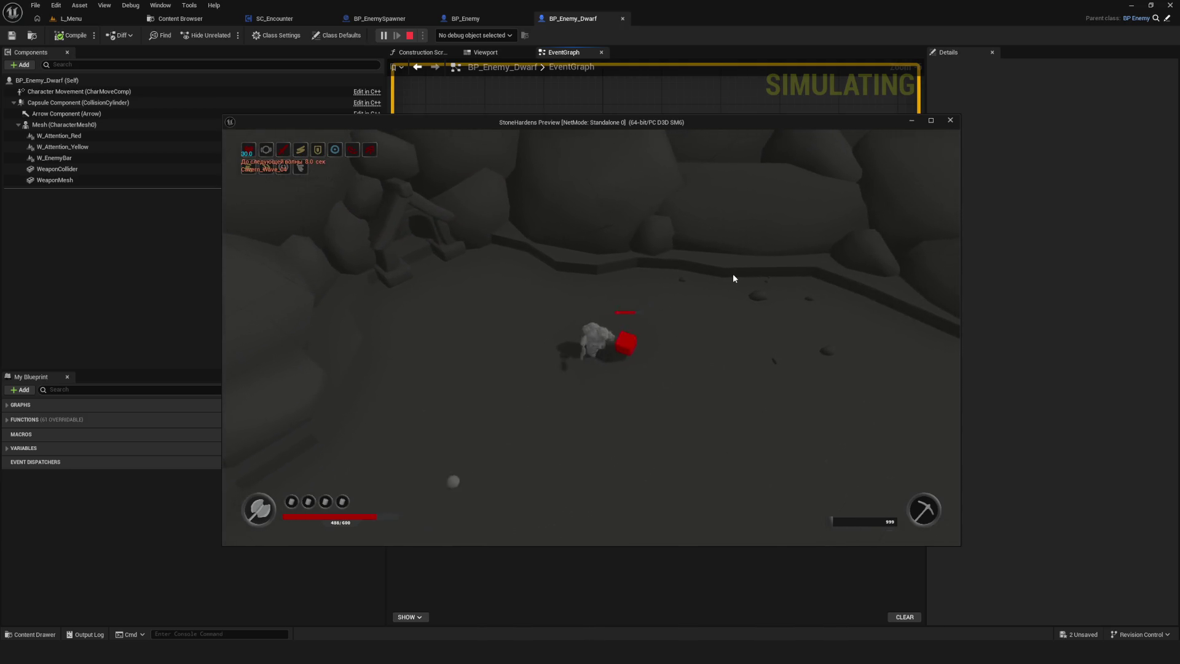
pyautogui.press('s')
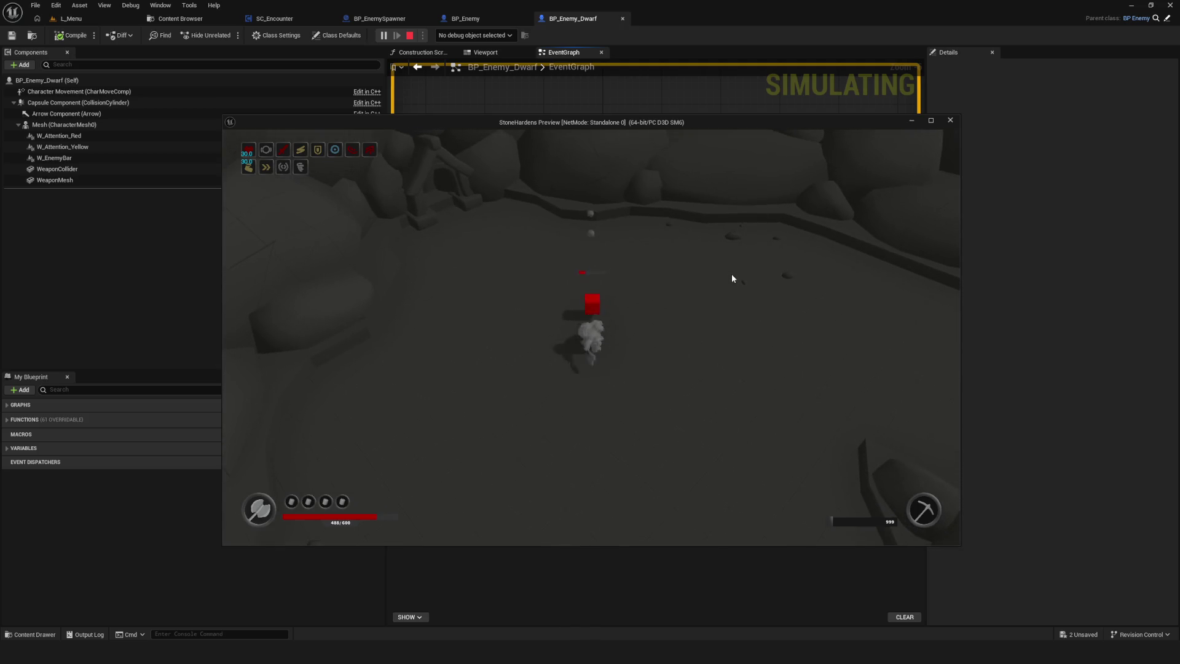
pyautogui.press('s')
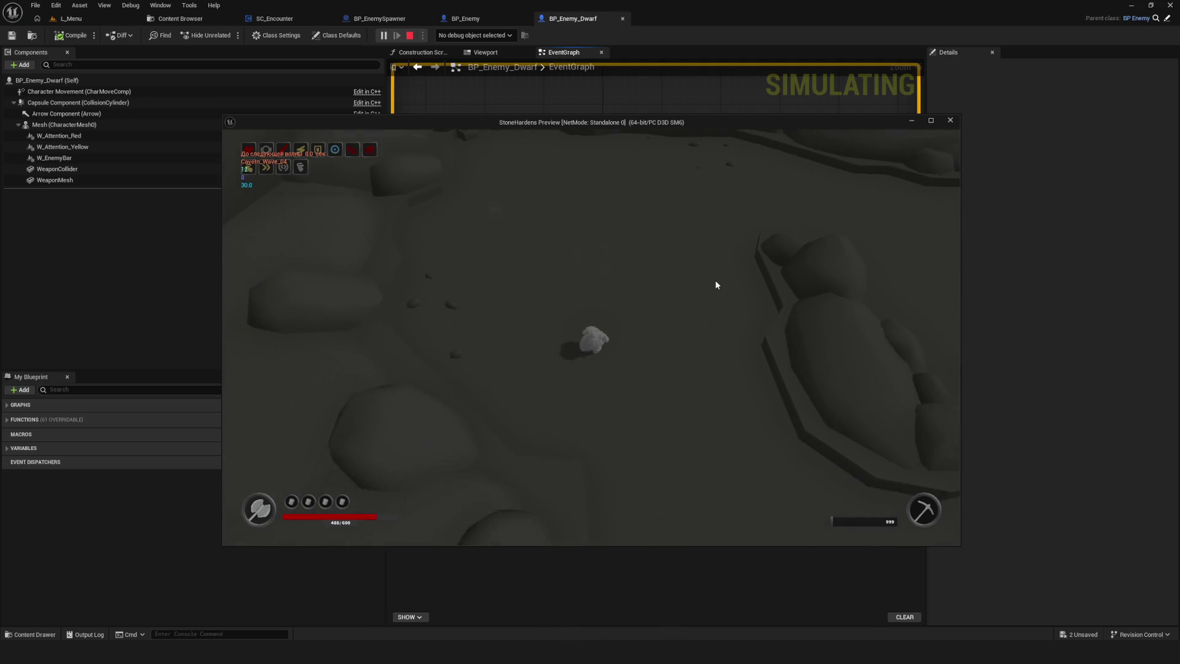
pyautogui.press('d')
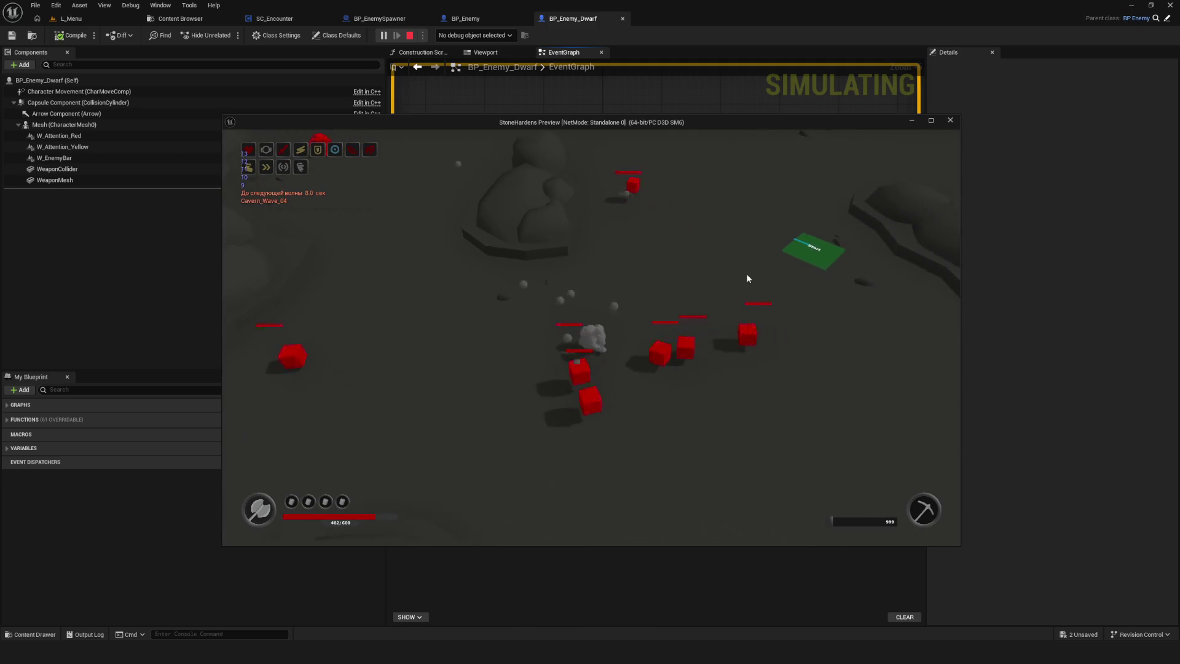
pyautogui.press('d')
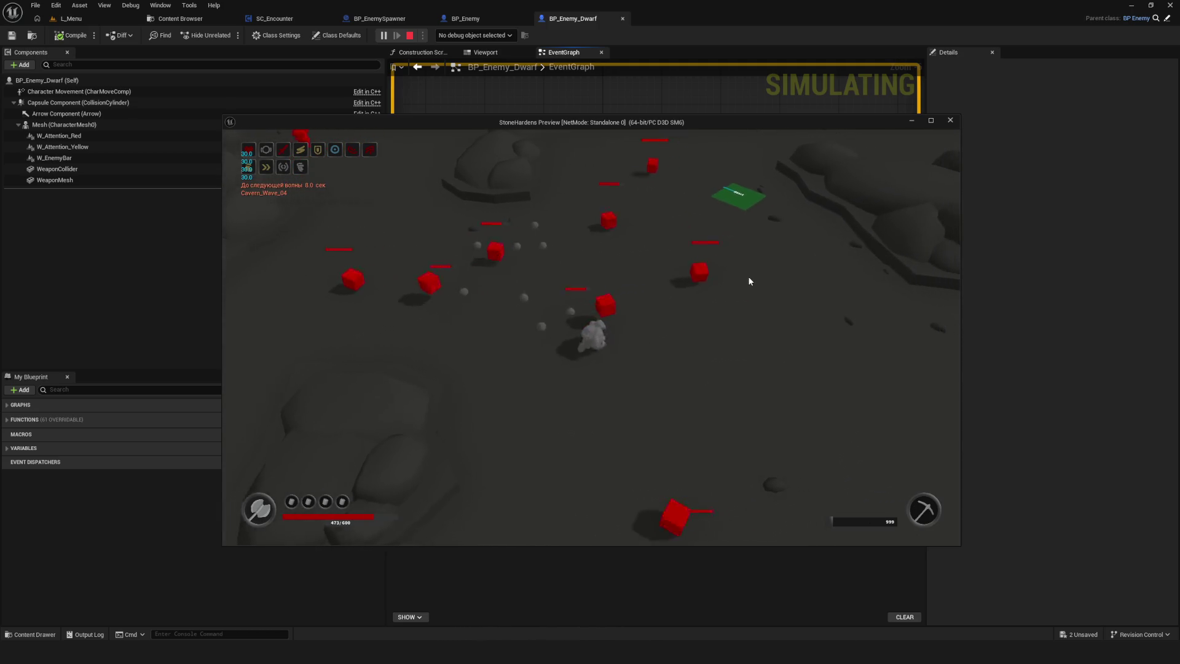
pyautogui.press('w')
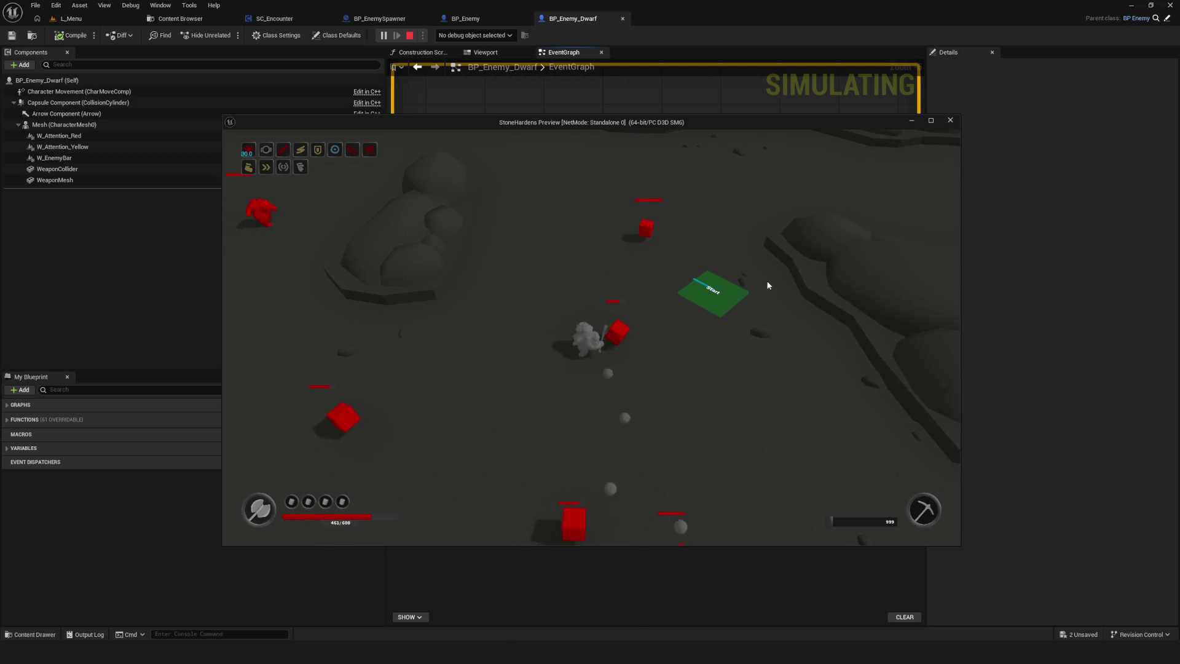
pyautogui.press('s')
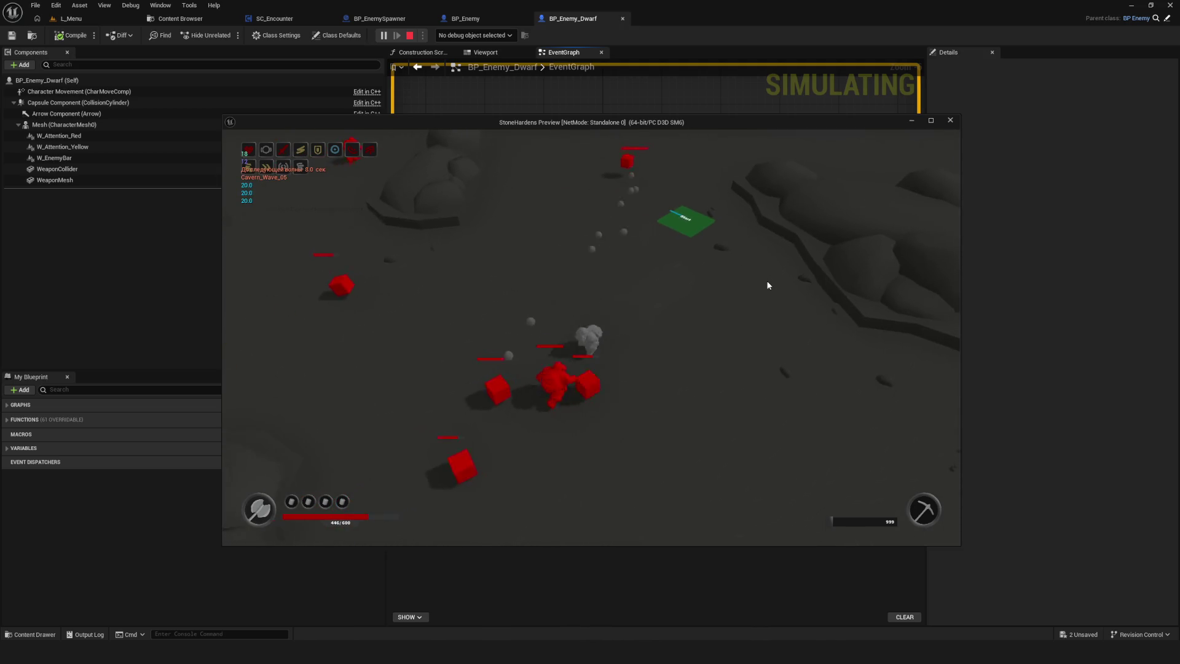
pyautogui.press('s')
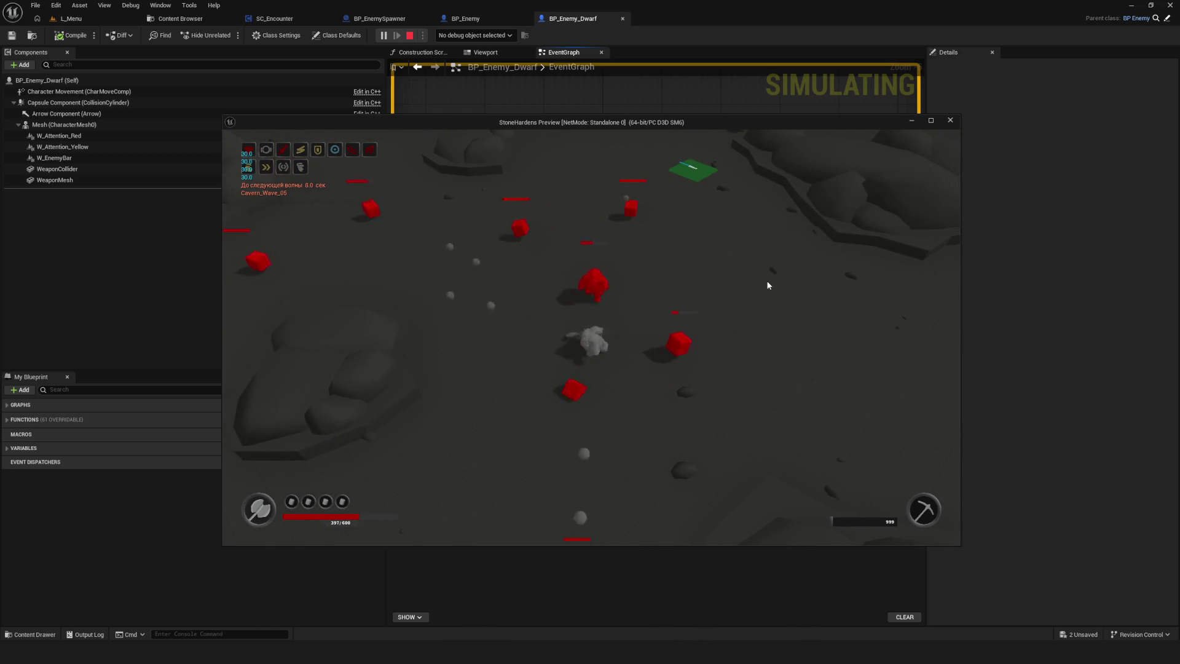
pyautogui.press('s')
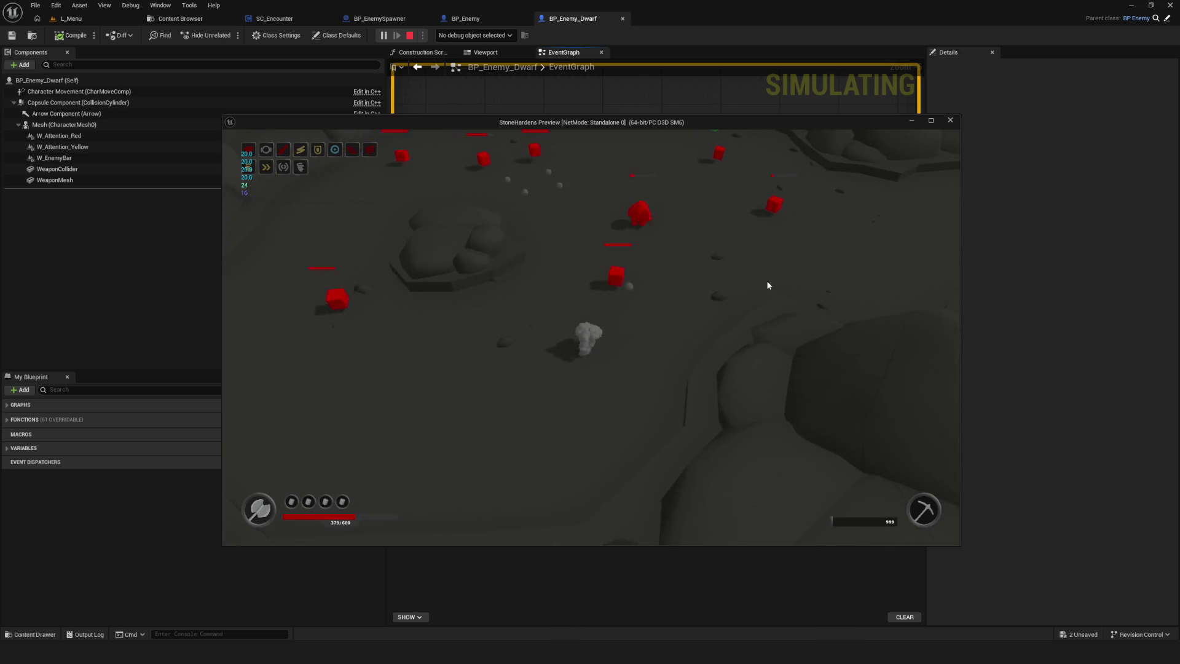
pyautogui.press('w')
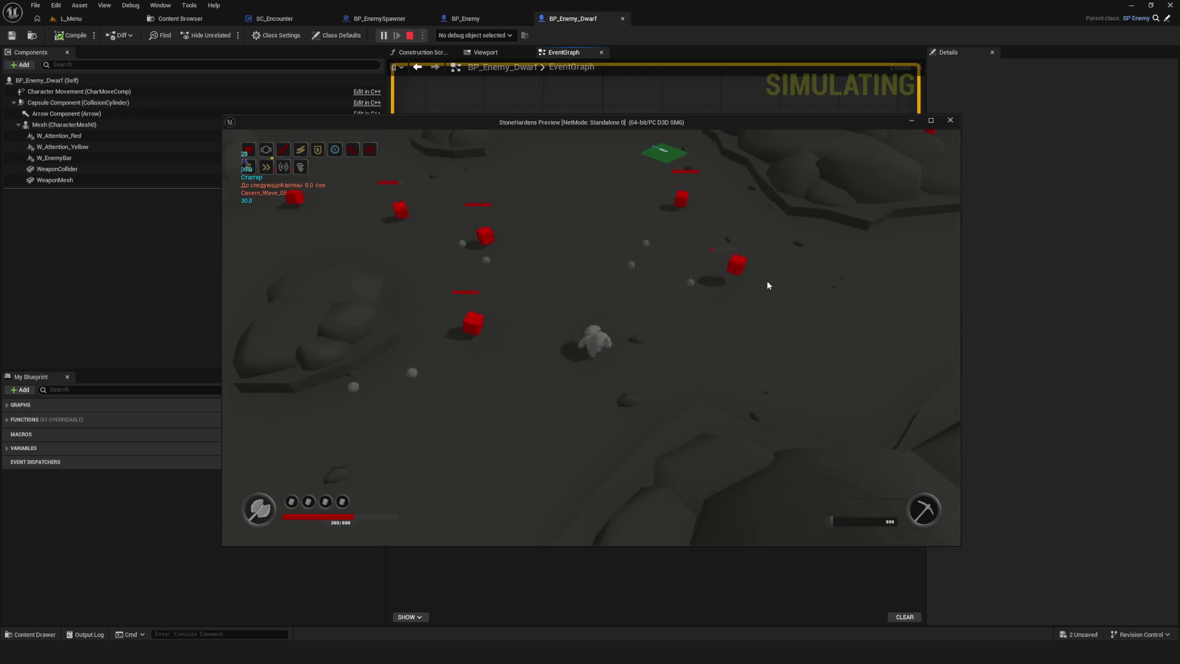
pyautogui.press('d')
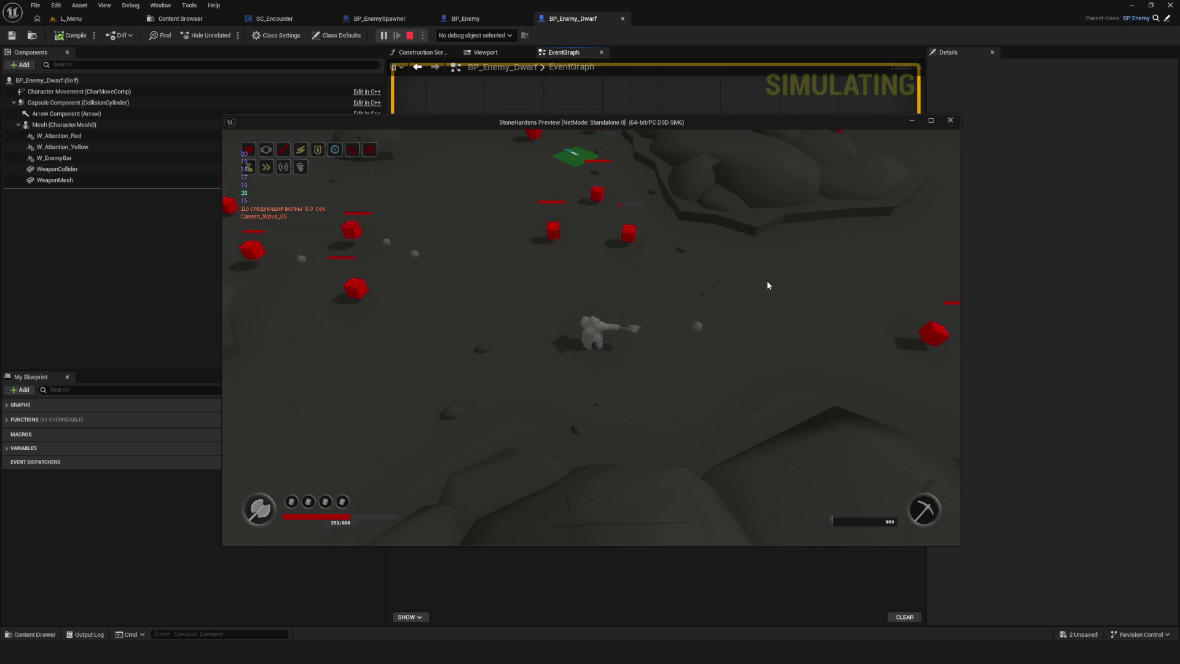
pyautogui.press('d')
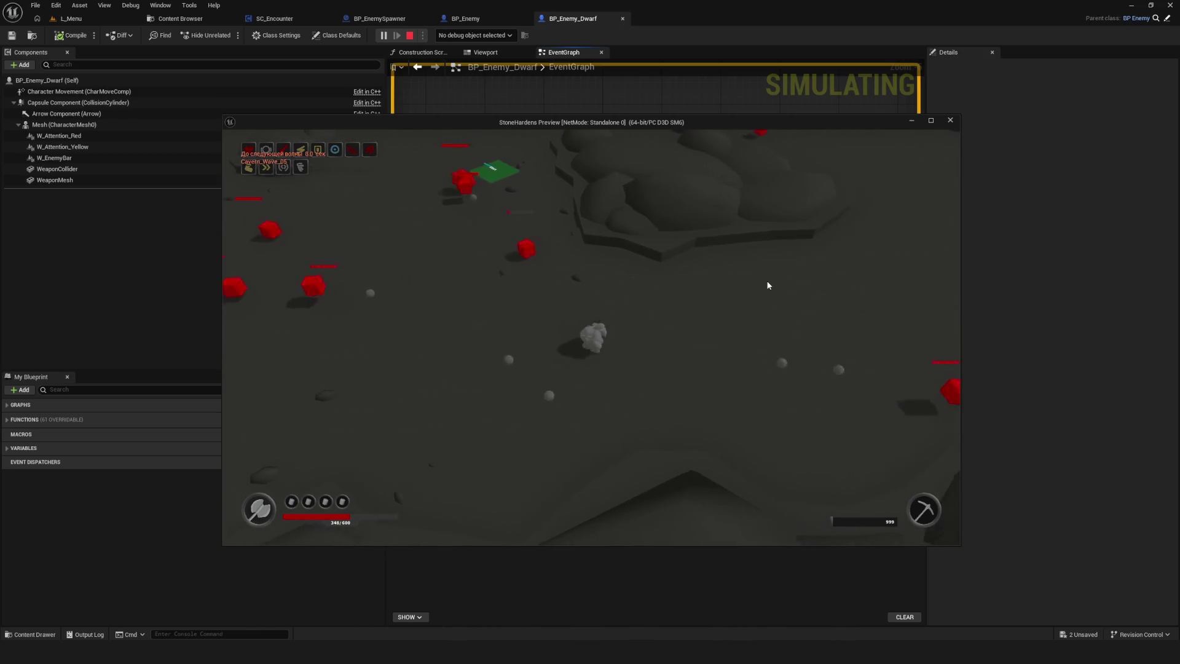
pyautogui.press('d')
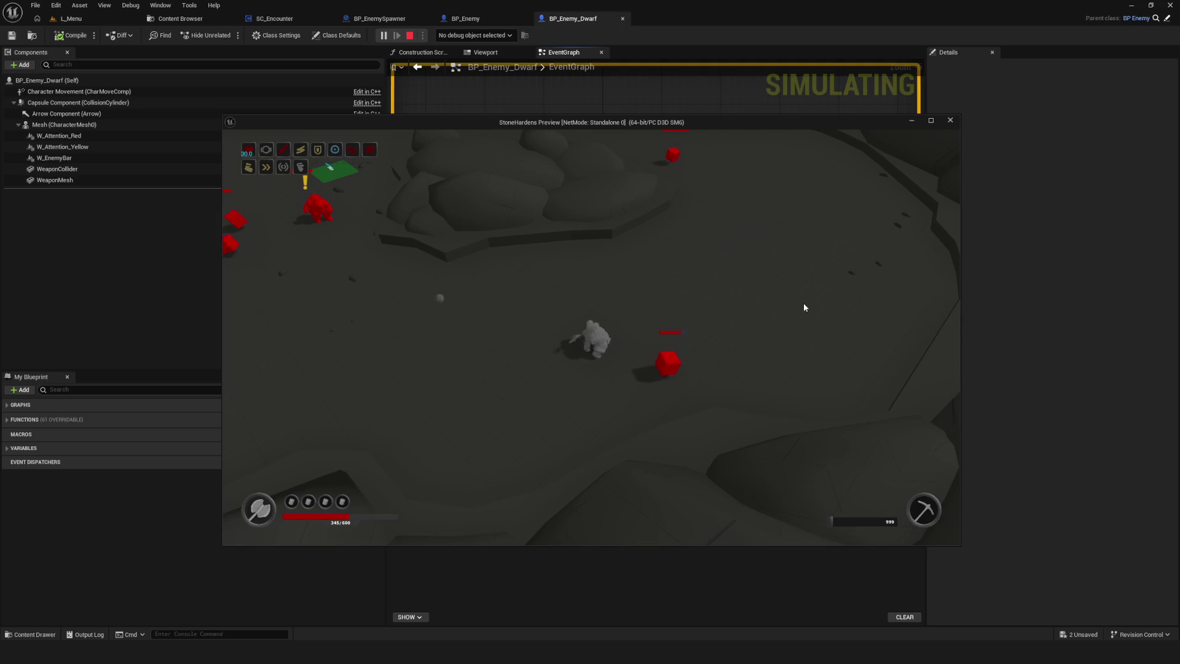
pyautogui.press('d')
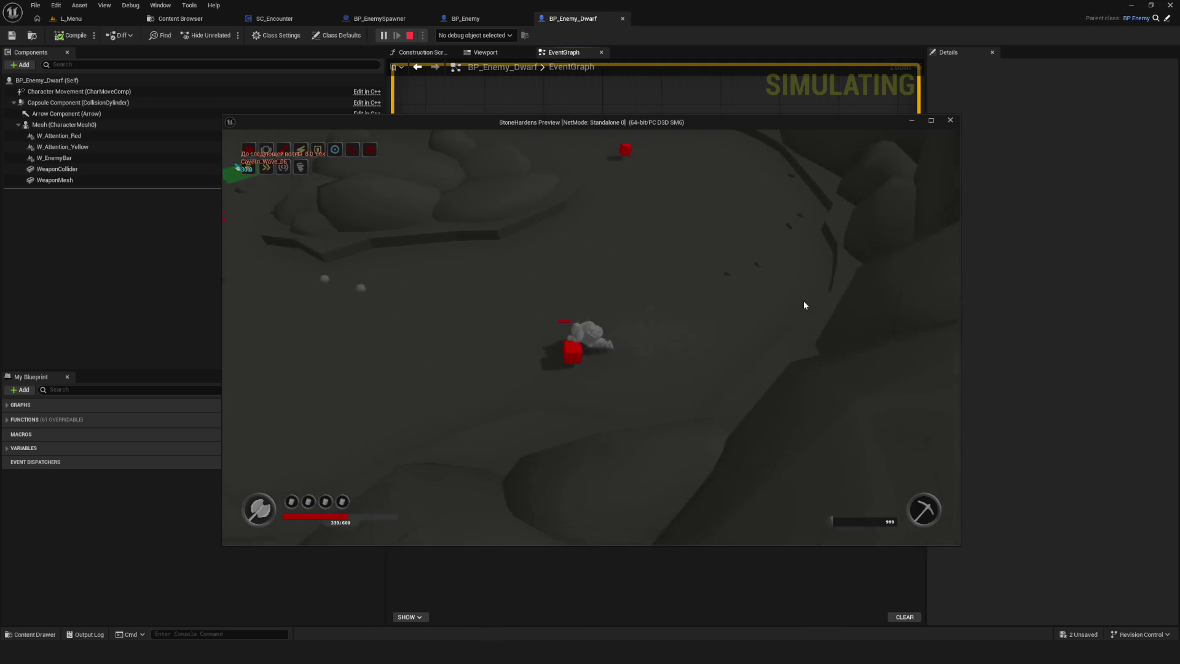
pyautogui.press('d')
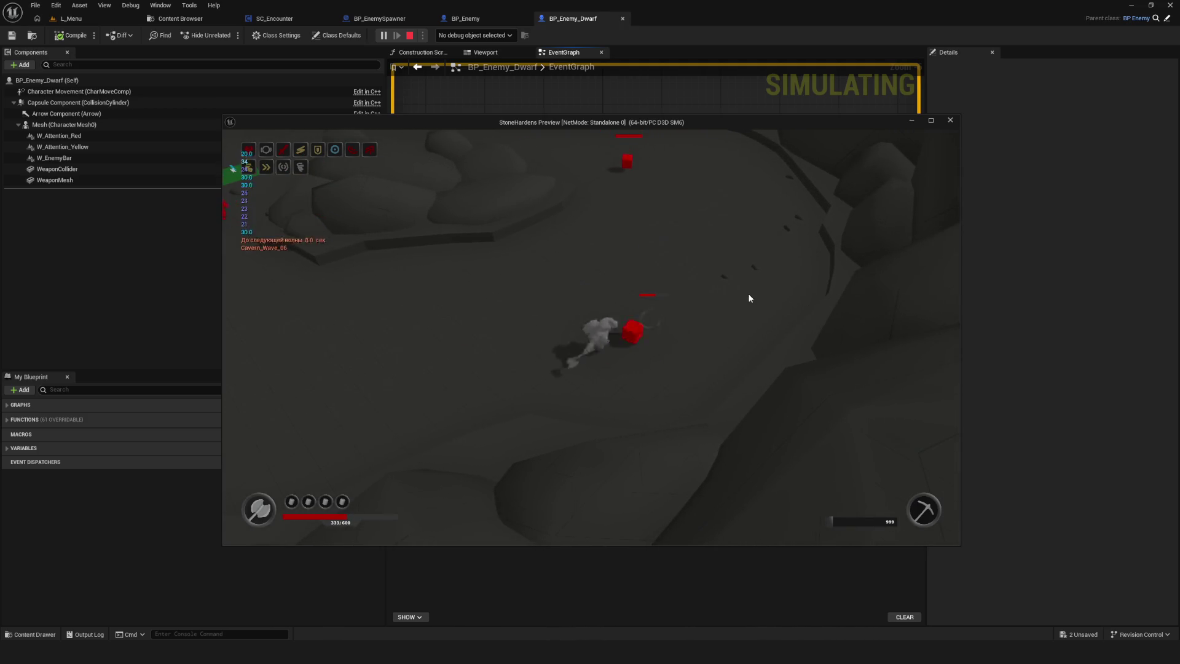
pyautogui.press('d')
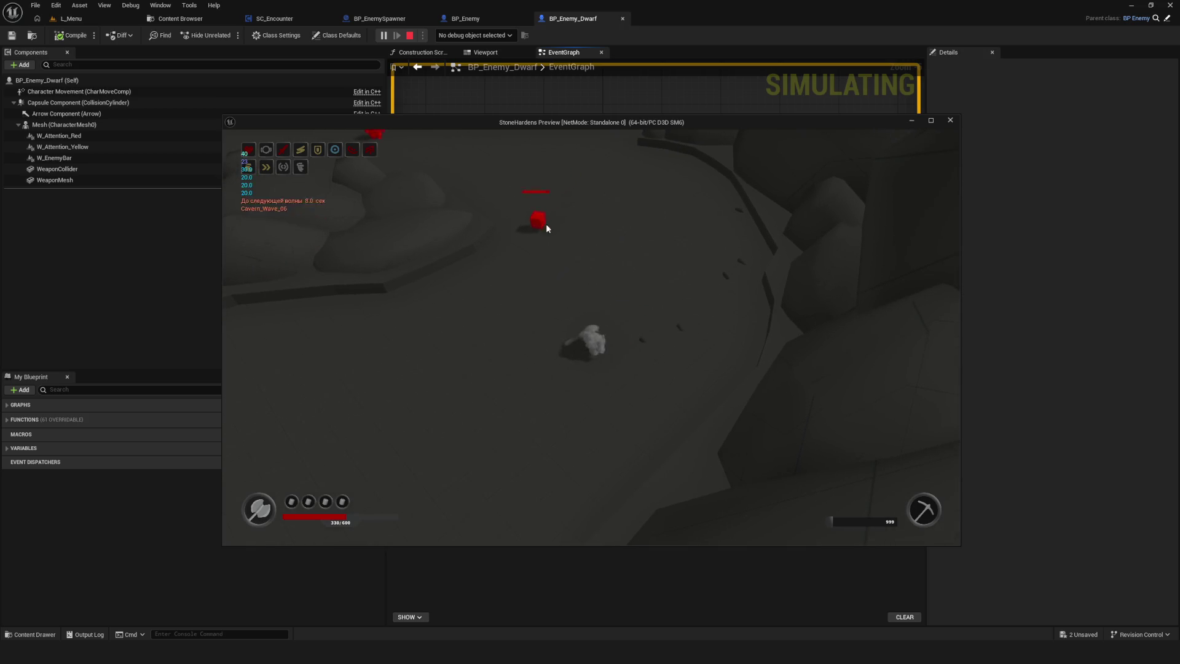
pyautogui.press('w')
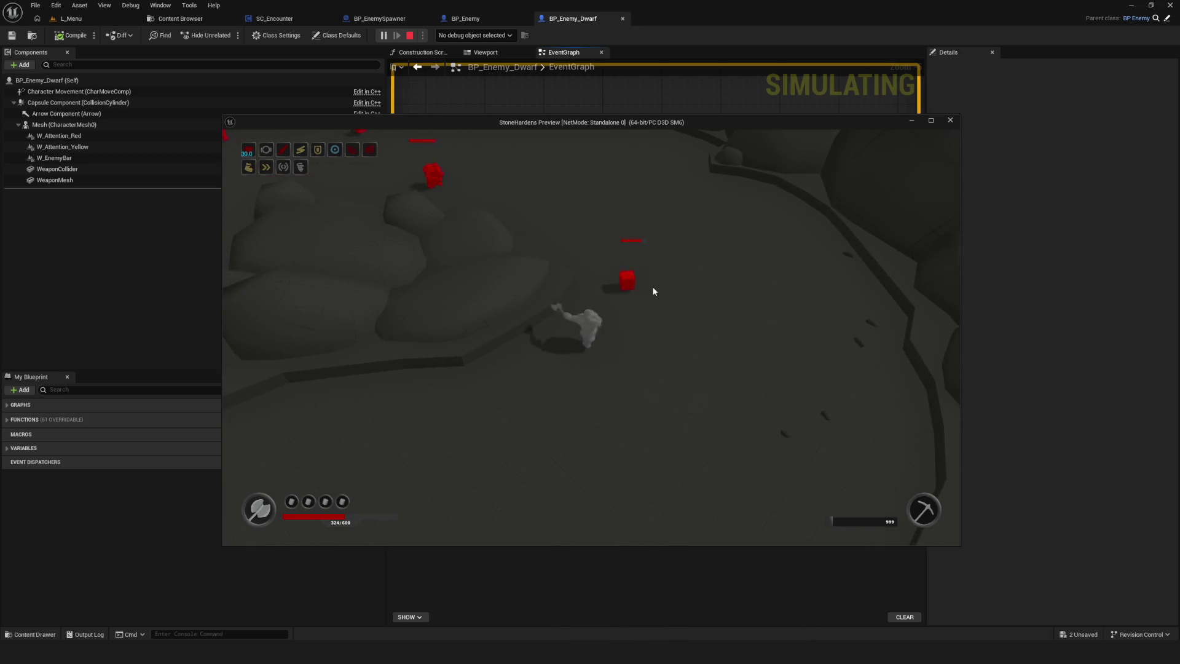
# - Fight the enemy swarm with WASD and an attack click until health runs out, then stop and restart the preview
pyautogui.press('w')
pyautogui.press('w')
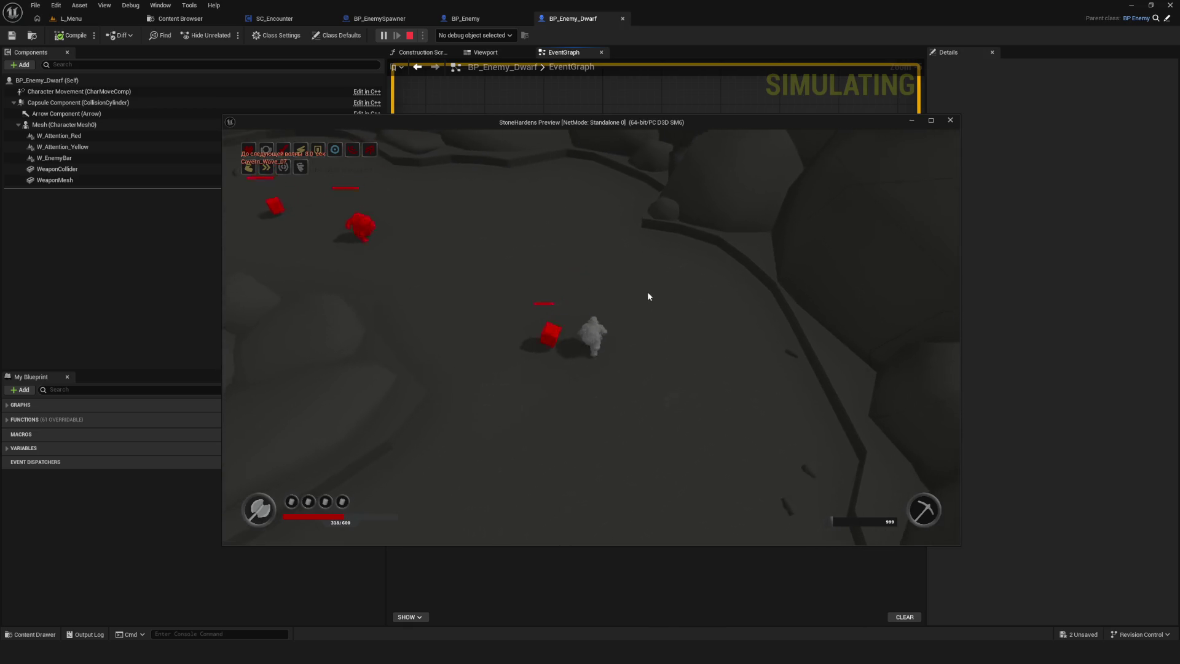
pyautogui.press('w')
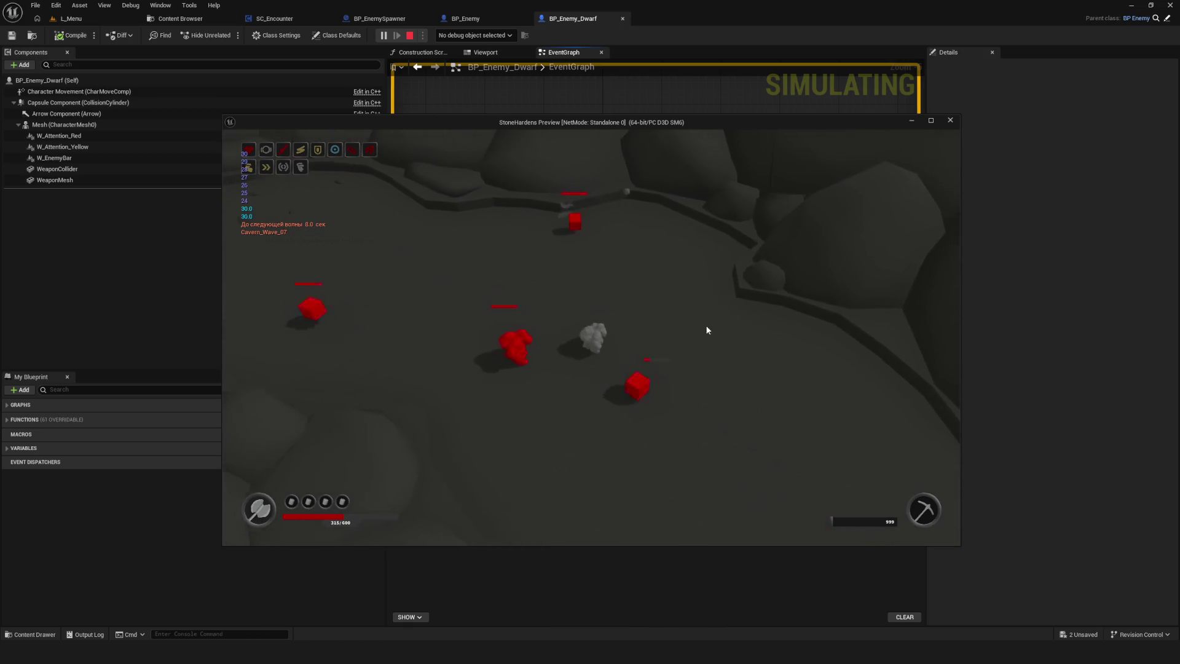
pyautogui.press('w')
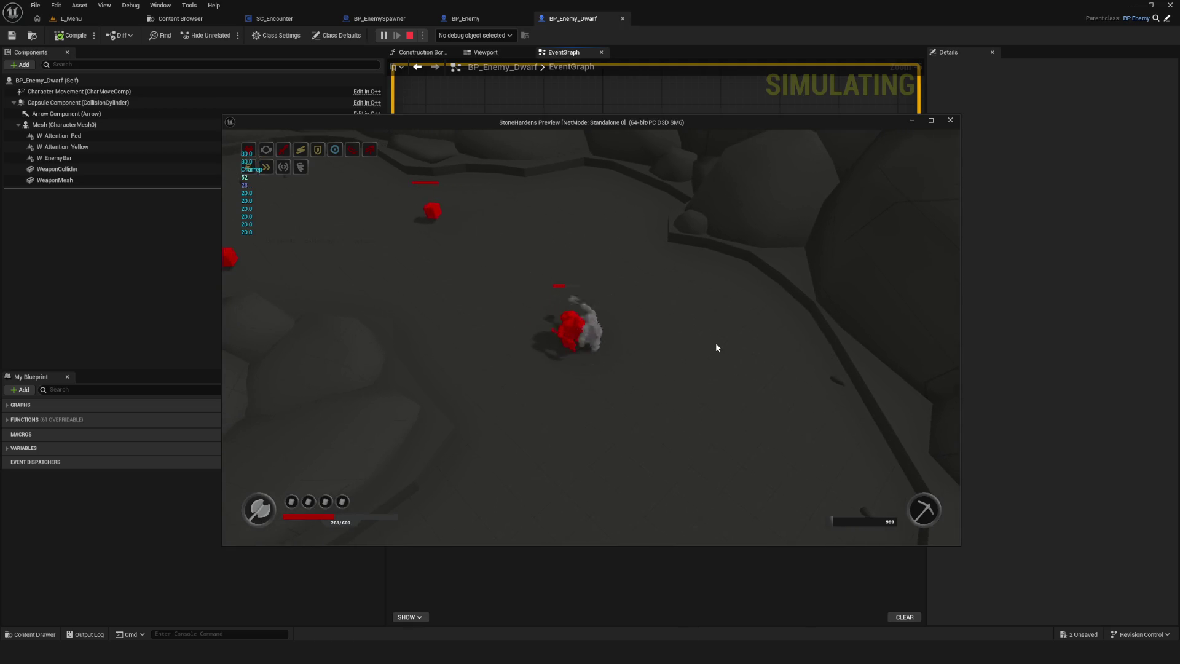
pyautogui.press('w')
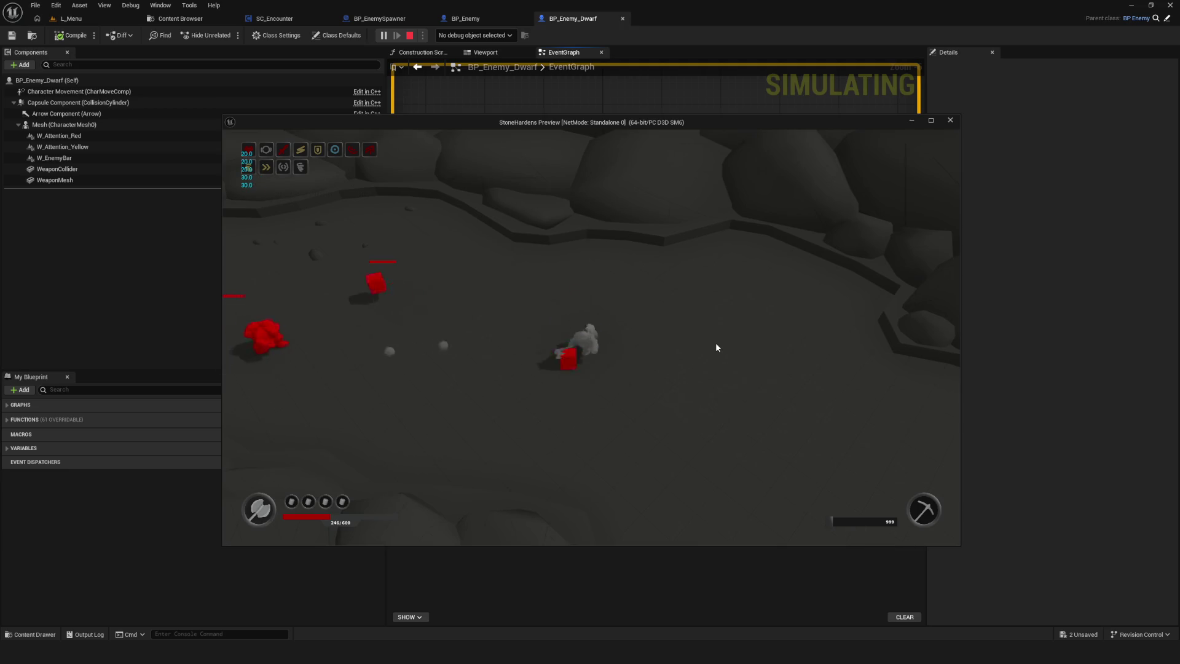
pyautogui.press('w')
pyautogui.press('w')
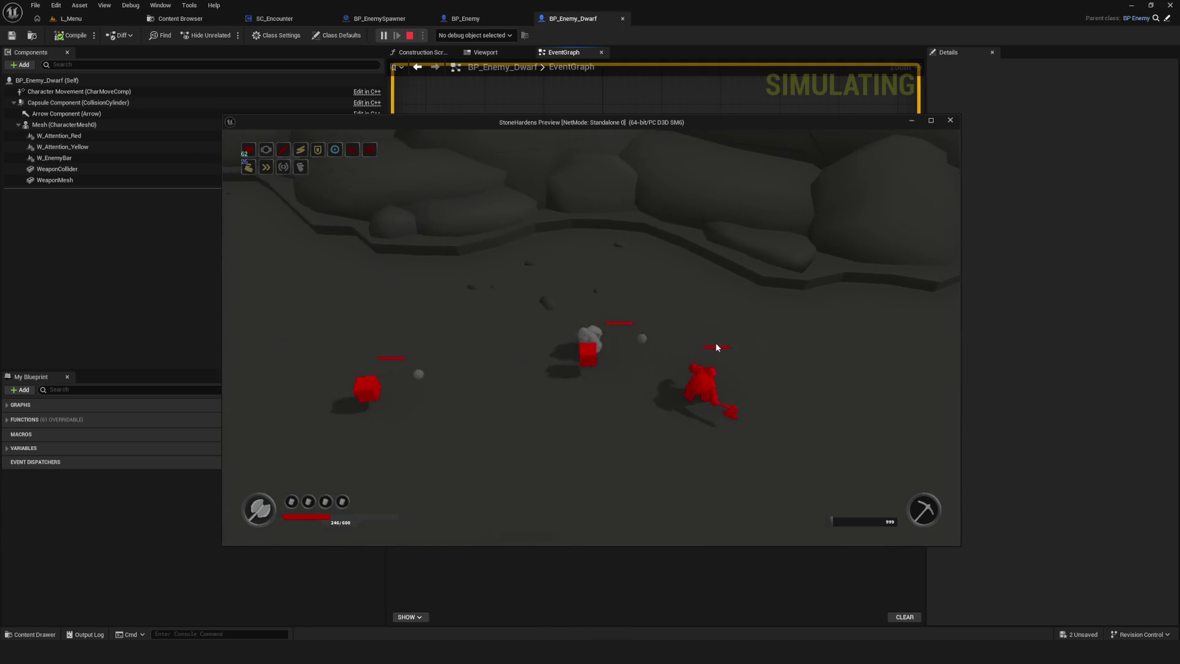
pyautogui.press('s')
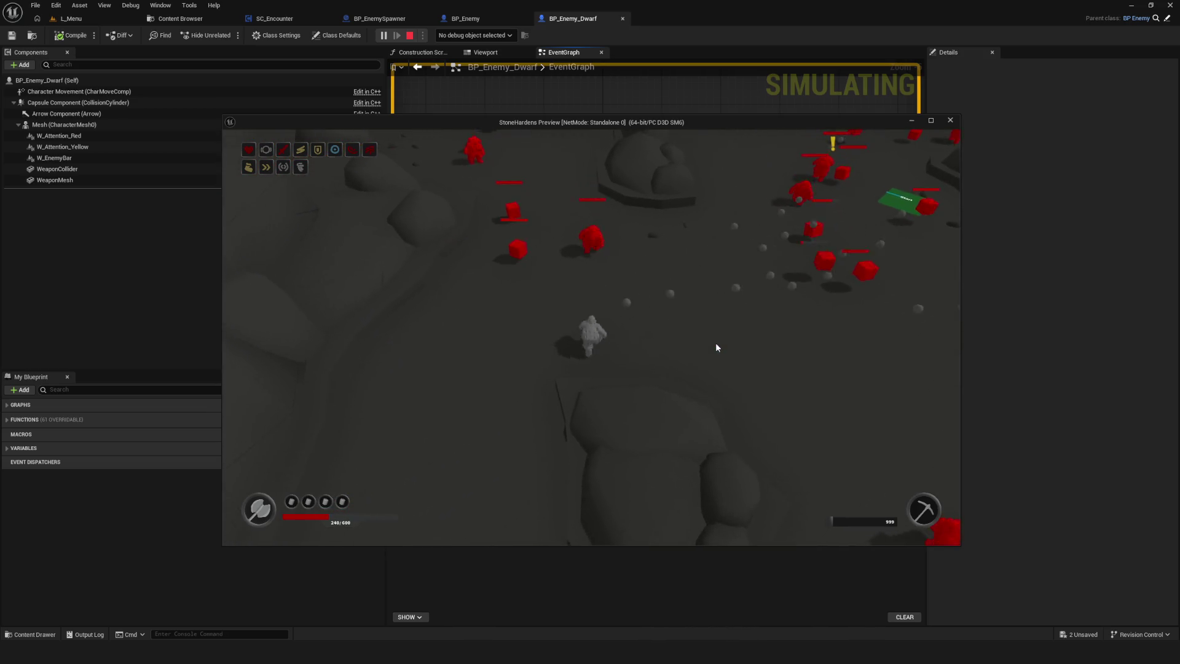
pyautogui.press('w')
pyautogui.press('d')
pyautogui.press('w')
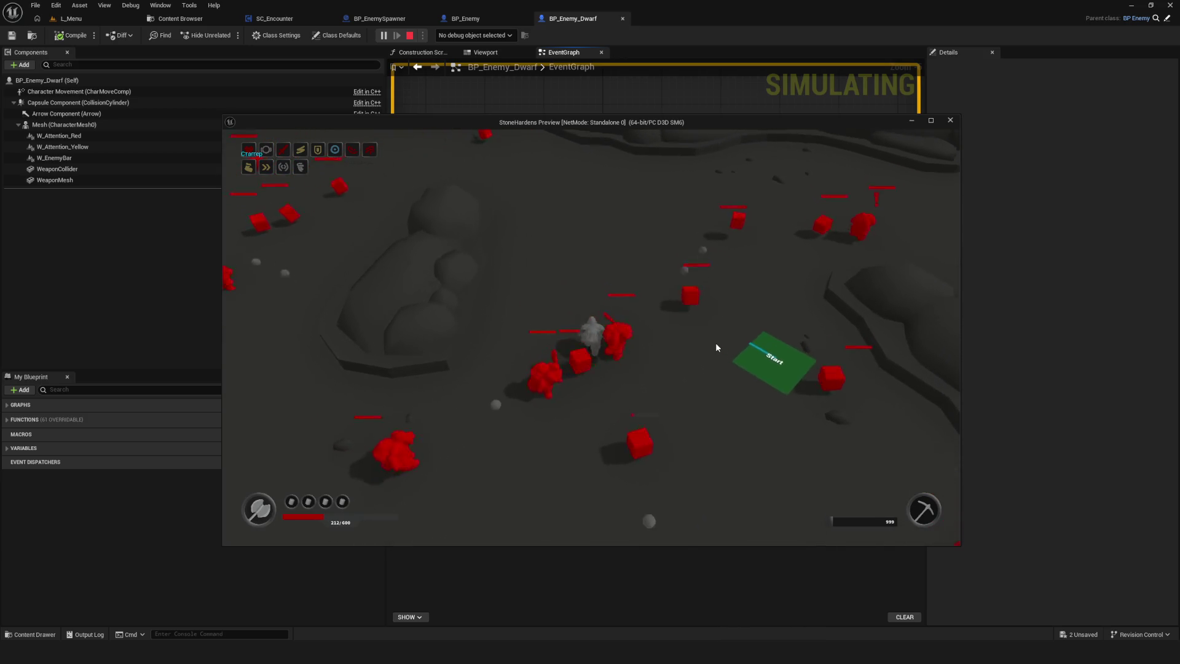
pyautogui.press('w')
pyautogui.press('s')
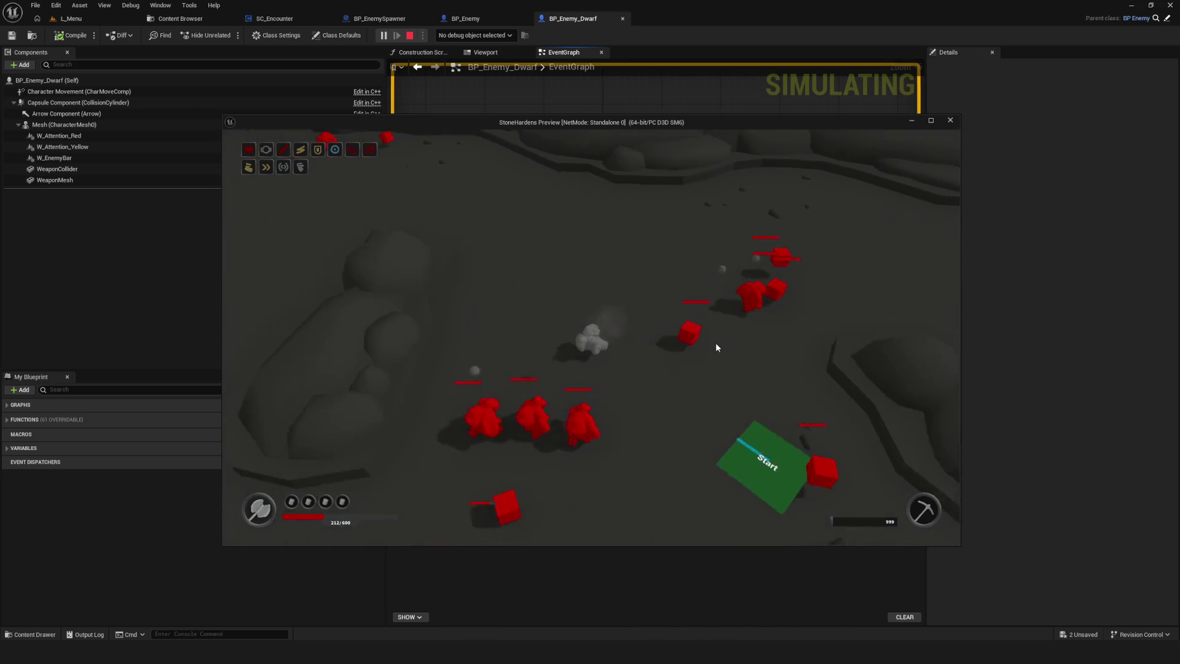
pyautogui.press('a')
pyautogui.press('w')
pyautogui.press('w')
pyautogui.press('a')
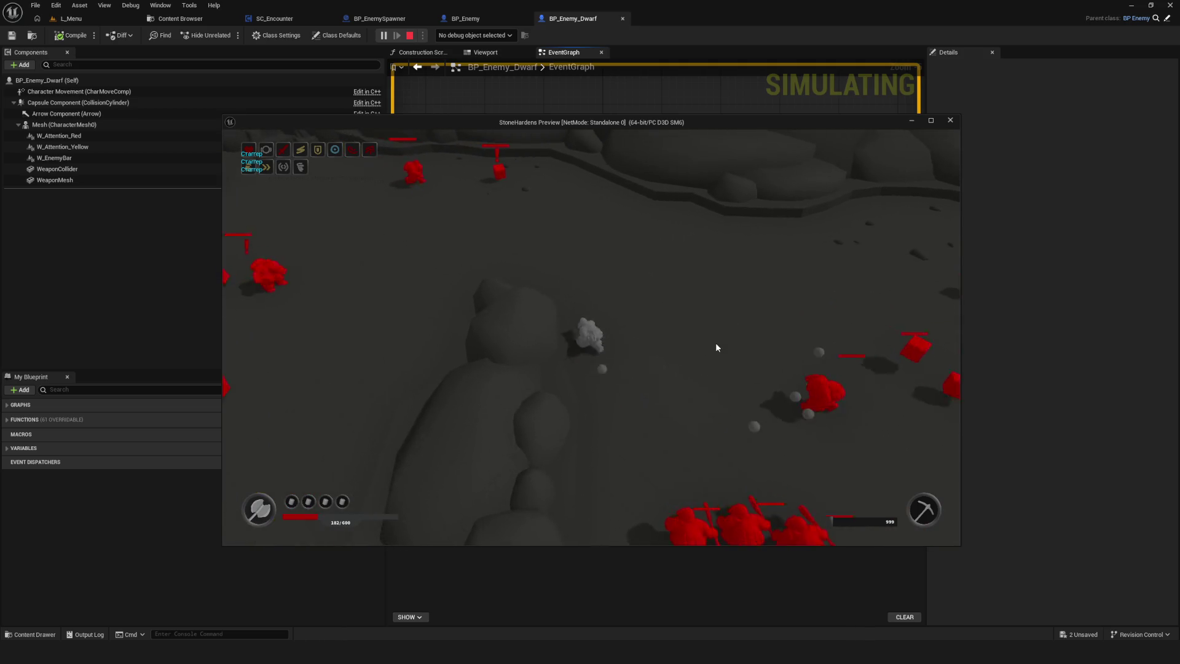
pyautogui.press('d')
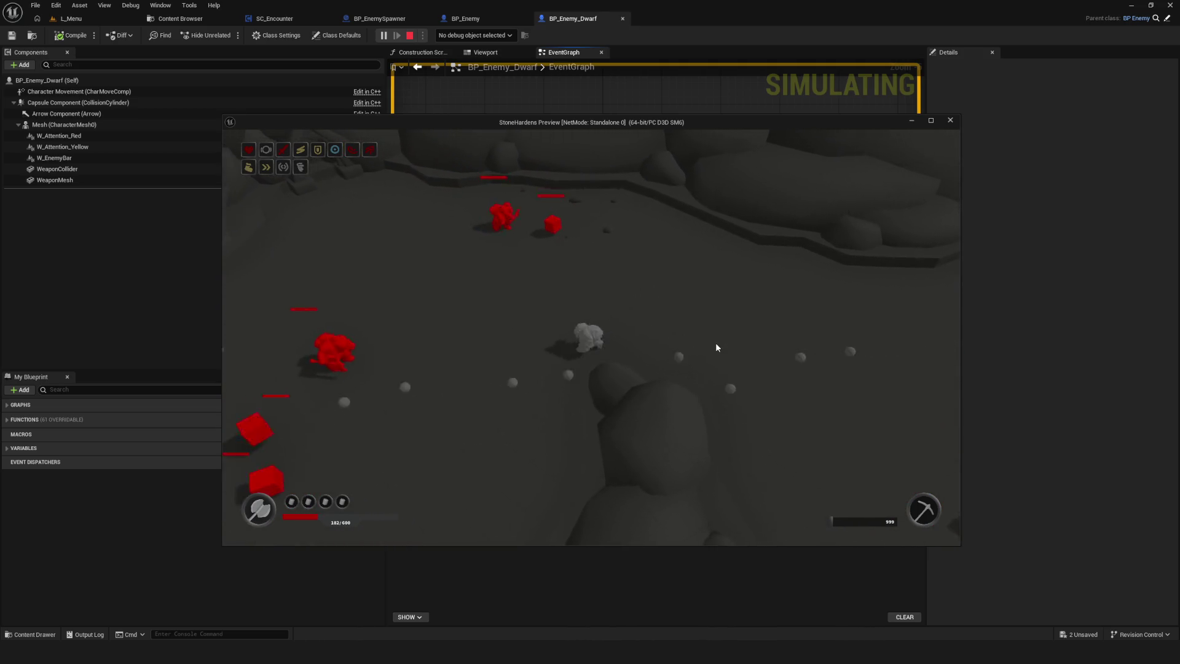
pyautogui.press('s')
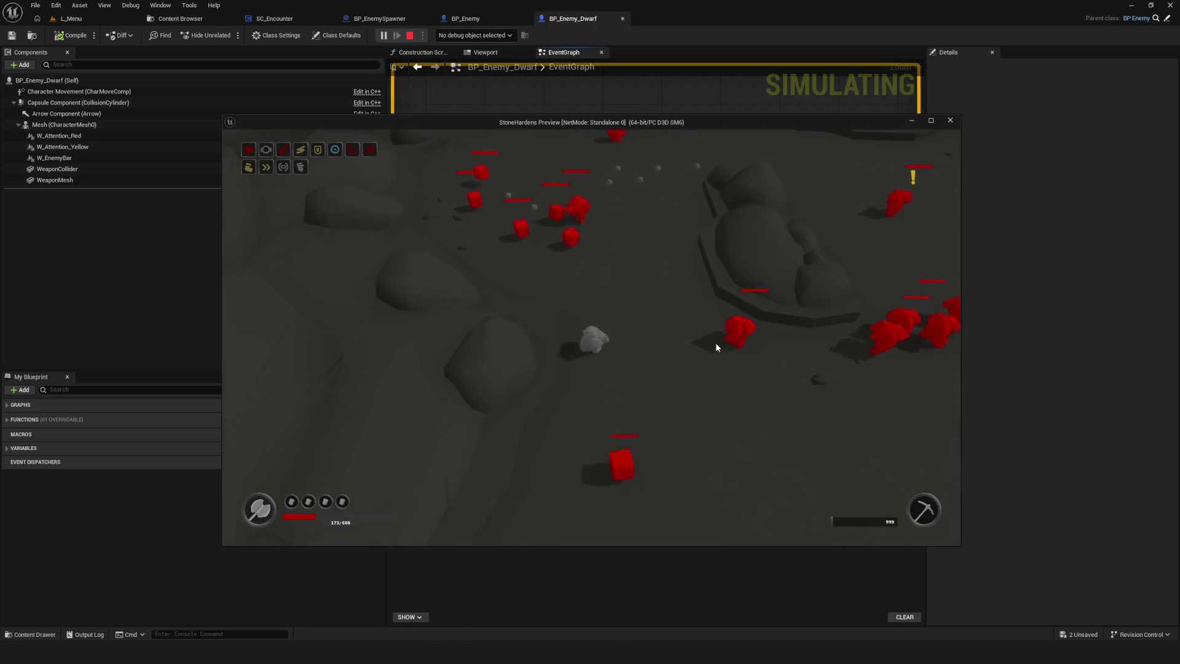
pyautogui.press('d')
pyautogui.press('w')
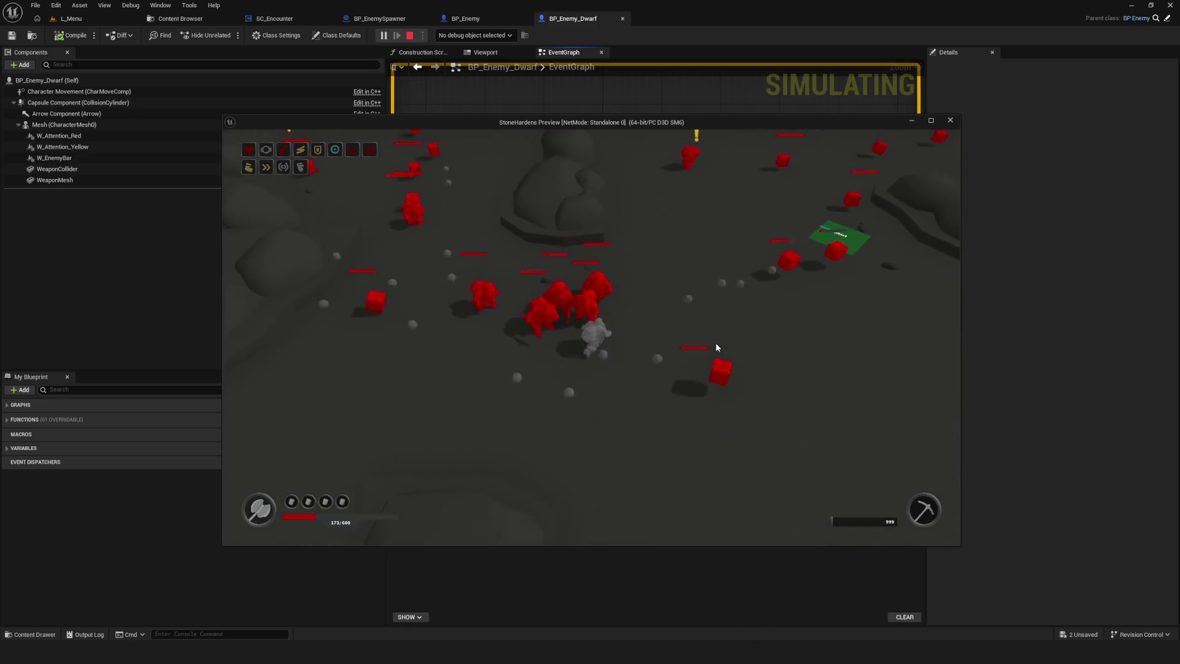
pyautogui.click(643, 322)
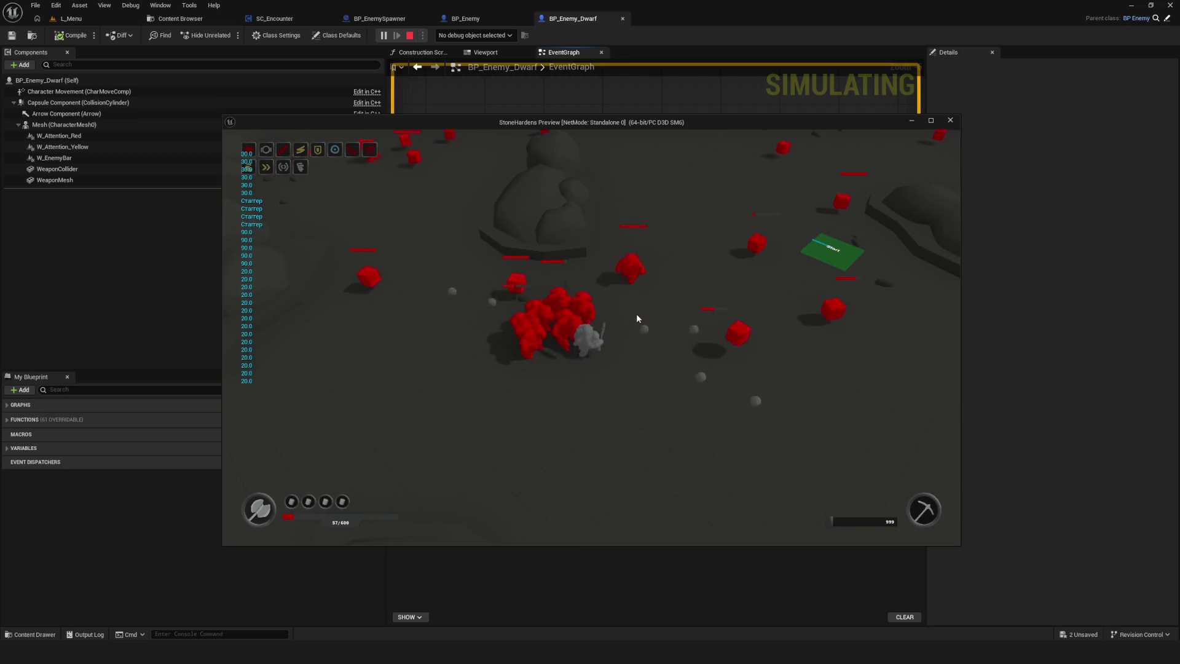
pyautogui.press('w')
pyautogui.press('d')
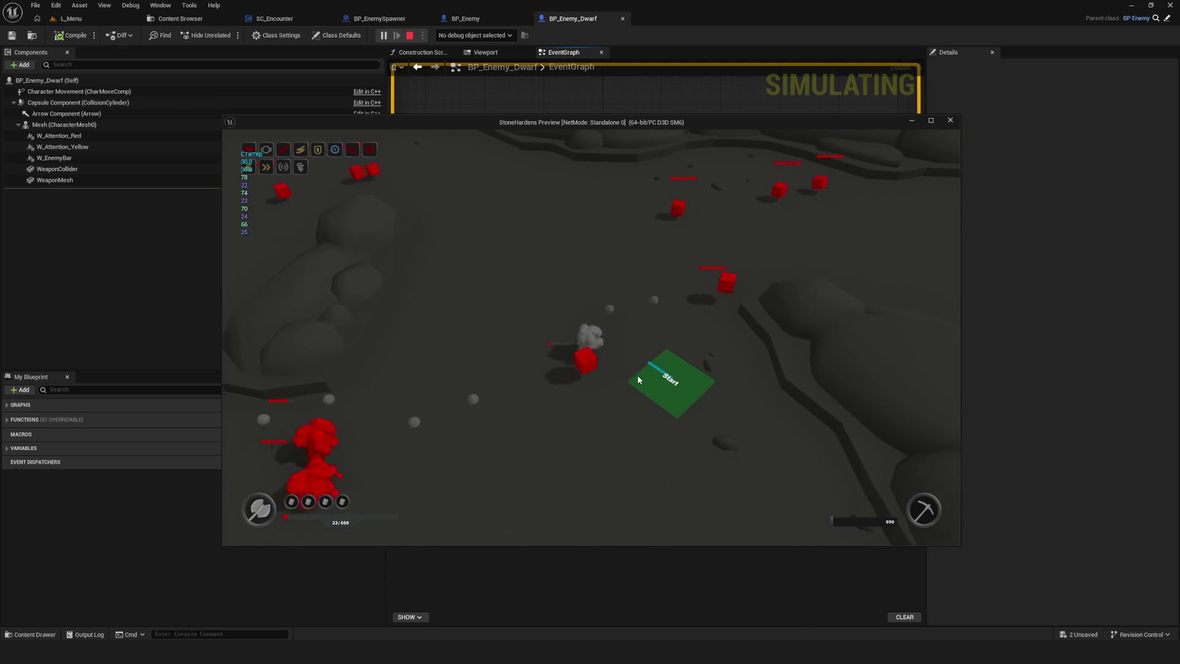
pyautogui.press('w')
pyautogui.press('d')
pyautogui.press('w')
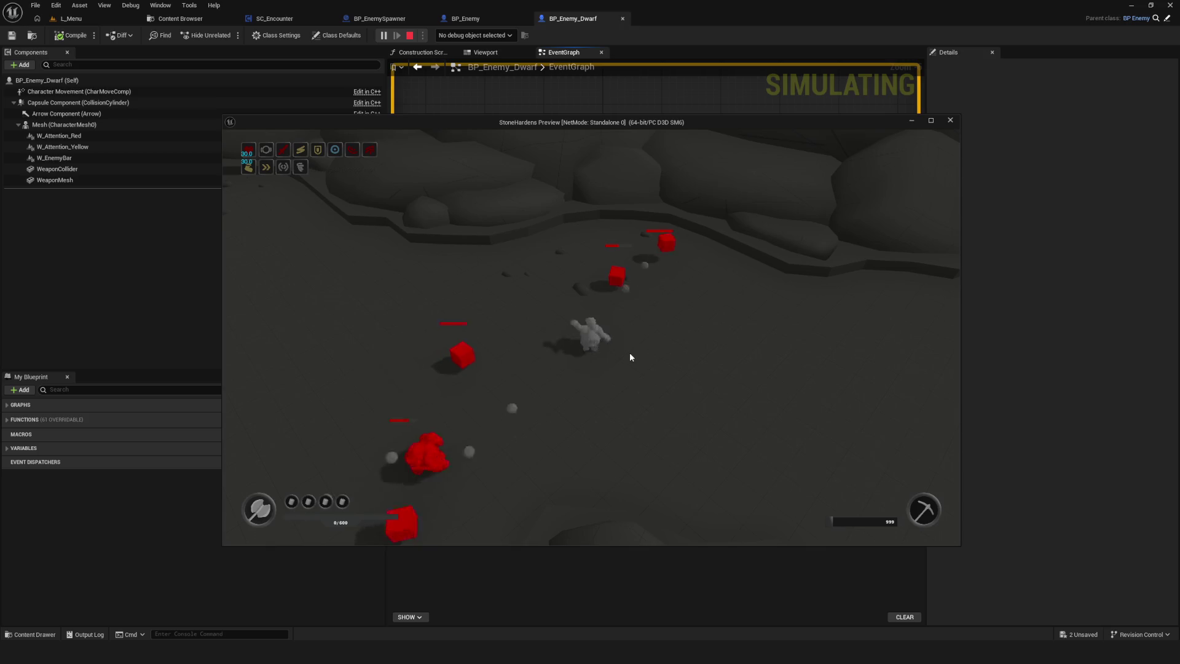
pyautogui.press('Escape')
pyautogui.click(379, 36)
# - Start a new game in the preview and run the dwarf around the cave with WASD
pyautogui.click(591, 324)
pyautogui.click(607, 273)
pyautogui.press('d')
pyautogui.press('s')
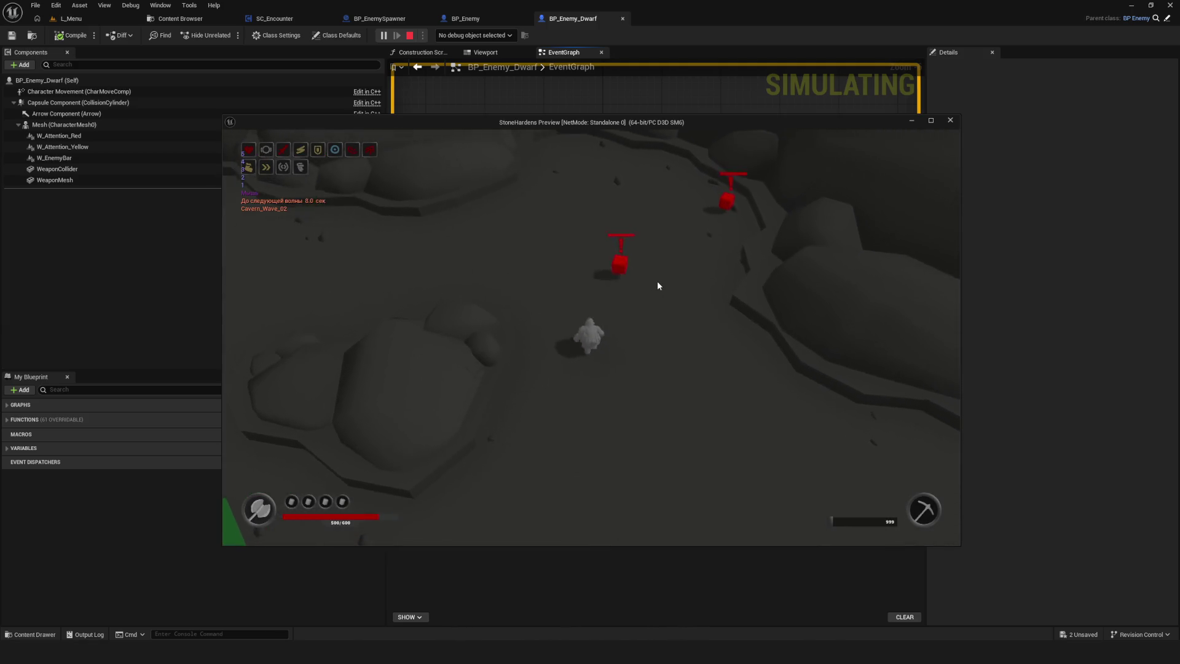
pyautogui.press('s')
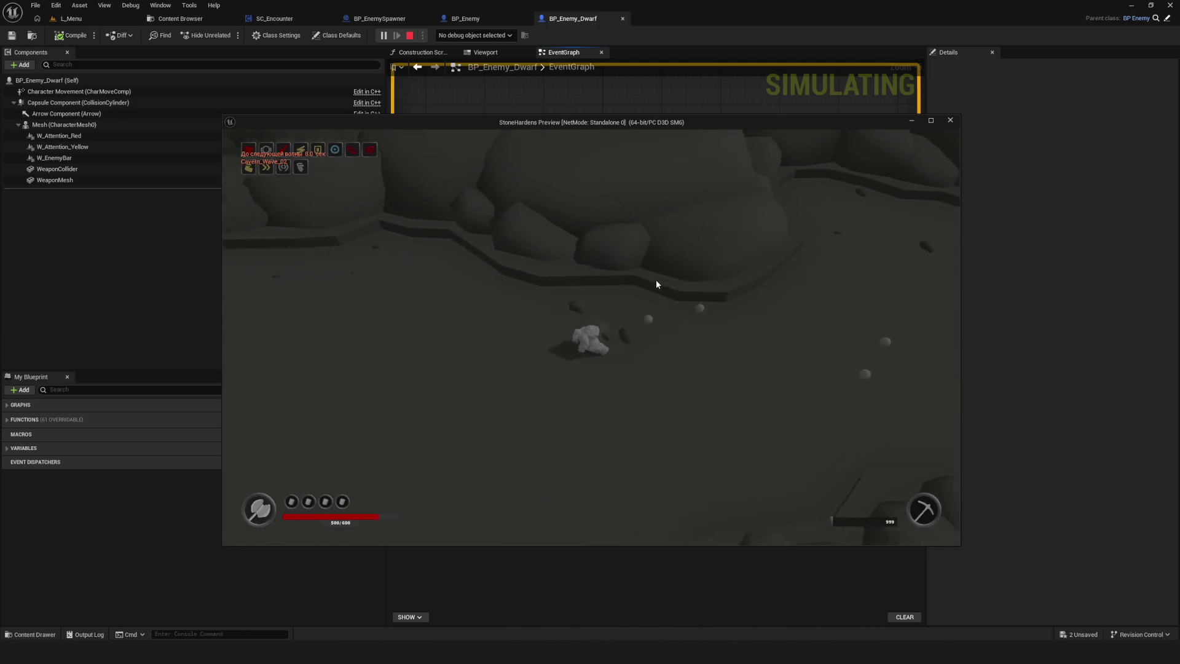
pyautogui.press('d')
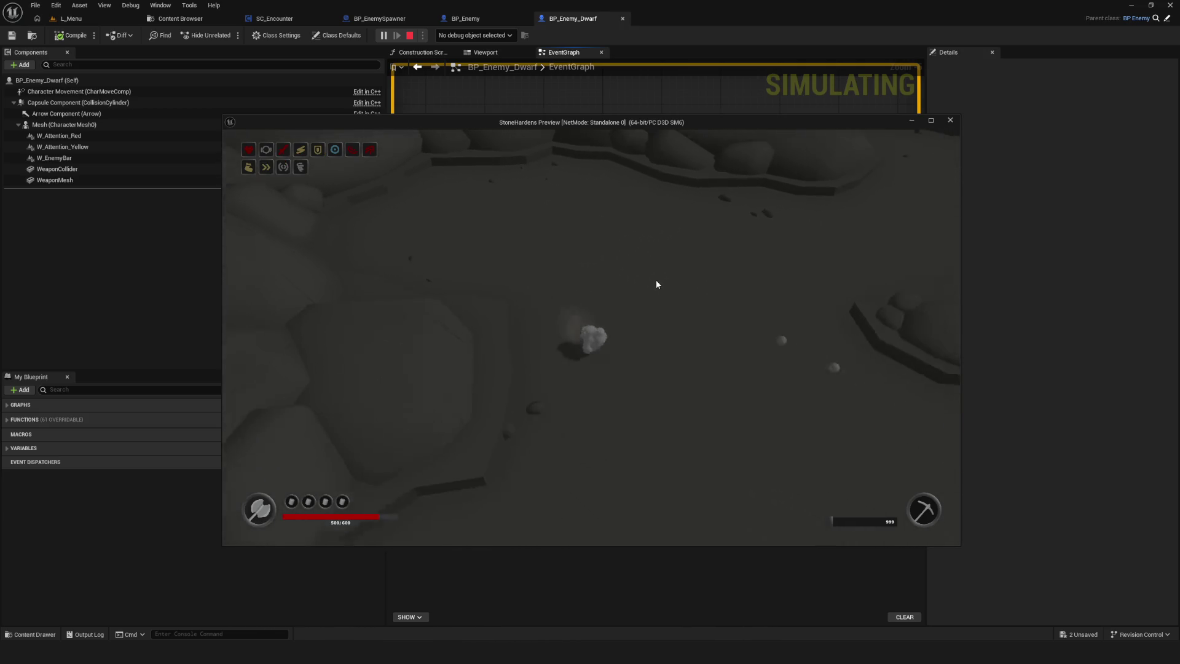
pyautogui.press('s')
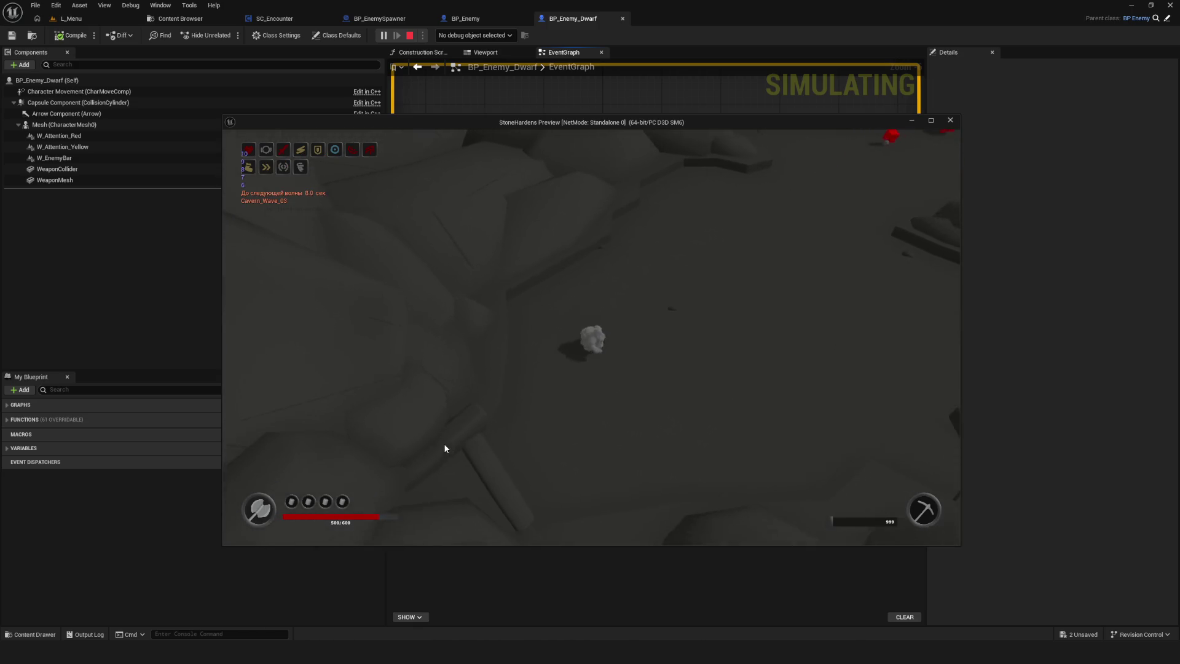
pyautogui.press('s')
pyautogui.press('w')
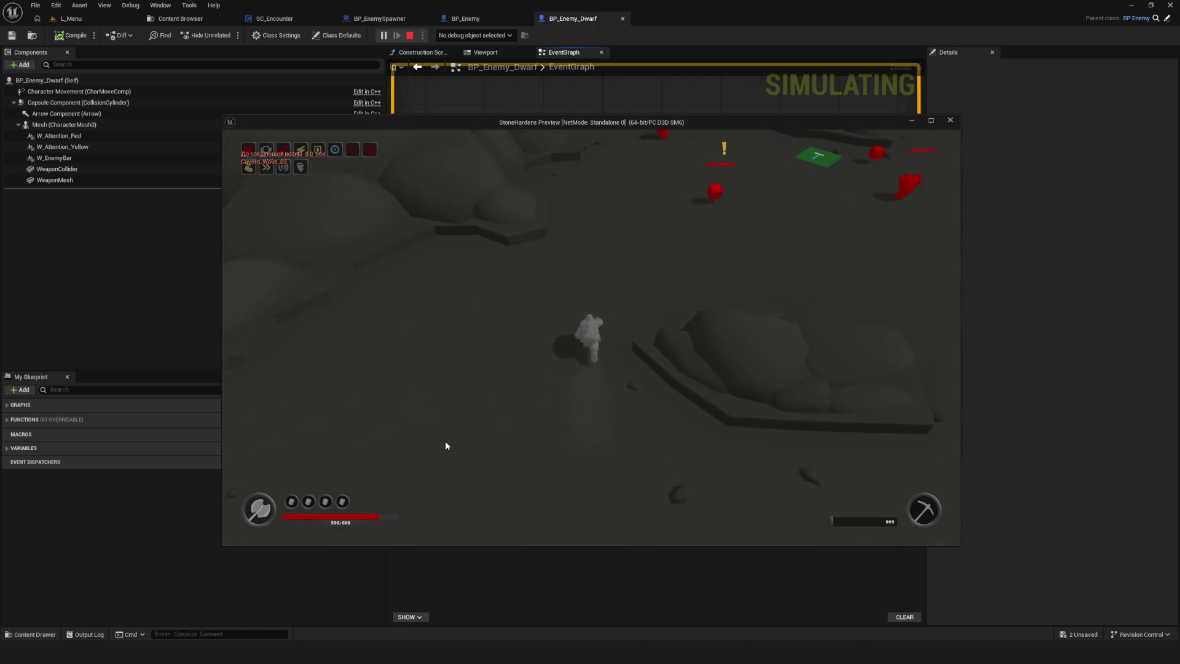
pyautogui.press('w')
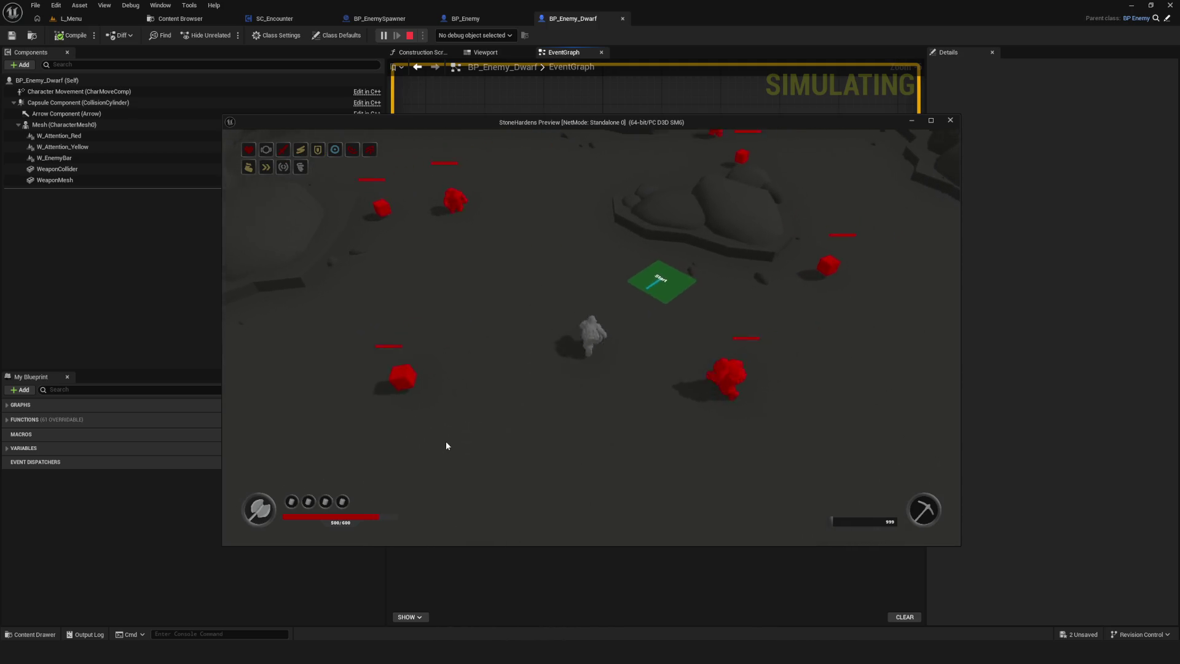
pyautogui.press('d')
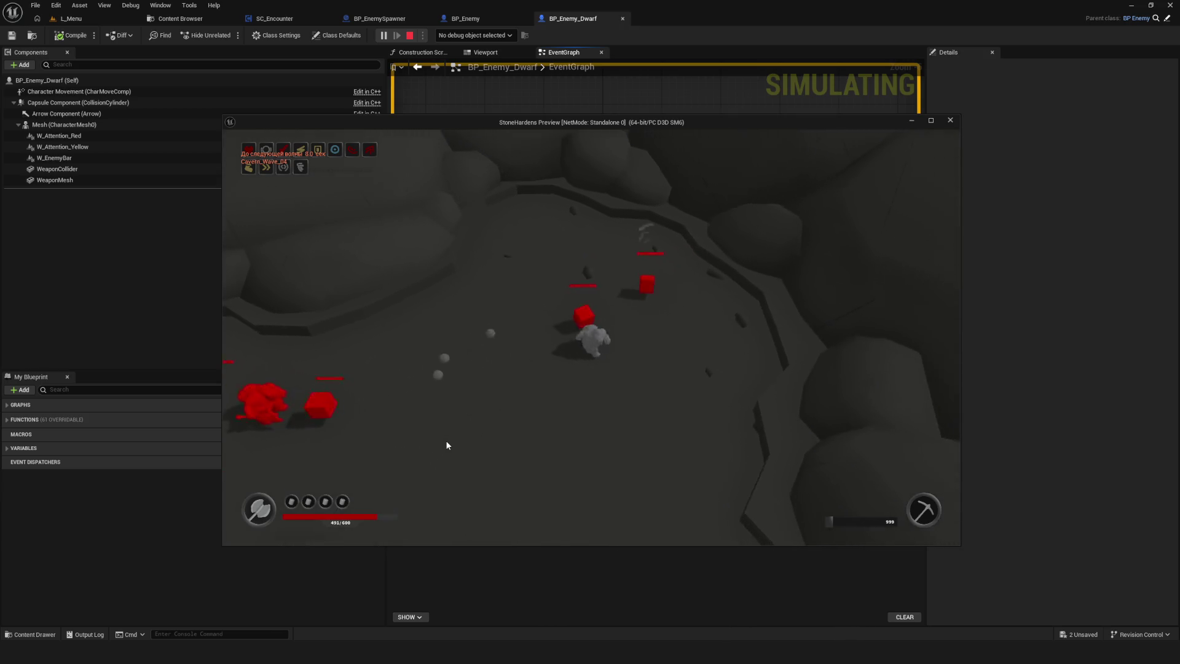
pyautogui.press('a')
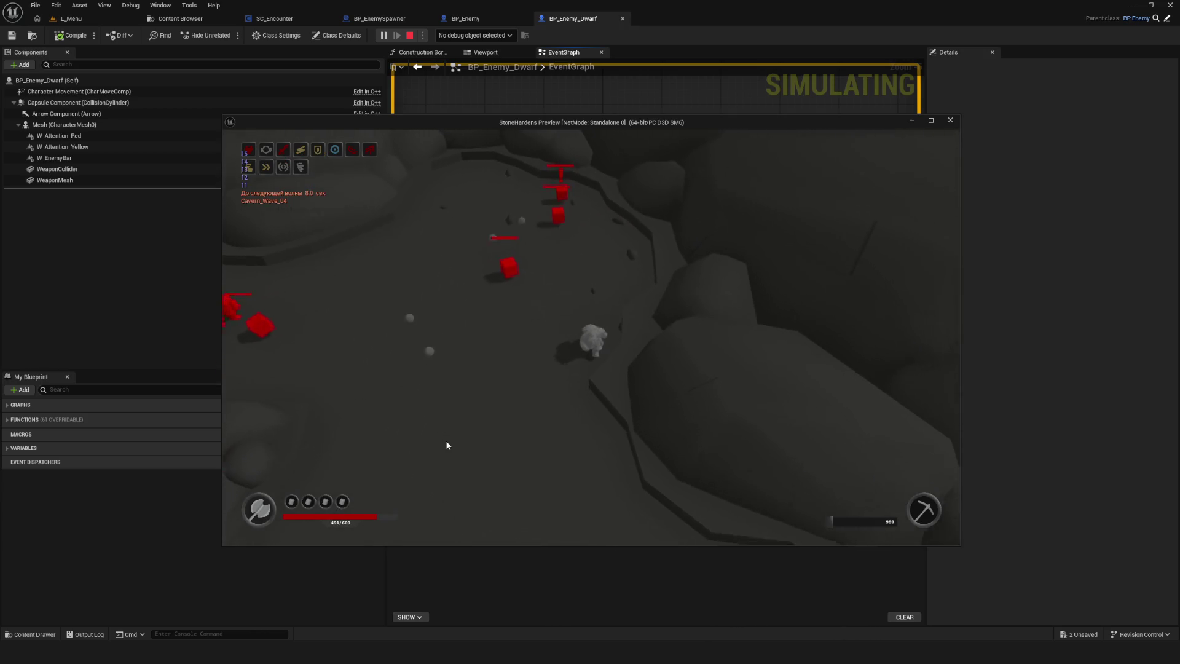
pyautogui.press('a')
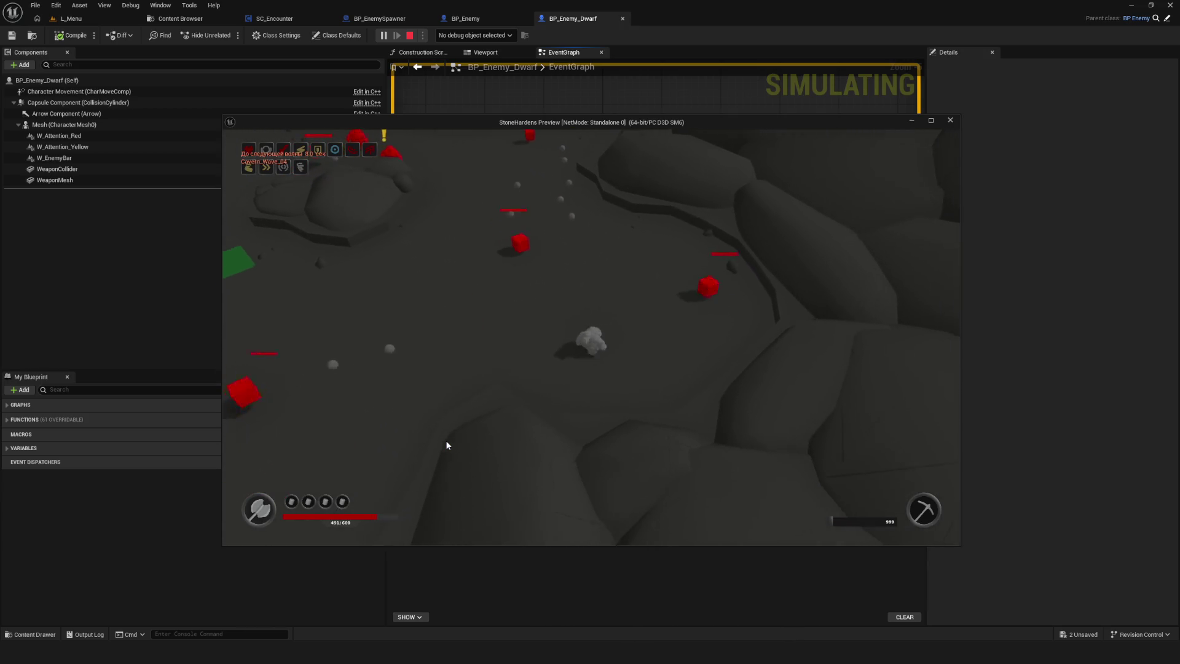
pyautogui.press('a')
pyautogui.press('s')
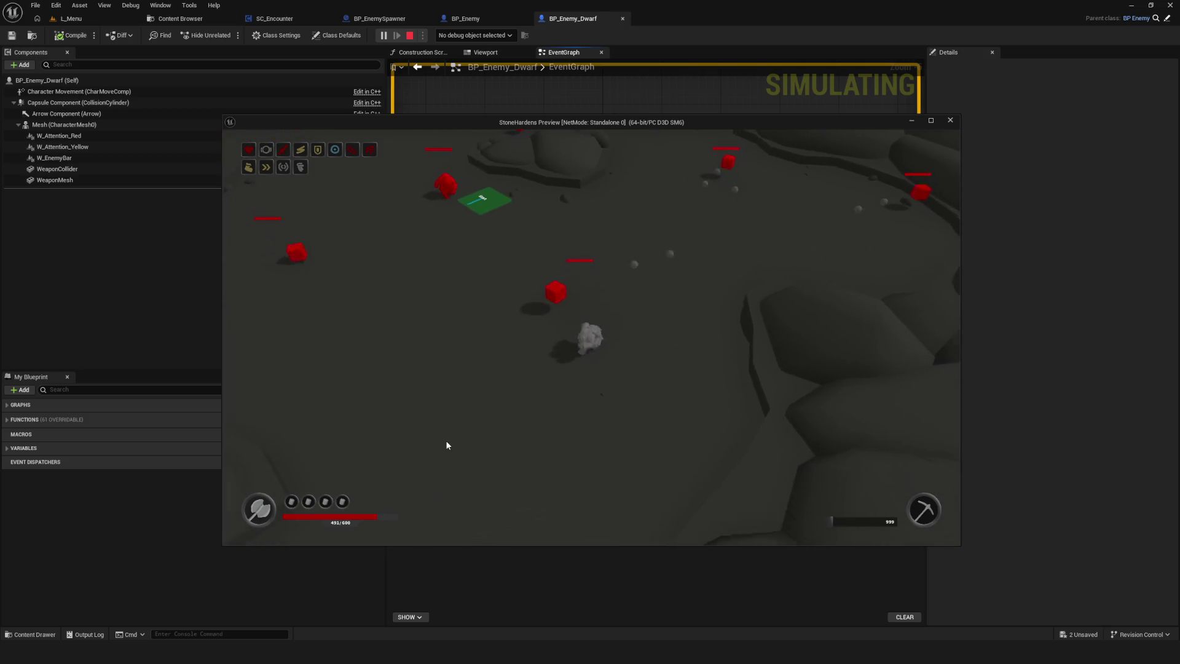
pyautogui.press('w')
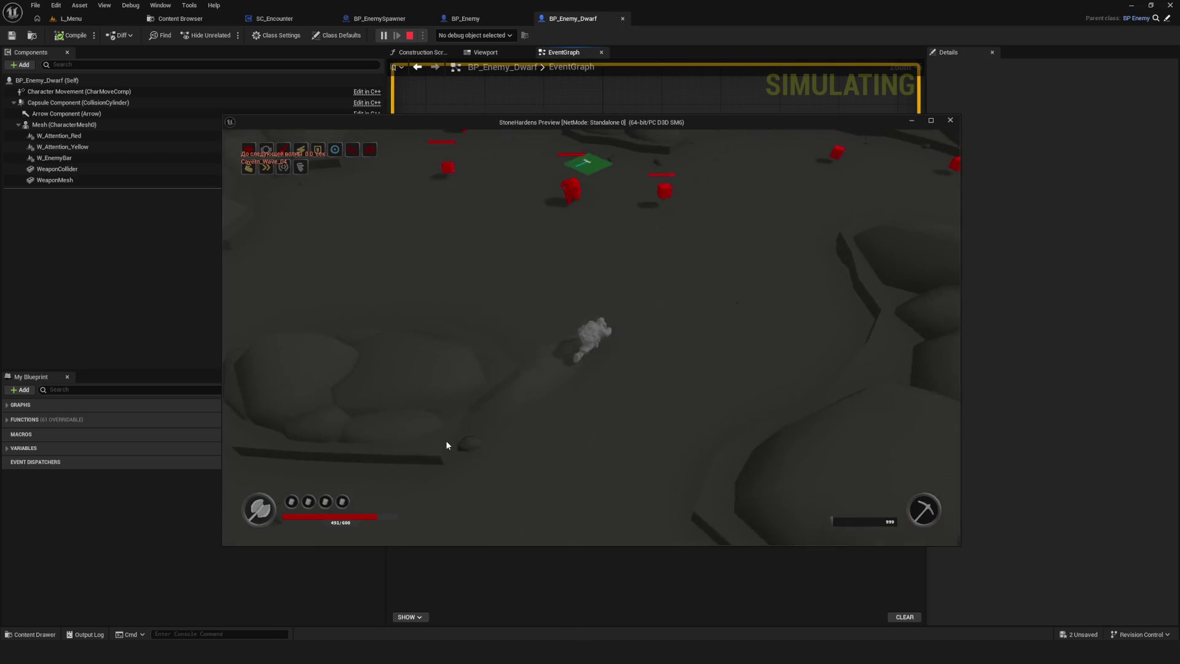
pyautogui.press('w')
pyautogui.press('d')
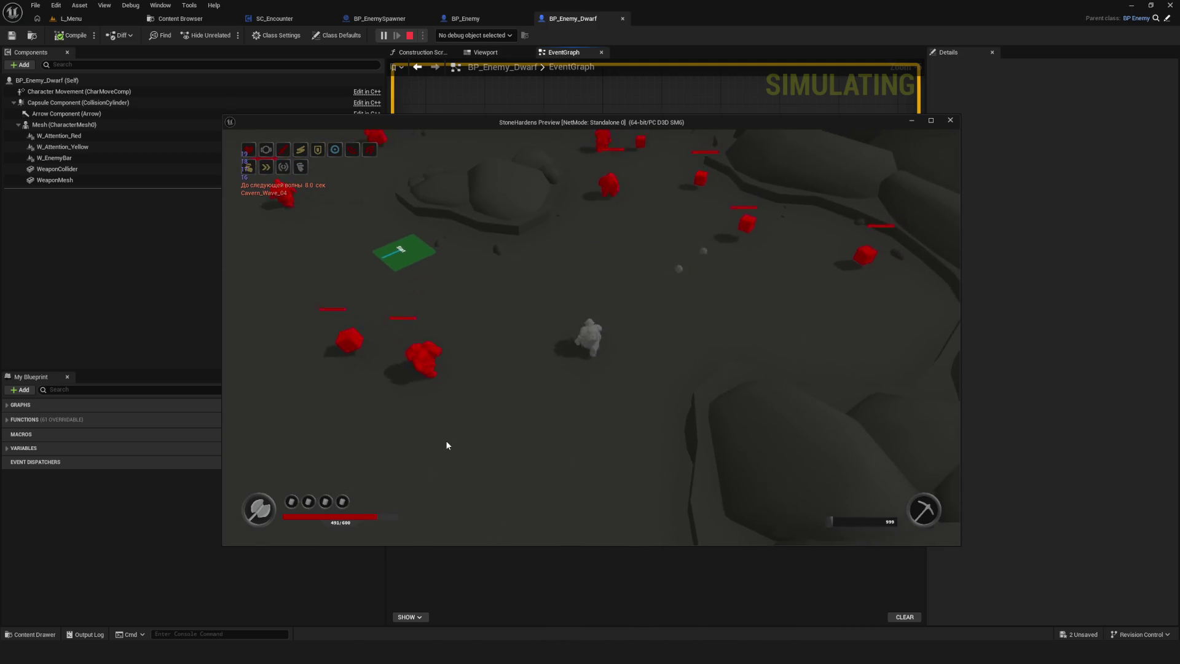
pyautogui.press('w')
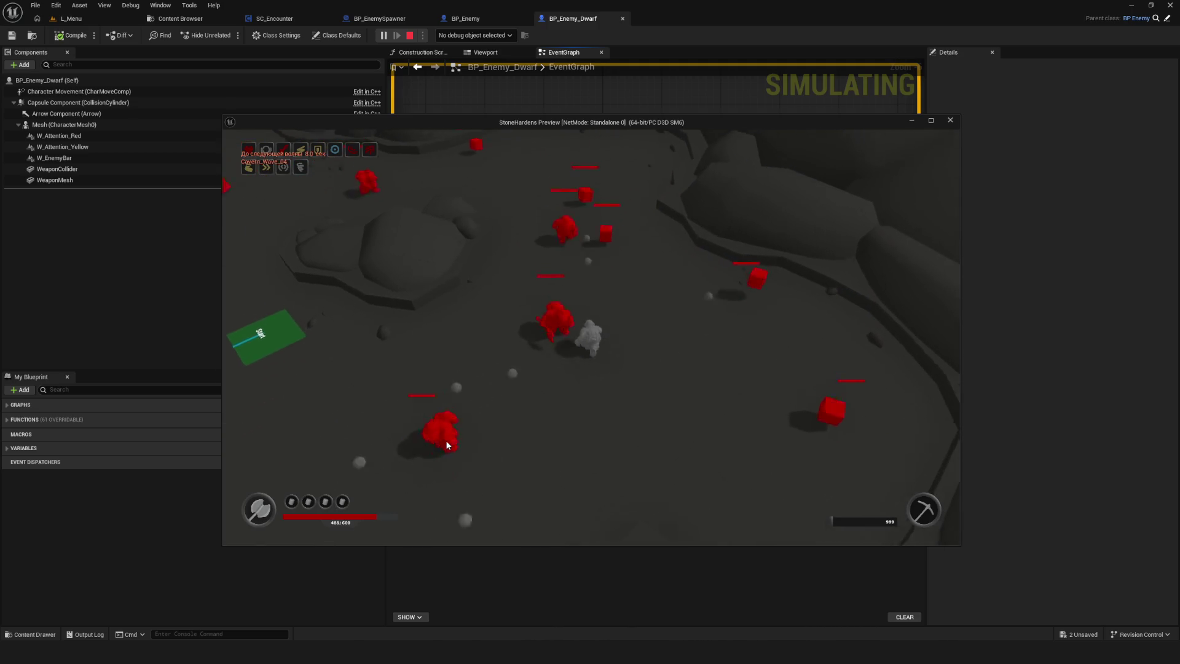
pyautogui.press('a')
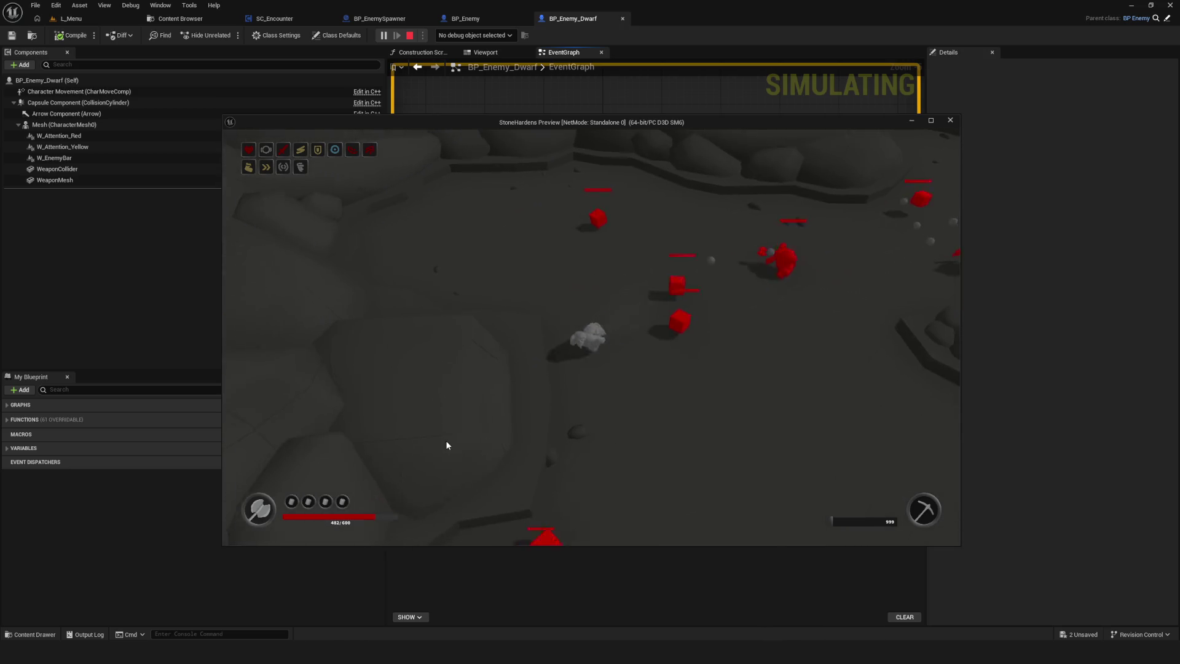
pyautogui.press('d')
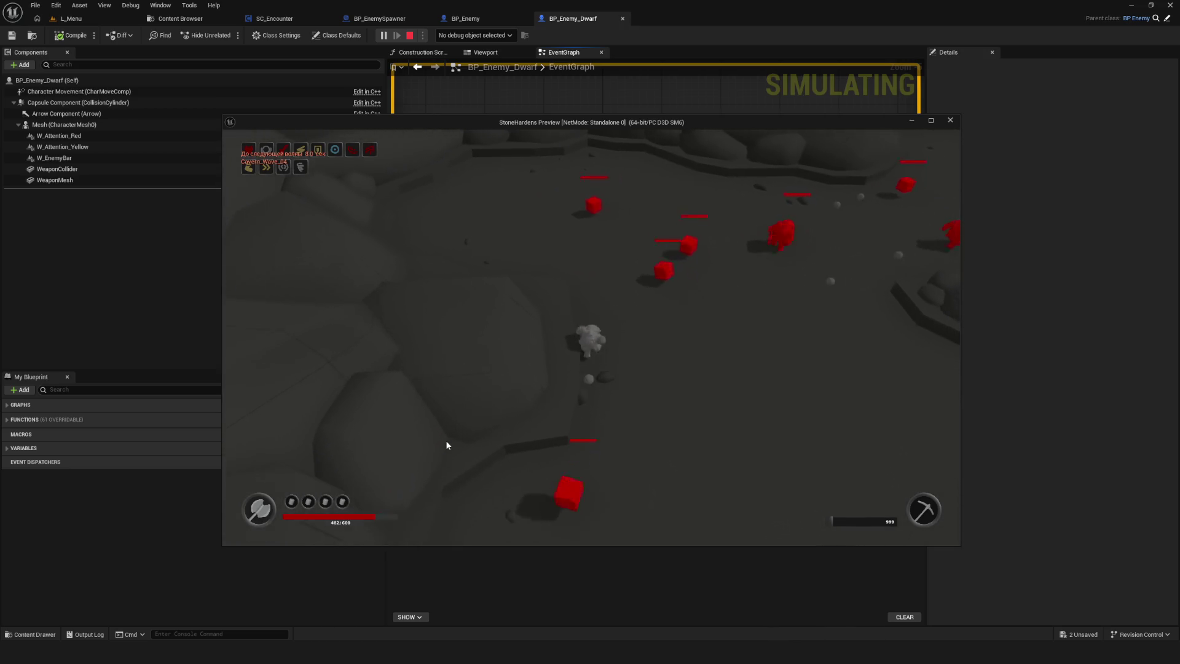
pyautogui.press('d')
pyautogui.press('w')
pyautogui.press('w')
pyautogui.press('d')
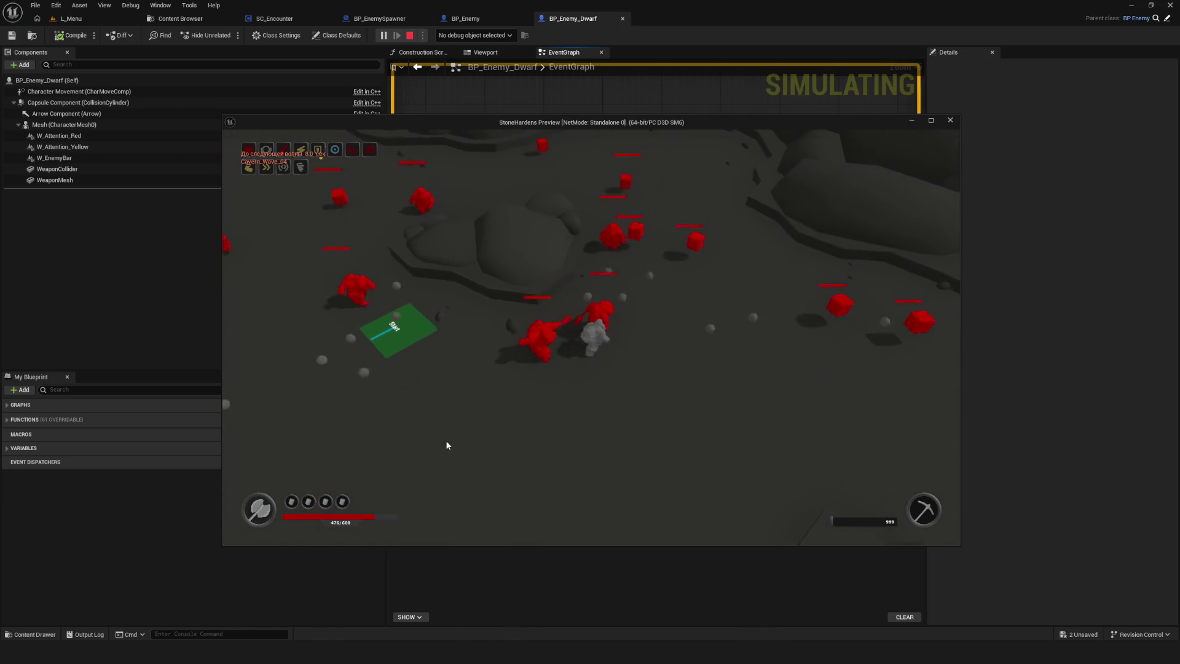
# - Steer the dwarf around the Start pad into the red swarm, attack, then exit Play In Editor
pyautogui.press('a')
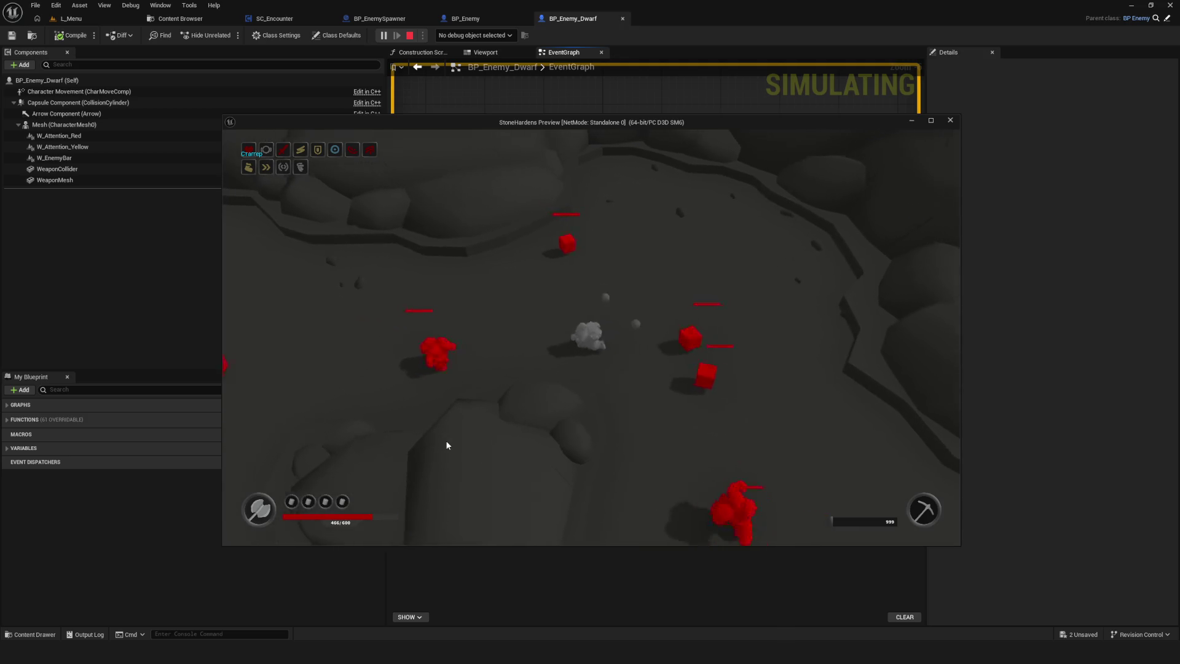
pyautogui.press('s')
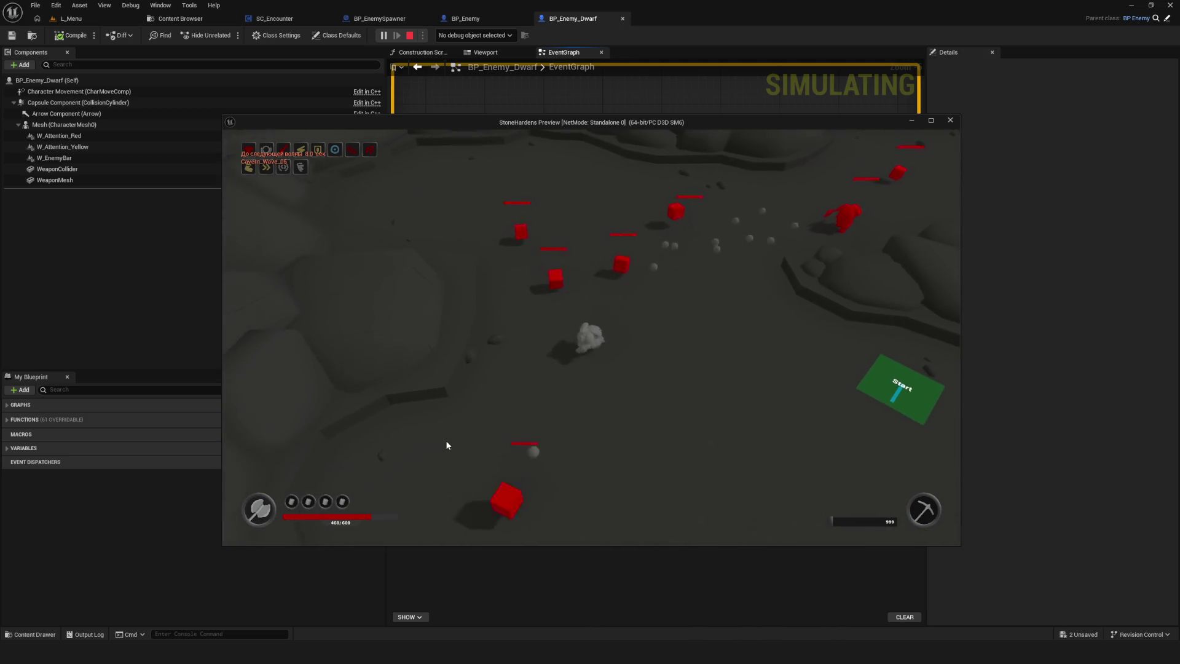
pyautogui.press('d')
pyautogui.press('d')
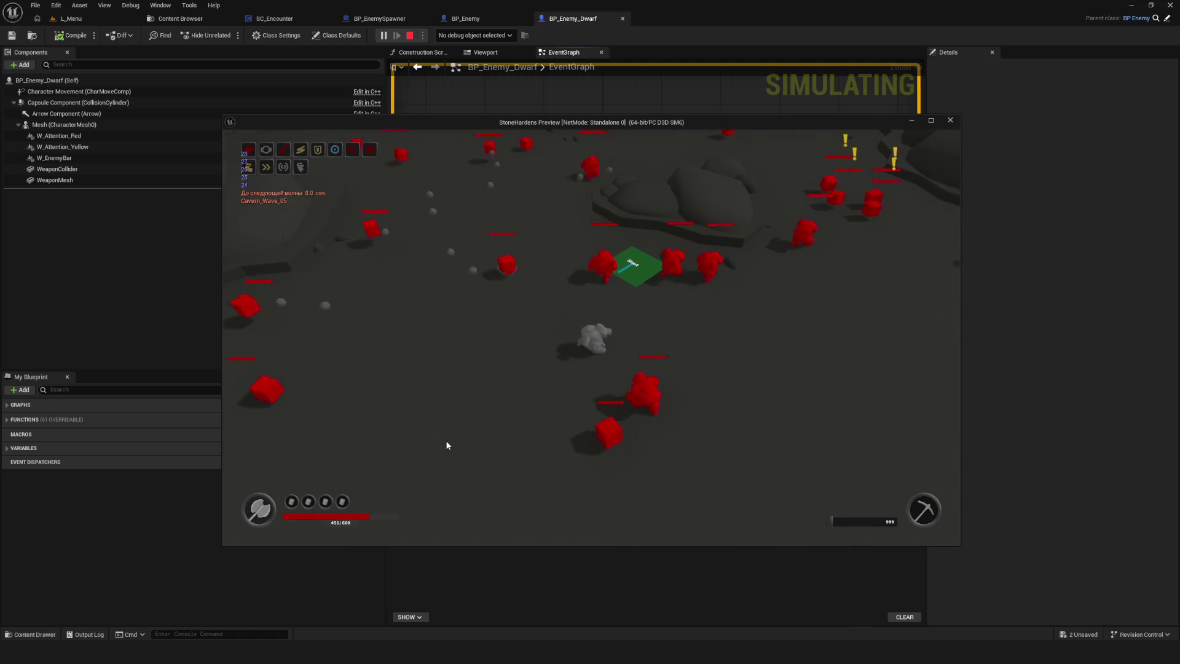
pyautogui.press('w')
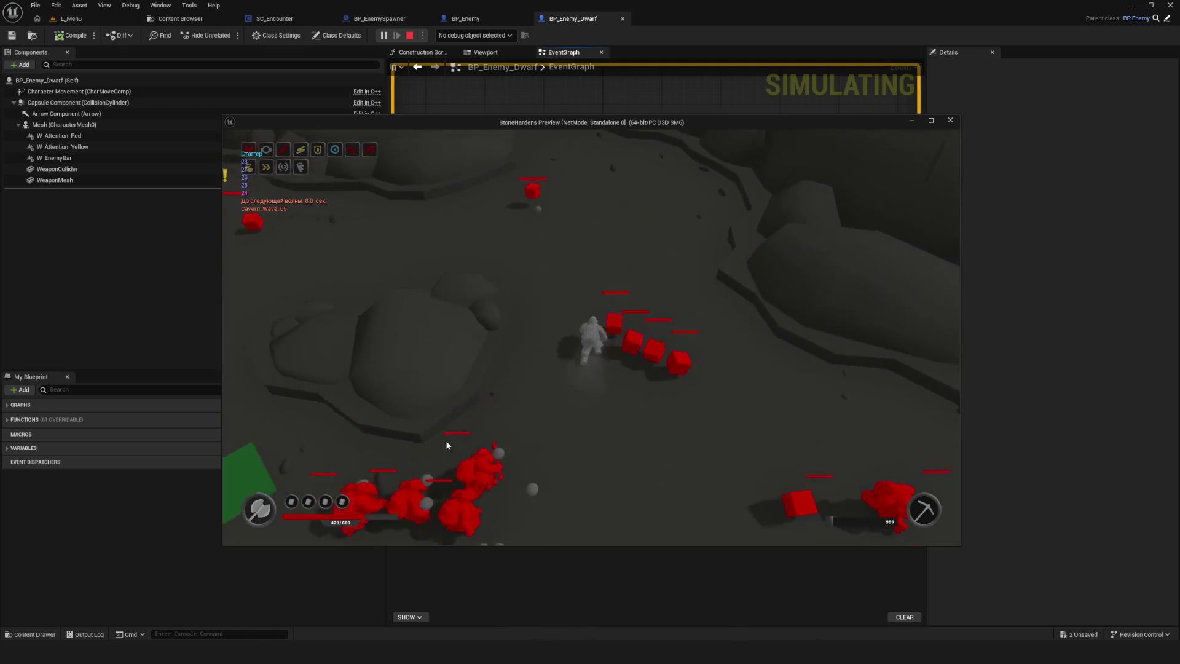
pyautogui.press('s')
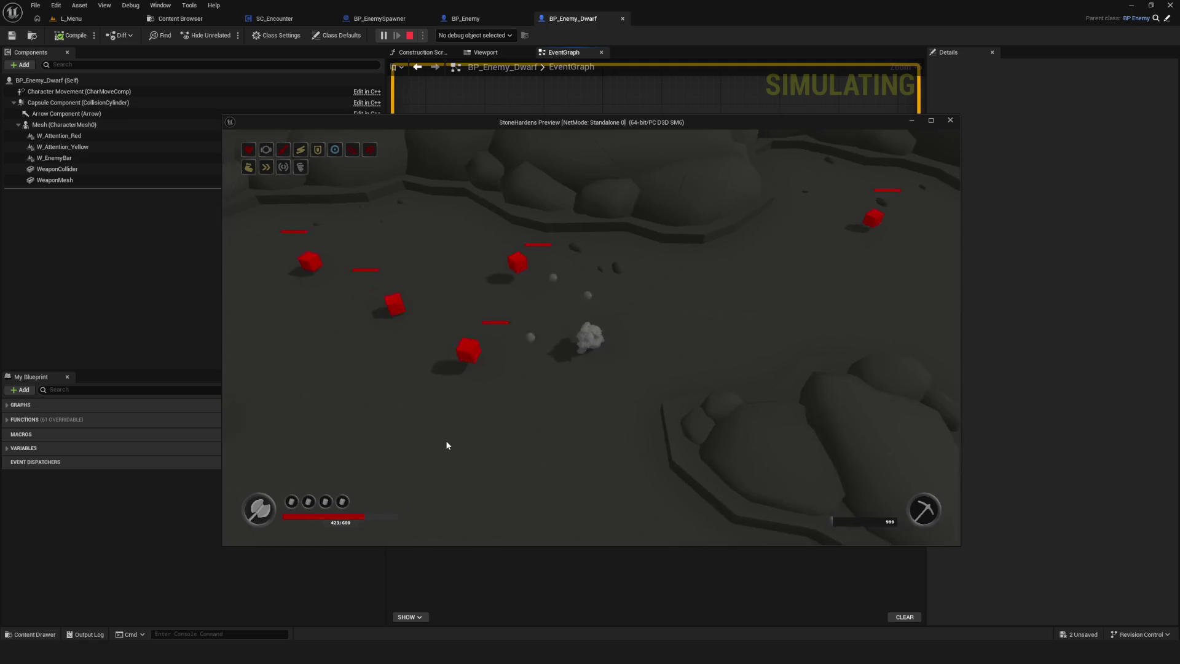
pyautogui.press('d')
pyautogui.press('s')
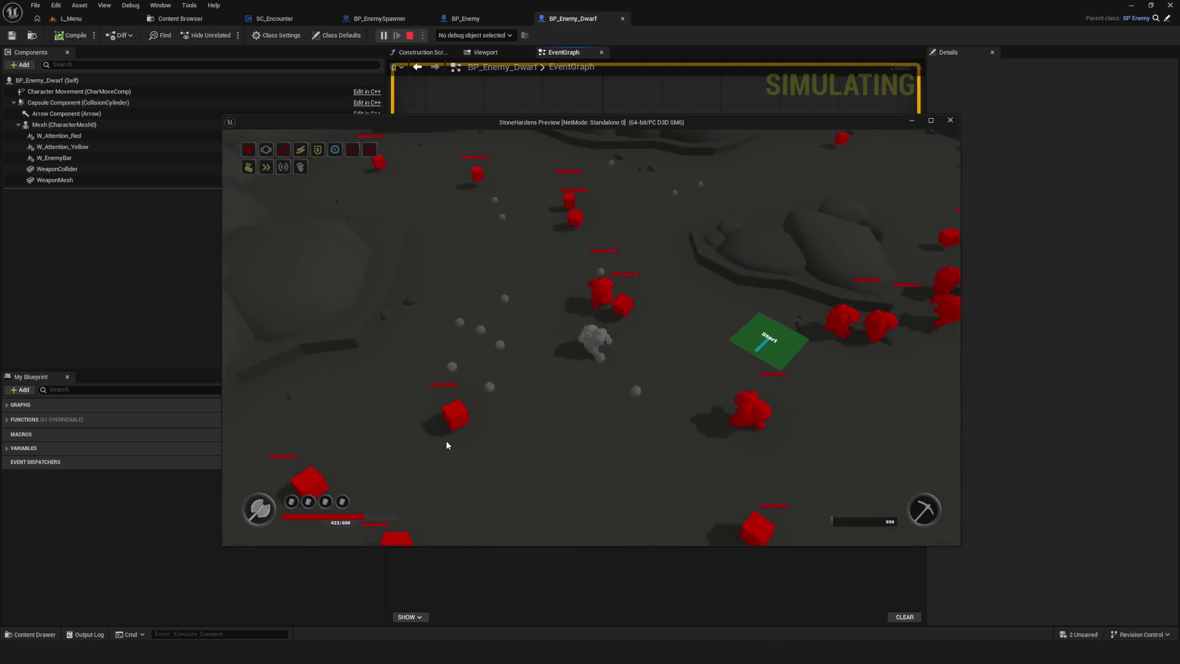
pyautogui.press('d')
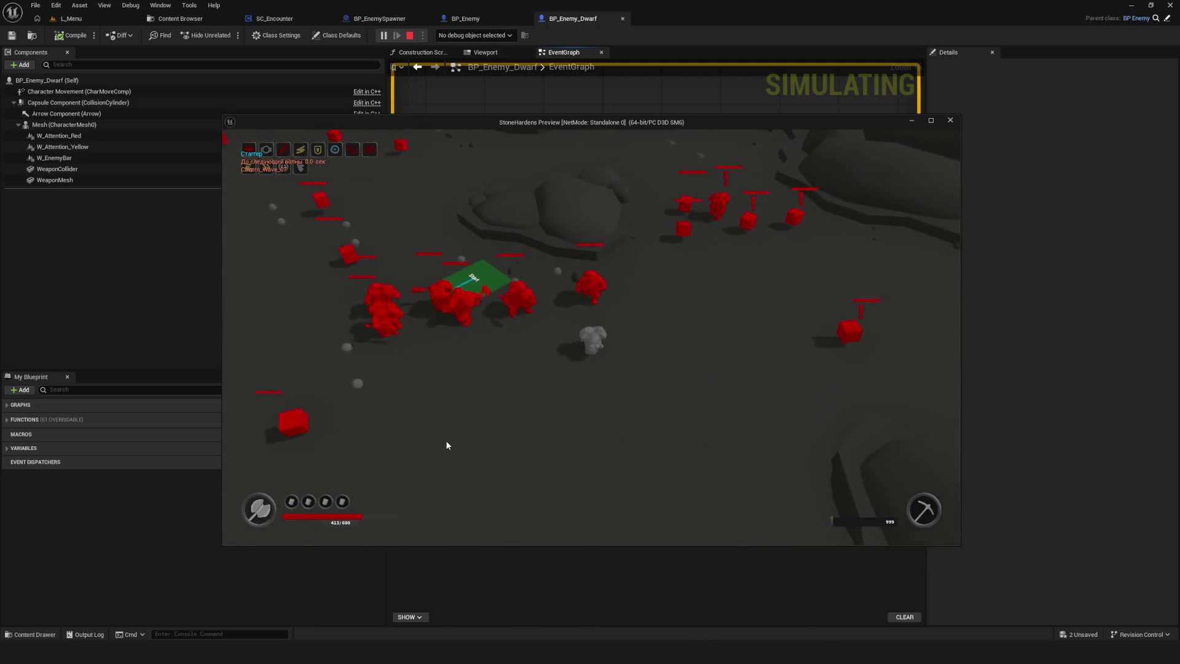
pyautogui.press('s')
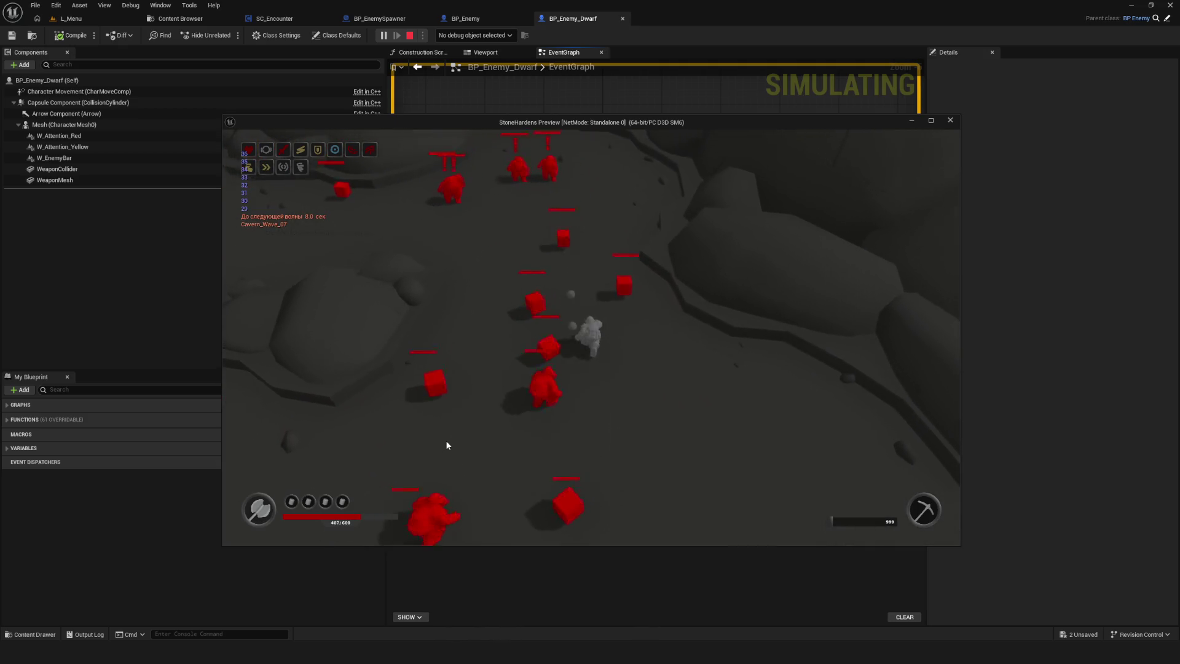
pyautogui.press('s')
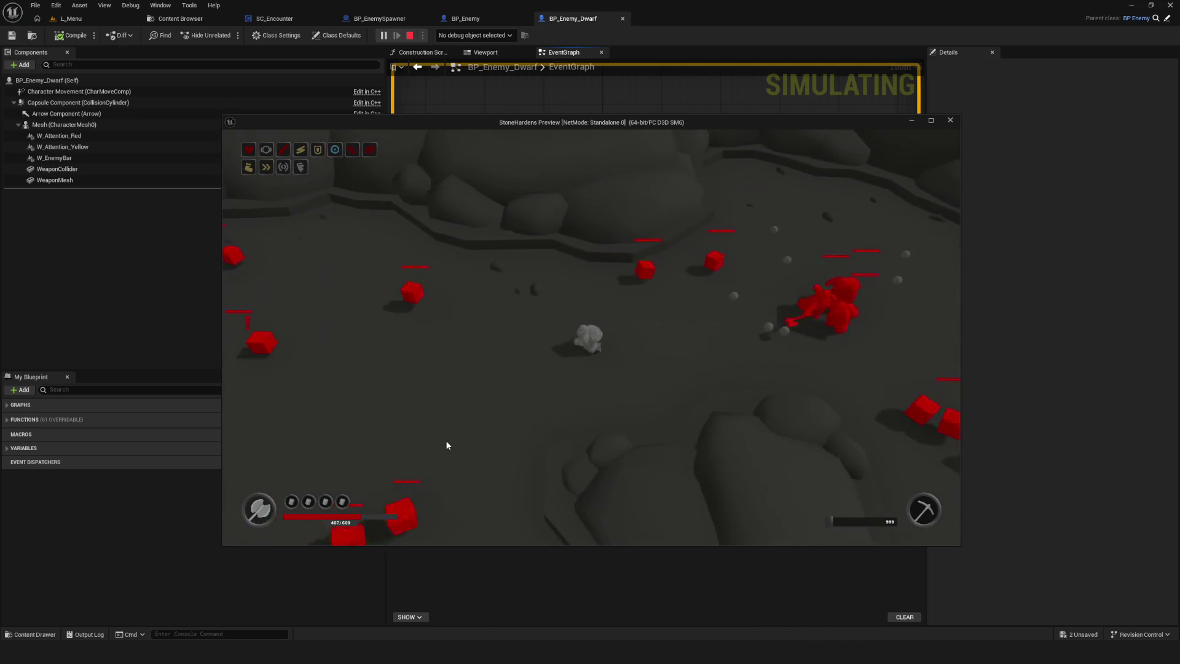
pyautogui.press('d')
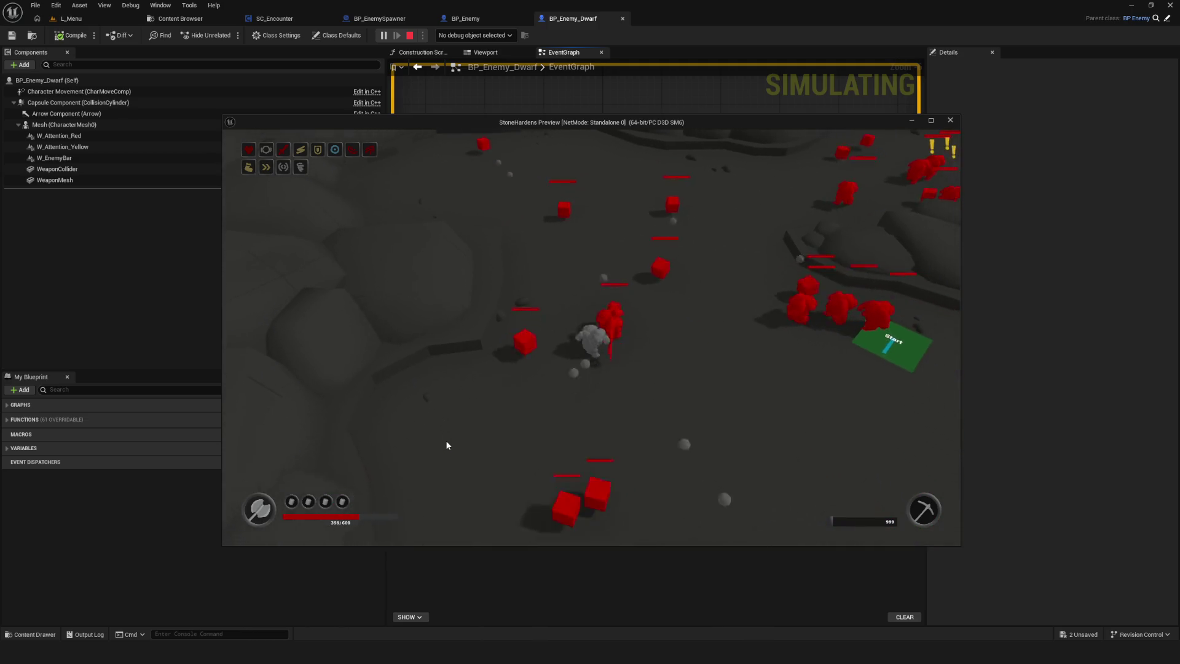
pyautogui.press('d')
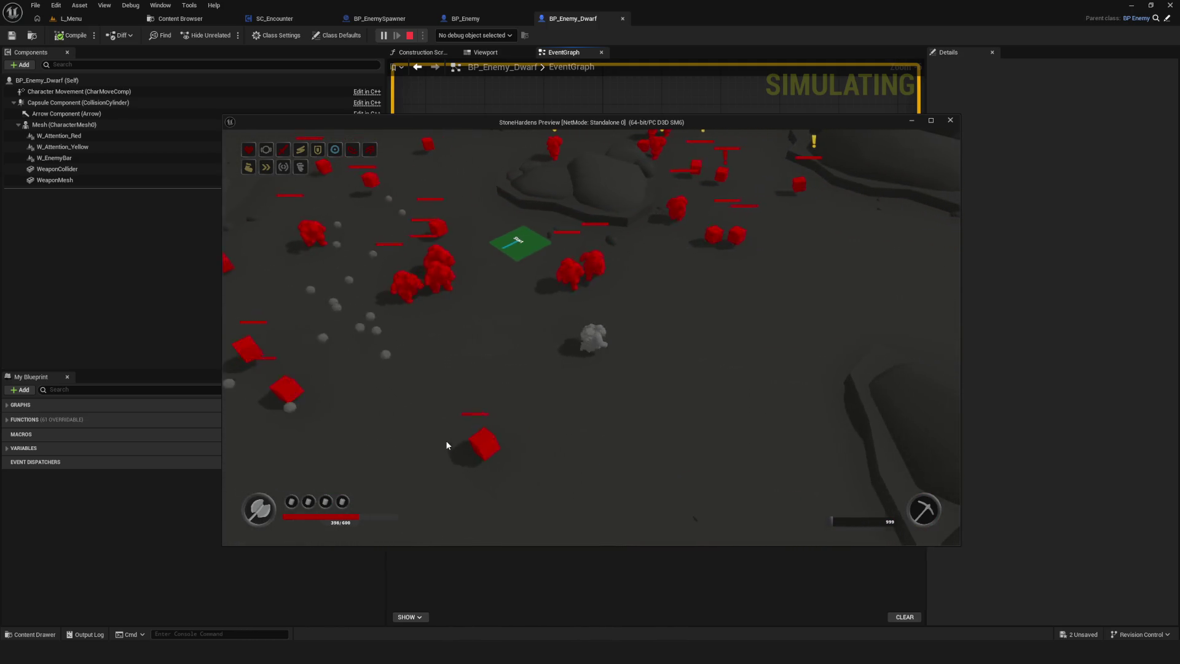
pyautogui.press('a')
pyautogui.press('a')
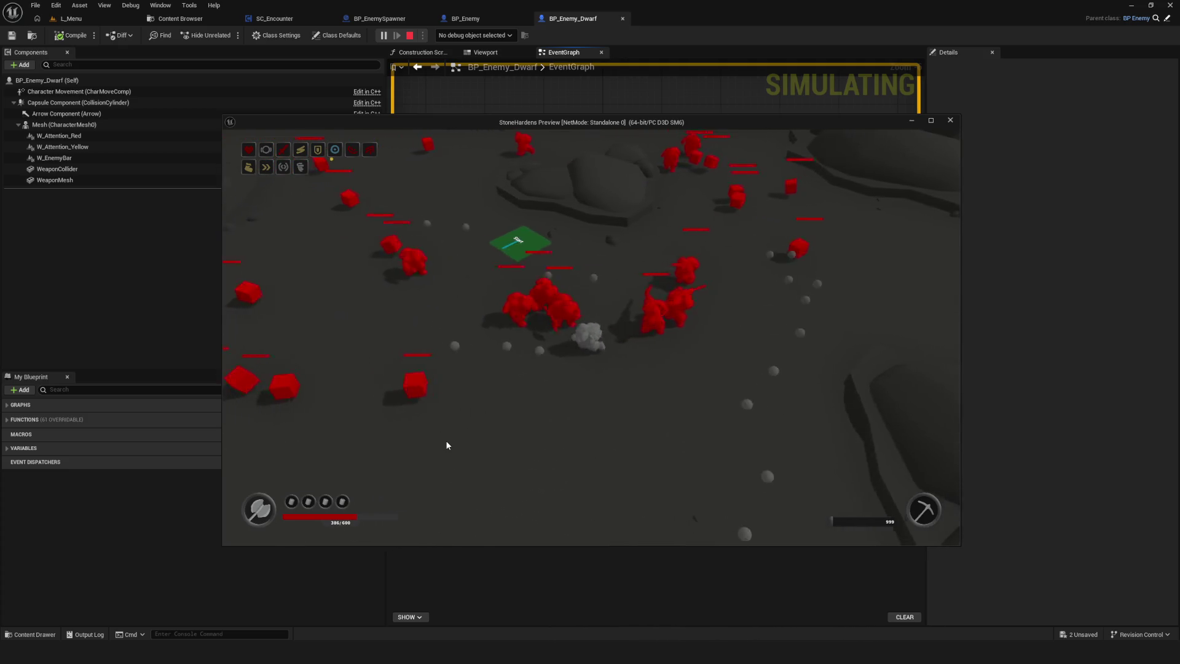
pyautogui.press('d')
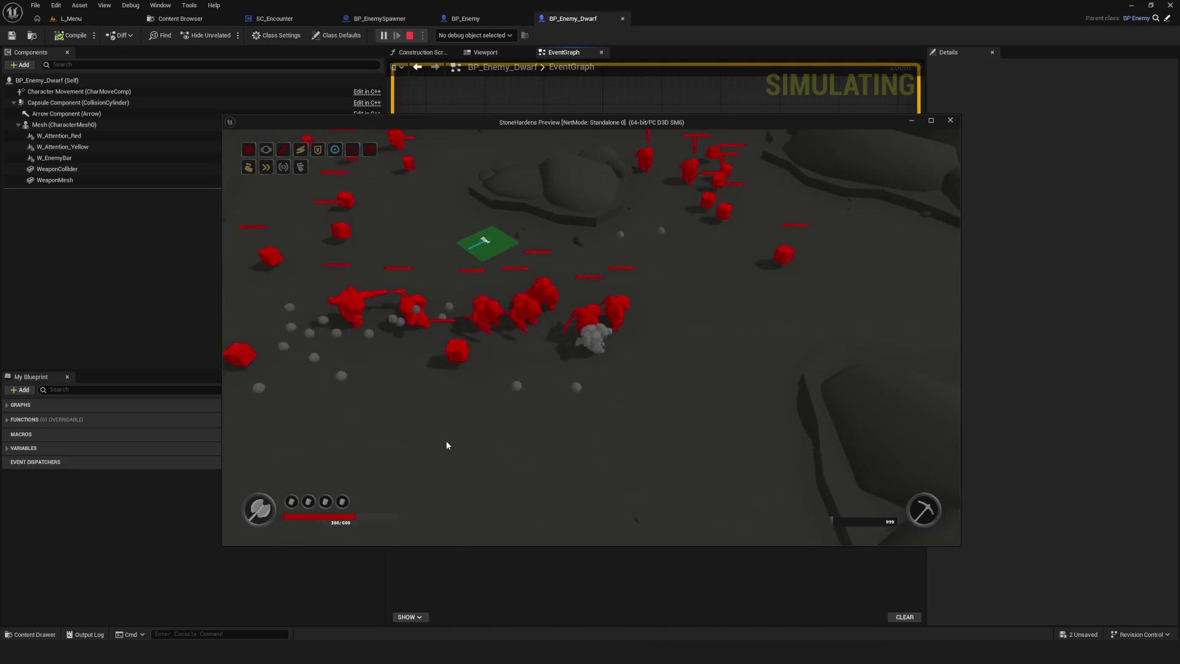
pyautogui.press('w')
pyautogui.press('a')
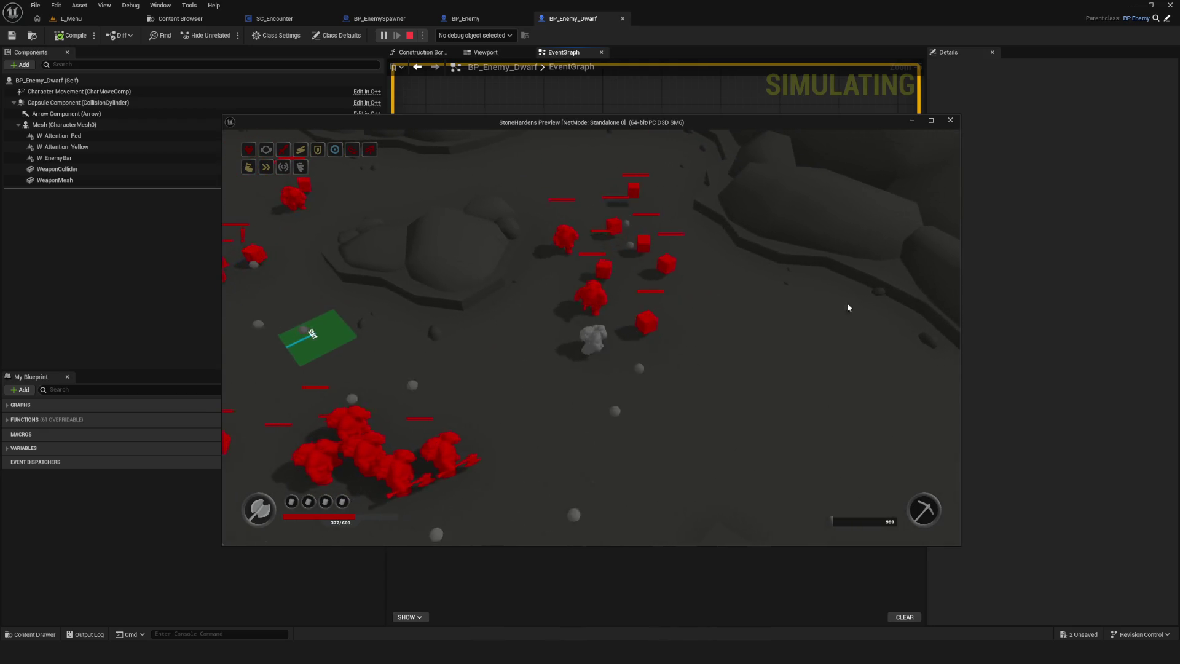
pyautogui.press('d')
pyautogui.press('s')
pyautogui.press('a')
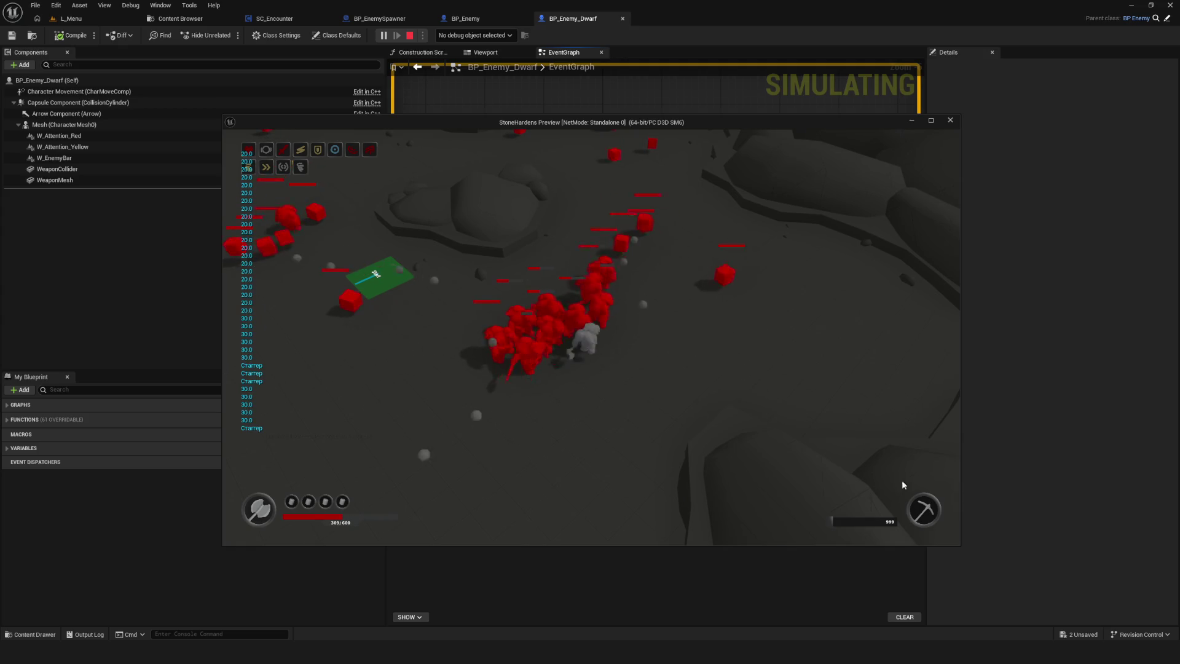
pyautogui.press('a')
pyautogui.click(625, 368)
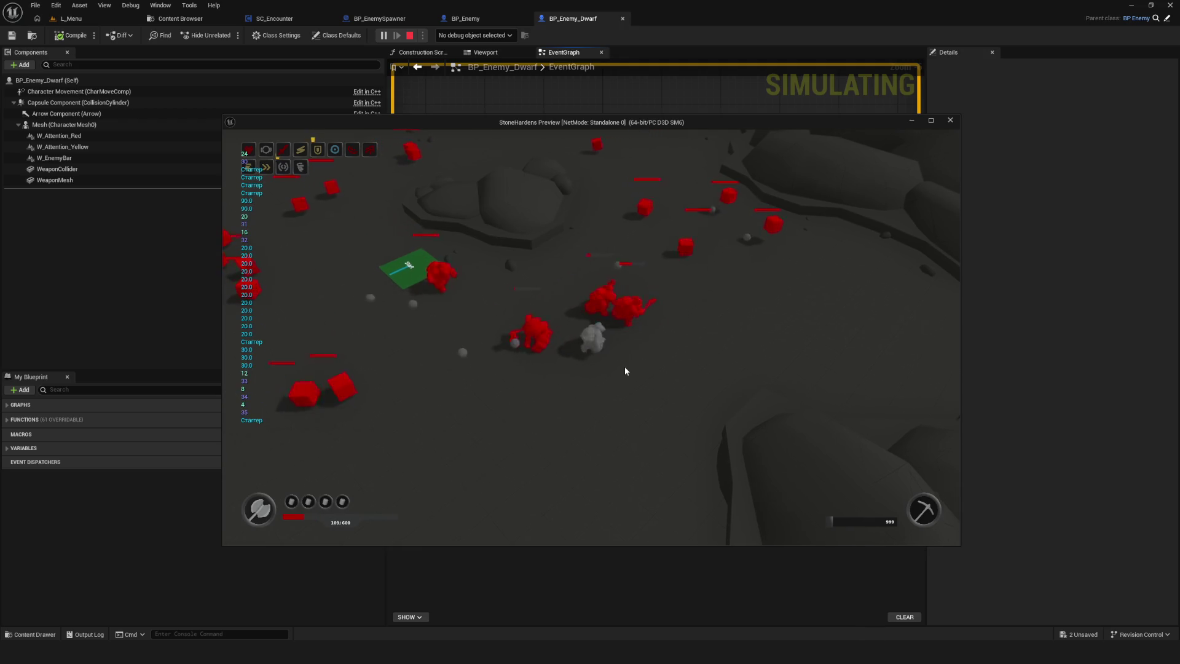
pyautogui.press('d')
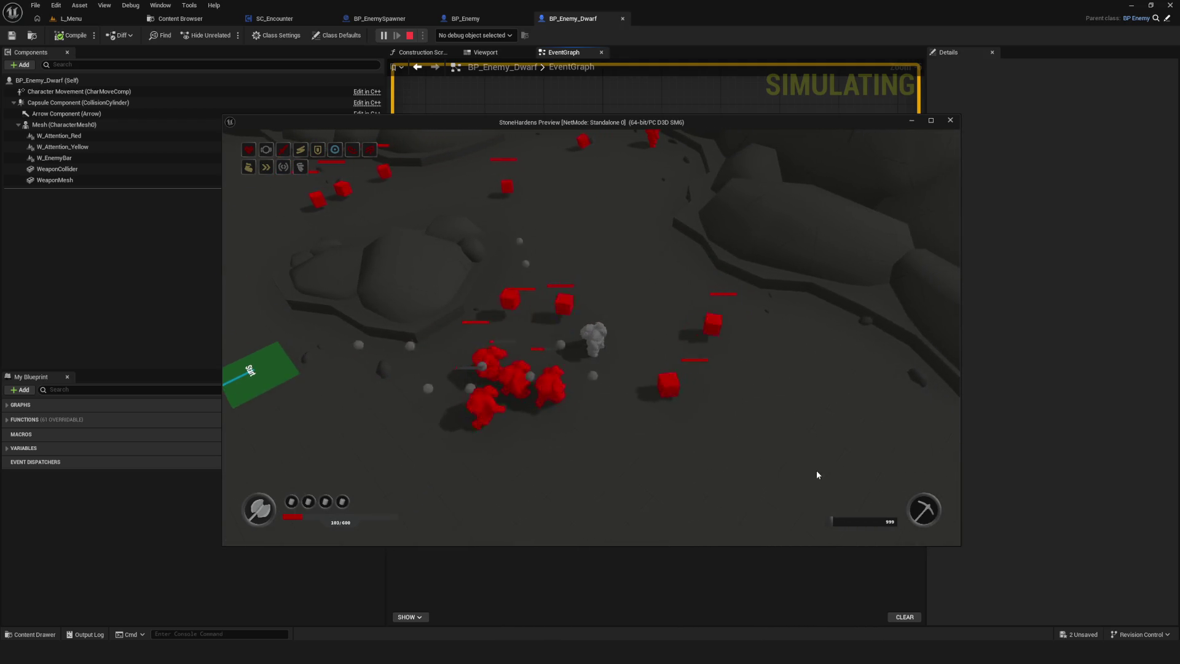
pyautogui.press('Escape')
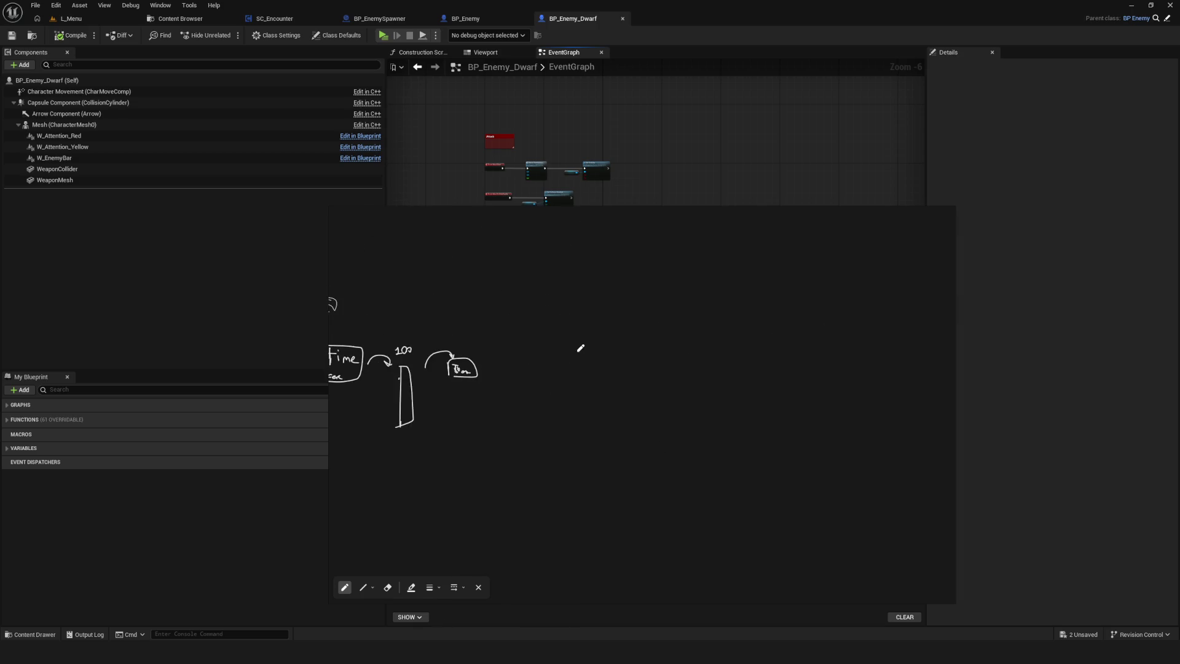
# - Sketch the wave-weight bars with tick marks and a down-arrow above the tallest bar
pyautogui.moveTo(544, 376)
pyautogui.mouseDown()
pyautogui.moveTo(551, 335)
pyautogui.moveTo(557, 378)
pyautogui.moveTo(566, 317)
pyautogui.moveTo(578, 370)
pyautogui.moveTo(607, 332)
pyautogui.moveTo(613, 272)
pyautogui.moveTo(646, 370)
pyautogui.mouseUp()
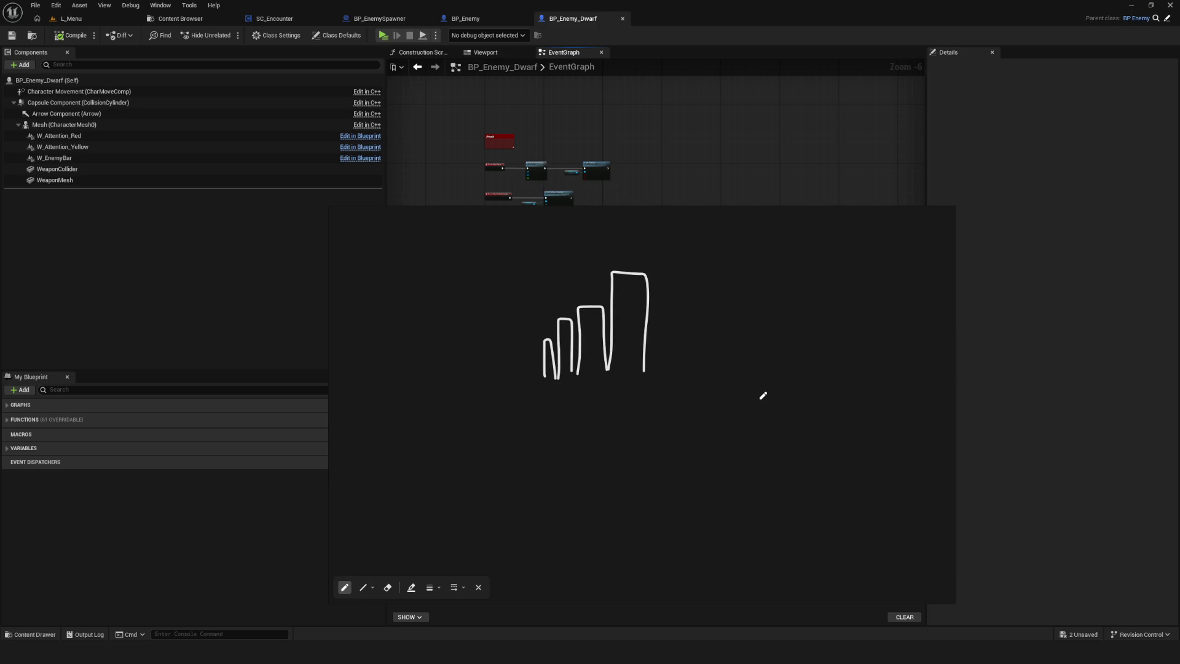
pyautogui.moveTo(522, 372)
pyautogui.mouseDown()
pyautogui.moveTo(532, 363)
pyautogui.moveTo(538, 379)
pyautogui.mouseUp()
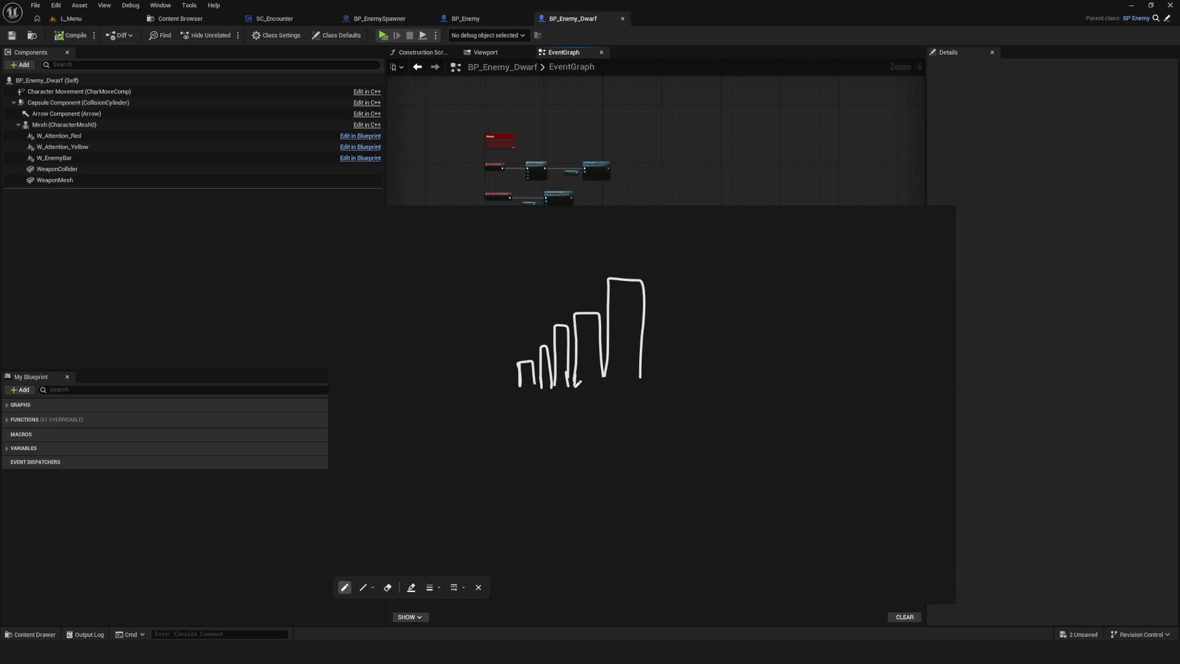
pyautogui.moveTo(641, 356); pyautogui.dragTo(648, 376)
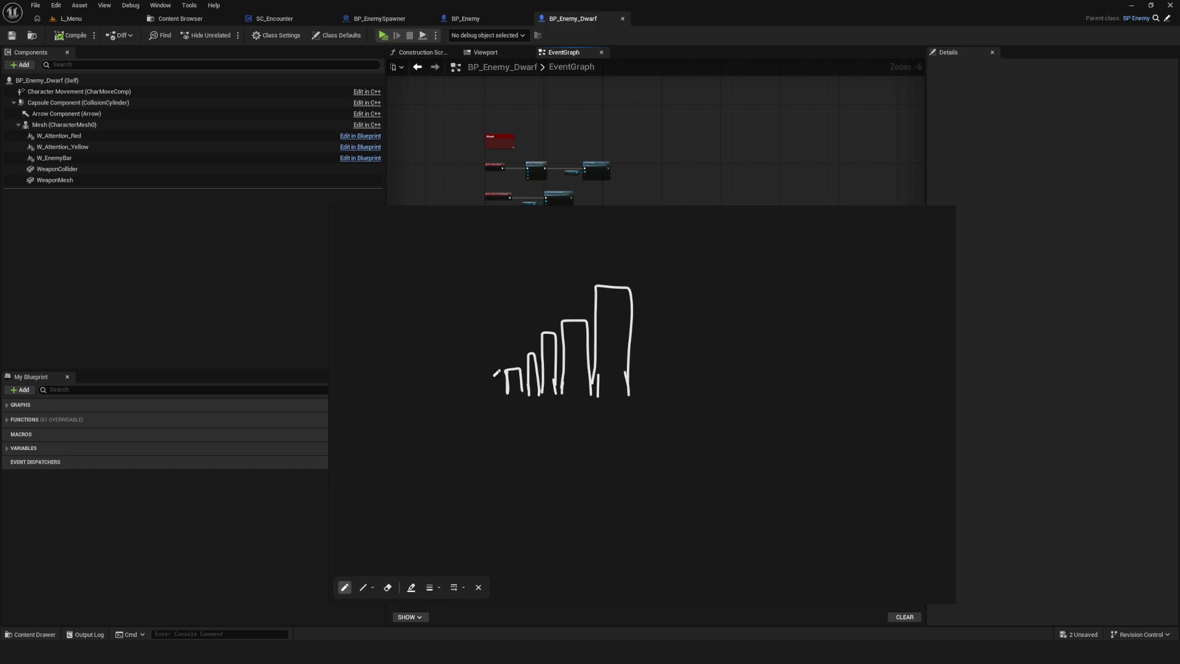
pyautogui.moveTo(458, 400); pyautogui.dragTo(488, 400)
pyautogui.moveTo(507, 338); pyautogui.dragTo(507, 357)
pyautogui.moveTo(546, 297)
pyautogui.mouseDown()
pyautogui.moveTo(546, 319)
pyautogui.moveTo(578, 310)
pyautogui.mouseUp()
pyautogui.moveTo(627, 253); pyautogui.dragTo(638, 389)
pyautogui.moveTo(635, 304); pyautogui.dragTo(659, 397)
pyautogui.moveTo(662, 344)
pyautogui.mouseDown()
pyautogui.moveTo(663, 385)
pyautogui.moveTo(679, 375)
pyautogui.moveTo(680, 271)
pyautogui.moveTo(715, 386)
pyautogui.mouseUp()
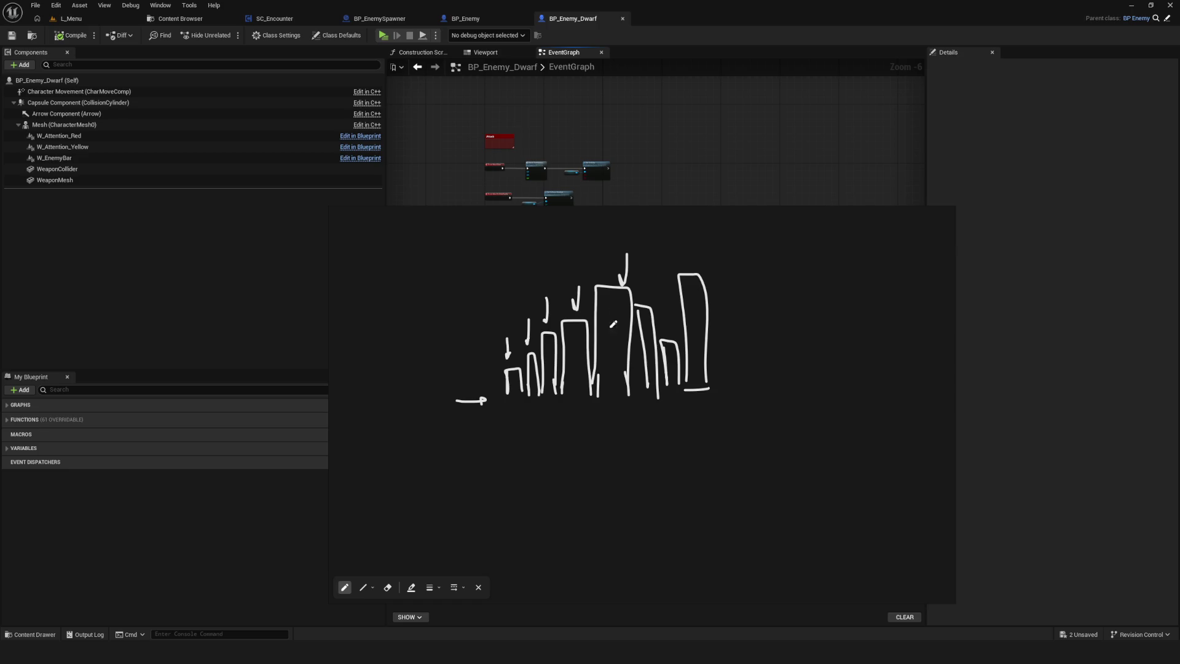
# - Draw the vertical axis arrow and the long horizontal axis arrow, beginning the '(weight)' label
pyautogui.moveTo(445, 287); pyautogui.dragTo(625, 285)
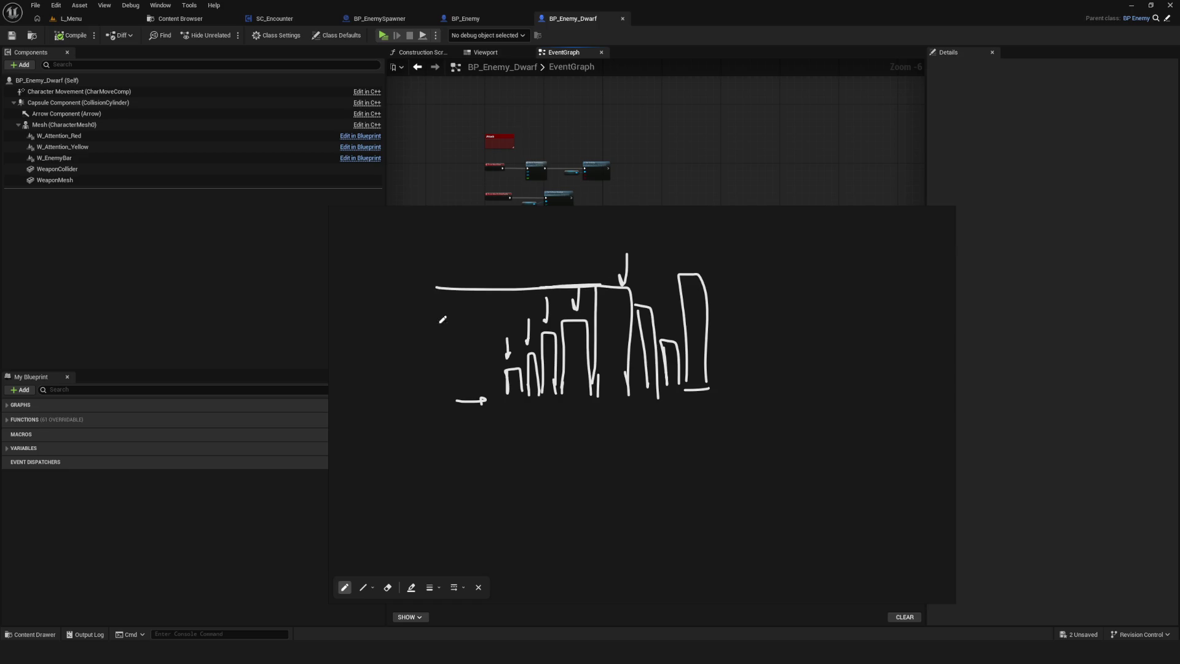
pyautogui.hotkey('ctrl', 'z')
pyautogui.moveTo(455, 390)
pyautogui.mouseDown()
pyautogui.moveTo(452, 228)
pyautogui.moveTo(416, 225)
pyautogui.mouseUp()
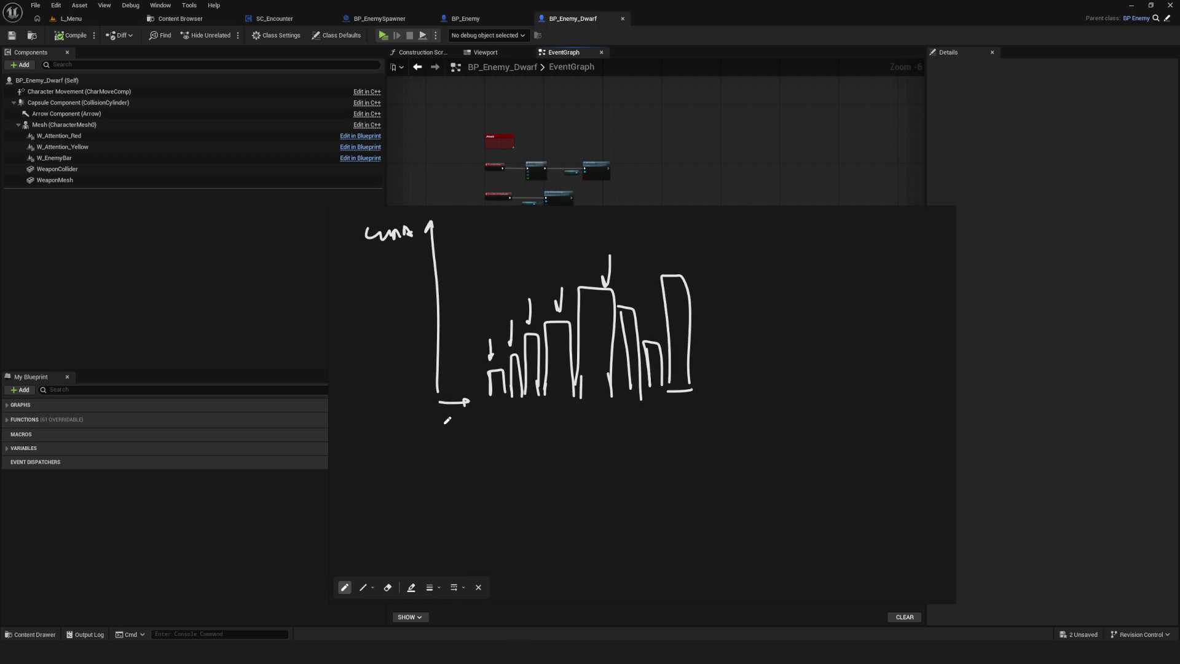
pyautogui.moveTo(466, 401); pyautogui.dragTo(791, 395)
pyautogui.moveTo(776, 389)
pyautogui.mouseDown()
pyautogui.moveTo(791, 395)
pyautogui.moveTo(777, 403)
pyautogui.moveTo(786, 426)
pyautogui.mouseUp()
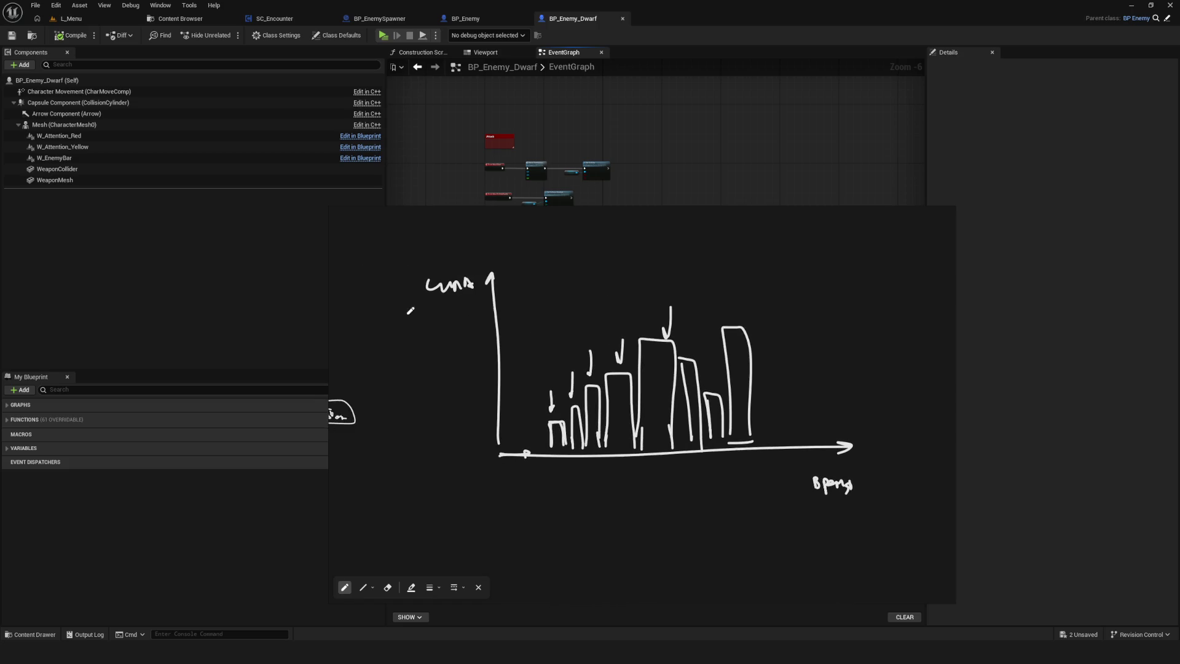
pyautogui.moveTo(416, 306)
pyautogui.mouseDown()
pyautogui.moveTo(414, 326)
pyautogui.moveTo(452, 331)
pyautogui.moveTo(462, 314)
pyautogui.moveTo(475, 324)
pyautogui.mouseUp()
# - Finish the '(weight)' label with its arrow note and draw a small first bar
pyautogui.click(479, 320)
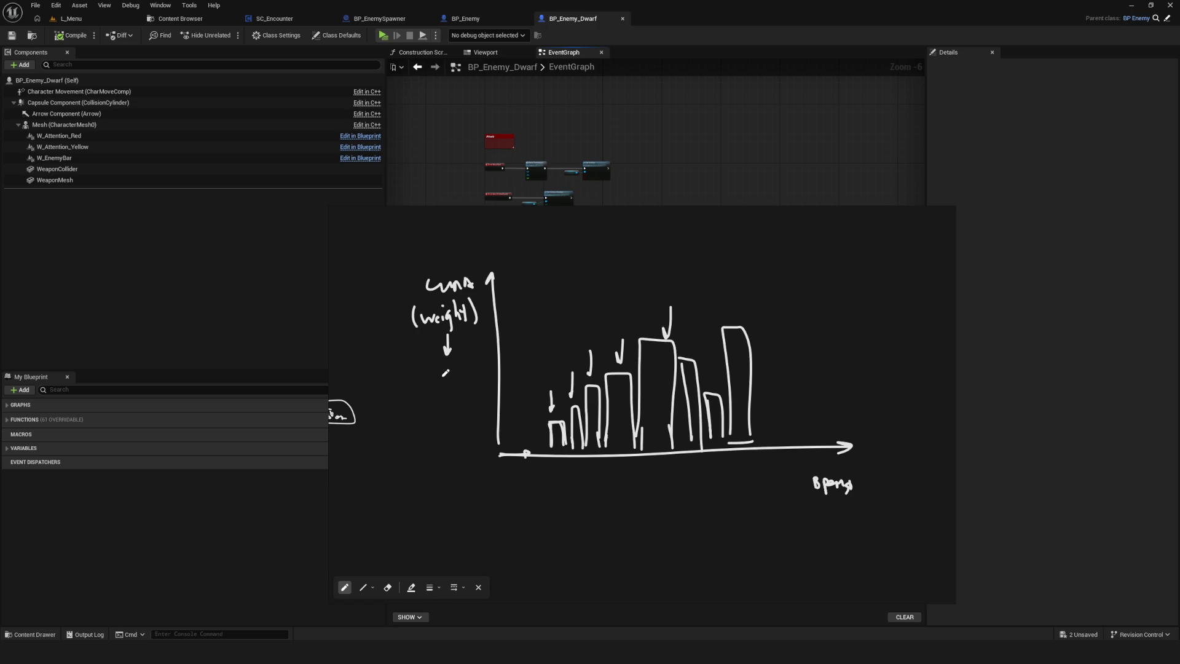
pyautogui.moveTo(426, 371); pyautogui.dragTo(444, 374)
pyautogui.moveTo(451, 366); pyautogui.dragTo(421, 397)
pyautogui.moveTo(458, 377); pyautogui.dragTo(463, 387)
pyautogui.moveTo(552, 423)
pyautogui.mouseDown()
pyautogui.moveTo(548, 451)
pyautogui.moveTo(561, 424)
pyautogui.mouseUp()
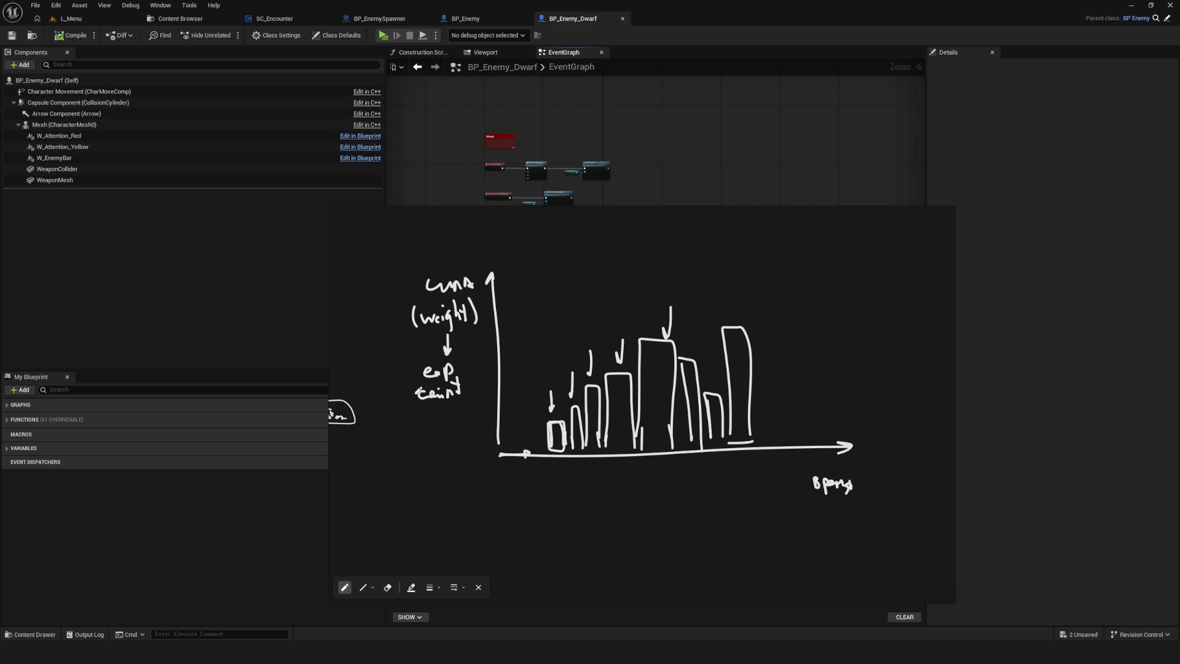
# - Mark 'L' and a tick under the baseline and write '150' beneath it
pyautogui.moveTo(581, 393); pyautogui.dragTo(499, 424)
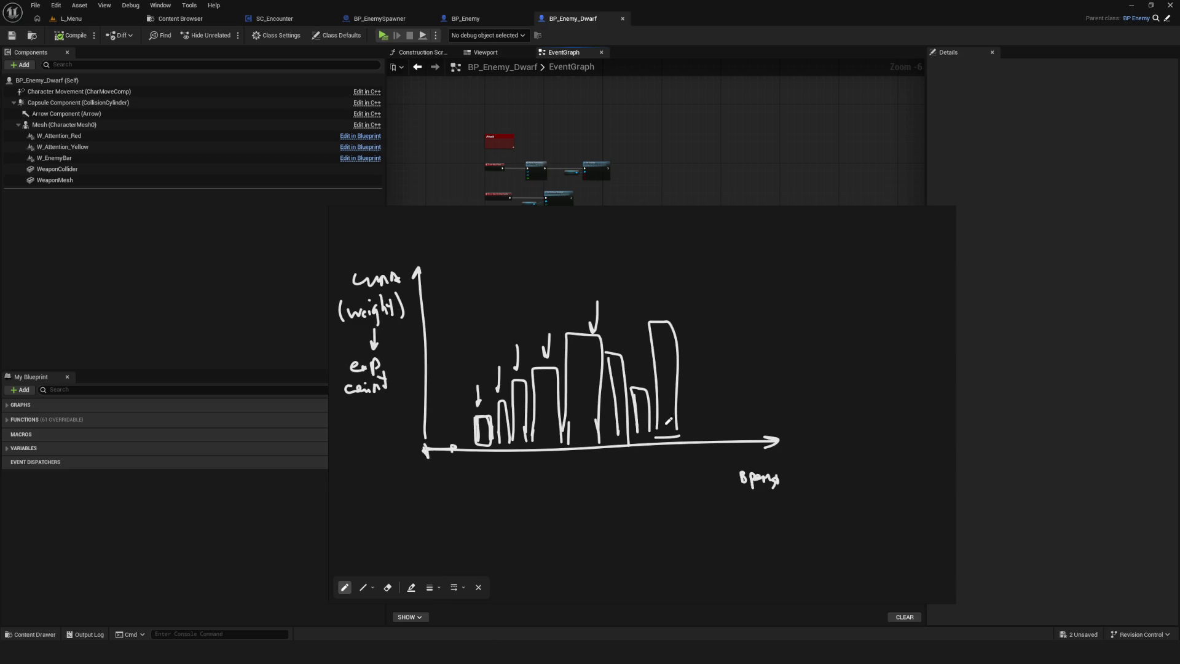
pyautogui.moveTo(614, 407); pyautogui.dragTo(600, 405)
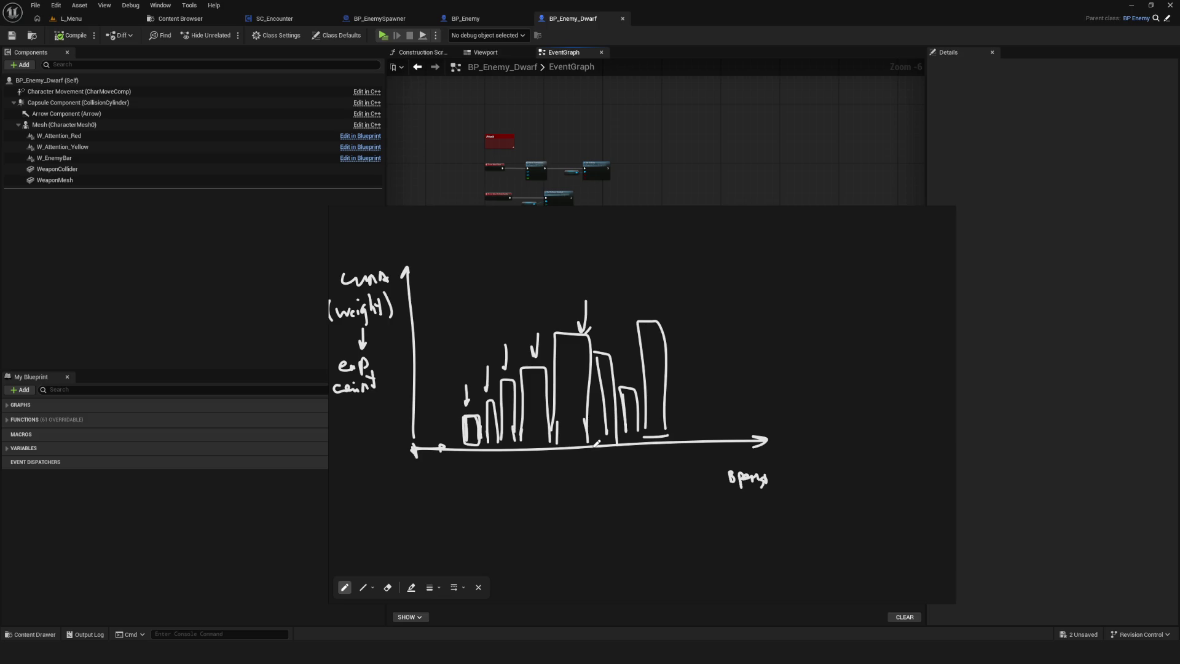
pyautogui.moveTo(465, 456); pyautogui.dragTo(471, 470)
pyautogui.moveTo(670, 447); pyautogui.dragTo(669, 460)
pyautogui.moveTo(543, 472)
pyautogui.mouseDown()
pyautogui.moveTo(543, 482)
pyautogui.moveTo(577, 470)
pyautogui.moveTo(561, 471)
pyautogui.mouseUp()
pyautogui.hscroll(2, 651, 430)
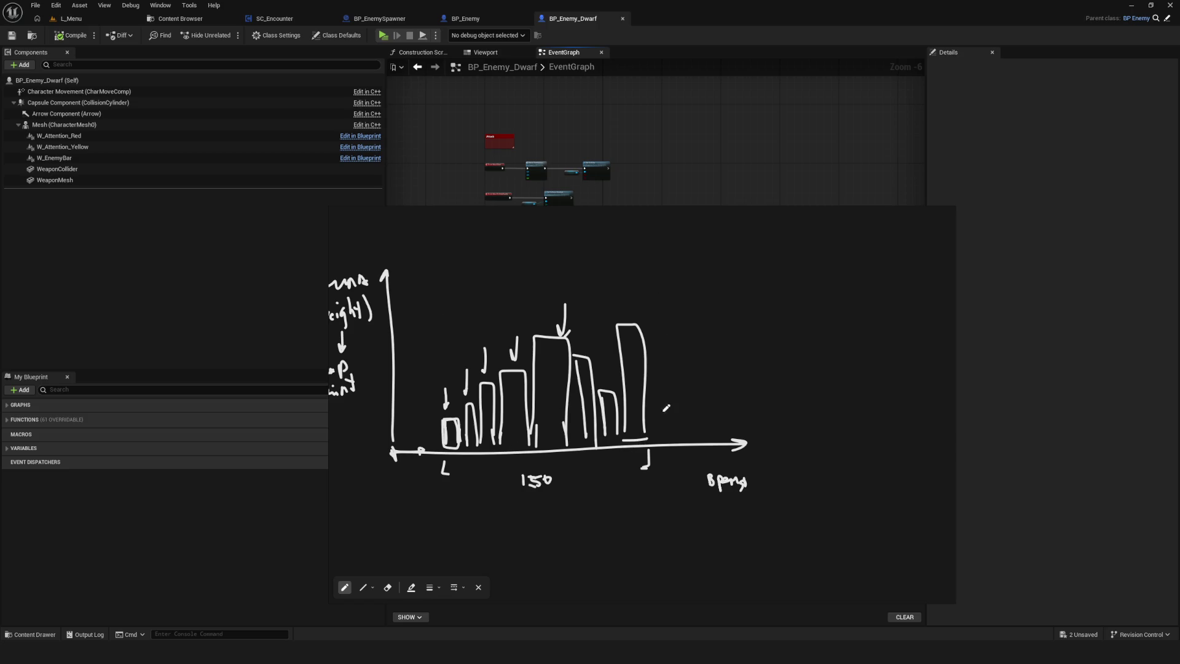
pyautogui.hscroll(3, 671, 423)
pyautogui.rightClick(729, 430)
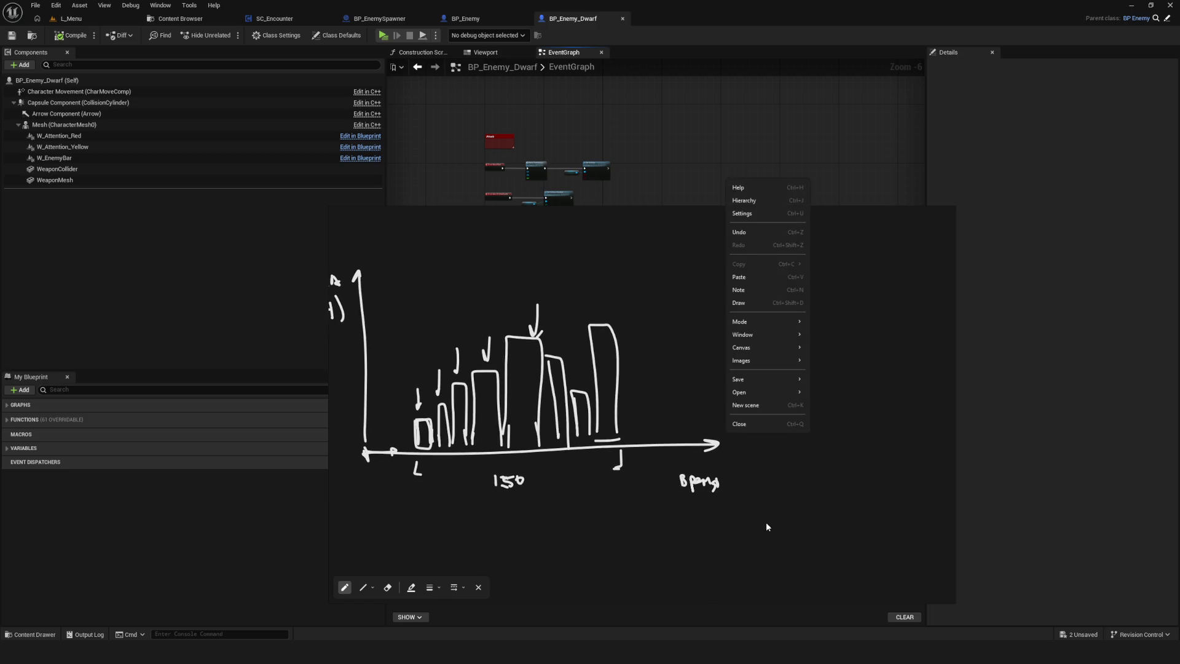
# - Switch the overlay pen colour to dark red
pyautogui.click(816, 495)
pyautogui.rightClick(652, 502)
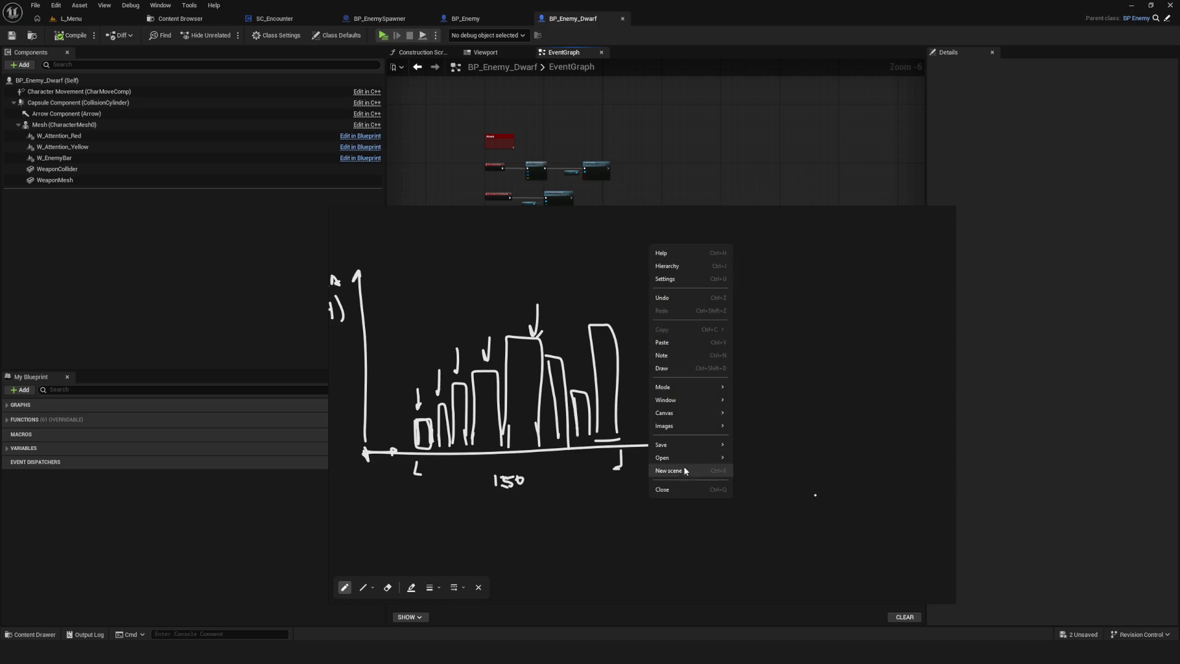
pyautogui.click(442, 564)
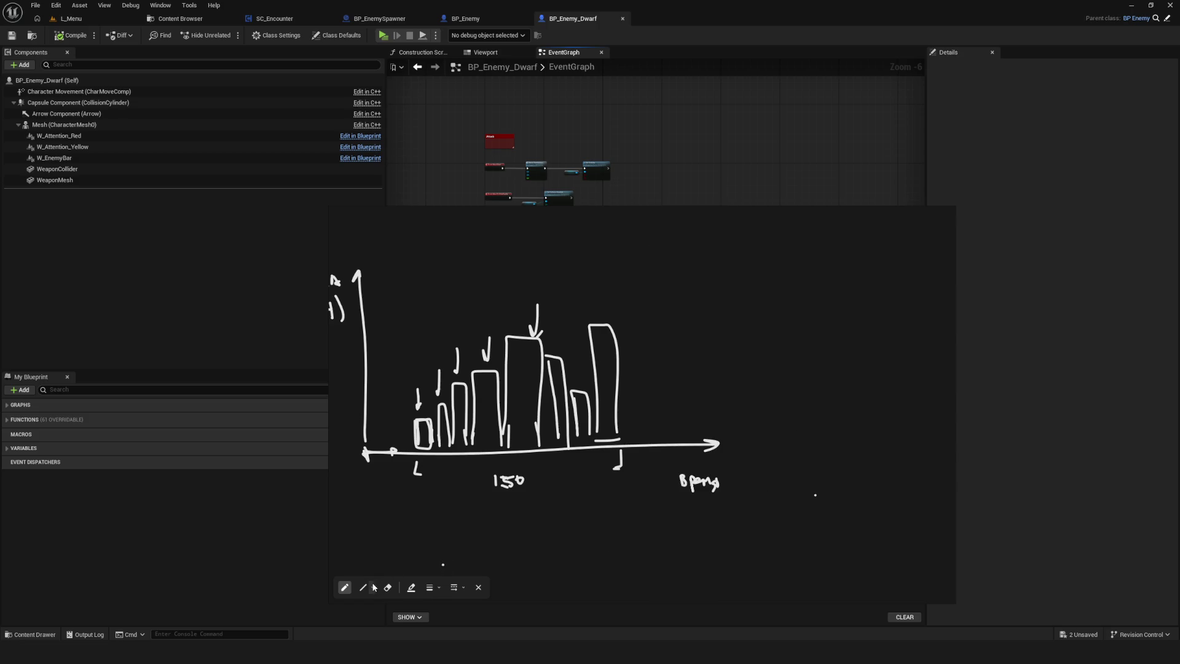
pyautogui.click(411, 587)
pyautogui.moveTo(634, 360); pyautogui.dragTo(688, 339)
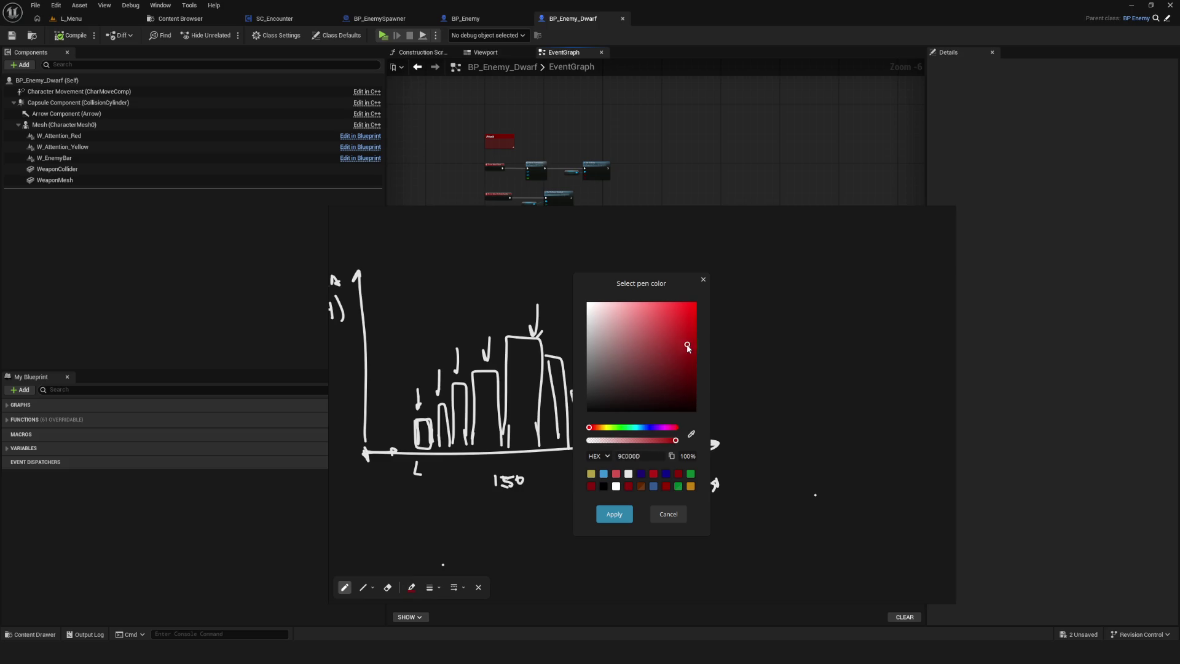
pyautogui.click(615, 514)
# - Draw a row of tall red bars plus a short one right of the white bars
pyautogui.moveTo(623, 438)
pyautogui.mouseDown()
pyautogui.moveTo(641, 296)
pyautogui.moveTo(650, 440)
pyautogui.moveTo(649, 254)
pyautogui.moveTo(676, 295)
pyautogui.mouseUp()
pyautogui.moveTo(679, 359)
pyautogui.mouseDown()
pyautogui.moveTo(676, 435)
pyautogui.moveTo(711, 230)
pyautogui.moveTo(704, 438)
pyautogui.moveTo(728, 233)
pyautogui.moveTo(756, 341)
pyautogui.mouseUp()
pyautogui.hscroll(2, 713, 387)
pyautogui.moveTo(756, 401)
pyautogui.mouseDown()
pyautogui.moveTo(761, 444)
pyautogui.moveTo(787, 390)
pyautogui.moveTo(790, 448)
pyautogui.mouseUp()
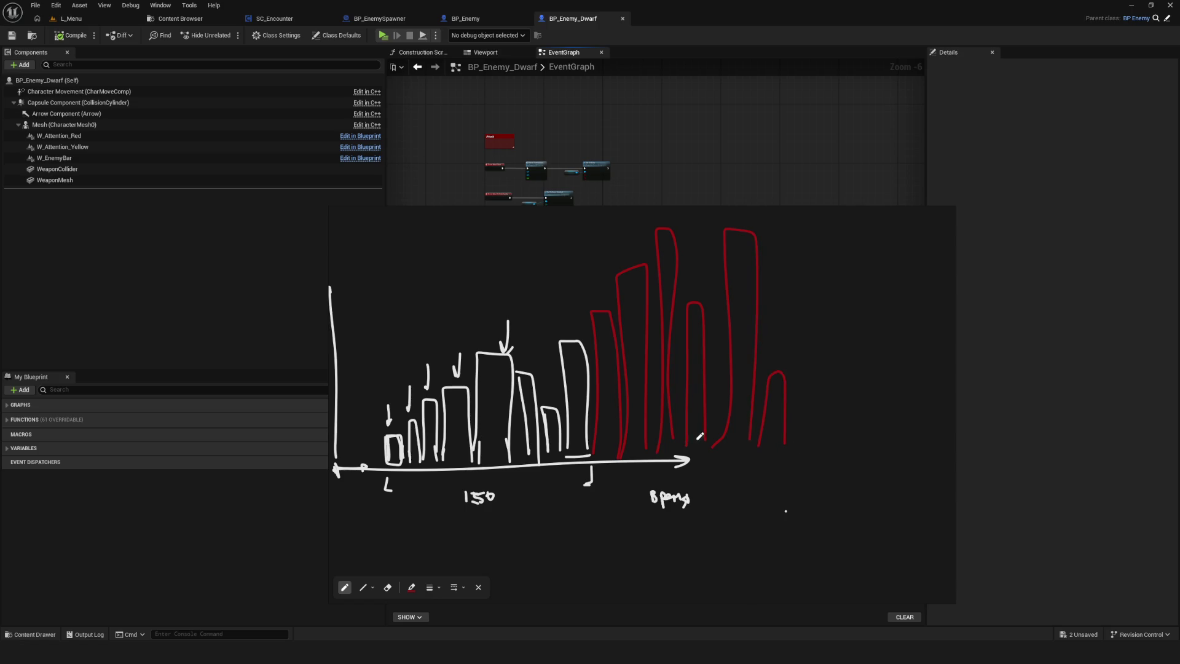
pyautogui.scroll(-2, 606, 430)
pyautogui.scroll(2, 606, 431)
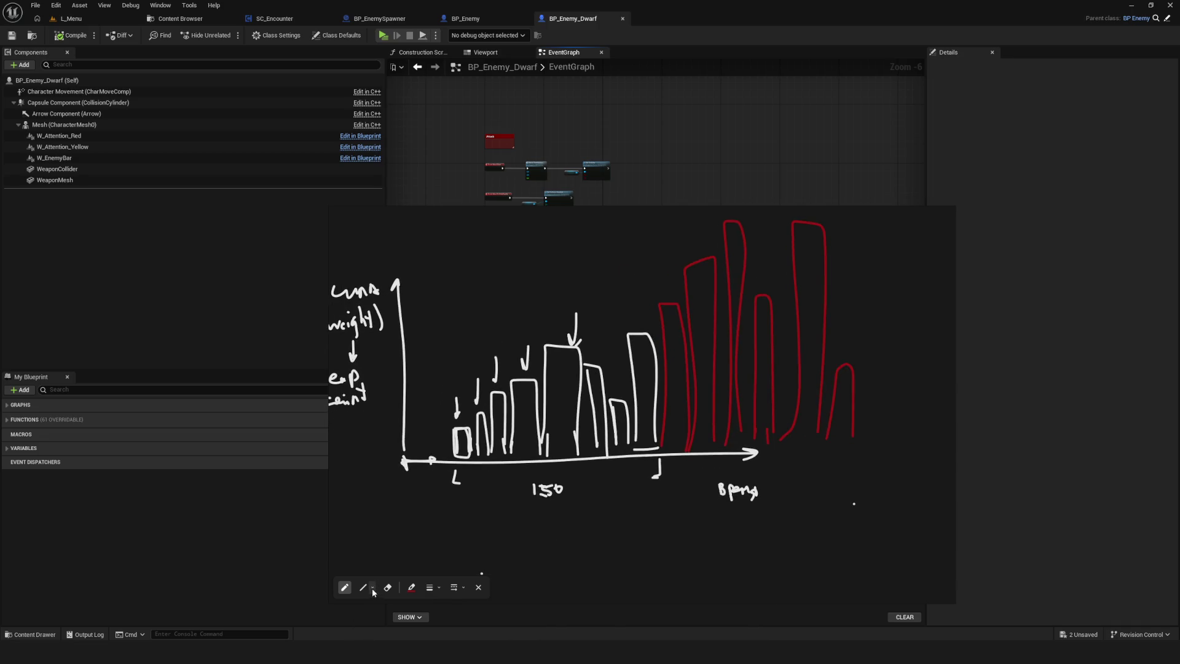
# - Return the pen to white and add a short mark left of the 'L' label
pyautogui.click(411, 587)
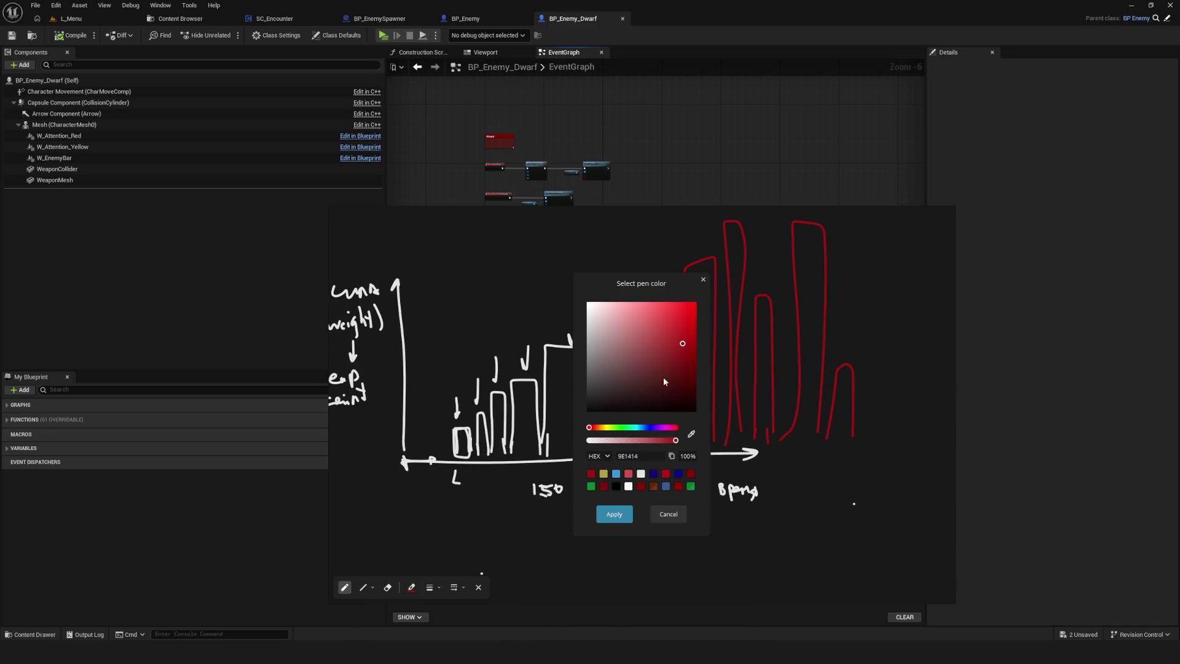
pyautogui.click(614, 515)
pyautogui.moveTo(432, 488); pyautogui.dragTo(444, 479)
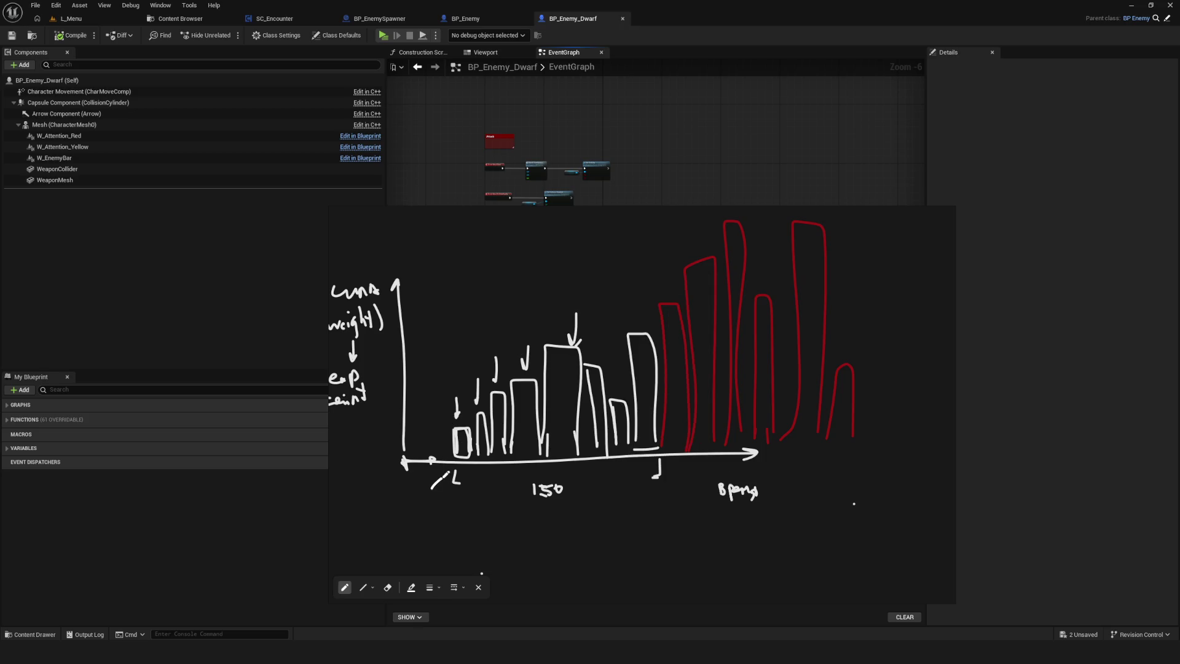
# - Write 'Curr Weight == 150' below the chart
pyautogui.moveTo(452, 537)
pyautogui.mouseDown()
pyautogui.moveTo(490, 557)
pyautogui.moveTo(506, 548)
pyautogui.mouseUp()
pyautogui.moveTo(420, 539)
pyautogui.mouseDown()
pyautogui.moveTo(416, 551)
pyautogui.moveTo(582, 540)
pyautogui.mouseUp()
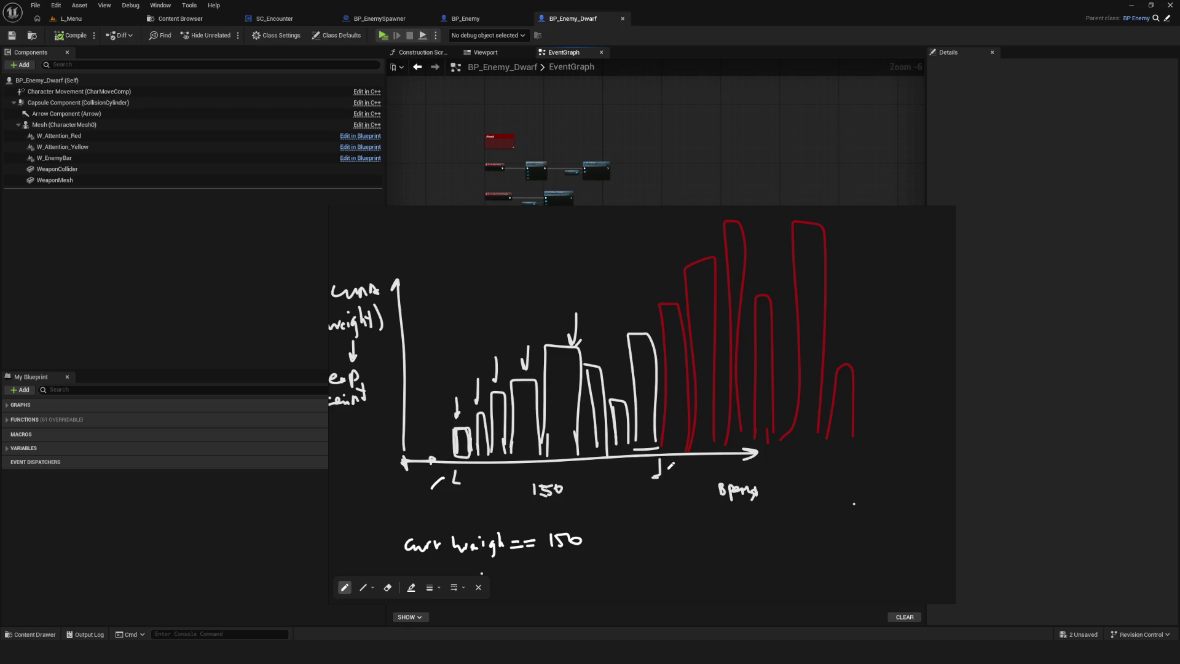
pyautogui.moveTo(672, 460); pyautogui.dragTo(658, 460)
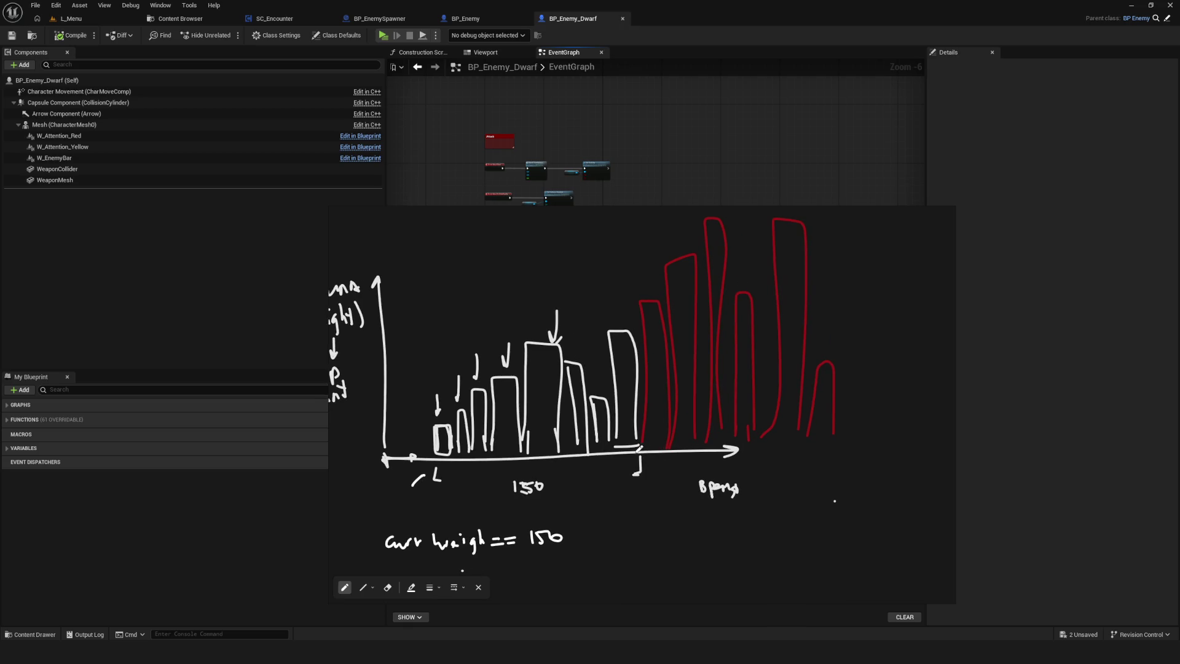
pyautogui.scroll(-3, 631, 497)
# - Draw a circle beside the note, label it 'Button', and sketch a loop down from it
pyautogui.moveTo(620, 462)
pyautogui.mouseDown()
pyautogui.moveTo(627, 512)
pyautogui.moveTo(653, 470)
pyautogui.moveTo(618, 462)
pyautogui.mouseUp()
pyautogui.moveTo(600, 520)
pyautogui.mouseDown()
pyautogui.moveTo(604, 544)
pyautogui.moveTo(624, 543)
pyautogui.moveTo(634, 524)
pyautogui.mouseUp()
pyautogui.moveTo(627, 528)
pyautogui.mouseDown()
pyautogui.moveTo(649, 520)
pyautogui.moveTo(643, 543)
pyautogui.moveTo(676, 538)
pyautogui.mouseUp()
pyautogui.moveTo(680, 532); pyautogui.dragTo(677, 540)
pyautogui.hotkey('ctrl', 'z')
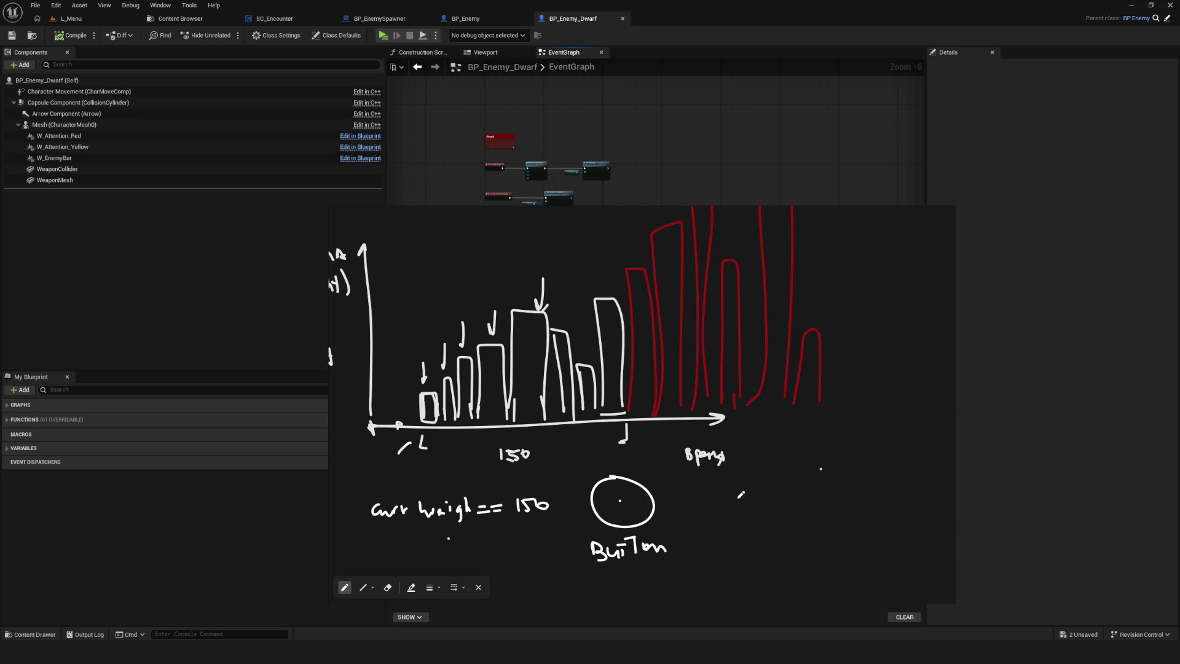
pyautogui.scroll(-3, 675, 455)
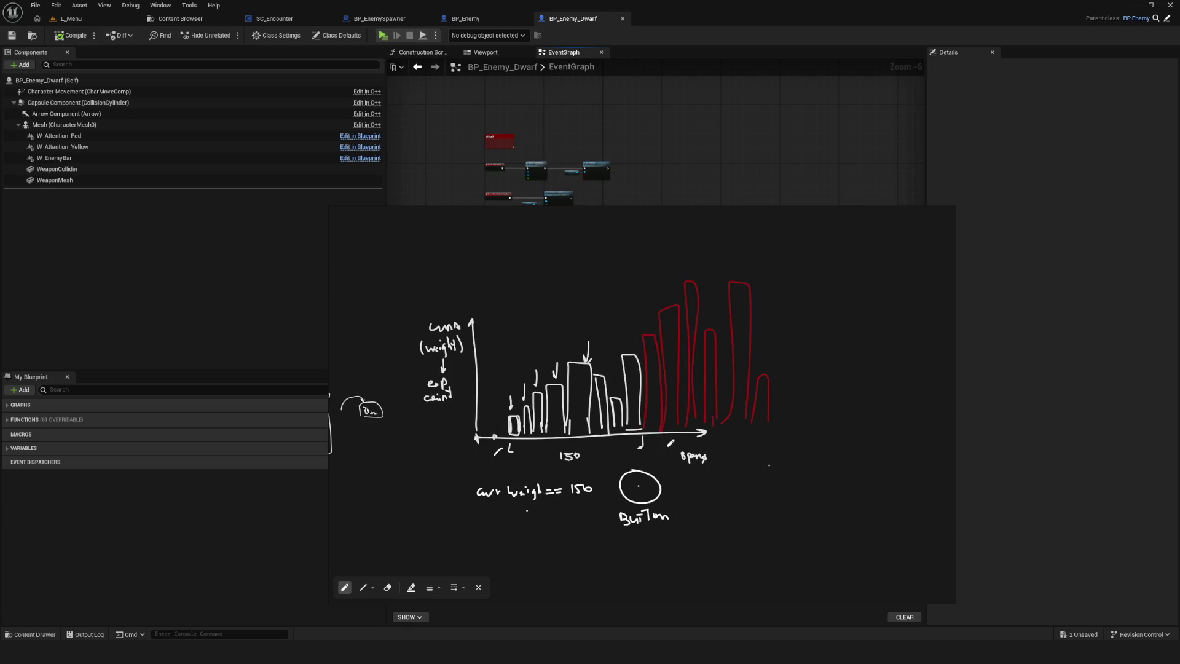
pyautogui.scroll(-2, 646, 431)
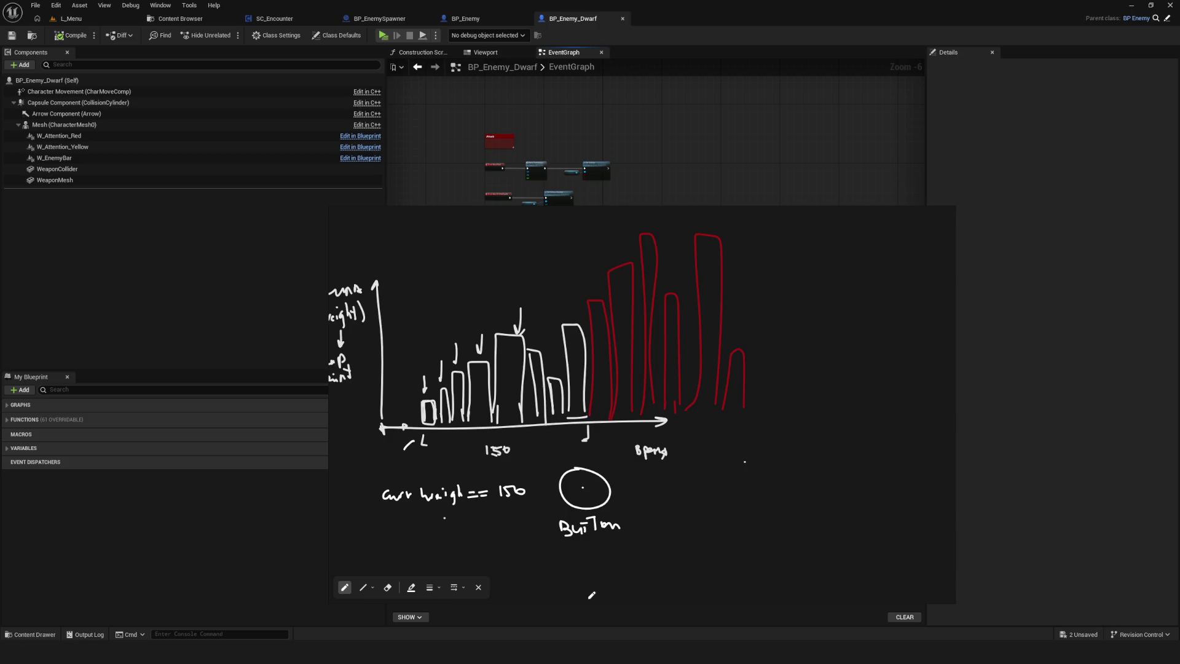
pyautogui.scroll(-1, 594, 554)
pyautogui.moveTo(600, 498)
pyautogui.mouseDown()
pyautogui.moveTo(676, 558)
pyautogui.moveTo(522, 587)
pyautogui.moveTo(530, 505)
pyautogui.moveTo(458, 530)
pyautogui.mouseUp()
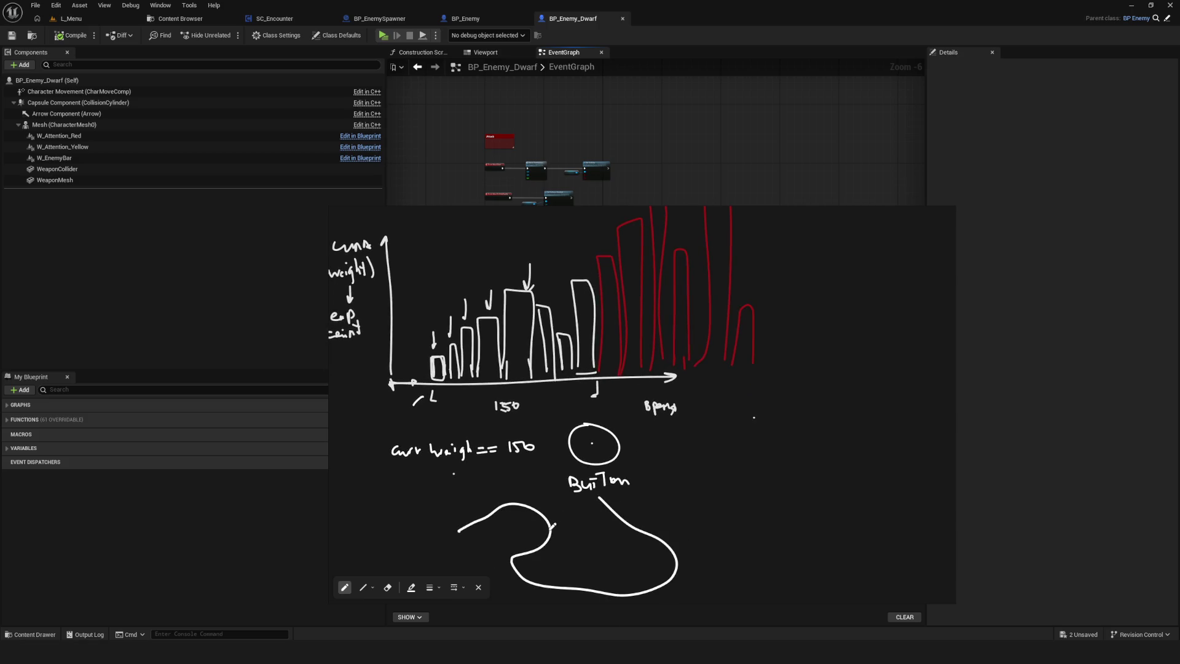
# - Draw a vertical line with a tick and write 'exit' beside the loop
pyautogui.moveTo(553, 524); pyautogui.dragTo(511, 528)
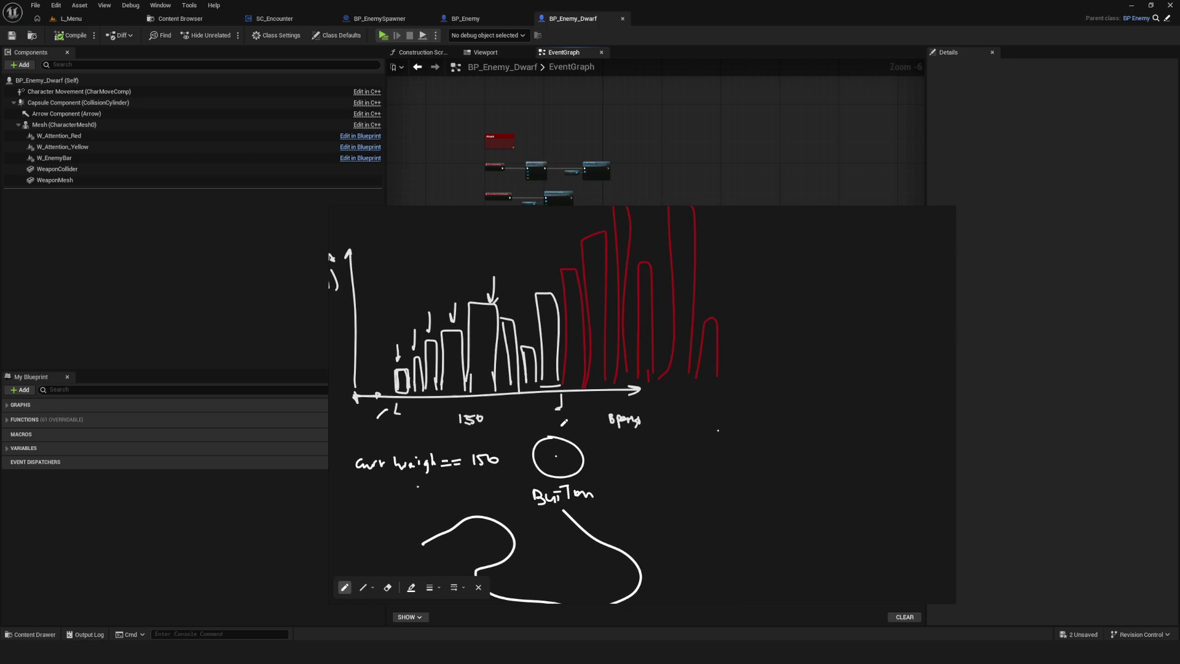
pyautogui.moveTo(428, 520); pyautogui.dragTo(475, 491)
pyautogui.moveTo(384, 502); pyautogui.dragTo(383, 524)
pyautogui.moveTo(487, 528); pyautogui.dragTo(489, 538)
pyautogui.moveTo(412, 539)
pyautogui.mouseDown()
pyautogui.moveTo(404, 547)
pyautogui.moveTo(426, 549)
pyautogui.mouseUp()
pyautogui.moveTo(428, 537)
pyautogui.mouseDown()
pyautogui.moveTo(417, 548)
pyautogui.moveTo(451, 545)
pyautogui.moveTo(455, 529)
pyautogui.mouseUp()
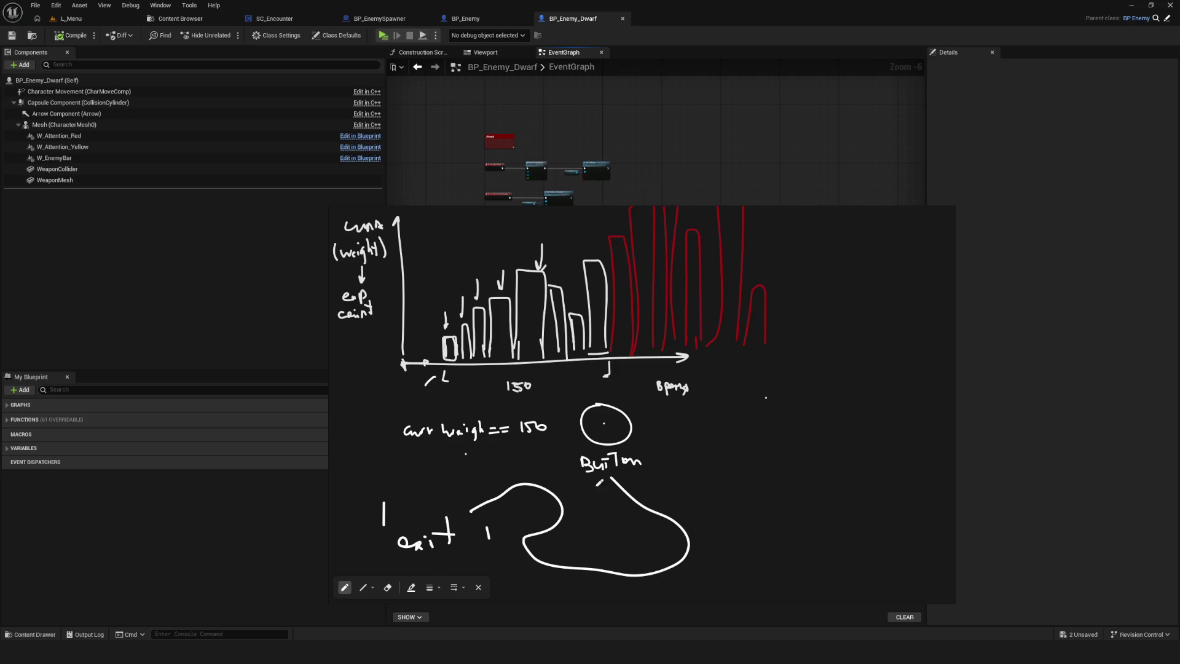
pyautogui.moveTo(600, 483); pyautogui.dragTo(585, 516)
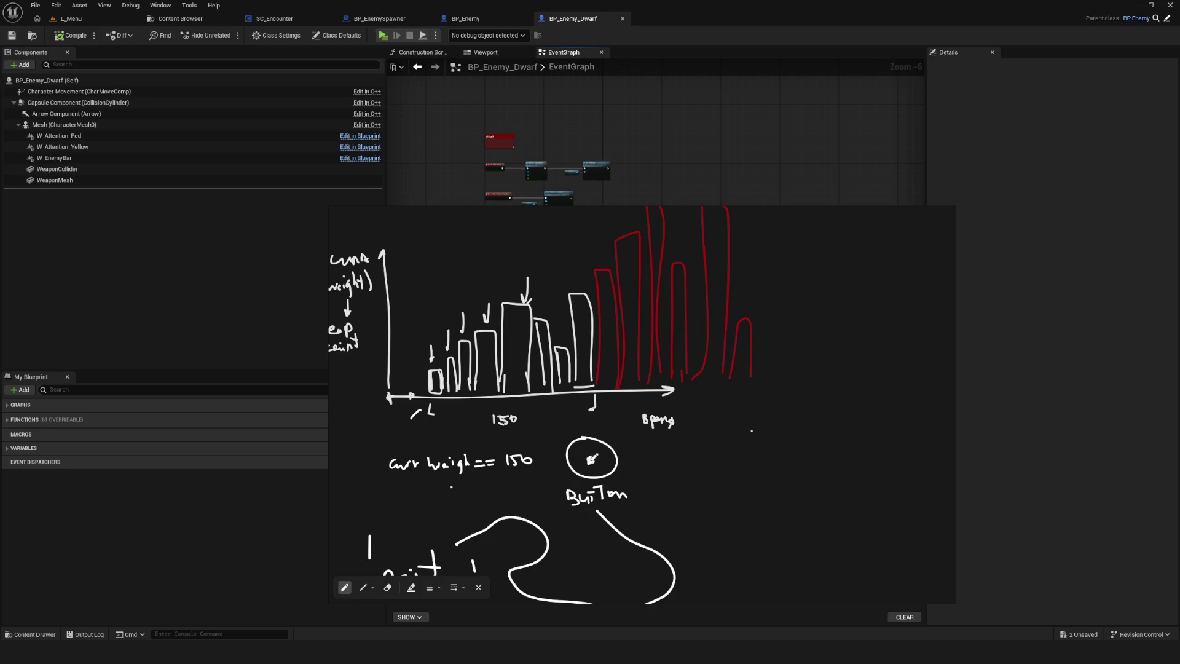
# - Dot the Button circle, mark strokes in the red bars, and bracket the red baseline section
pyautogui.moveTo(591, 458); pyautogui.dragTo(563, 481)
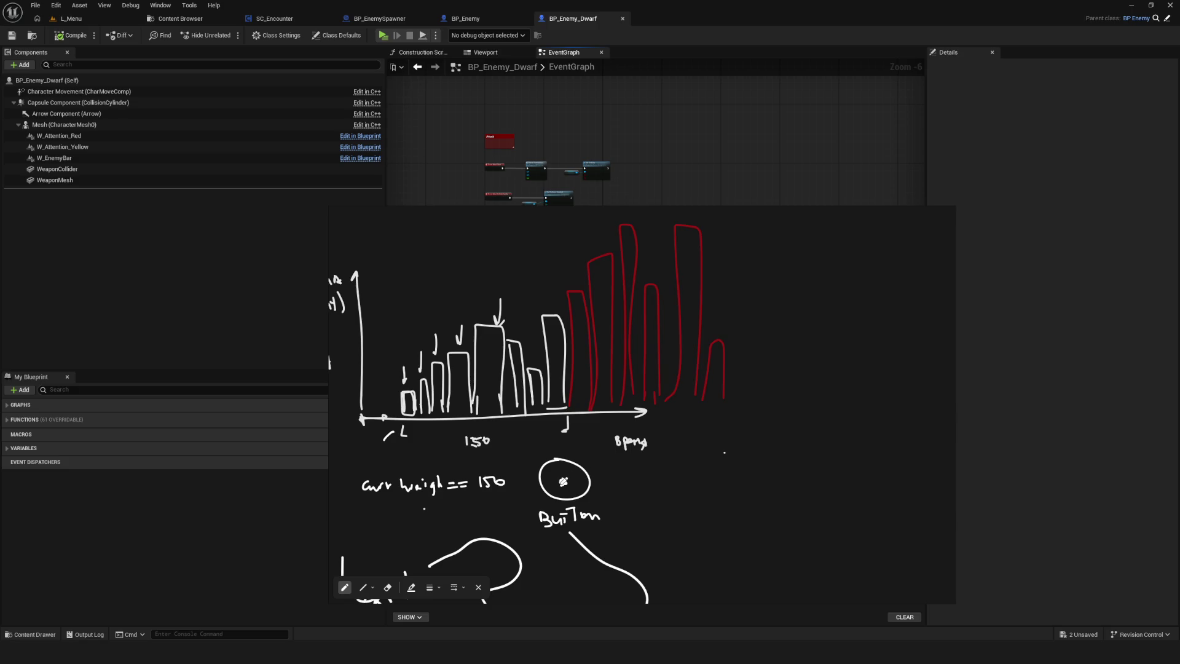
pyautogui.moveTo(577, 484); pyautogui.dragTo(583, 493)
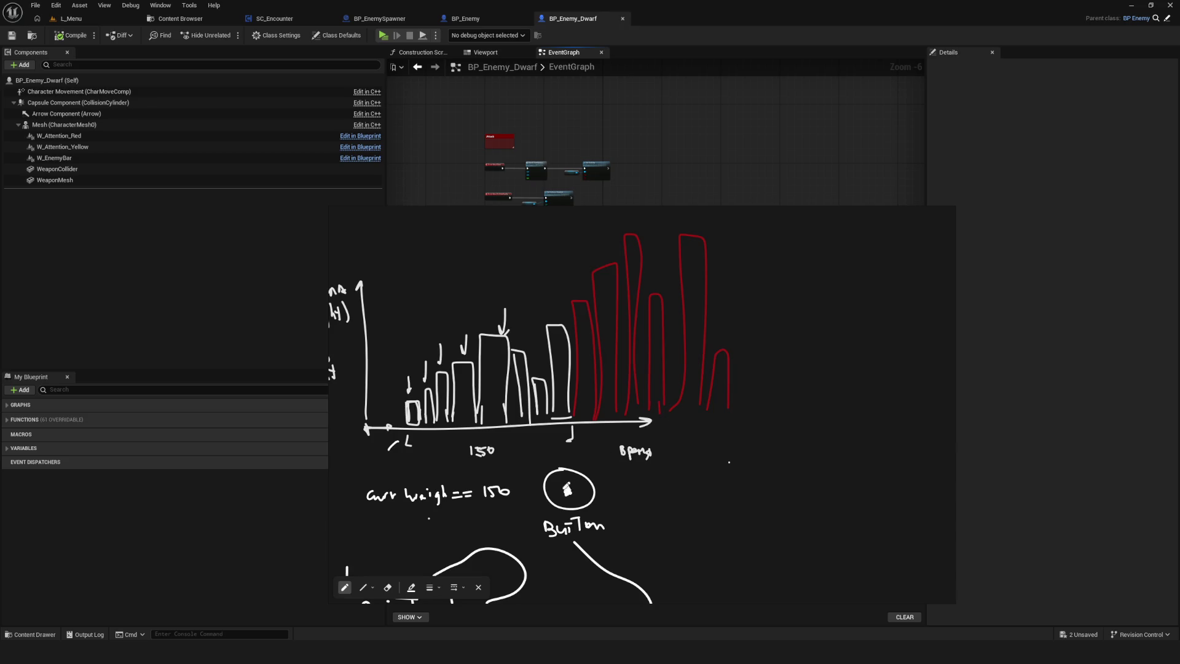
pyautogui.moveTo(564, 481); pyautogui.dragTo(571, 490)
pyautogui.moveTo(588, 347); pyautogui.dragTo(627, 347)
pyautogui.moveTo(632, 351); pyautogui.dragTo(654, 362)
pyautogui.moveTo(572, 439); pyautogui.dragTo(569, 444)
pyautogui.moveTo(549, 426); pyautogui.dragTo(665, 439)
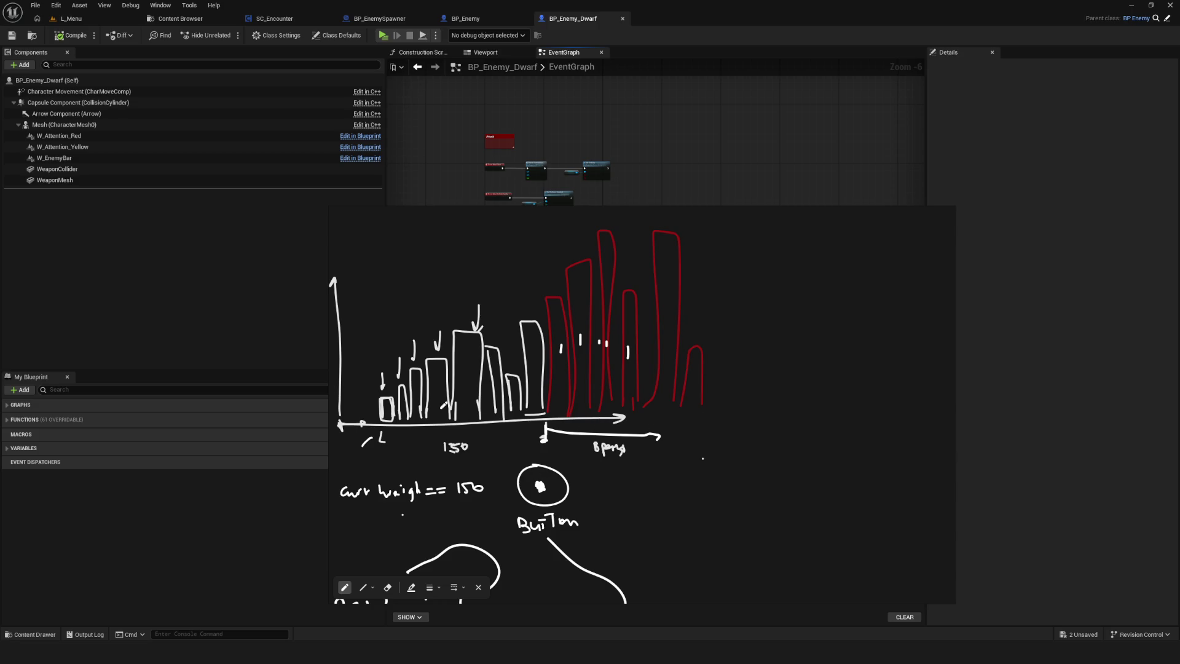
# - Fill the Button circle's centre white, write 'exploring' inside the loop, and enlarge the sketch
pyautogui.moveTo(605, 417); pyautogui.dragTo(587, 411)
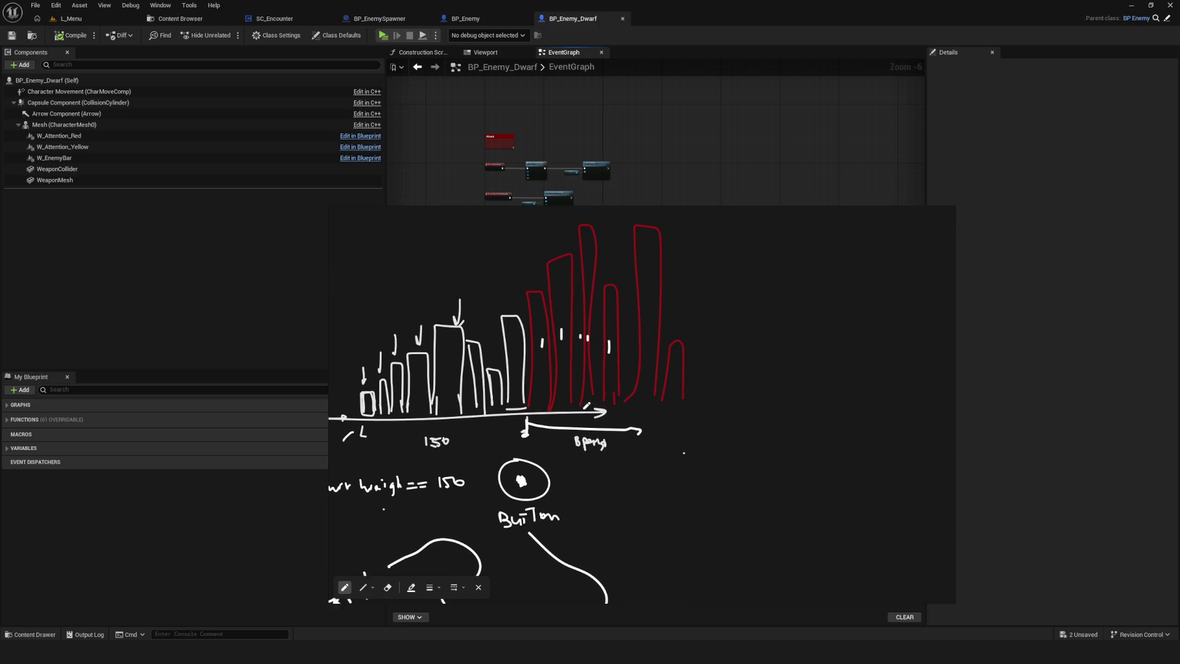
pyautogui.moveTo(523, 476); pyautogui.dragTo(576, 427)
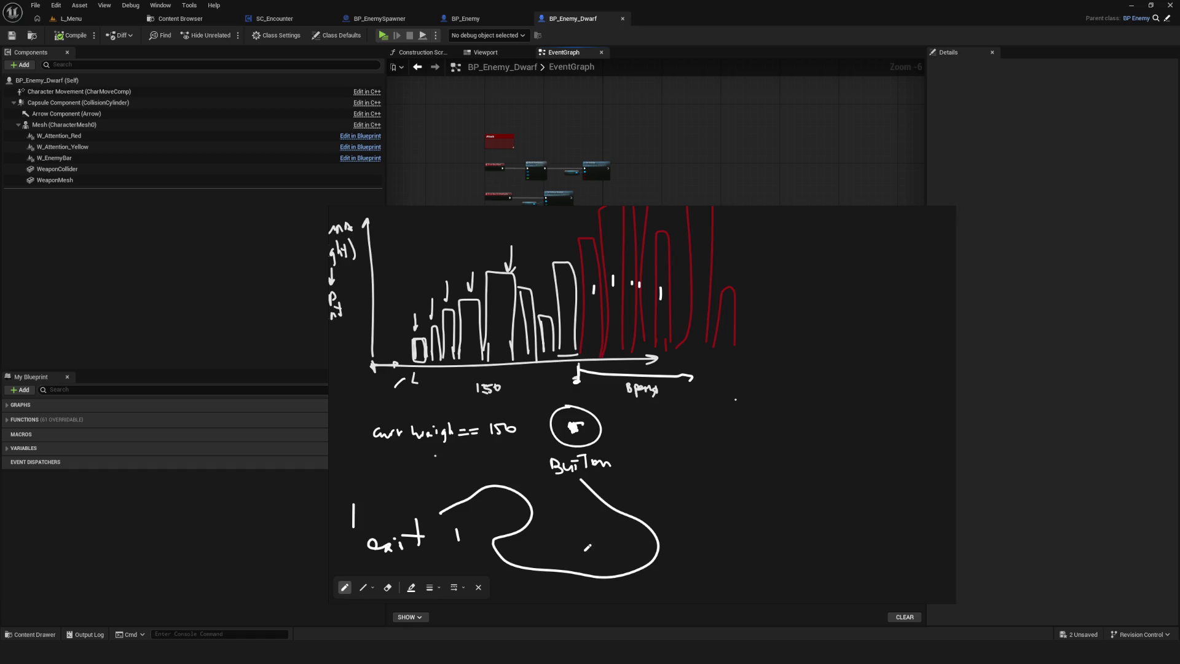
pyautogui.moveTo(528, 552)
pyautogui.mouseDown()
pyautogui.moveTo(557, 561)
pyautogui.moveTo(565, 535)
pyautogui.moveTo(605, 553)
pyautogui.moveTo(632, 544)
pyautogui.moveTo(628, 561)
pyautogui.mouseUp()
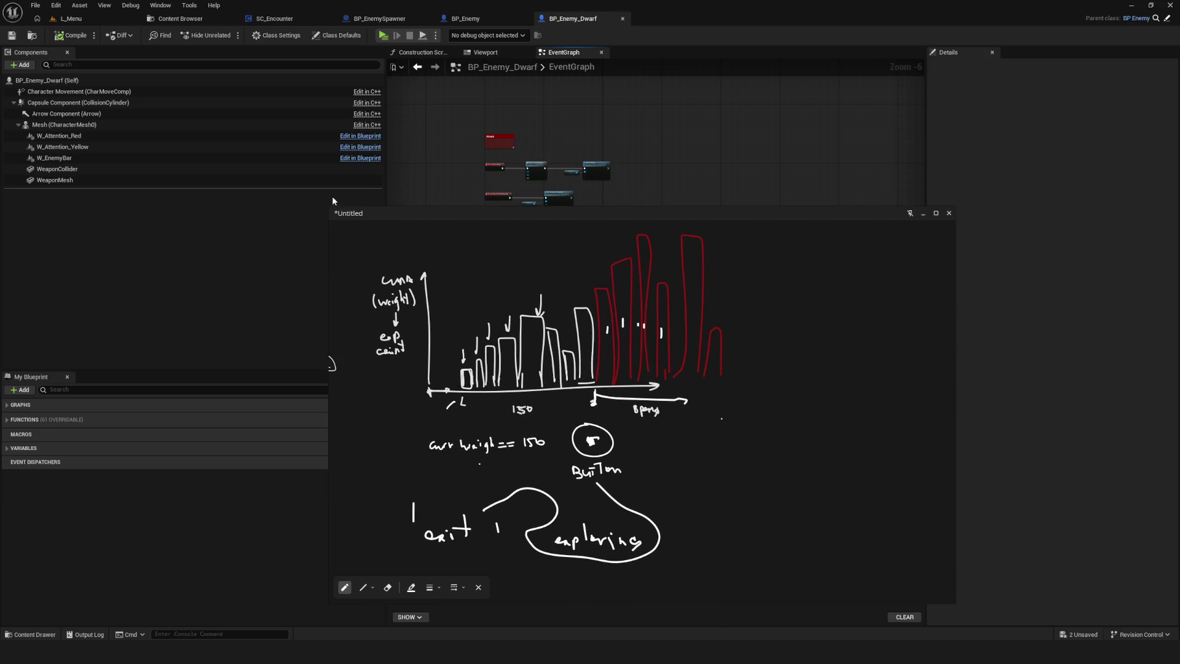
pyautogui.moveTo(332, 213)
pyautogui.mouseDown()
pyautogui.moveTo(252, 144)
pyautogui.moveTo(170, 44)
pyautogui.moveTo(360, 62)
pyautogui.mouseUp()
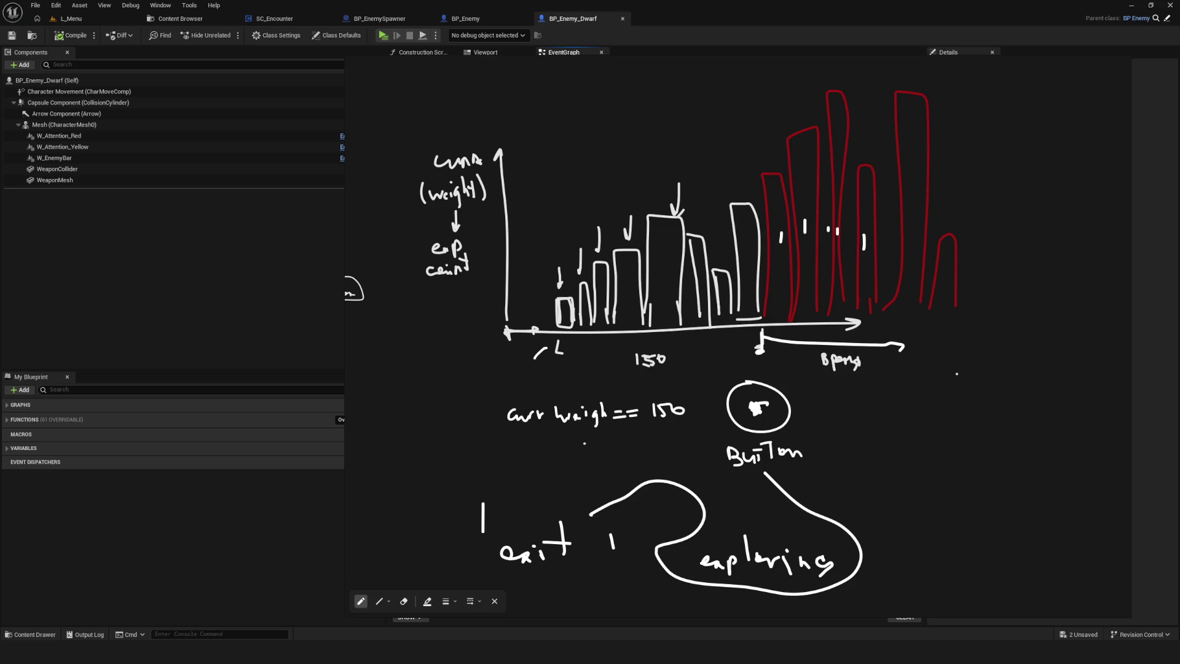
# - Reposition the sketch and thicken the arrowhead above the Button circle
pyautogui.moveTo(699, 338); pyautogui.dragTo(647, 345)
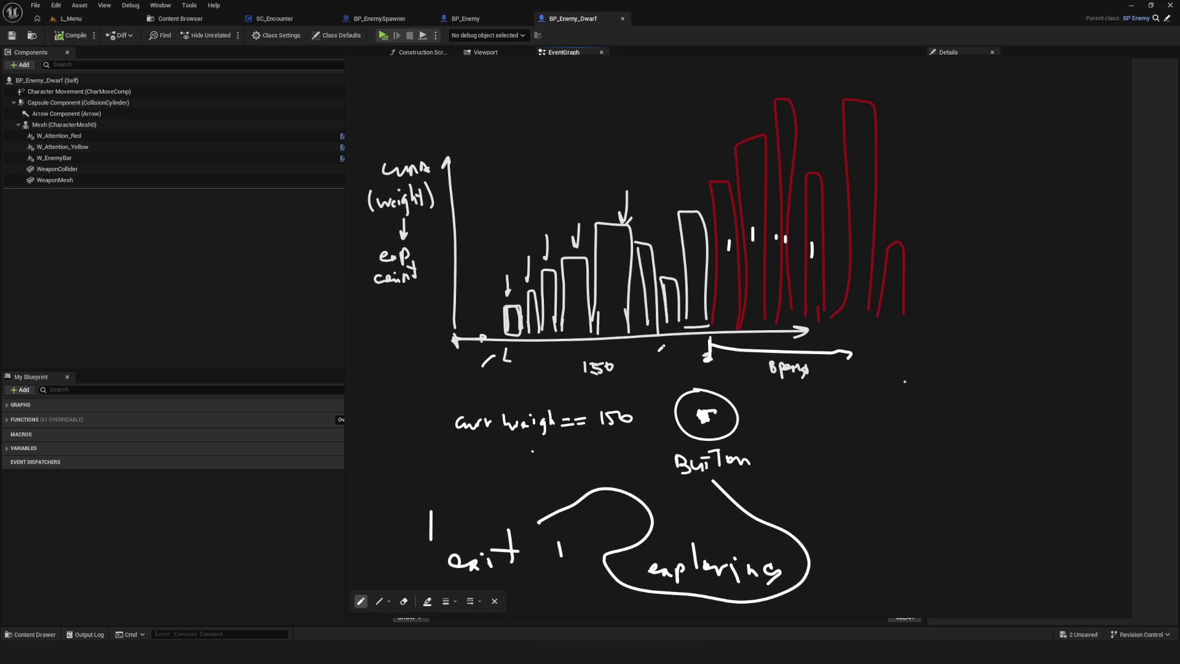
pyautogui.moveTo(661, 349)
pyautogui.mouseDown()
pyautogui.moveTo(602, 356)
pyautogui.moveTo(645, 384)
pyautogui.mouseUp()
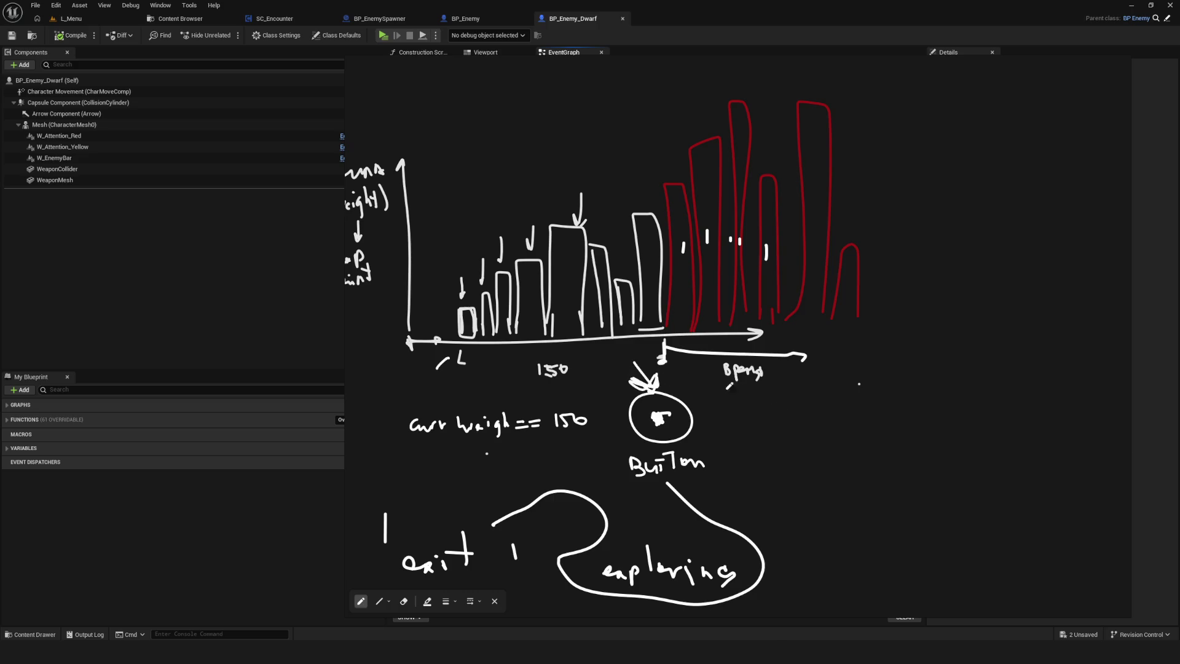
pyautogui.moveTo(797, 383); pyautogui.dragTo(764, 388)
pyautogui.scroll(-5, 699, 398)
pyautogui.scroll(4, 699, 398)
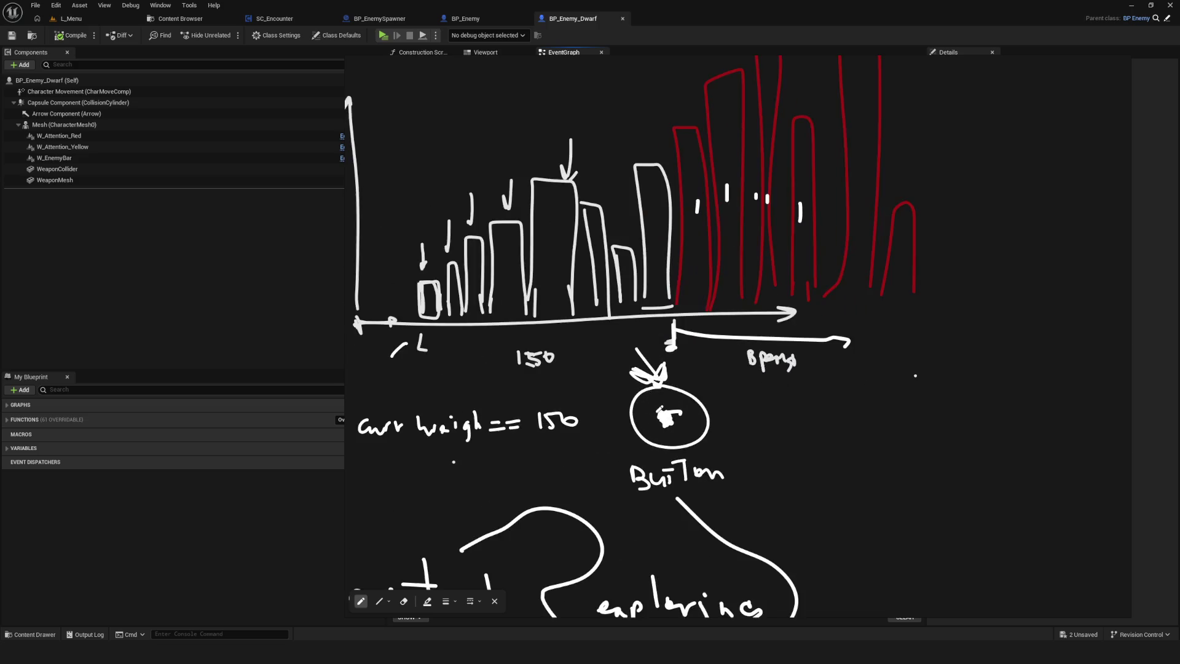
pyautogui.moveTo(676, 369); pyautogui.dragTo(693, 361)
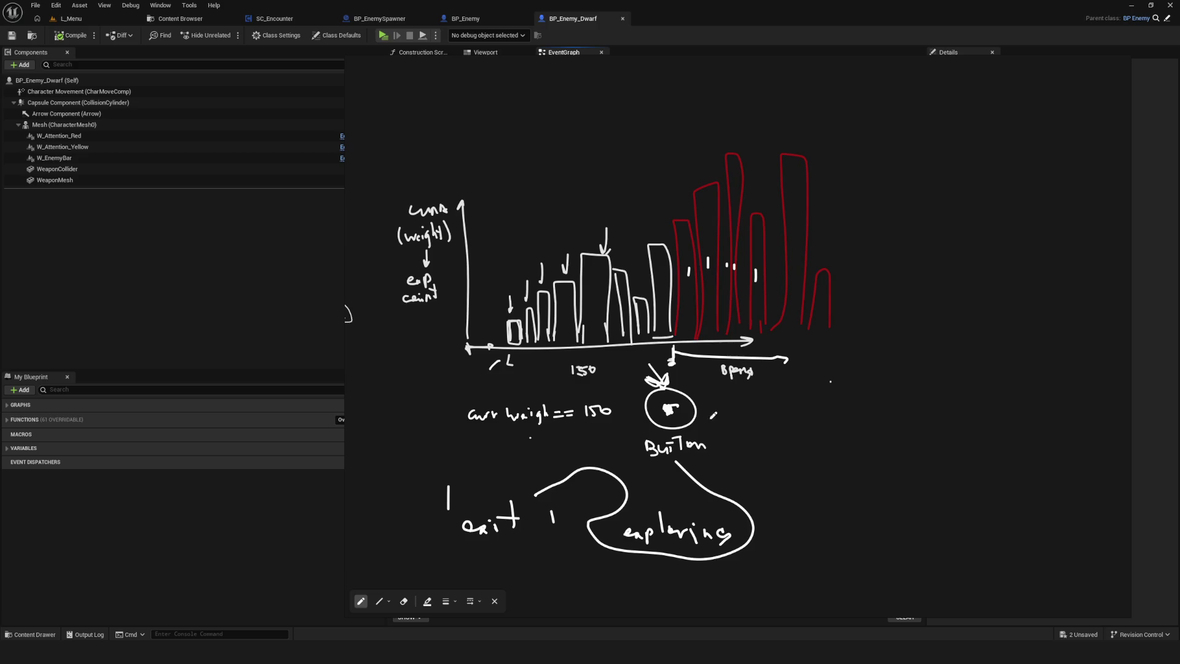
pyautogui.scroll(2, 682, 417)
pyautogui.scroll(-2, 664, 400)
pyautogui.scroll(2, 667, 399)
pyautogui.moveTo(675, 399); pyautogui.dragTo(685, 394)
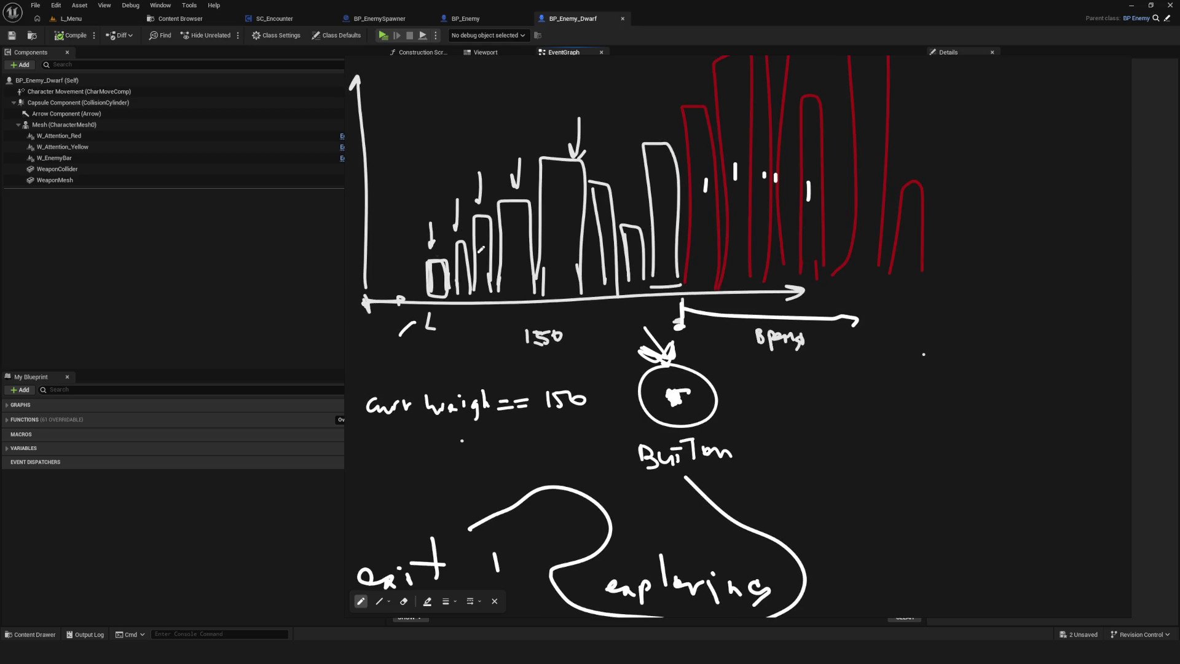
# - Draw a line down to the Button circle and a bracket under the red-bar region
pyautogui.moveTo(633, 314); pyautogui.dragTo(664, 343)
pyautogui.hscroll(3, 676, 357)
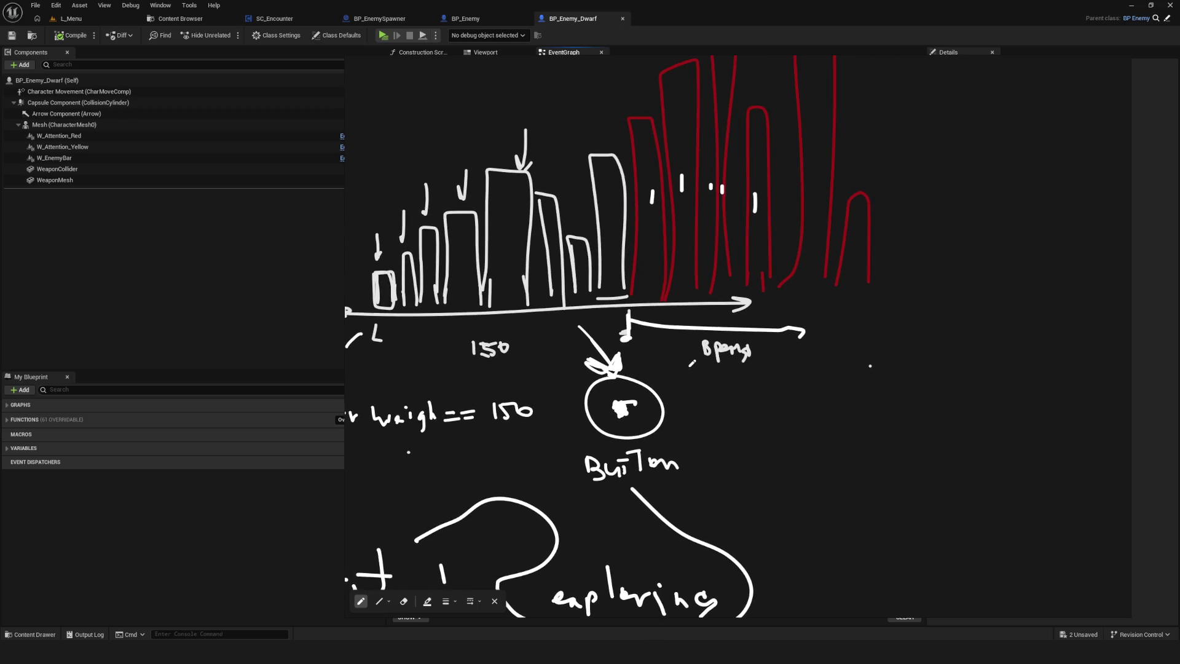
pyautogui.hscroll(1, 680, 368)
pyautogui.moveTo(614, 301)
pyautogui.mouseDown()
pyautogui.moveTo(839, 360)
pyautogui.moveTo(889, 281)
pyautogui.mouseUp()
pyautogui.hscroll(-2, 733, 430)
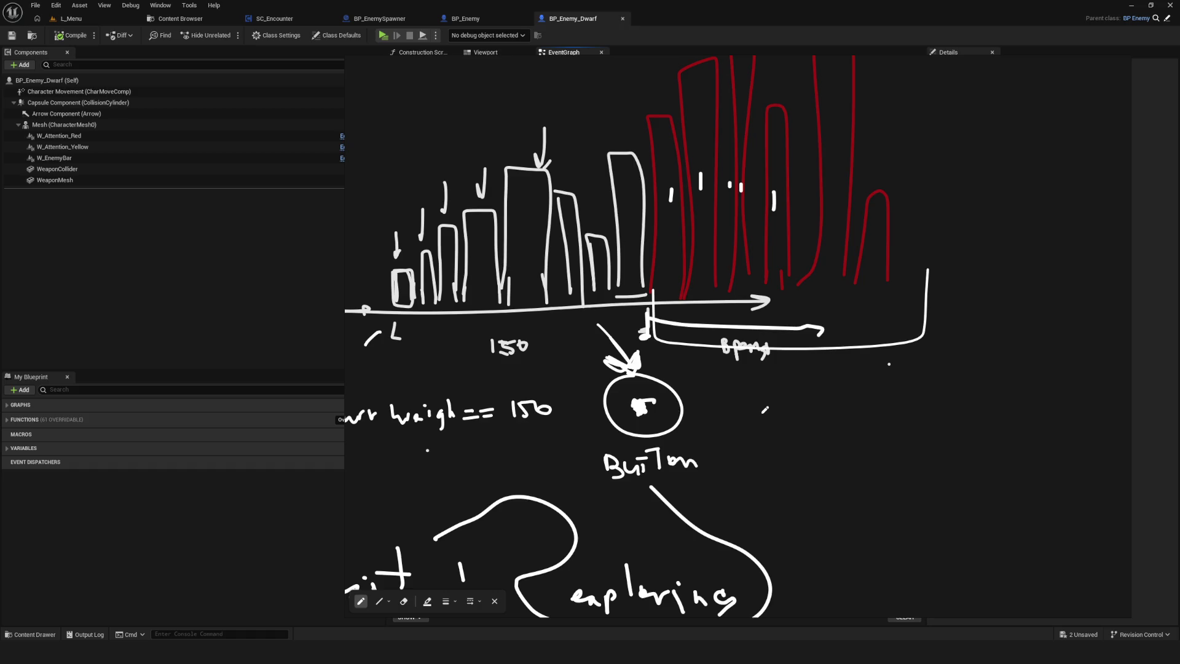
# - Extend a line up from the last white bar and draw two boxes above the chart joined by an arrow
pyautogui.scroll(-3, 612, 393)
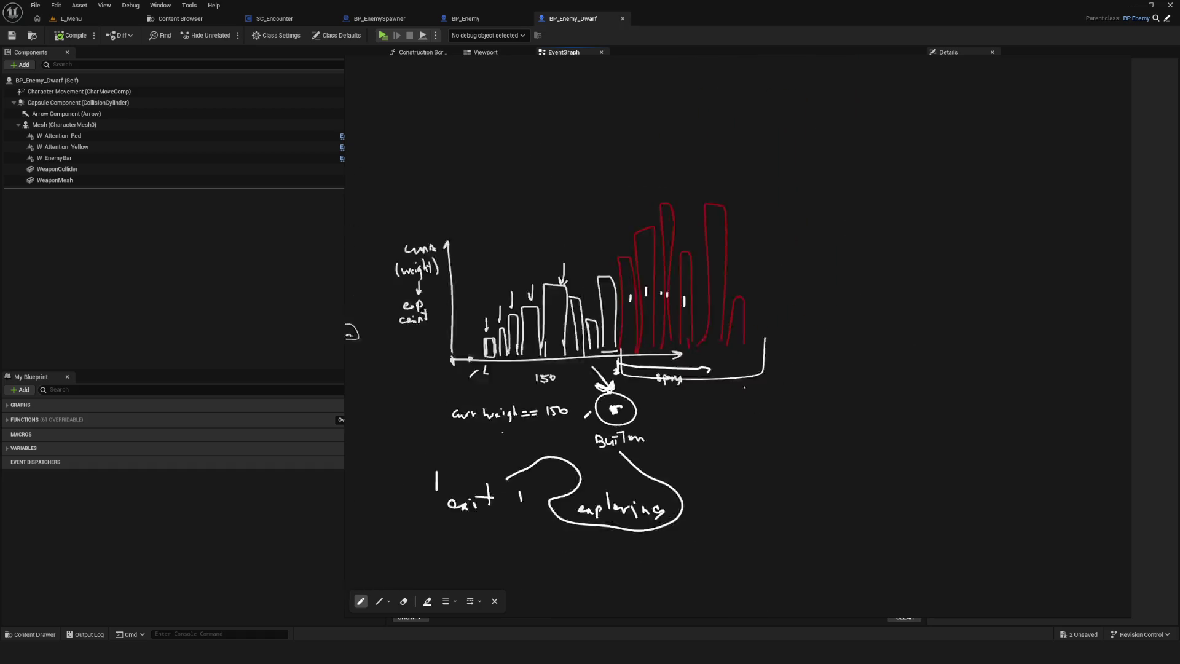
pyautogui.scroll(3, 612, 394)
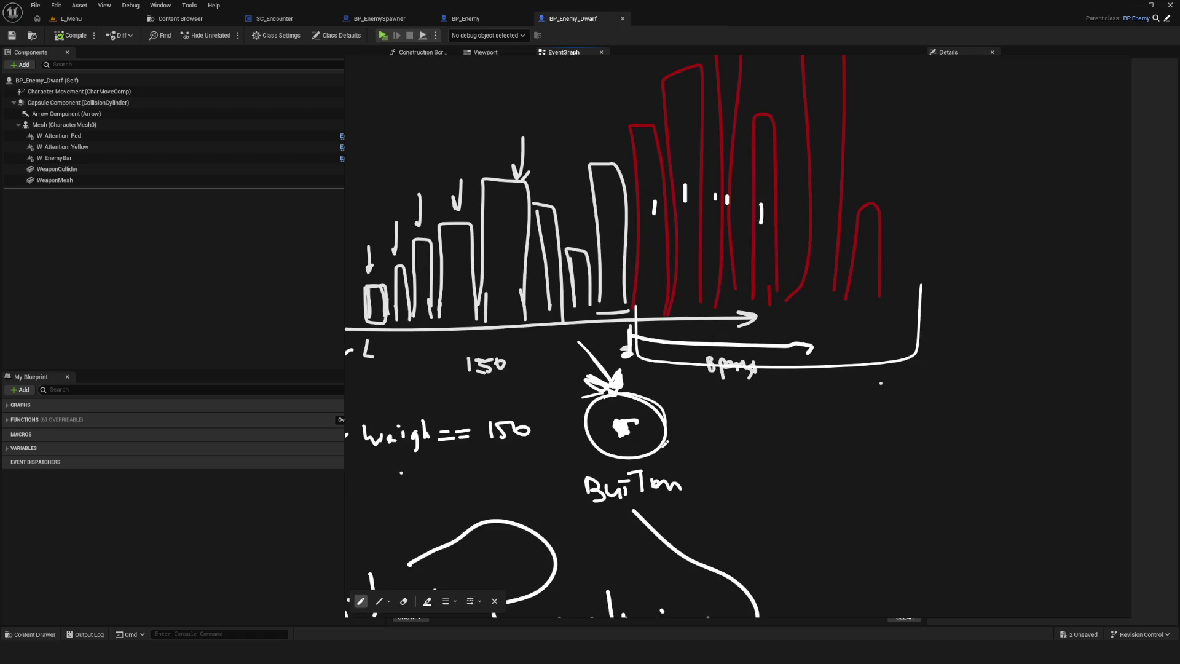
pyautogui.scroll(3, 609, 387)
pyautogui.scroll(2, 615, 367)
pyautogui.moveTo(601, 367); pyautogui.dragTo(593, 201)
pyautogui.moveTo(486, 183)
pyautogui.mouseDown()
pyautogui.moveTo(483, 123)
pyautogui.moveTo(539, 165)
pyautogui.moveTo(504, 183)
pyautogui.mouseUp()
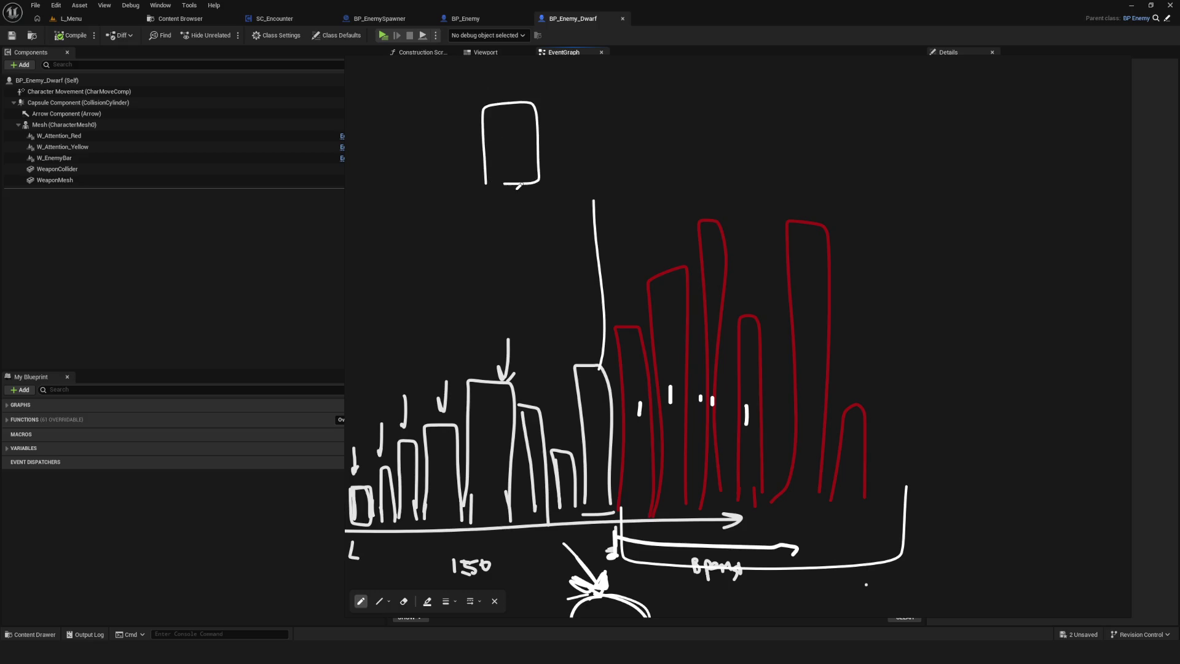
pyautogui.moveTo(613, 170)
pyautogui.mouseDown()
pyautogui.moveTo(680, 102)
pyautogui.moveTo(663, 175)
pyautogui.moveTo(631, 178)
pyautogui.mouseUp()
pyautogui.moveTo(550, 149)
pyautogui.mouseDown()
pyautogui.moveTo(601, 146)
pyautogui.moveTo(545, 153)
pyautogui.moveTo(561, 157)
pyautogui.mouseUp()
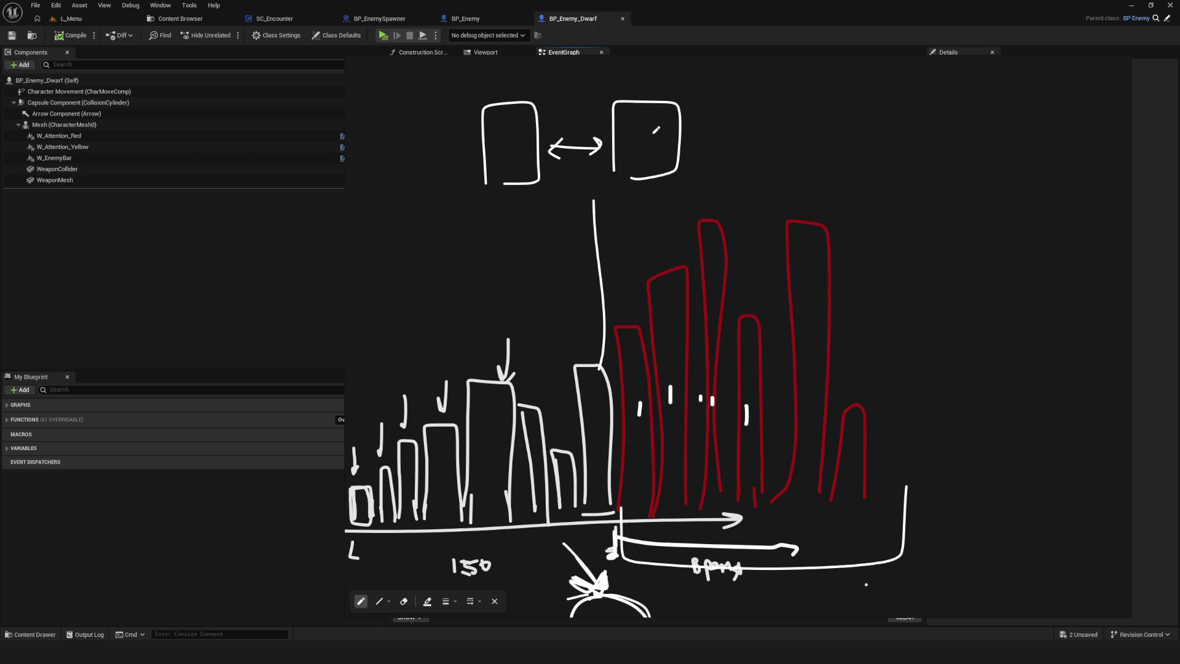
pyautogui.scroll(1, 657, 130)
pyautogui.moveTo(501, 227); pyautogui.dragTo(491, 231)
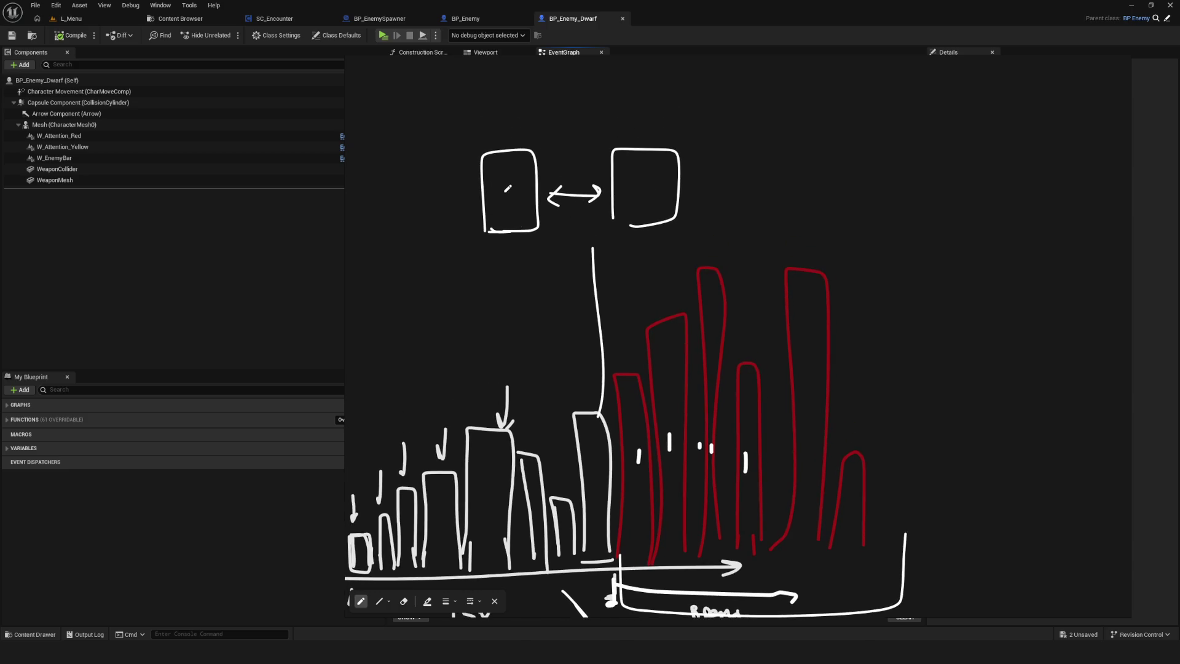
# - Label the left box 'go', undoing and erasing the discarded labels
pyautogui.click(486, 122)
pyautogui.moveTo(479, 100)
pyautogui.mouseDown()
pyautogui.moveTo(480, 125)
pyautogui.moveTo(519, 123)
pyautogui.moveTo(532, 106)
pyautogui.moveTo(555, 147)
pyautogui.mouseUp()
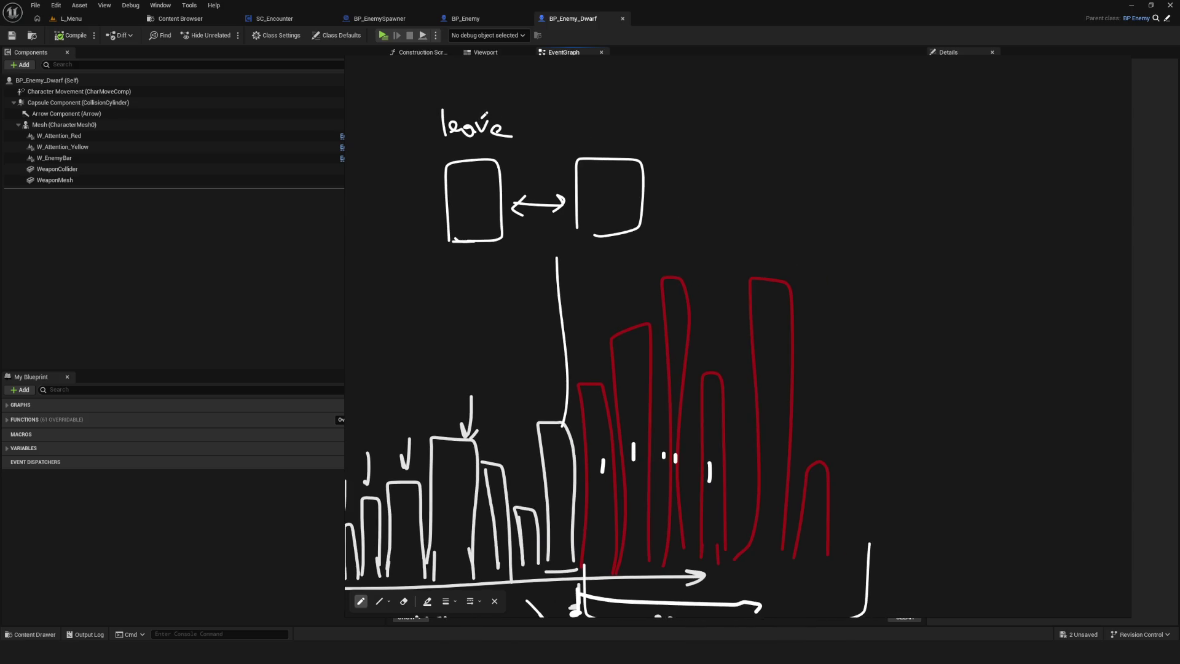
pyautogui.hotkey('ctrl', 'z')
pyautogui.hotkey('ctrl', 'z')
pyautogui.hotkey('ctrl', 'z')
pyautogui.moveTo(429, 121)
pyautogui.mouseDown()
pyautogui.moveTo(501, 123)
pyautogui.moveTo(458, 139)
pyautogui.moveTo(424, 123)
pyautogui.moveTo(443, 116)
pyautogui.moveTo(433, 121)
pyautogui.moveTo(454, 140)
pyautogui.moveTo(471, 129)
pyautogui.mouseUp()
pyautogui.press('e')
pyautogui.press('p')
pyautogui.press('e')
pyautogui.press('p')
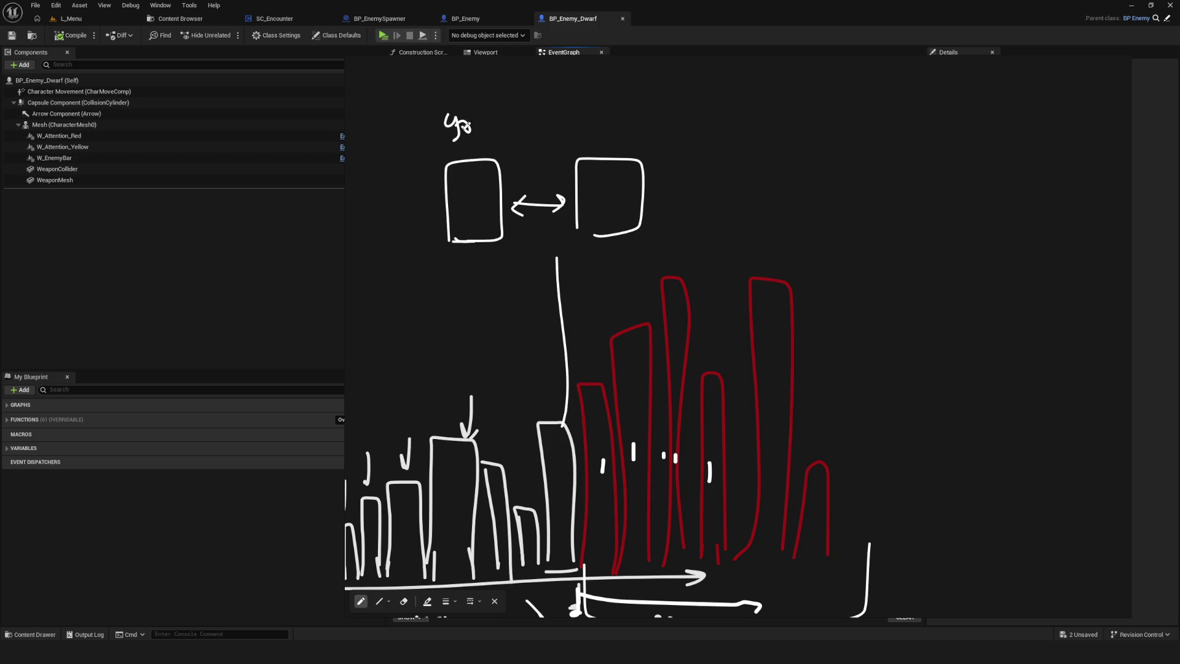
pyautogui.moveTo(617, 132); pyautogui.dragTo(554, 140)
# - Write 'stay' above the right box with a 'hard!' note
pyautogui.moveTo(572, 111); pyautogui.dragTo(572, 140)
pyautogui.moveTo(553, 124); pyautogui.dragTo(591, 130)
pyautogui.moveTo(599, 128)
pyautogui.mouseDown()
pyautogui.moveTo(616, 136)
pyautogui.moveTo(605, 155)
pyautogui.mouseUp()
pyautogui.moveTo(552, 209); pyautogui.dragTo(585, 192)
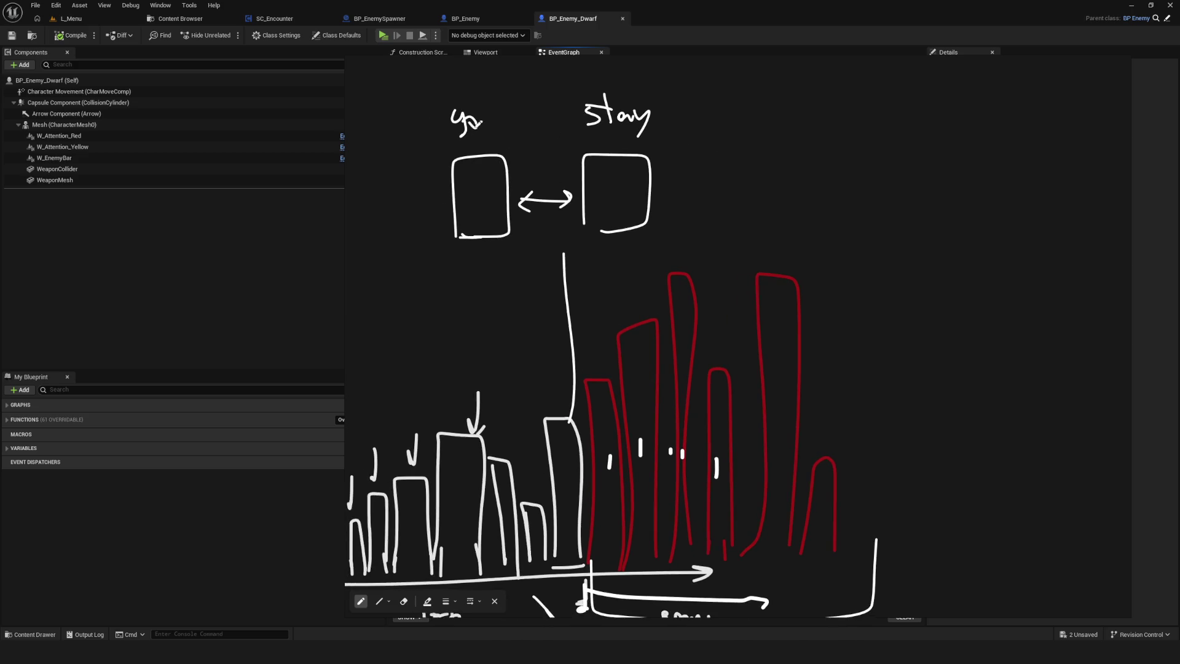
pyautogui.moveTo(585, 132); pyautogui.dragTo(581, 152)
pyautogui.moveTo(594, 151)
pyautogui.mouseDown()
pyautogui.moveTo(599, 138)
pyautogui.moveTo(634, 148)
pyautogui.moveTo(642, 130)
pyautogui.moveTo(676, 159)
pyautogui.mouseUp()
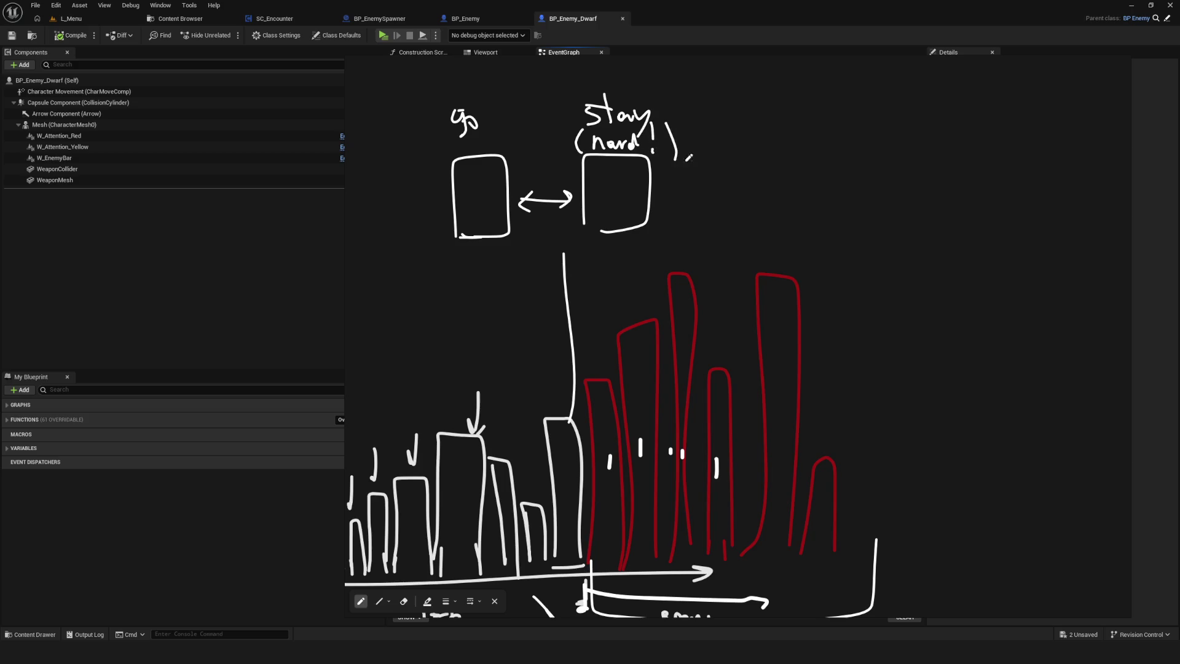
# - Add the note 'very risky!' above the stay label
pyautogui.moveTo(572, 70)
pyautogui.mouseDown()
pyautogui.moveTo(605, 83)
pyautogui.moveTo(613, 72)
pyautogui.moveTo(618, 93)
pyautogui.moveTo(639, 77)
pyautogui.moveTo(680, 111)
pyautogui.moveTo(674, 119)
pyautogui.mouseUp()
pyautogui.moveTo(687, 104); pyautogui.dragTo(698, 114)
pyautogui.moveTo(704, 102)
pyautogui.mouseDown()
pyautogui.moveTo(695, 134)
pyautogui.moveTo(705, 148)
pyautogui.mouseUp()
pyautogui.scroll(1, 701, 132)
# - Finish the 'very risky!' note and draw lines linking the Button circle to the chart
pyautogui.click(710, 167)
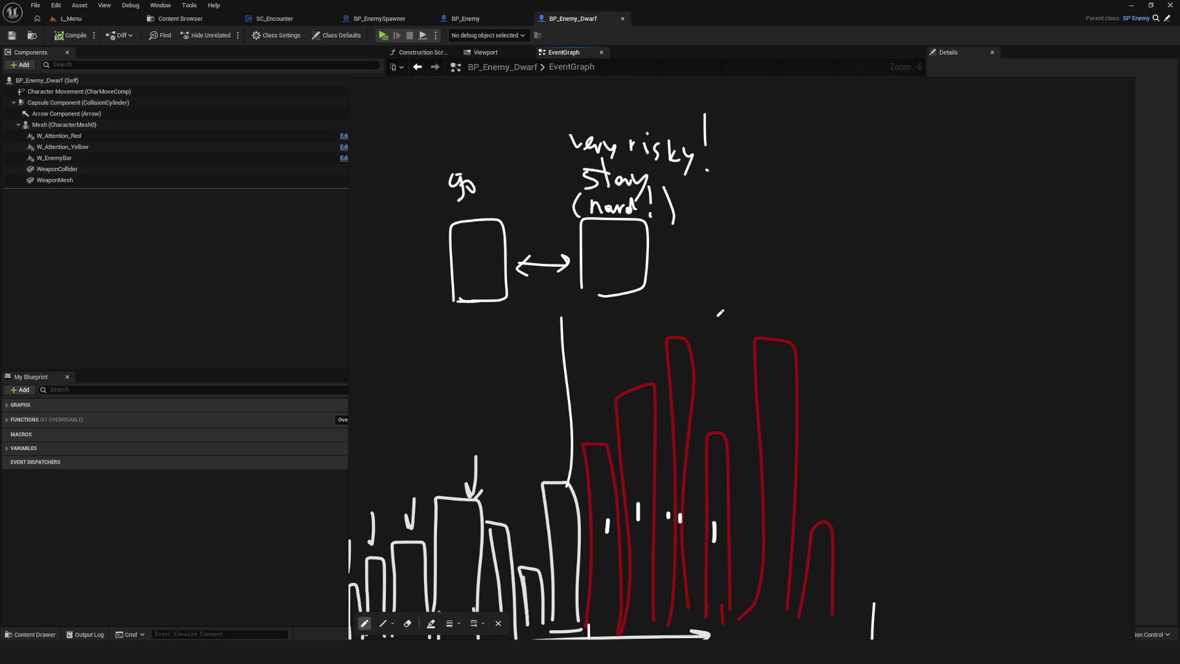
pyautogui.scroll(-5, 748, 264)
pyautogui.scroll(3, 748, 265)
pyautogui.moveTo(627, 415)
pyautogui.mouseDown()
pyautogui.moveTo(608, 407)
pyautogui.moveTo(597, 458)
pyautogui.mouseUp()
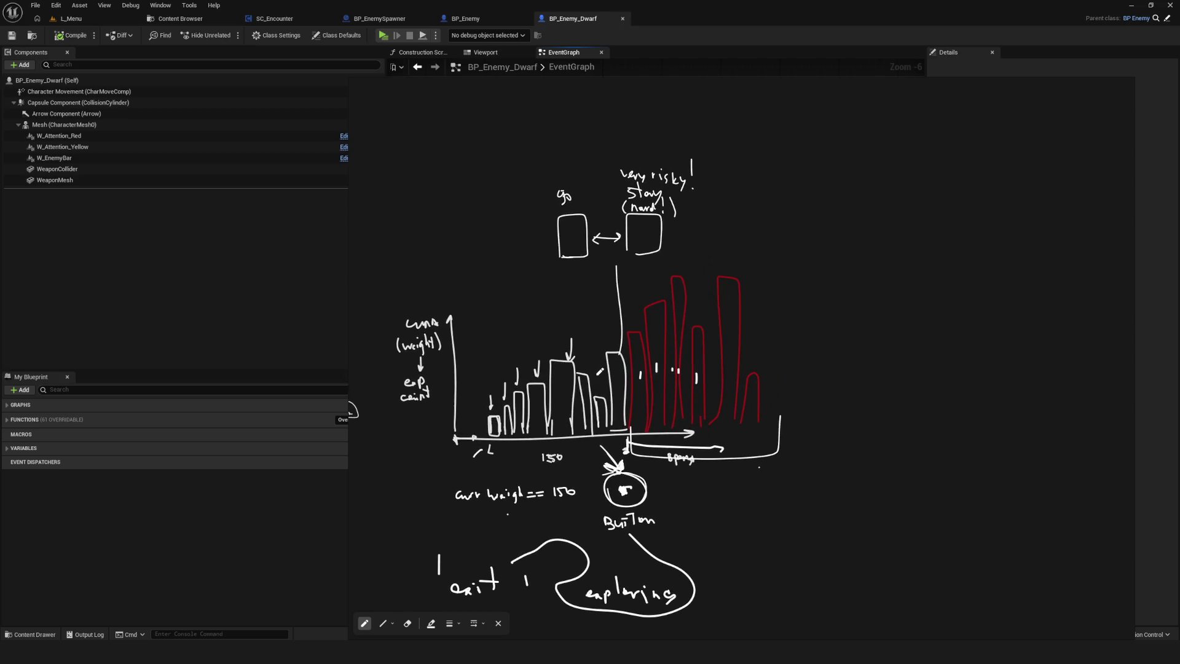
pyautogui.scroll(2, 578, 343)
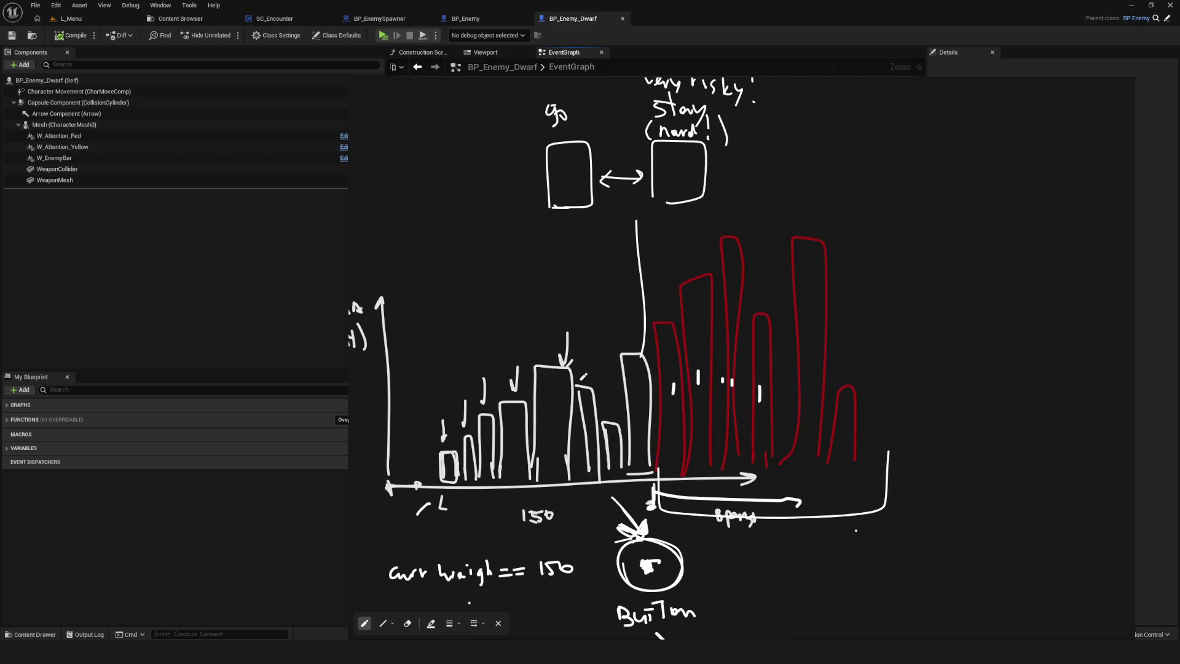
pyautogui.moveTo(621, 369); pyautogui.dragTo(673, 356)
pyautogui.moveTo(710, 257); pyautogui.dragTo(701, 526)
pyautogui.moveTo(702, 569); pyautogui.dragTo(997, 559)
# - Draw a curve and an arrow over the red bars, then cross out the Button circle
pyautogui.moveTo(713, 237); pyautogui.dragTo(888, 187)
pyautogui.moveTo(761, 330); pyautogui.dragTo(736, 308)
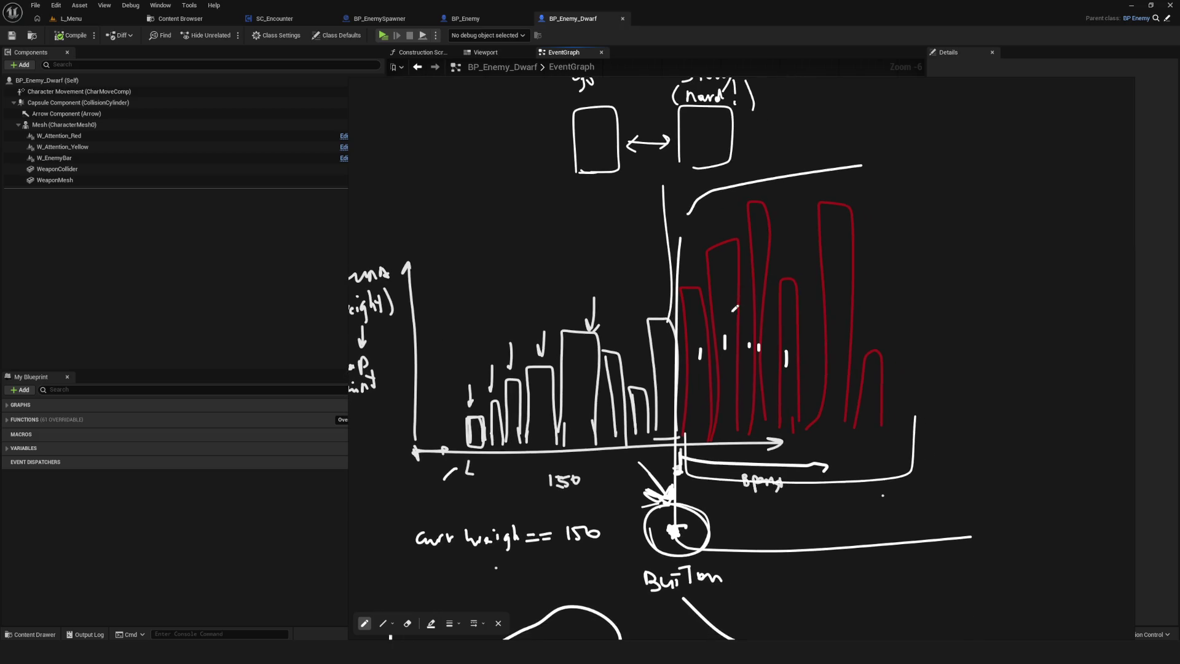
pyautogui.moveTo(938, 121)
pyautogui.mouseDown()
pyautogui.moveTo(851, 203)
pyautogui.moveTo(866, 203)
pyautogui.mouseUp()
pyautogui.hscroll(1, 727, 388)
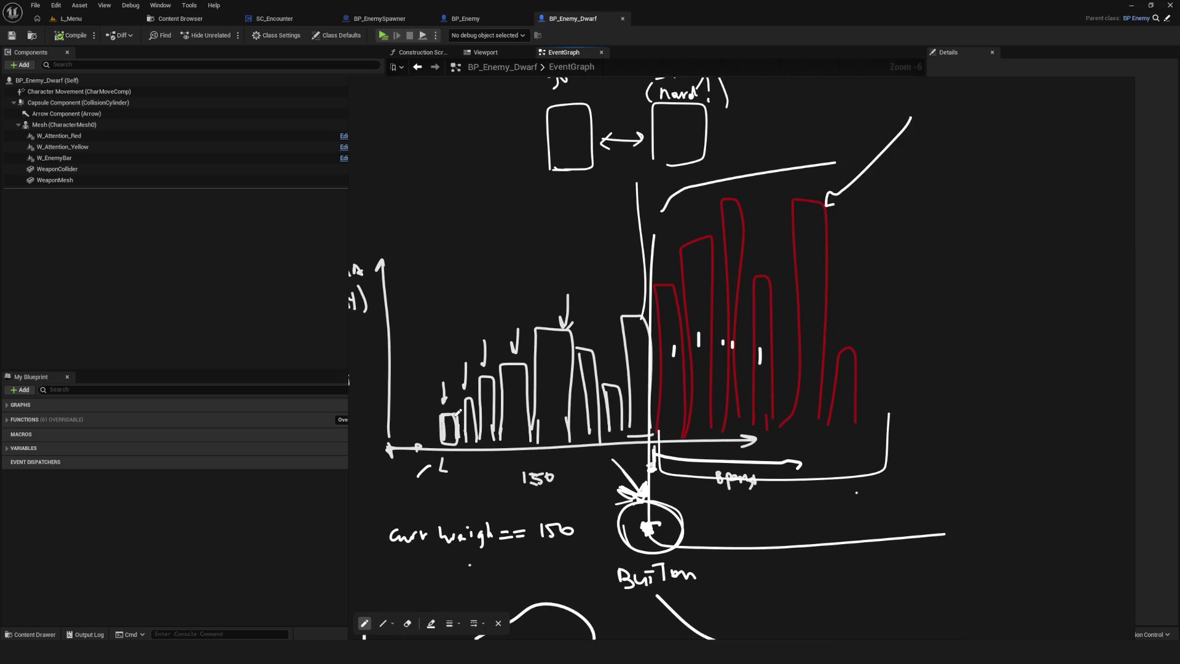
pyautogui.moveTo(701, 495); pyautogui.dragTo(647, 552)
pyautogui.moveTo(601, 487); pyautogui.dragTo(735, 558)
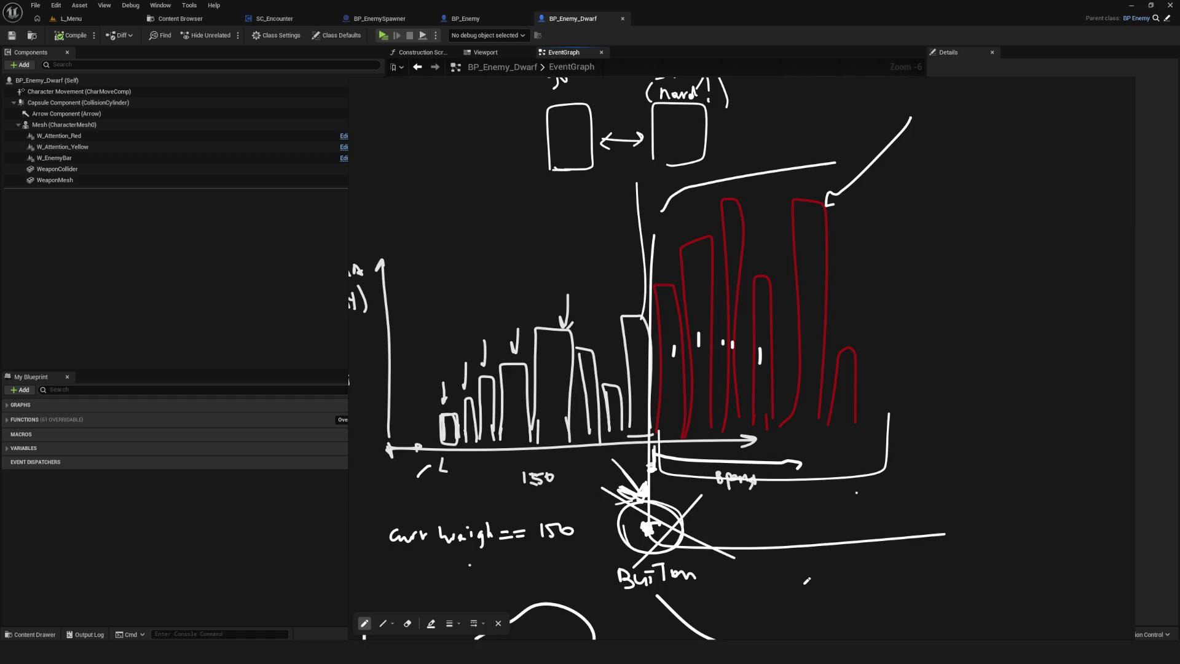
pyautogui.scroll(-1, 681, 546)
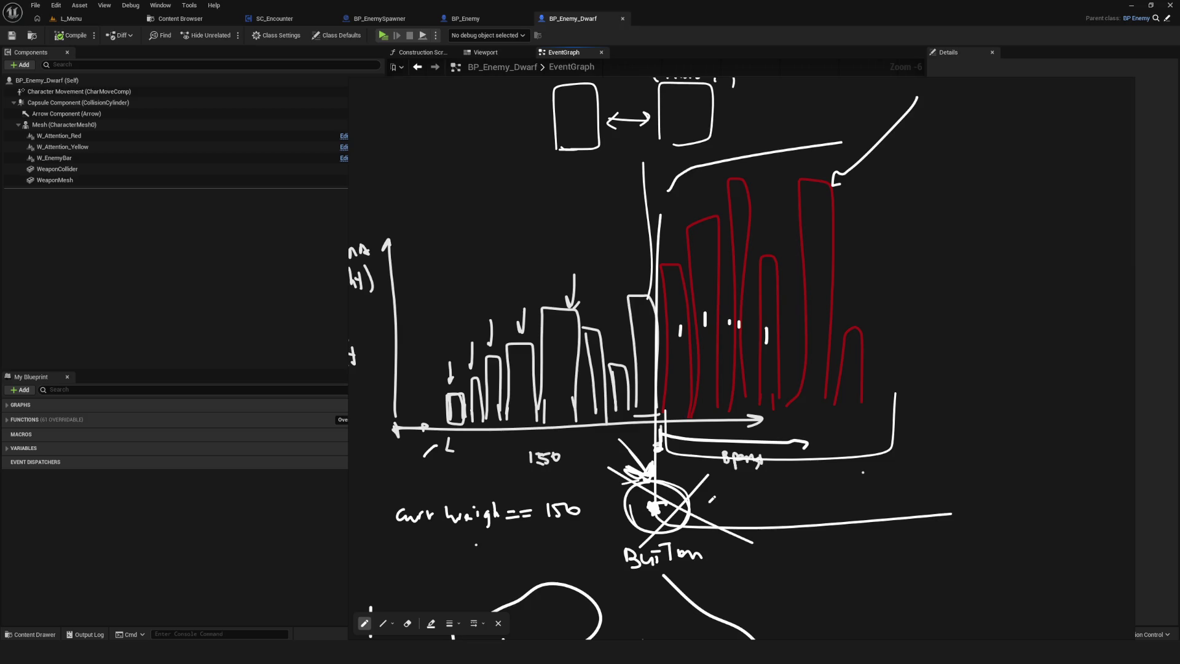
# - Draw a vertical divider line through the sketched chart in the overlay
pyautogui.scroll(2, 800, 265)
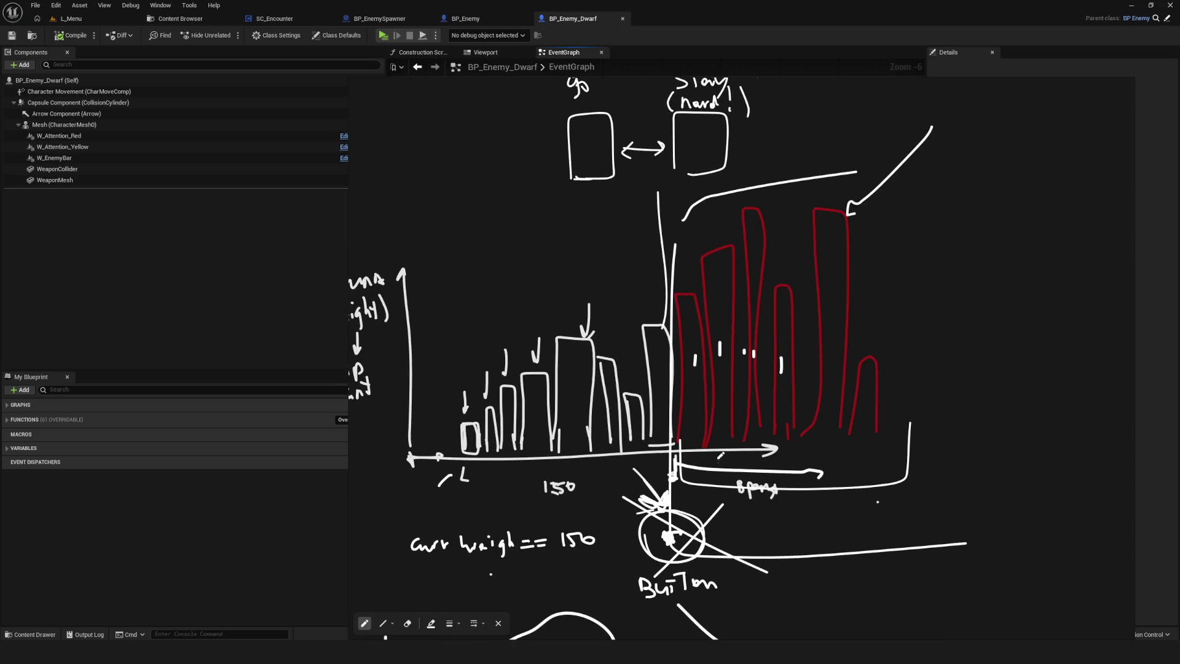
pyautogui.moveTo(665, 193); pyautogui.dragTo(683, 488)
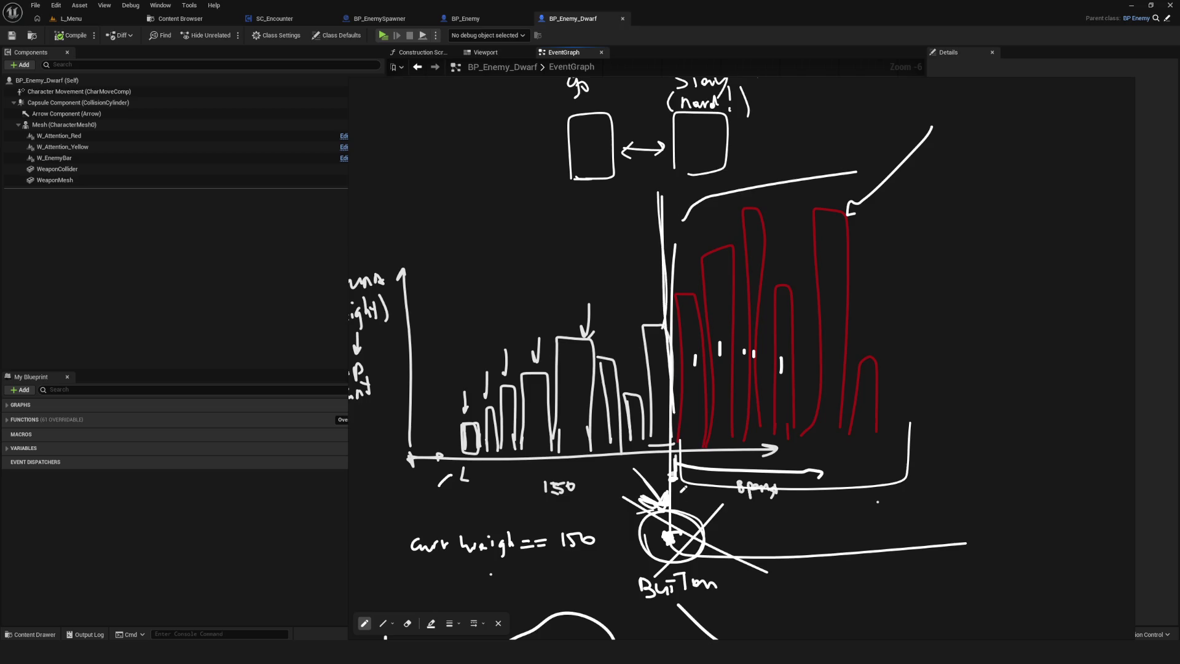
pyautogui.scroll(-2, 657, 357)
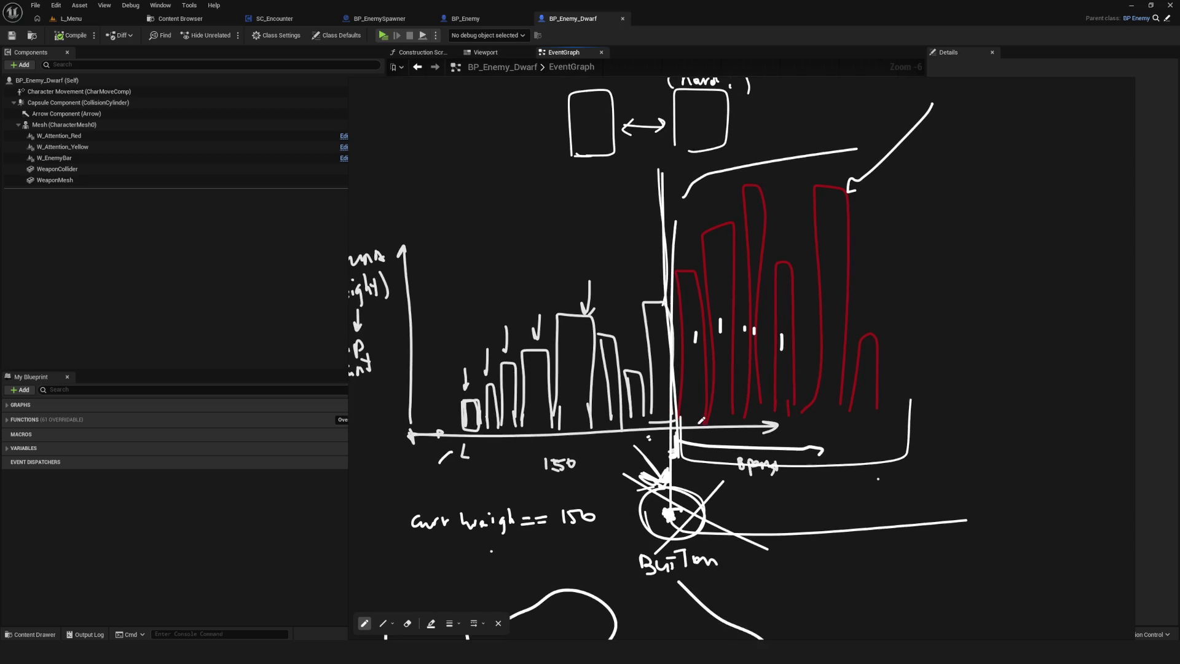
pyautogui.hscroll(-2, 658, 356)
pyautogui.scroll(-1, 719, 351)
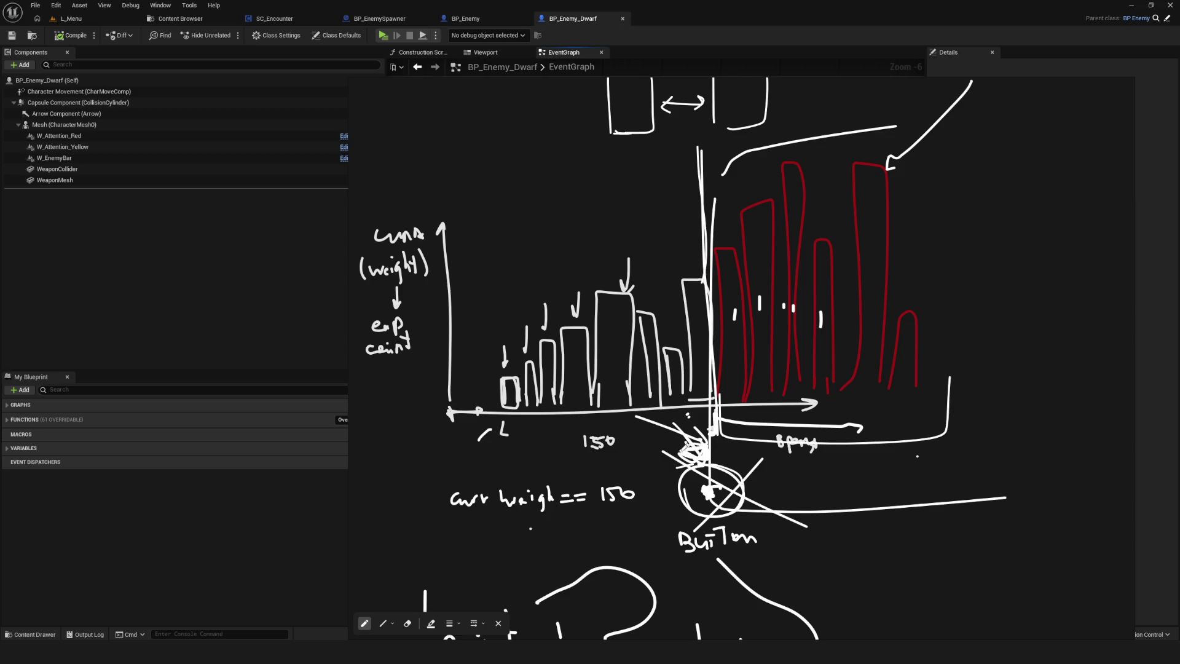
pyautogui.scroll(2, 861, 271)
pyautogui.hscroll(3, 861, 272)
# - Outline the red bars with a rounded box and sketch a loop above the chart
pyautogui.moveTo(641, 182)
pyautogui.mouseDown()
pyautogui.moveTo(788, 180)
pyautogui.moveTo(861, 197)
pyautogui.moveTo(895, 314)
pyautogui.mouseUp()
pyautogui.scroll(-2, 827, 386)
pyautogui.hscroll(-4, 827, 386)
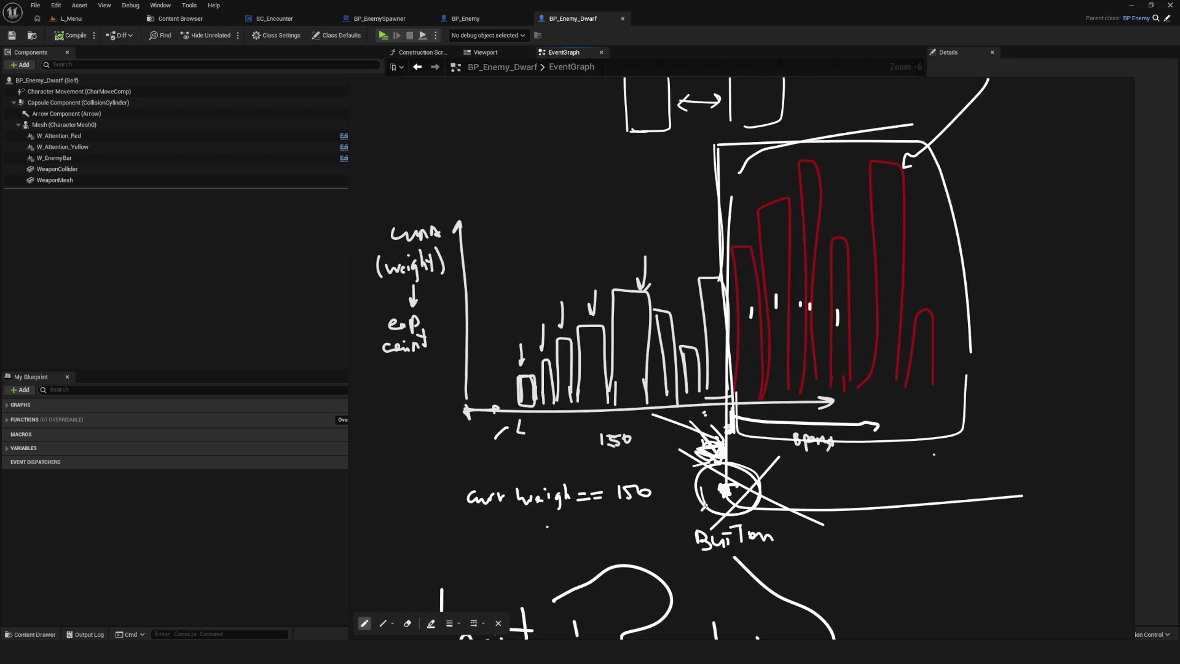
pyautogui.moveTo(522, 206)
pyautogui.mouseDown()
pyautogui.moveTo(633, 215)
pyautogui.moveTo(531, 191)
pyautogui.mouseUp()
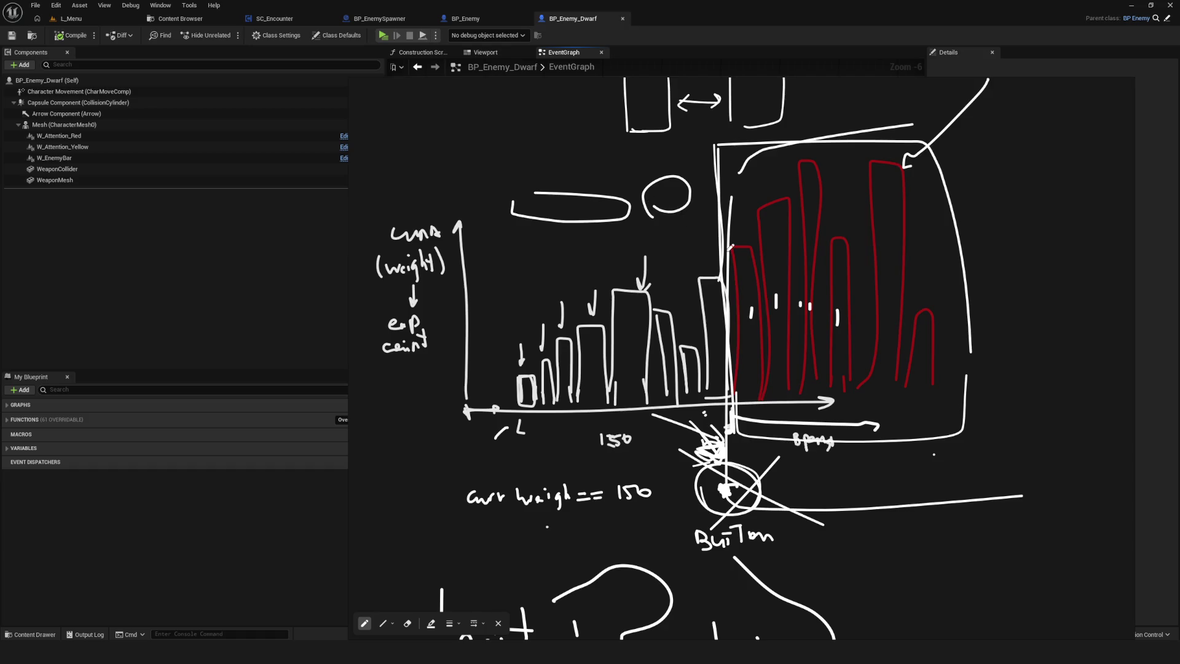
pyautogui.scroll(1, 688, 222)
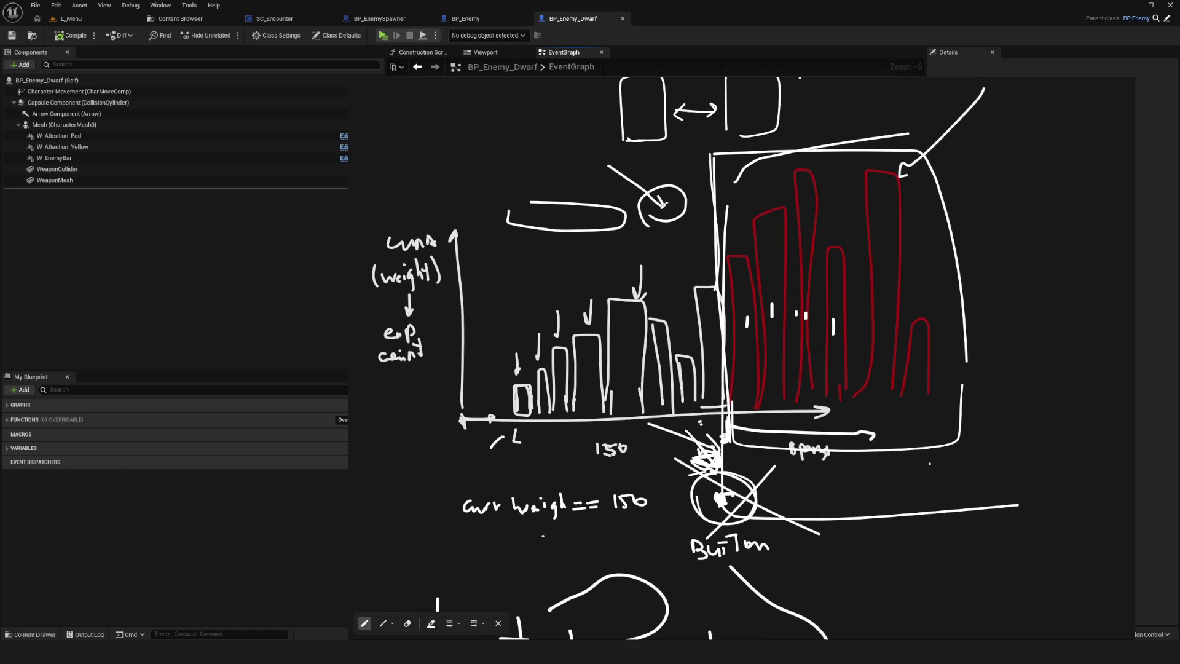
pyautogui.scroll(-5, 707, 341)
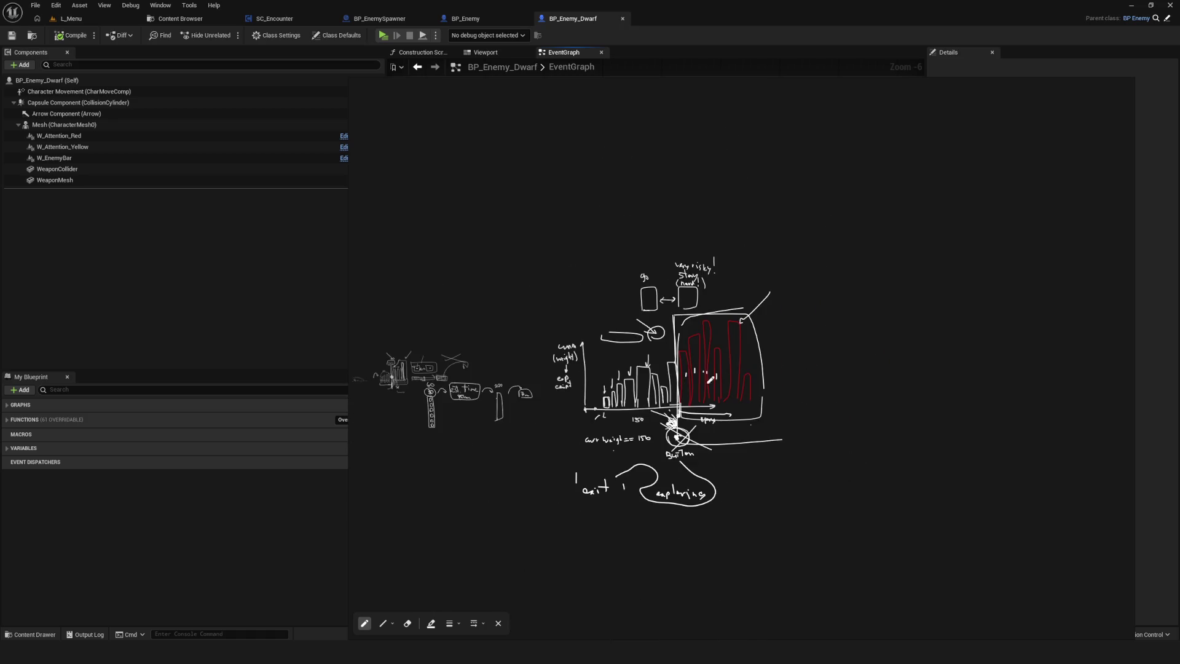
# - Hide the sketch overlay and pan the event graph to bring the nodes into view
pyautogui.click(1104, 86)
pyautogui.moveTo(401, 324)
pyautogui.mouseDown()
pyautogui.moveTo(588, 277)
pyautogui.moveTo(609, 286)
pyautogui.moveTo(615, 370)
pyautogui.moveTo(652, 397)
pyautogui.moveTo(664, 337)
pyautogui.mouseUp()
pyautogui.scroll(-6, 651, 393)
pyautogui.scroll(6, 629, 398)
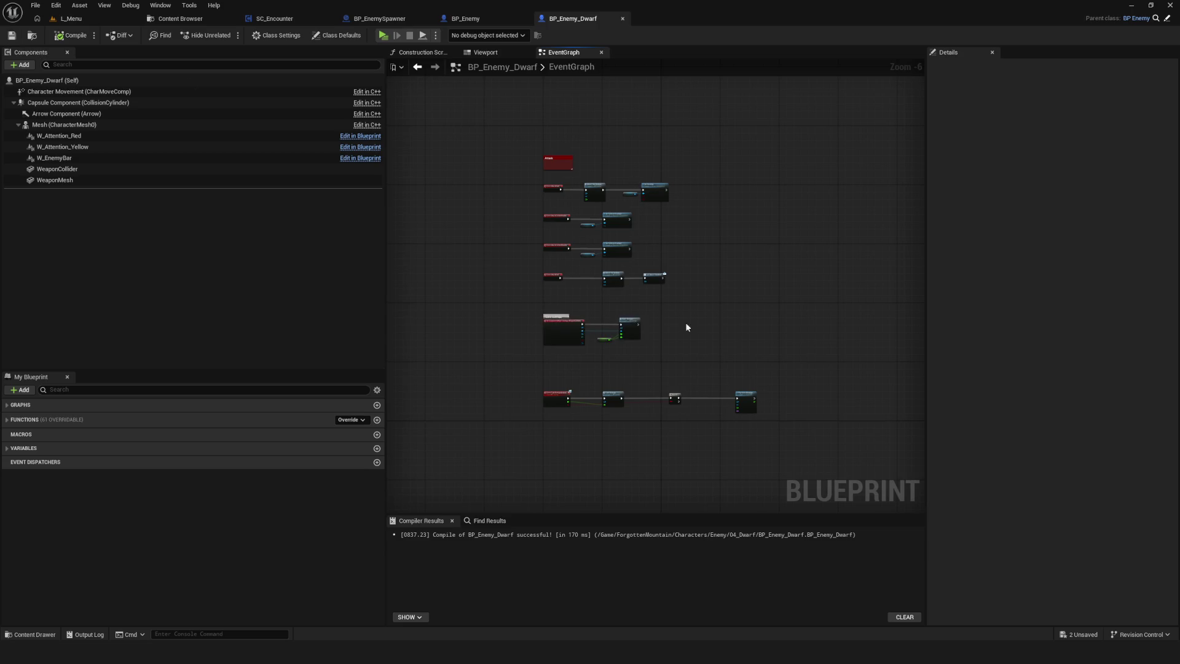
pyautogui.moveTo(687, 327); pyautogui.dragTo(618, 315)
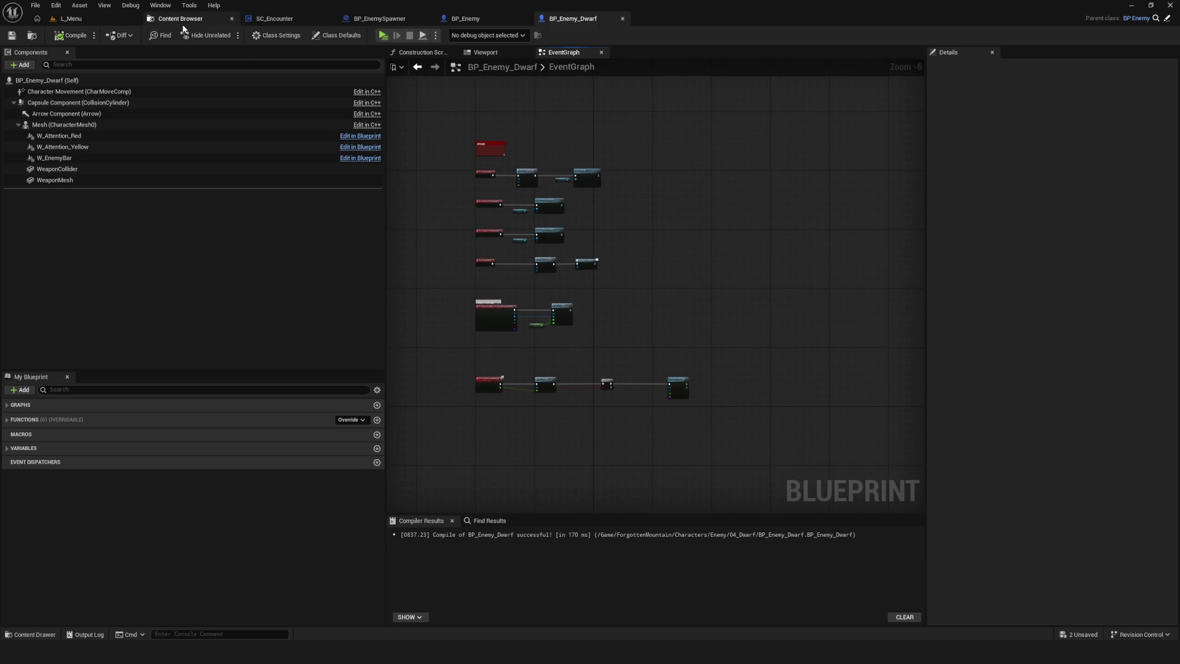
# - Switch to the L_Menu level, run a brief test play, stop it with Esc, and relaunch
pyautogui.click(111, 20)
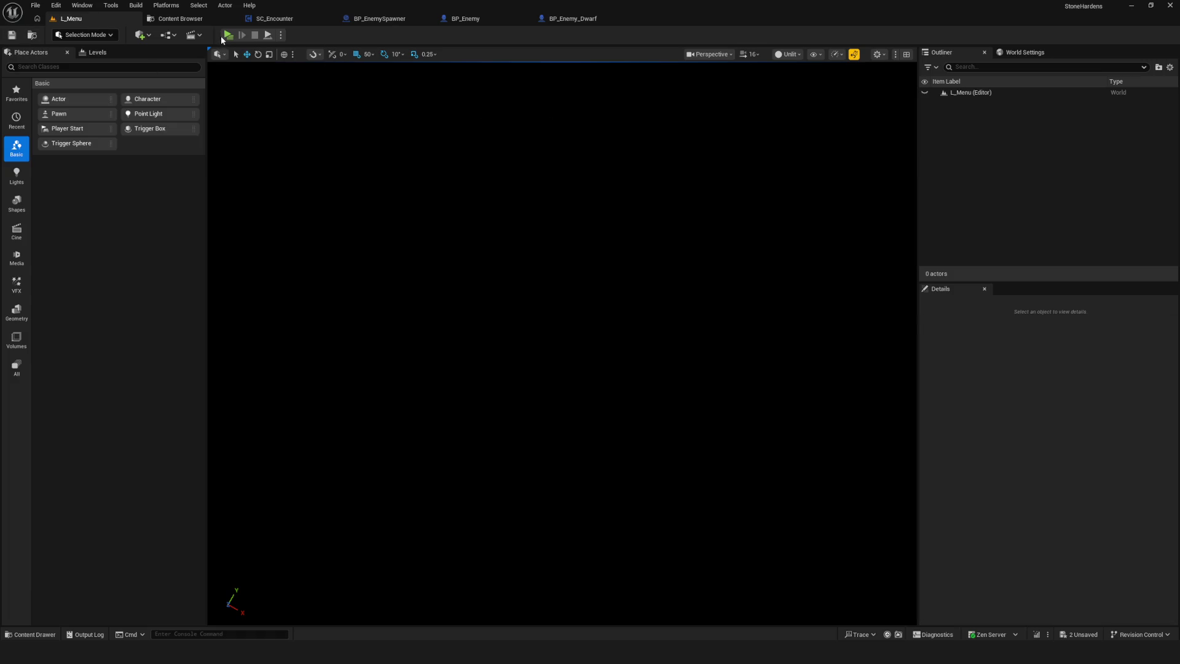
pyautogui.click(227, 35)
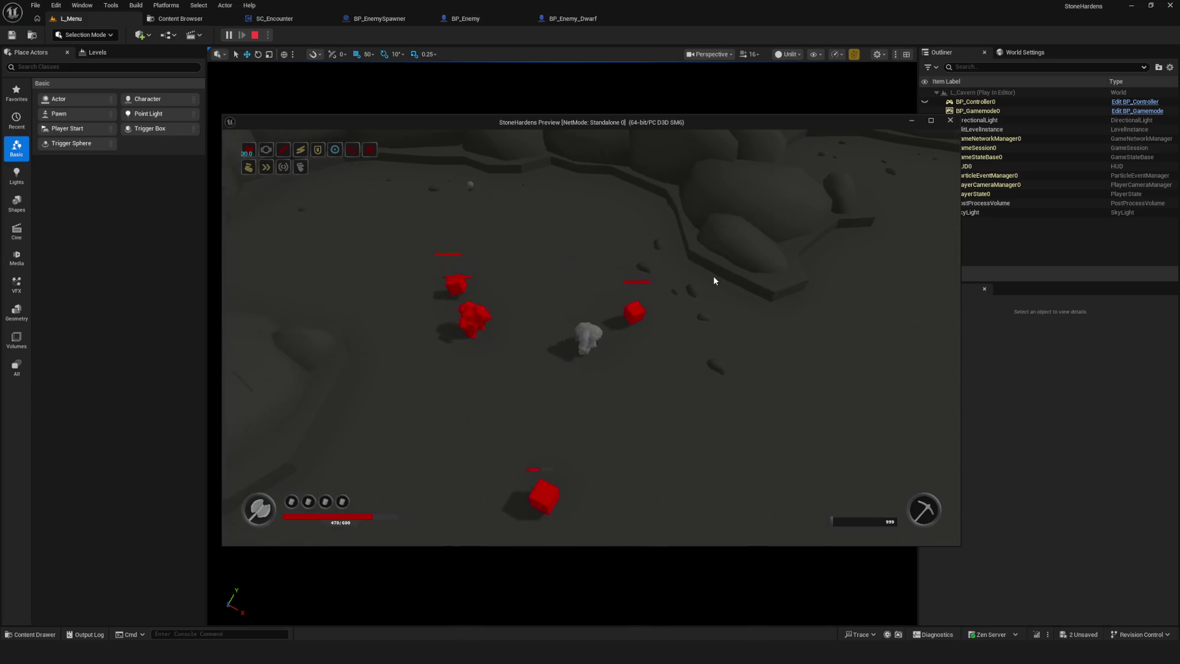
pyautogui.press('Escape')
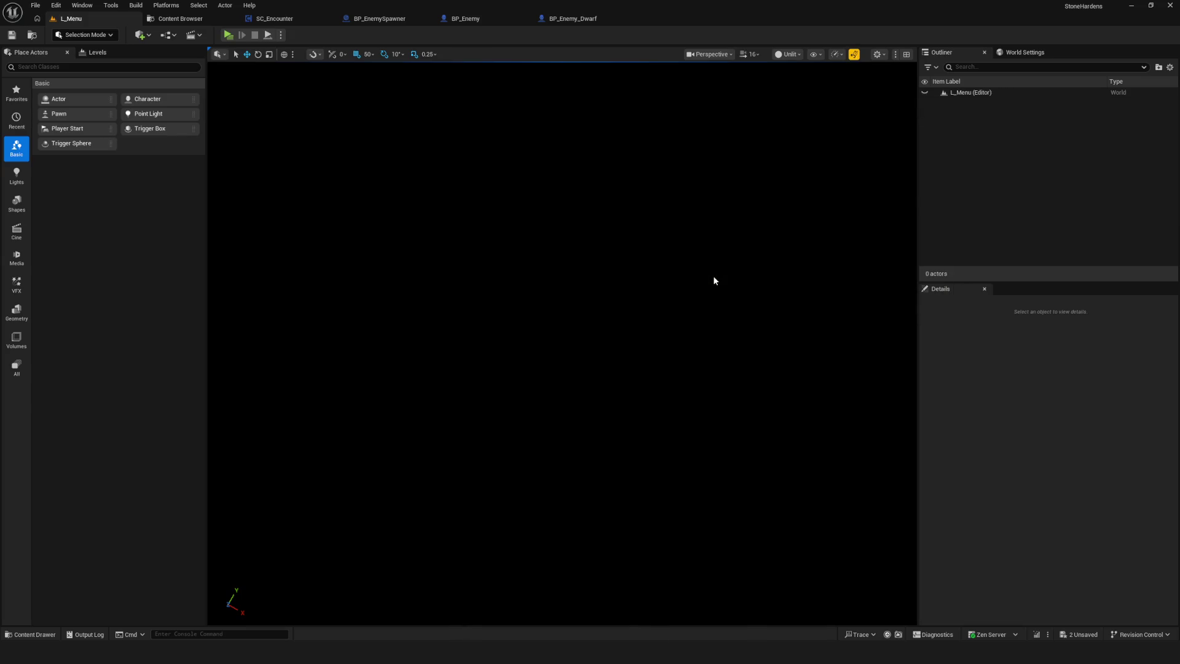
pyautogui.click(233, 37)
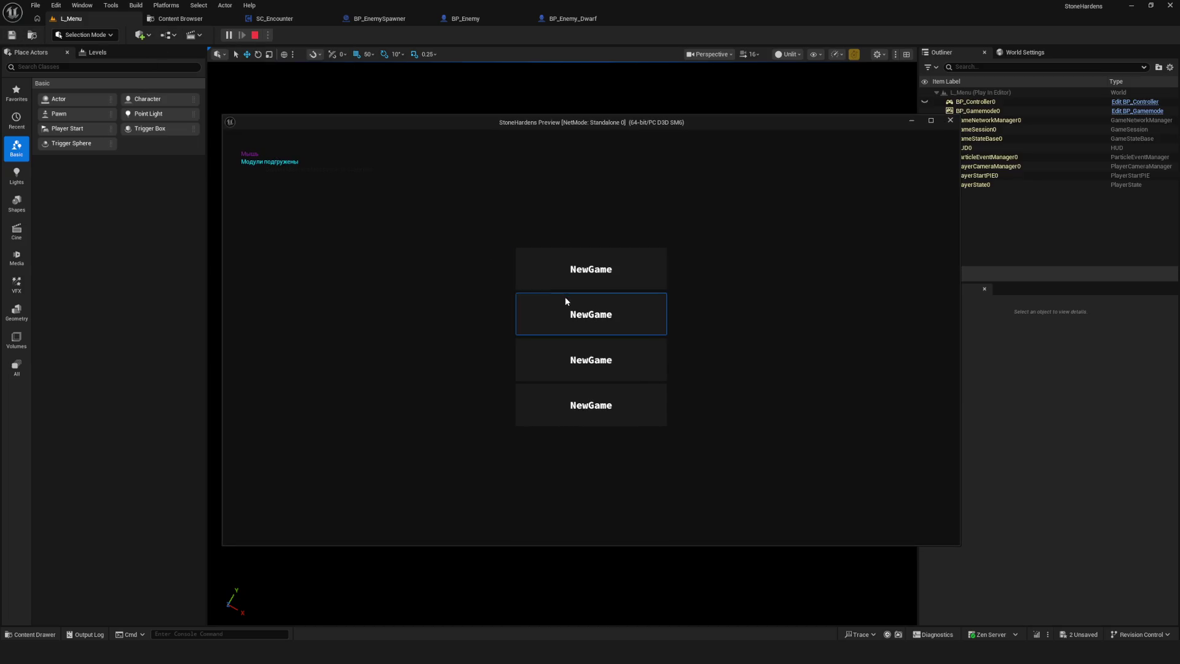
pyautogui.click(577, 273)
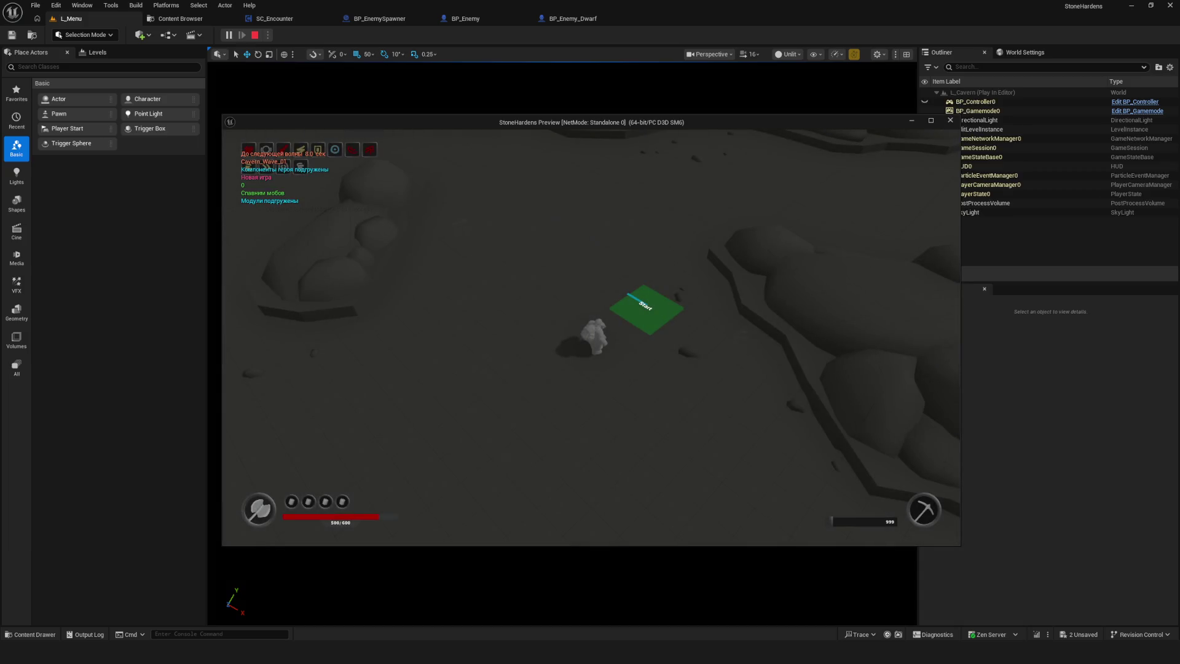
pyautogui.press('w')
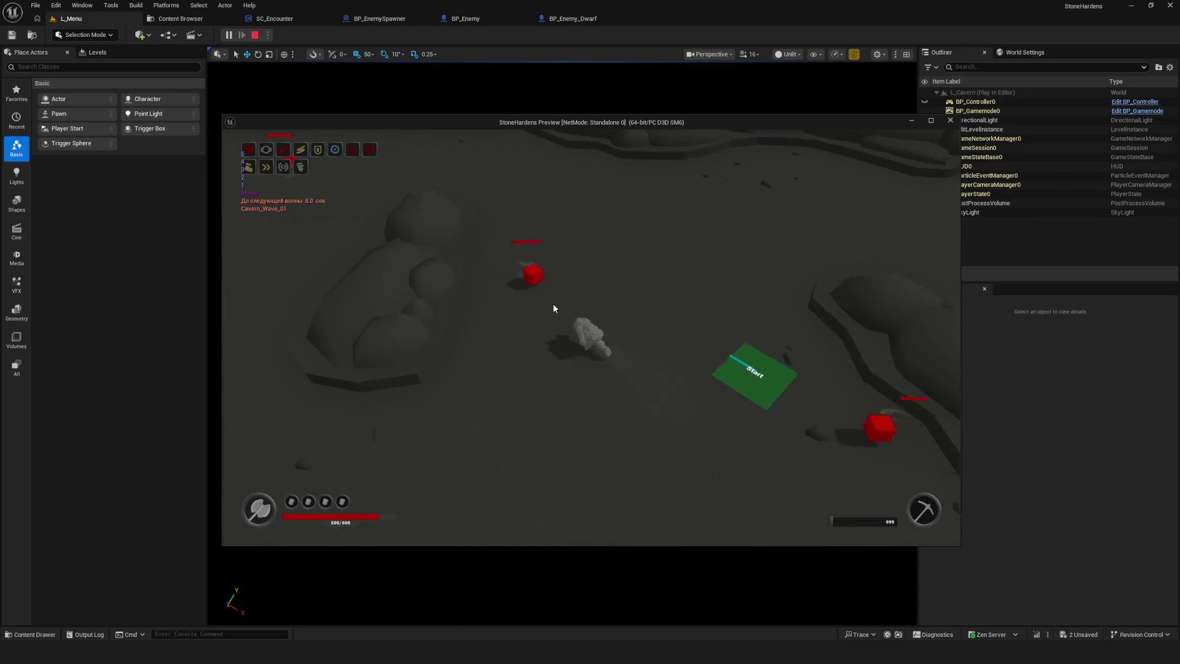
pyautogui.click(580, 299)
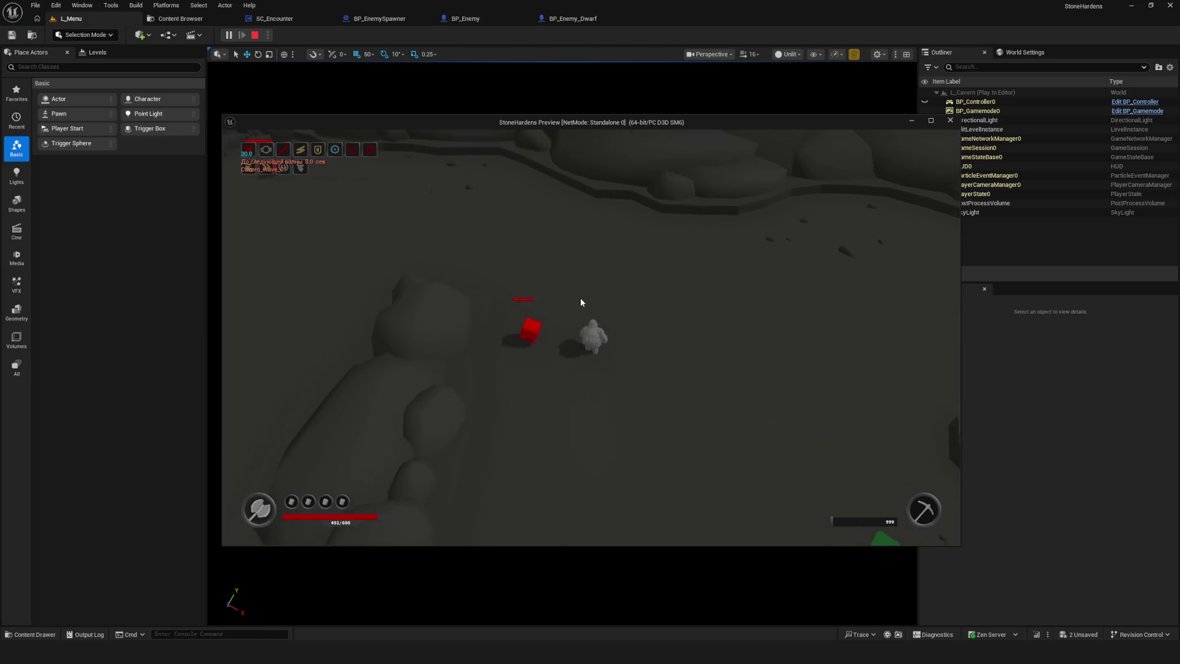
pyautogui.click(582, 302)
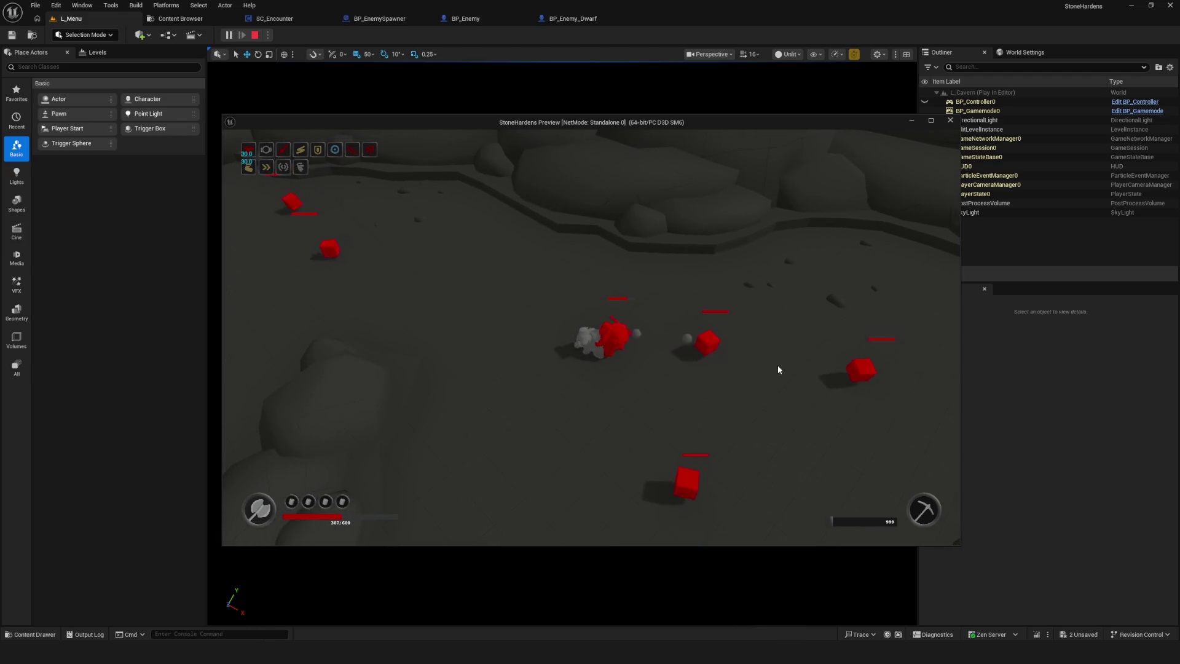
pyautogui.press('Escape')
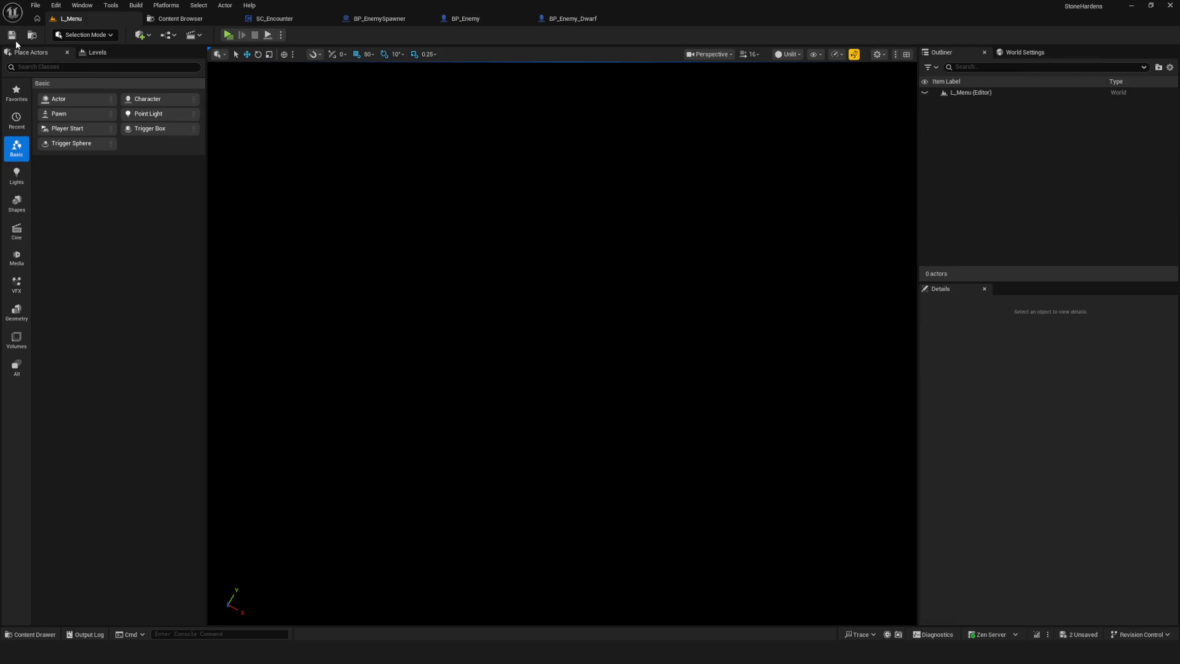
pyautogui.click(228, 35)
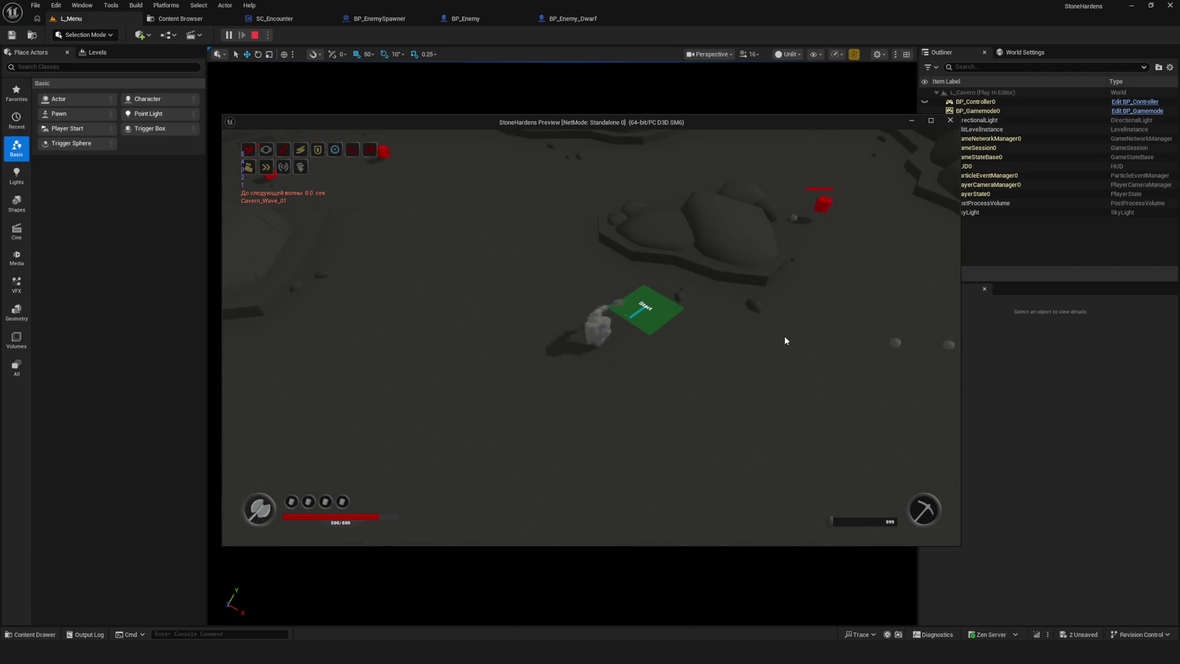
pyautogui.press('a')
pyautogui.press('w')
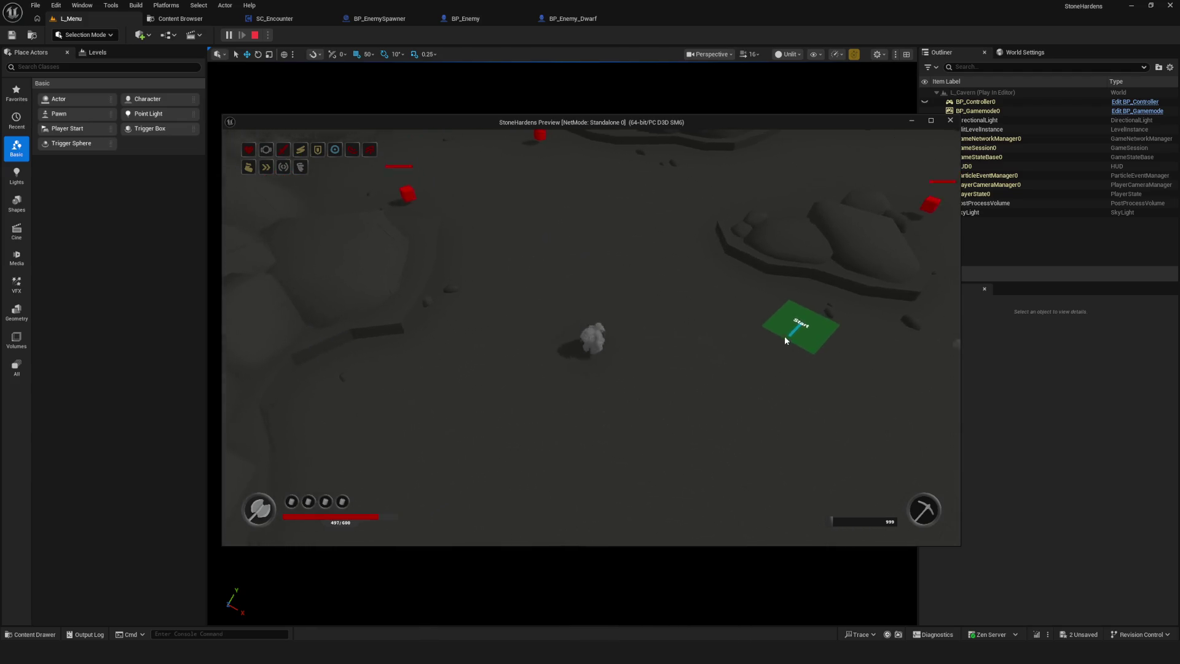
pyautogui.press('w')
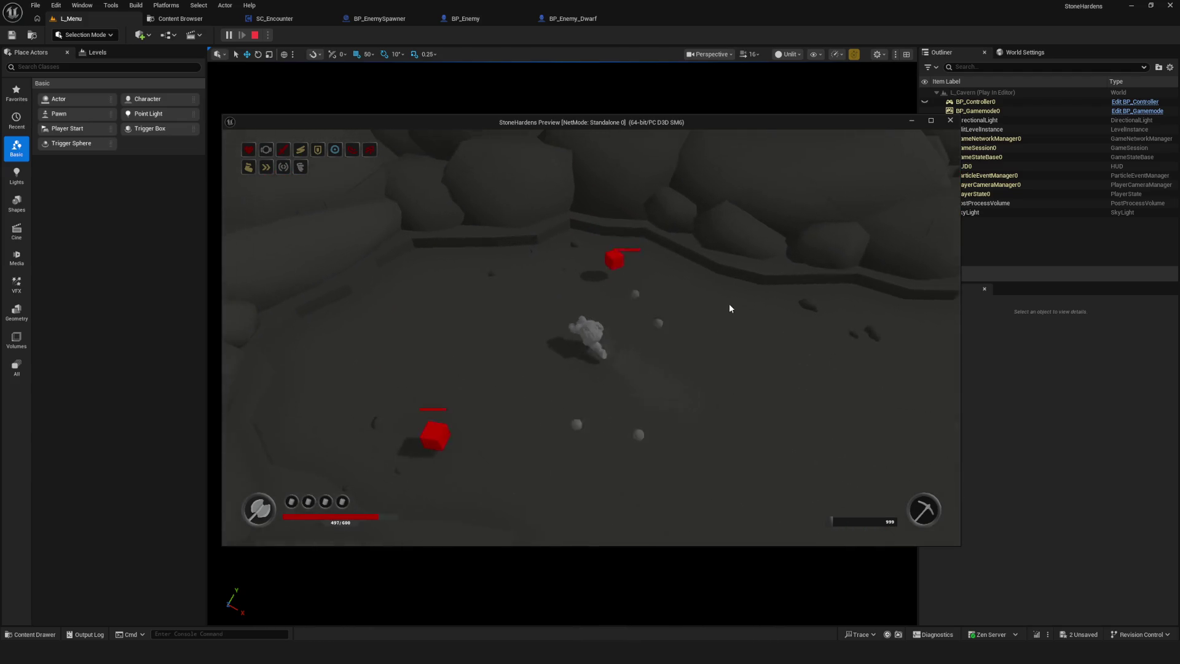
pyautogui.press('w')
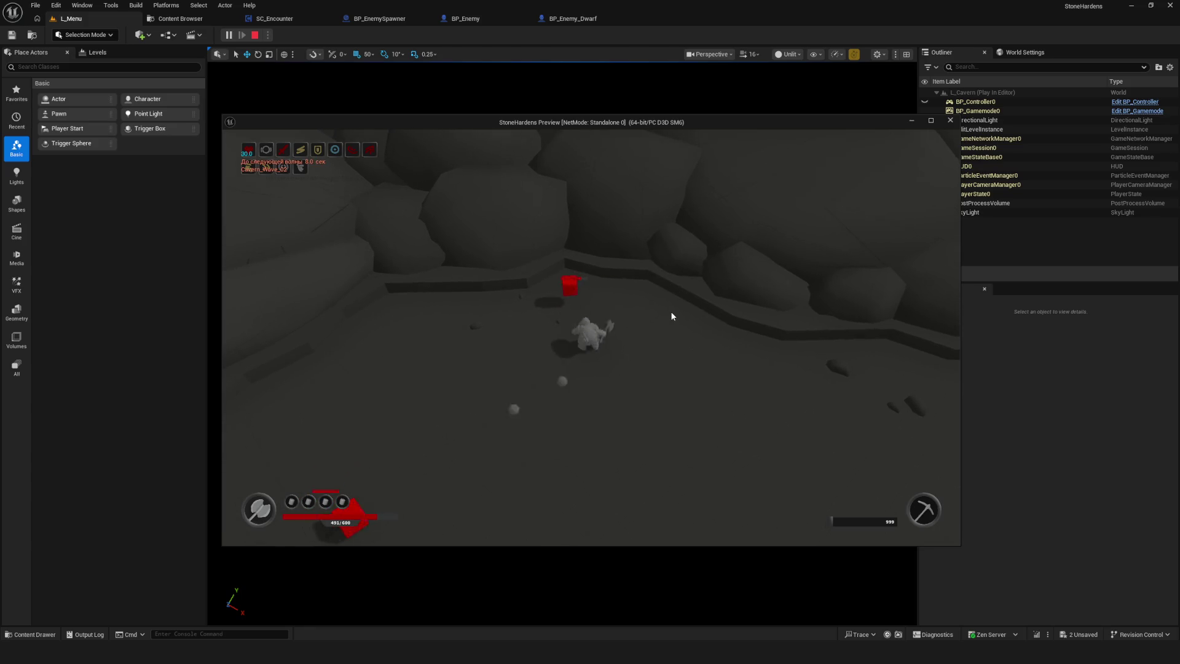
pyautogui.press('w')
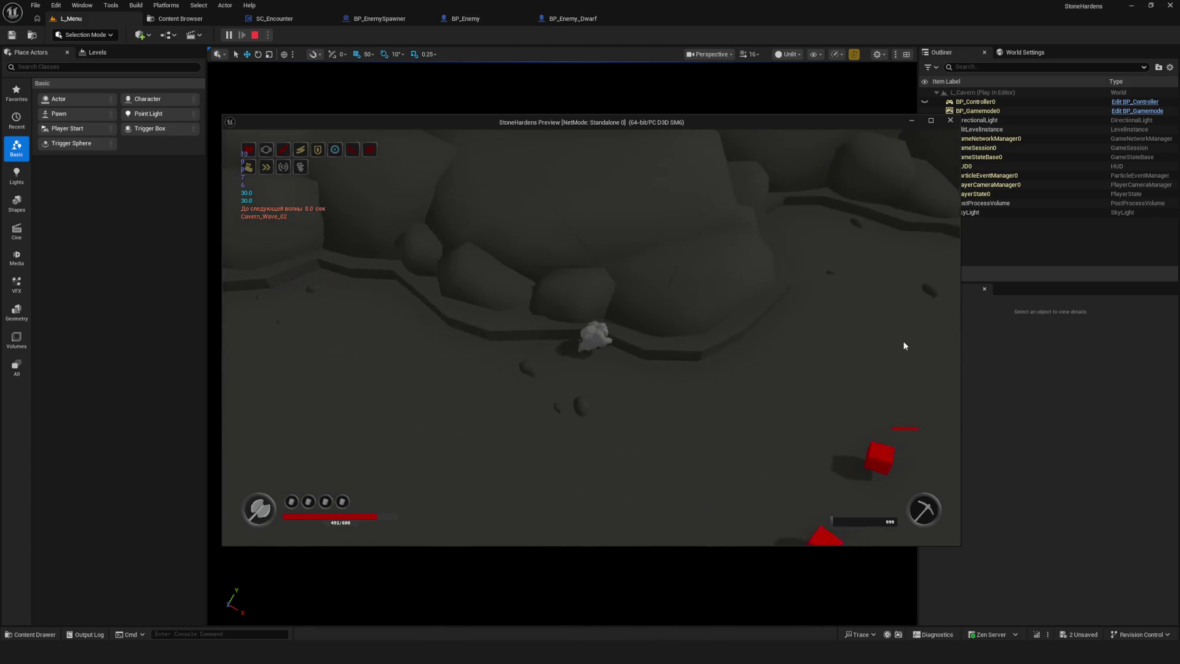
pyautogui.press('s')
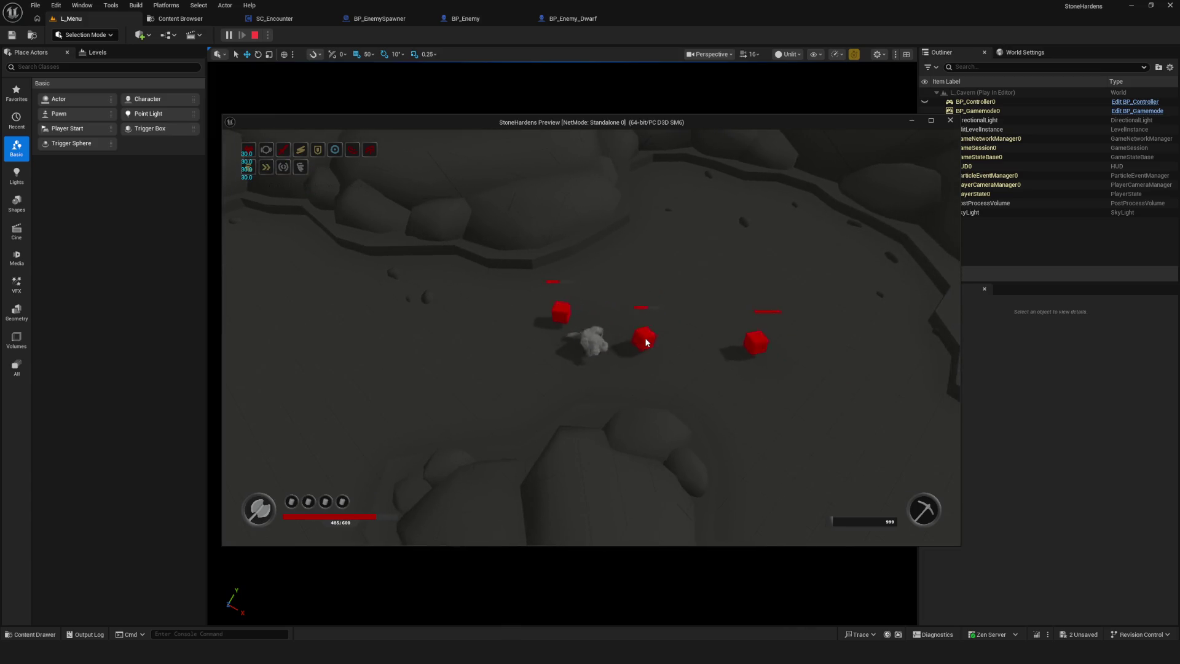
pyautogui.press('w')
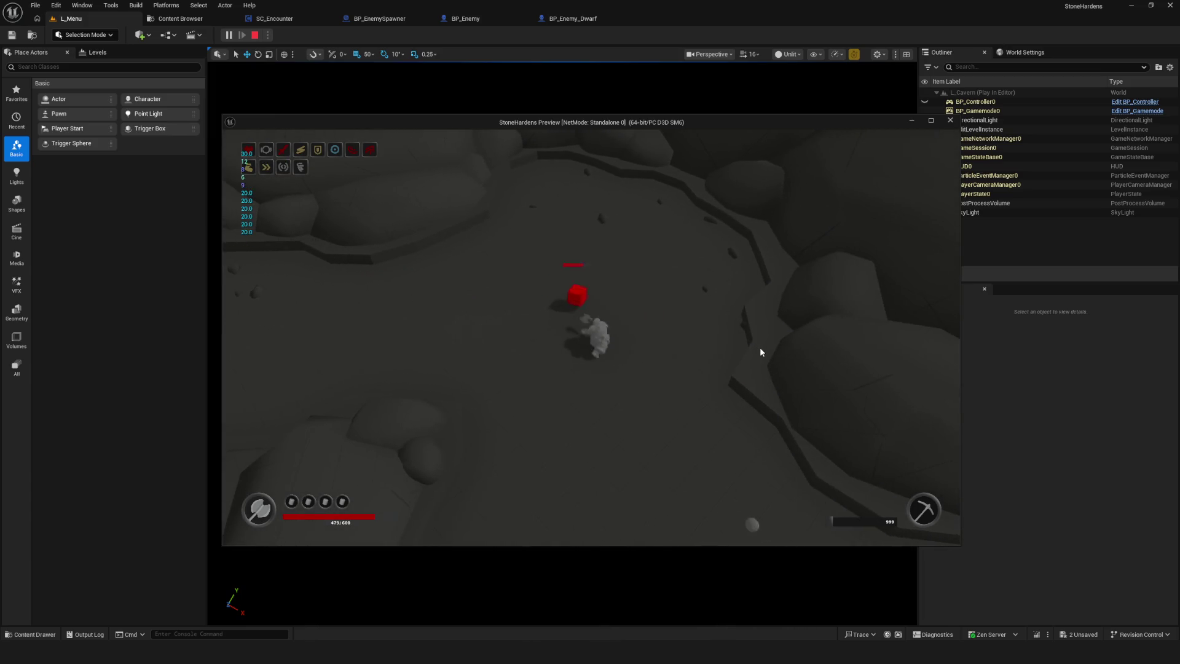
pyautogui.press('a')
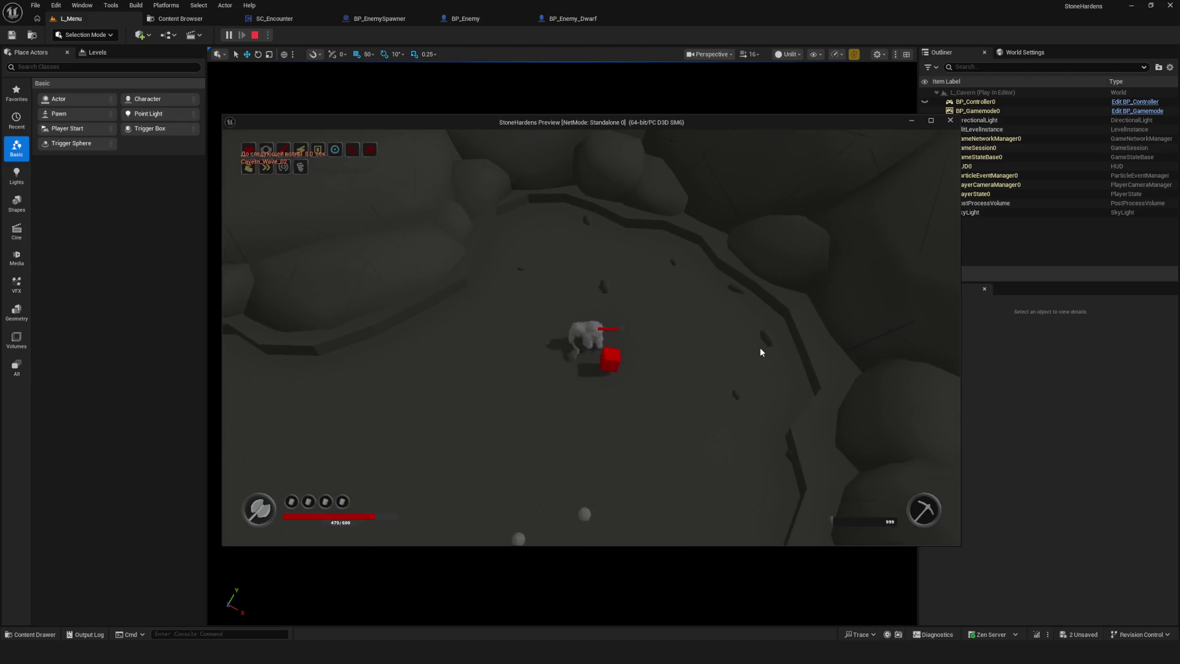
pyautogui.press('Escape')
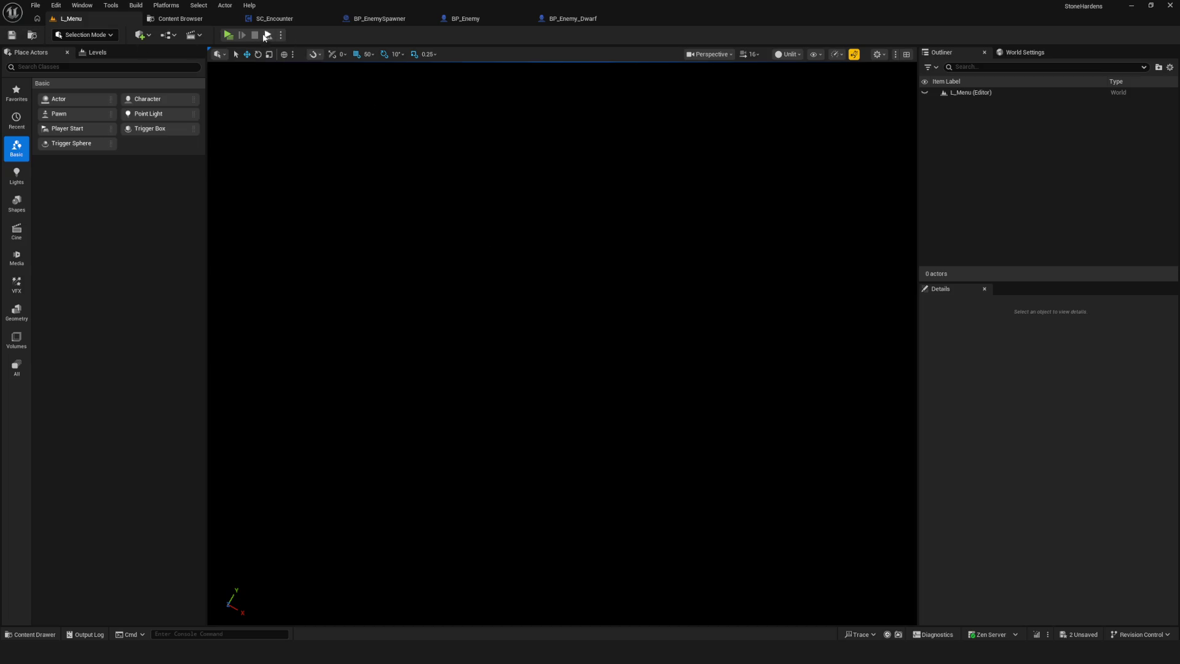
pyautogui.hotkey('alt', 'p')
# - Start a new game, move the character around the red enemy, then stop the test
pyautogui.click(601, 286)
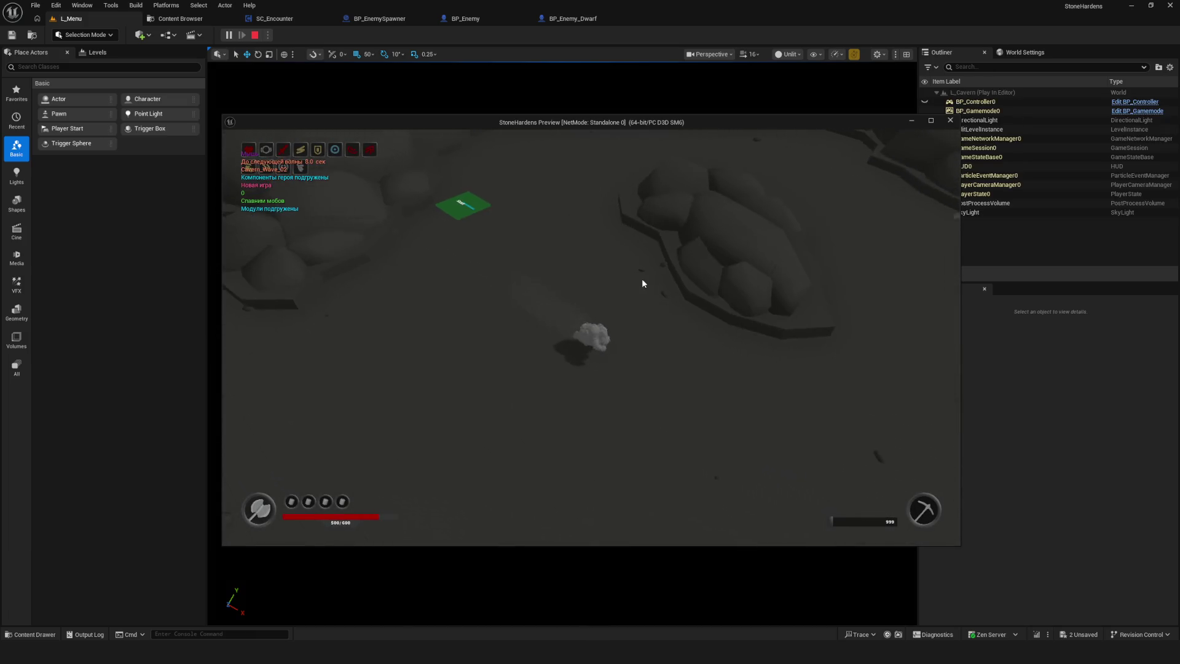
pyautogui.press('d')
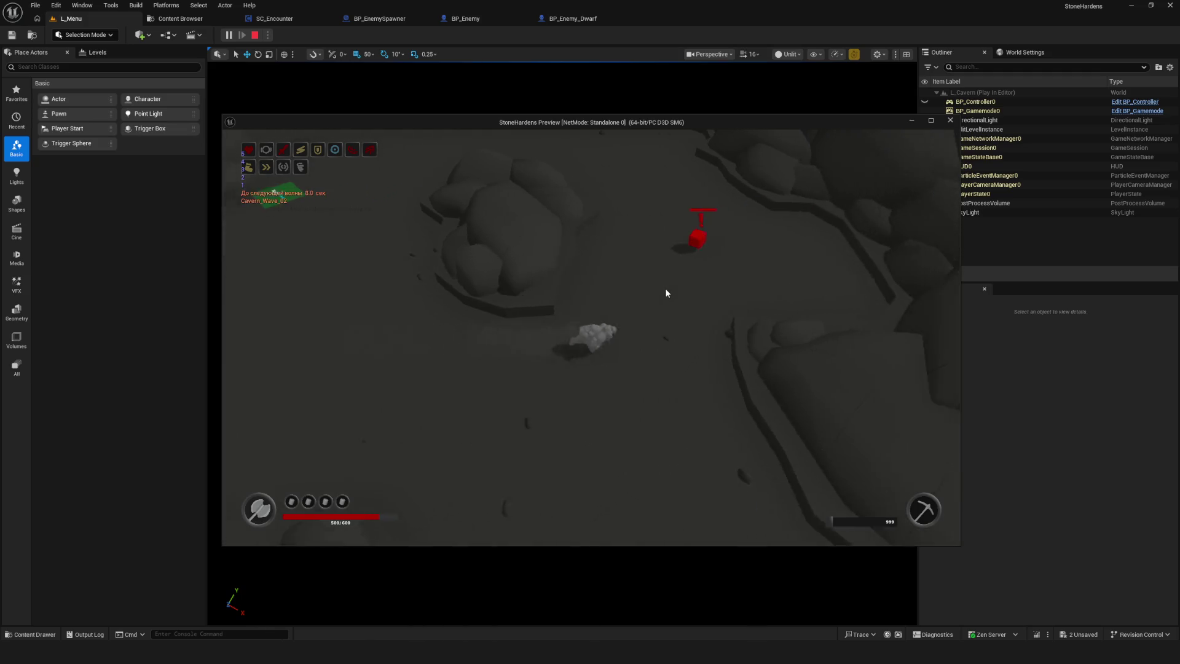
pyautogui.press('d')
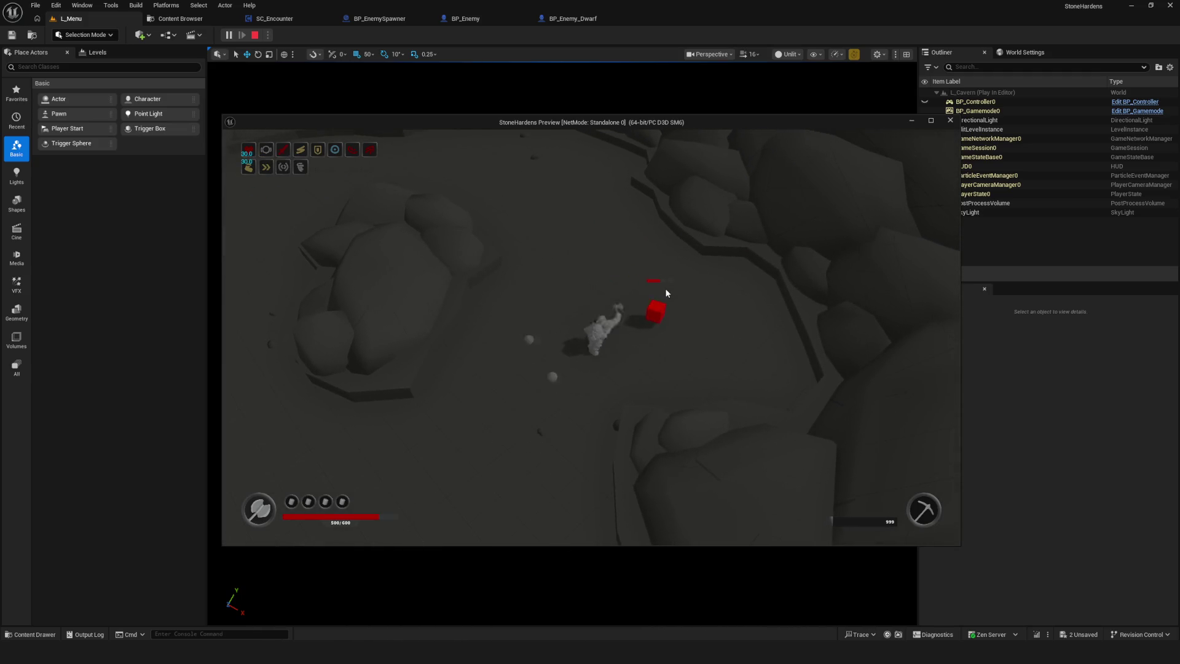
pyautogui.press('a')
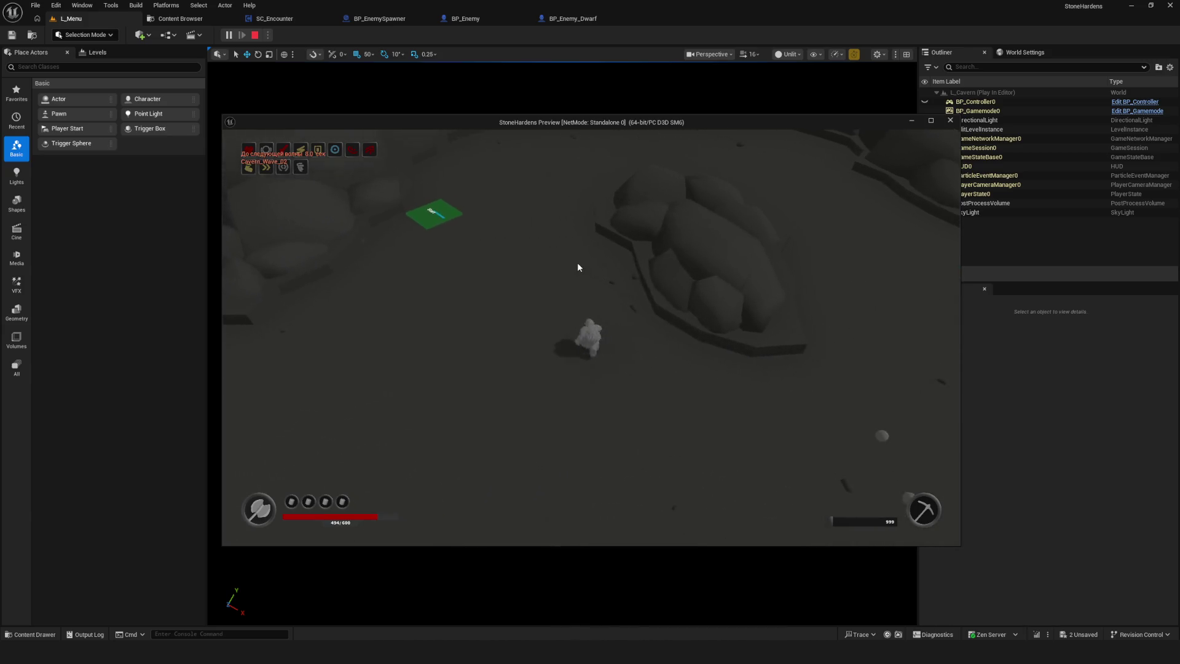
pyautogui.press('Escape')
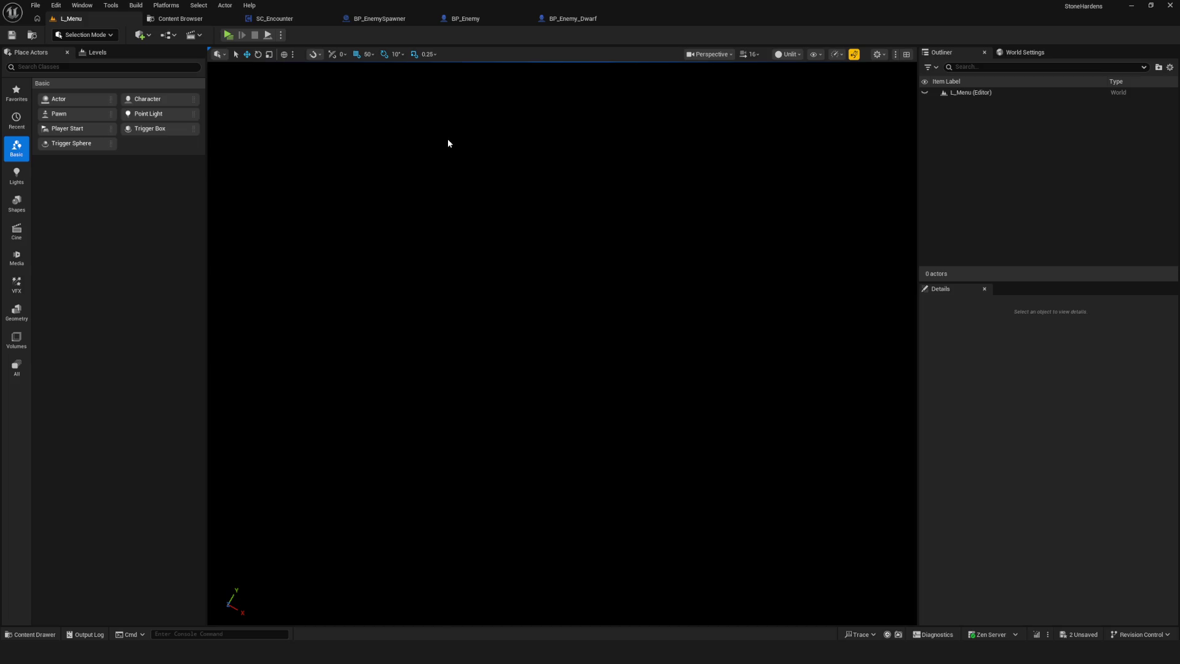
# - Back in L_Menu, relaunch play with Alt+P, start a new game, then stop the session
pyautogui.click(161, 23)
pyautogui.click(101, 24)
pyautogui.hotkey('alt', 'p')
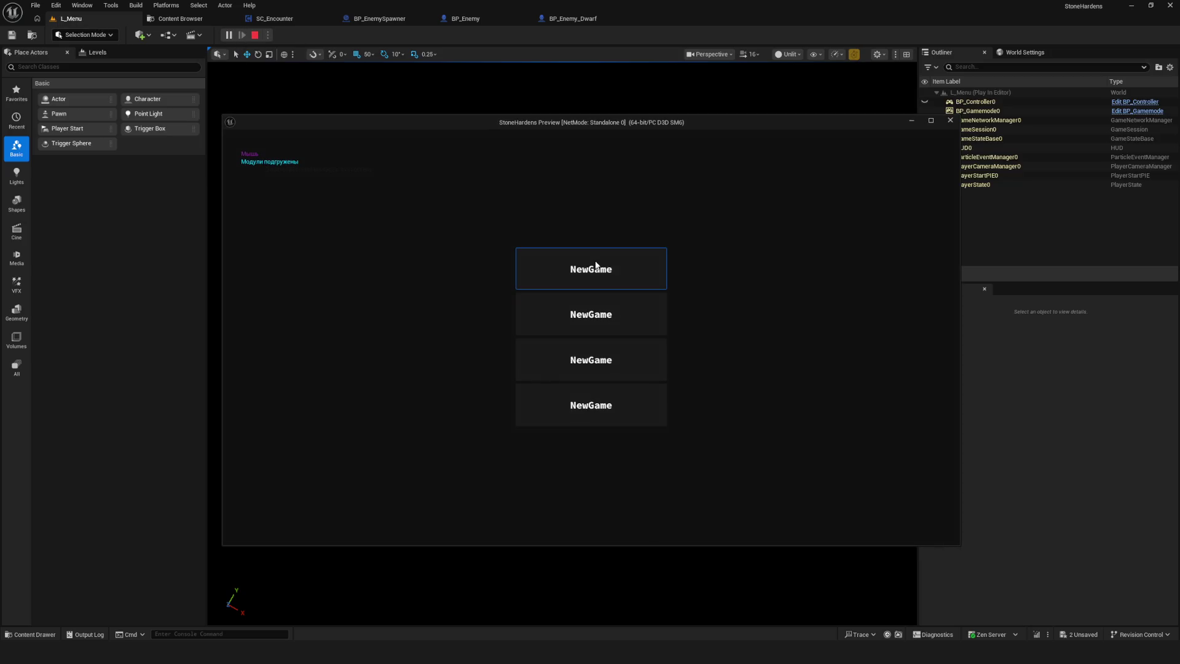
pyautogui.click(595, 266)
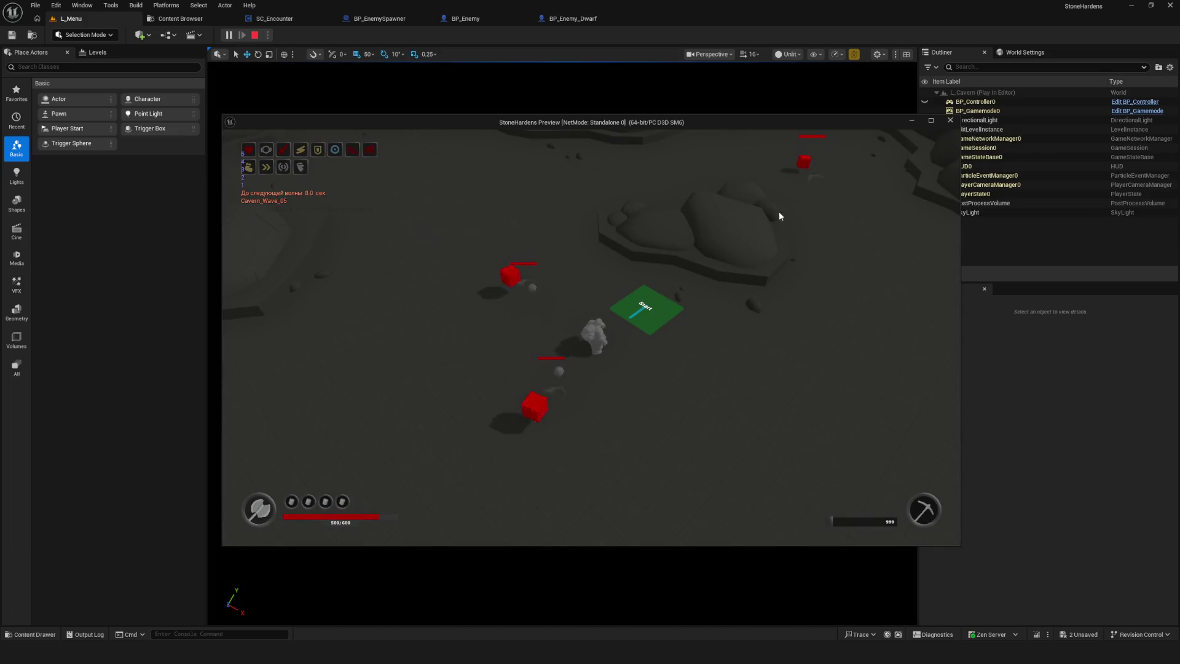
pyautogui.click(951, 121)
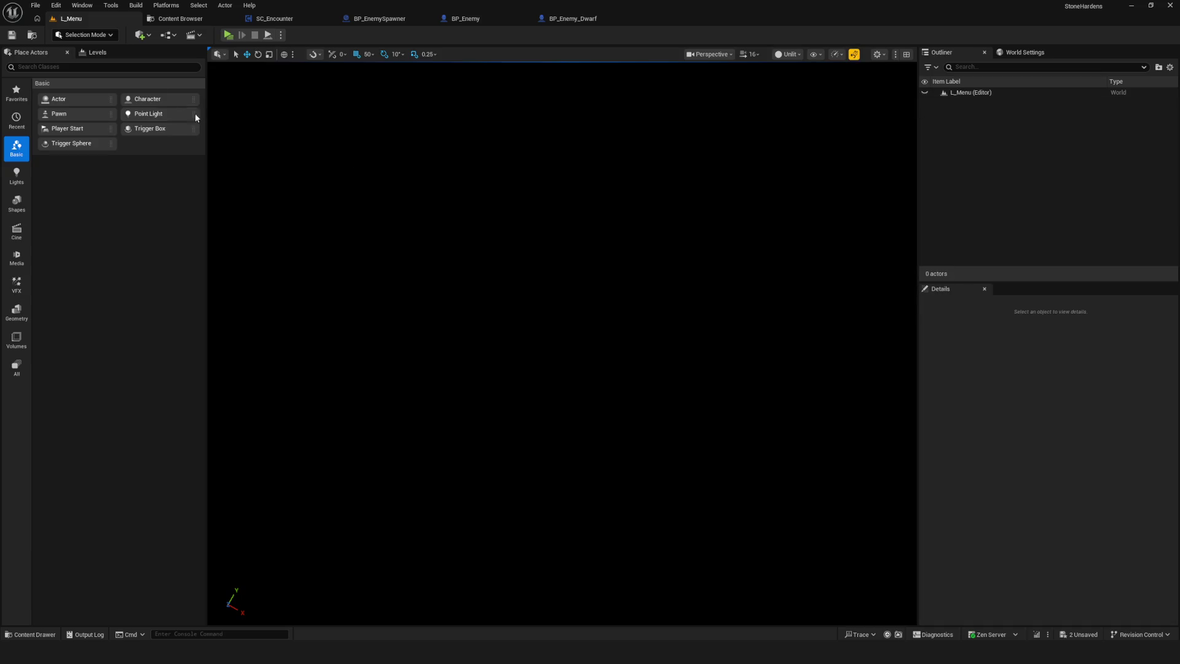
pyautogui.click(175, 19)
# - Open the SC_Encounter EventGraph and zoom and pan to survey the enemy-stack event rows
pyautogui.click(179, 22)
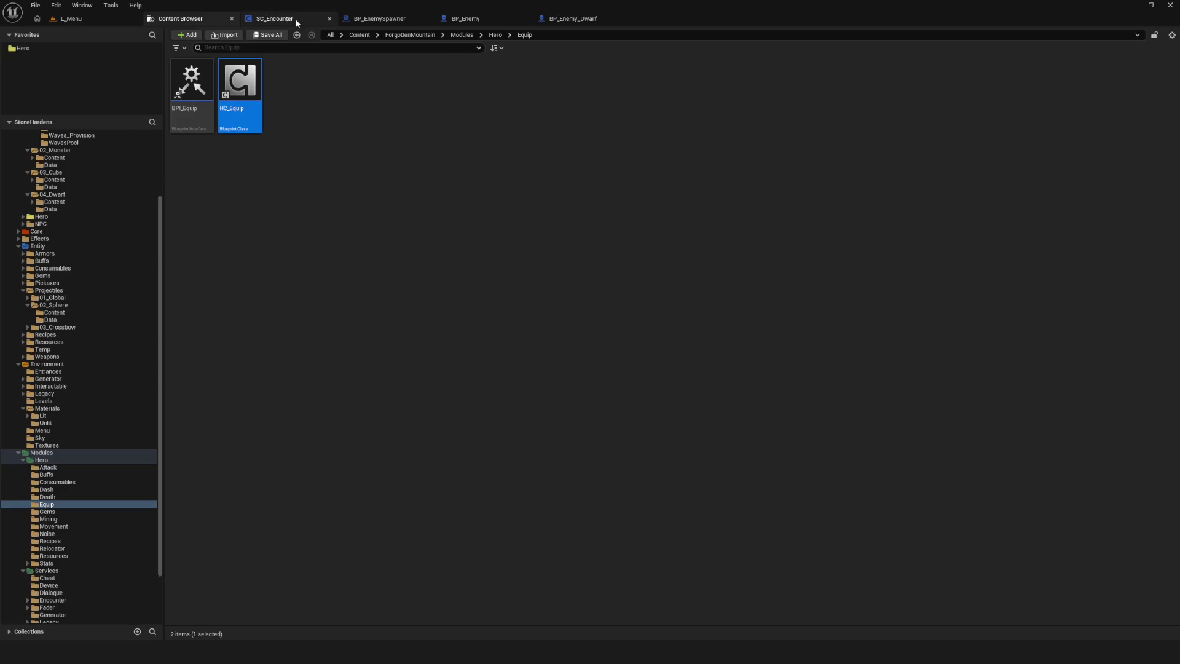
pyautogui.click(295, 22)
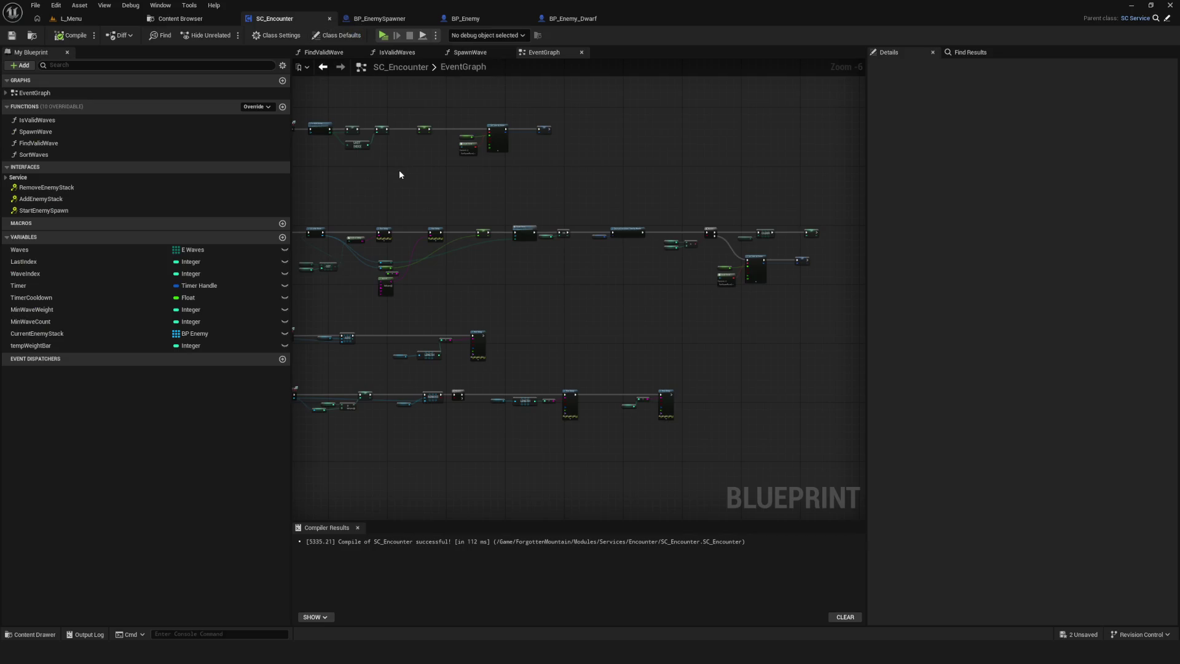
pyautogui.scroll(1, 624, 232)
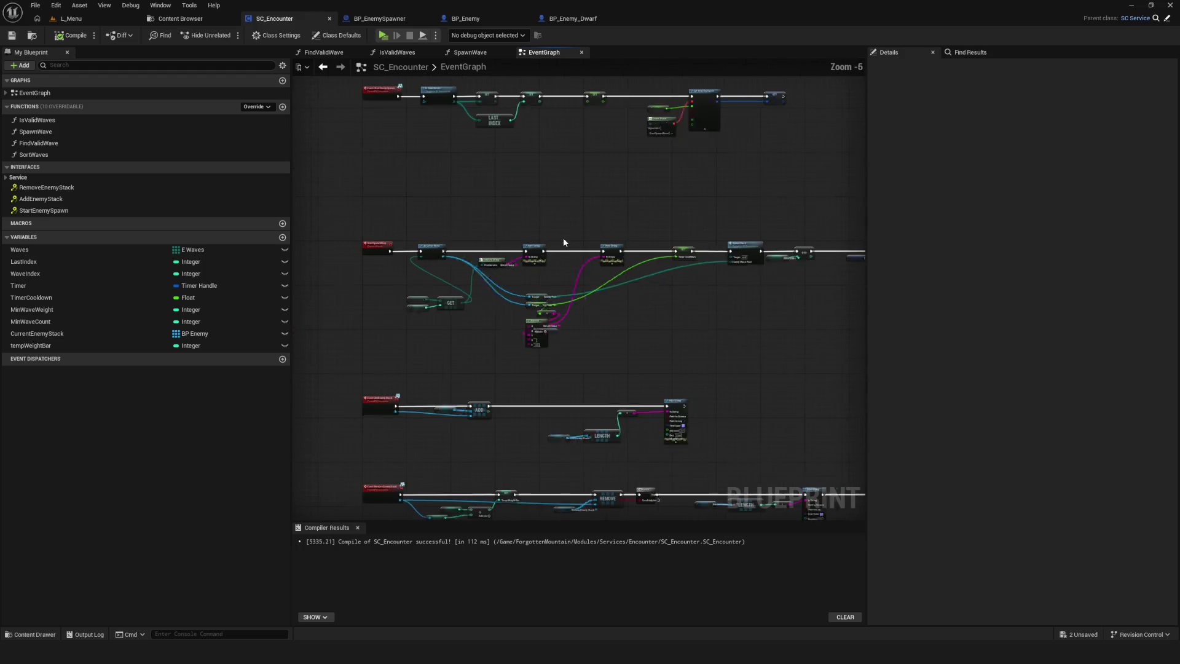
pyautogui.scroll(4, 287, 264)
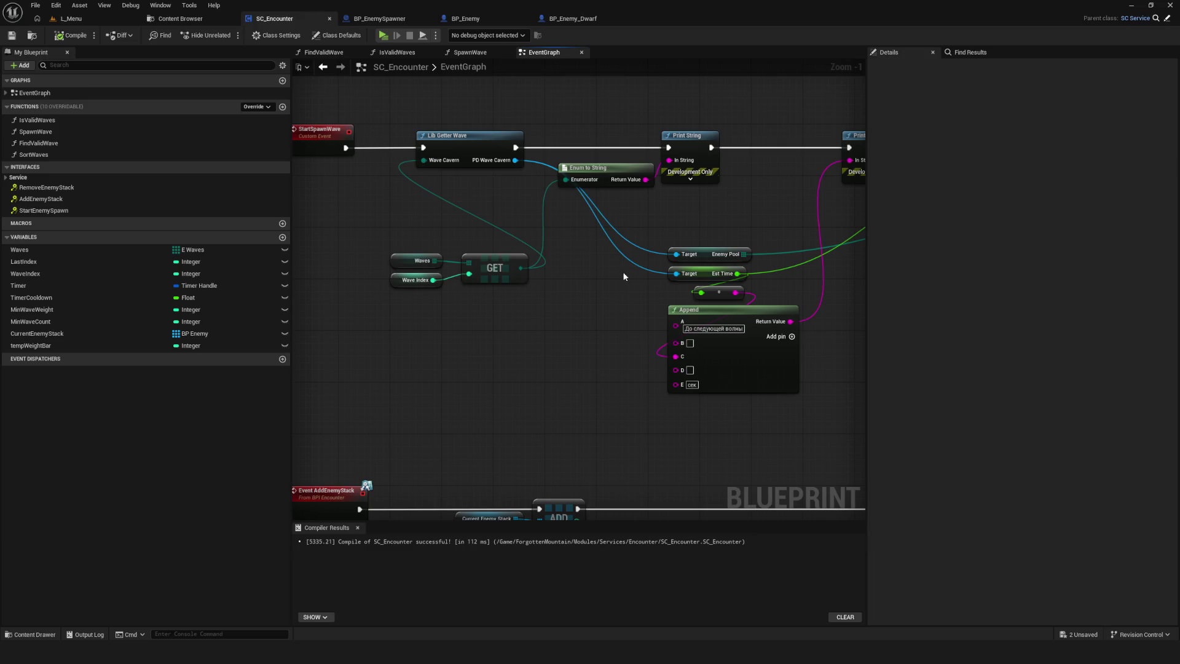
pyautogui.scroll(-6, 516, 239)
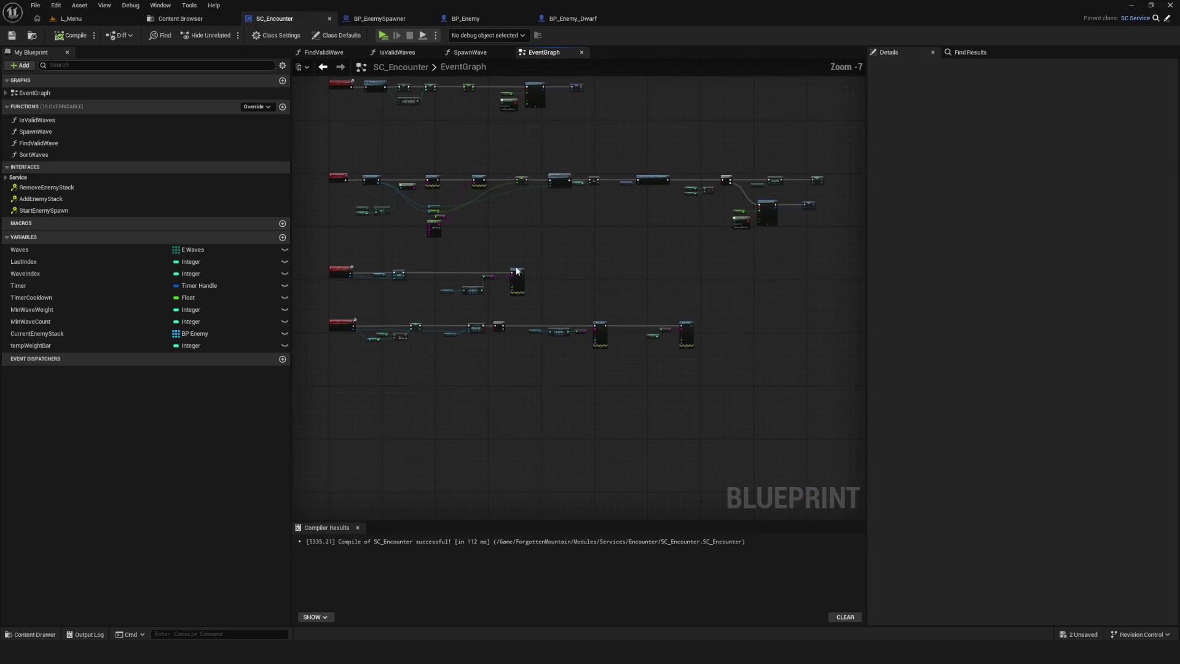
pyautogui.moveTo(571, 210)
pyautogui.mouseDown()
pyautogui.moveTo(637, 271)
pyautogui.moveTo(506, 312)
pyautogui.moveTo(562, 334)
pyautogui.moveTo(608, 317)
pyautogui.mouseUp()
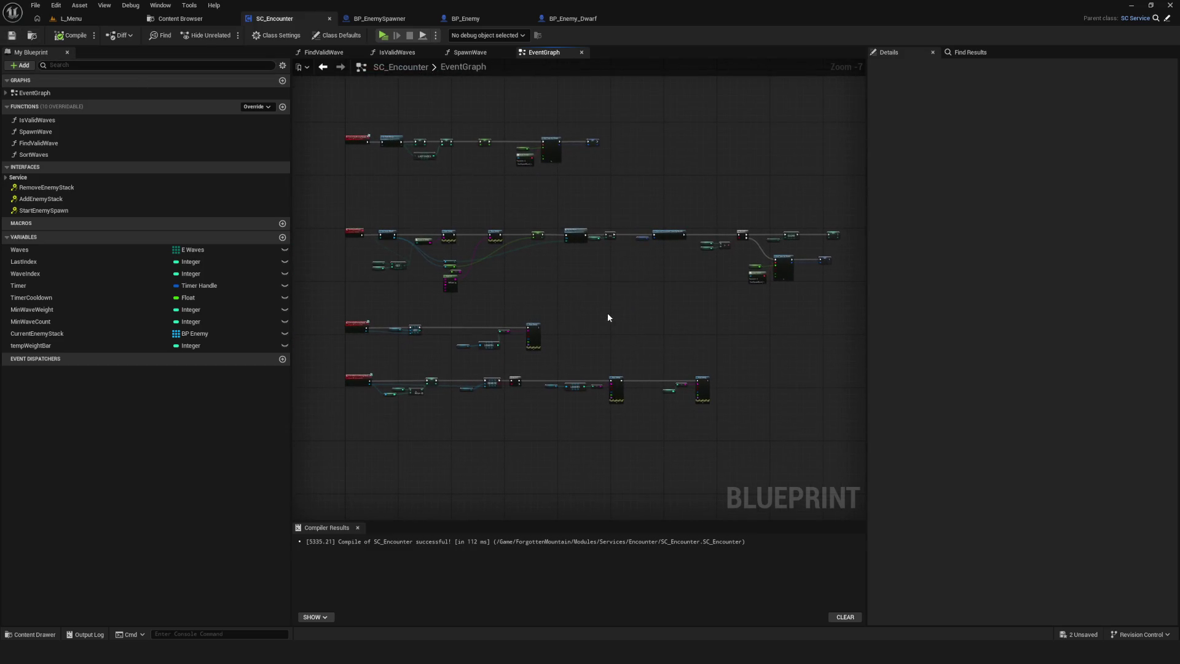
pyautogui.scroll(7, 484, 285)
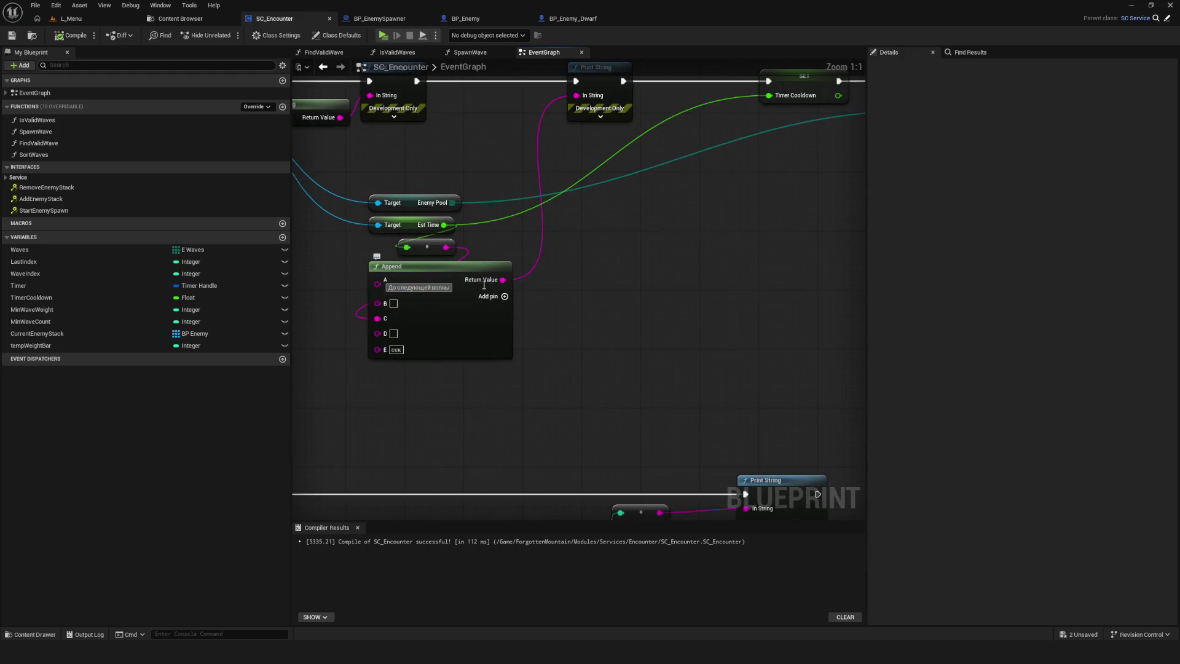
pyautogui.scroll(-7, 625, 332)
pyautogui.scroll(3, 763, 236)
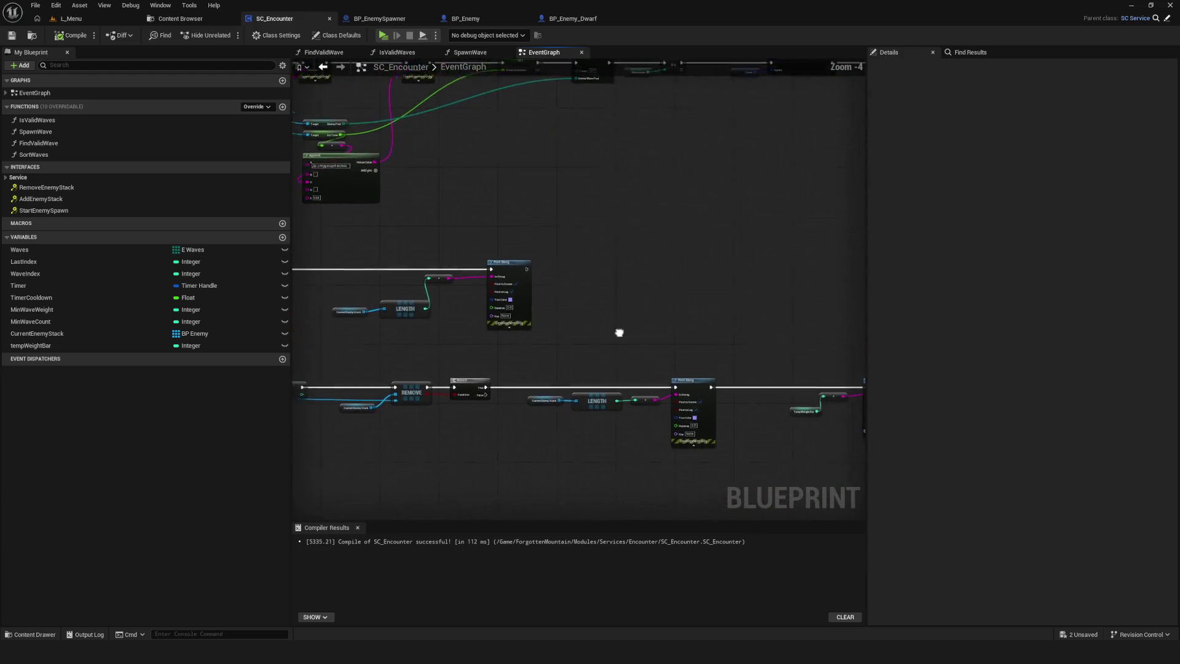
pyautogui.moveTo(588, 162); pyautogui.dragTo(765, 178)
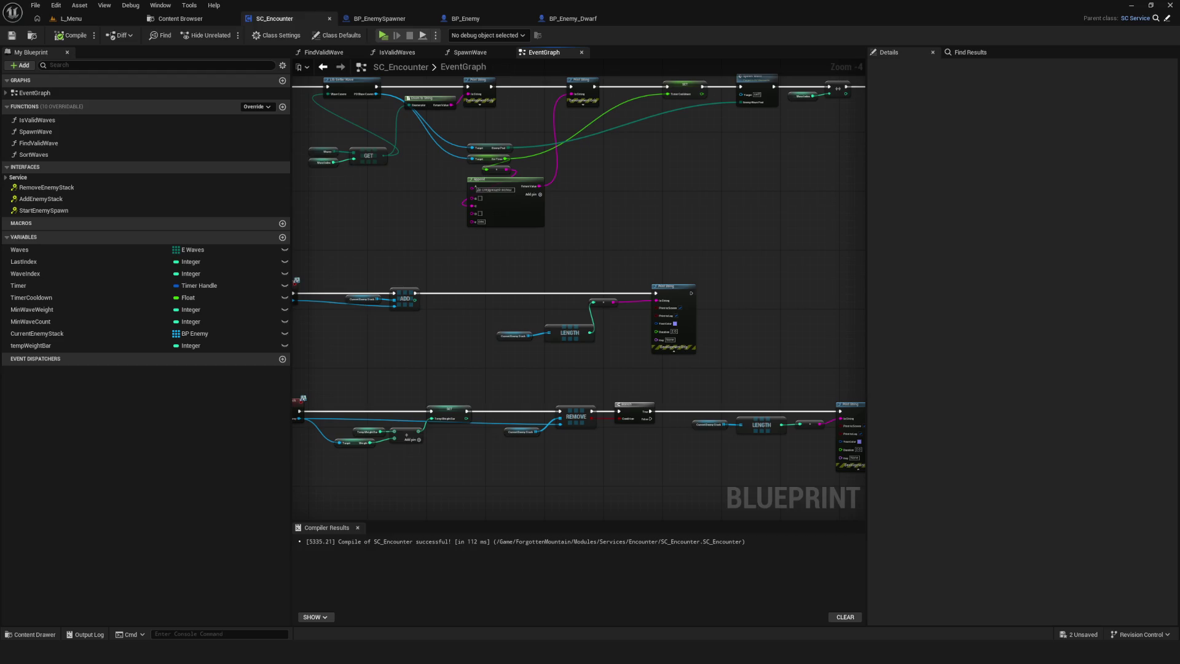
# - Launch a Play-in-Editor session and start a new game from the main menu
pyautogui.scroll(-2, 514, 271)
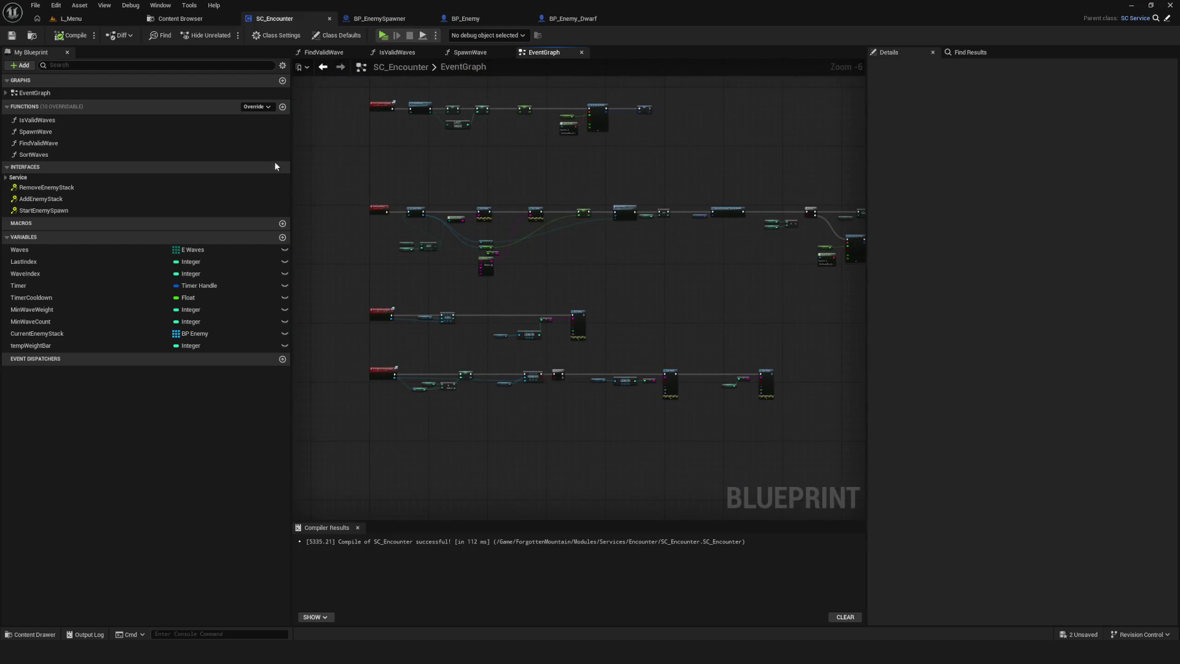
pyautogui.click(383, 35)
pyautogui.click(616, 269)
# - Start a new game and attack the red enemies in the arena
pyautogui.click(616, 269)
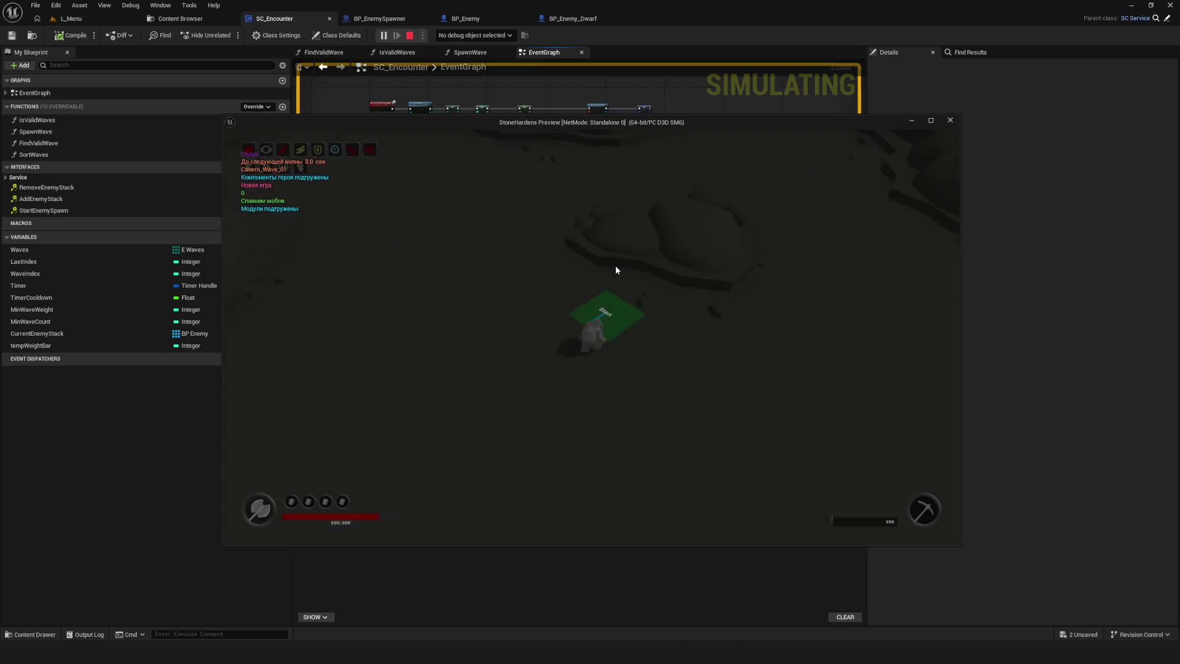
pyautogui.press('d')
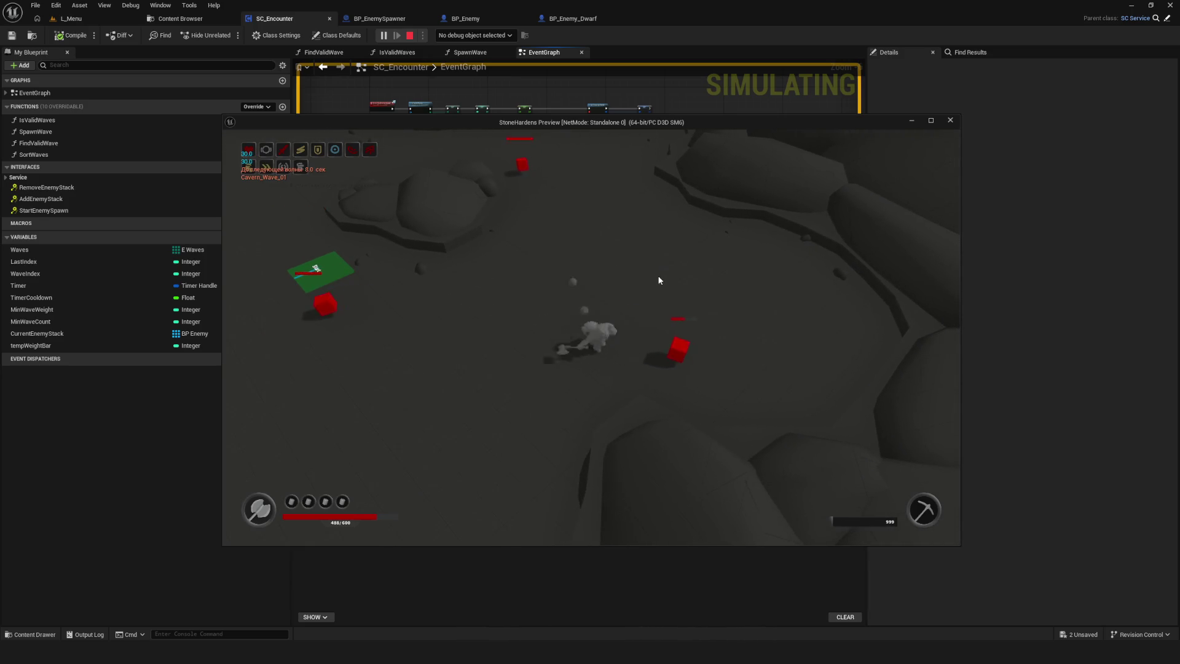
pyautogui.press('d')
pyautogui.click(659, 280)
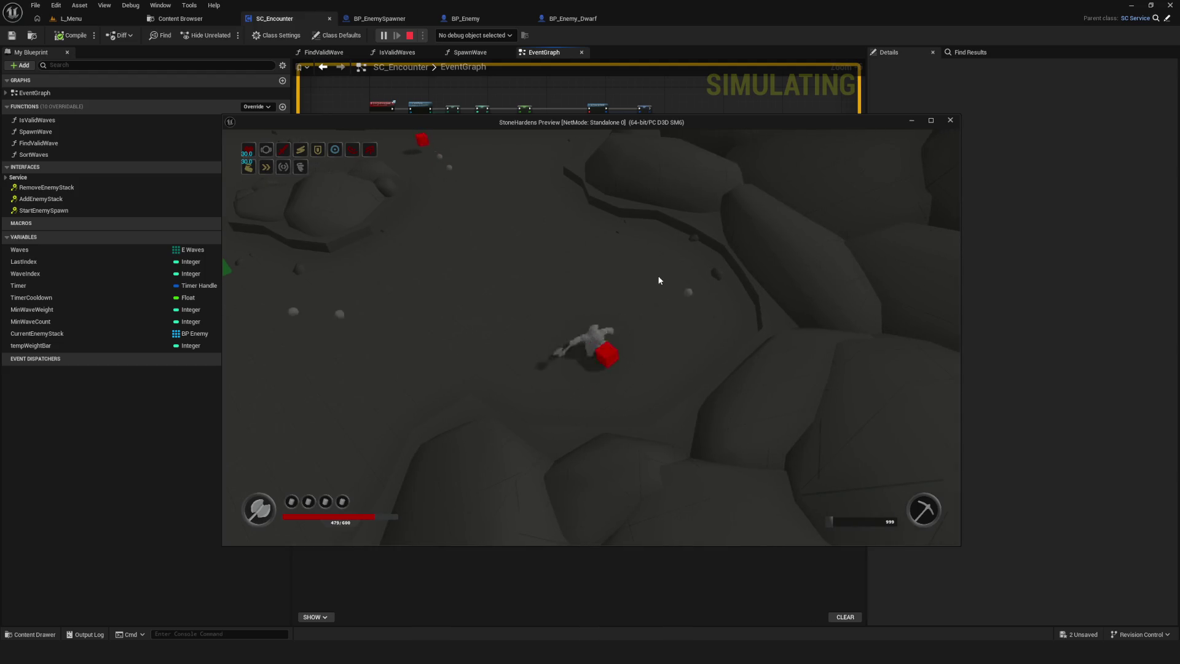
pyautogui.press('w')
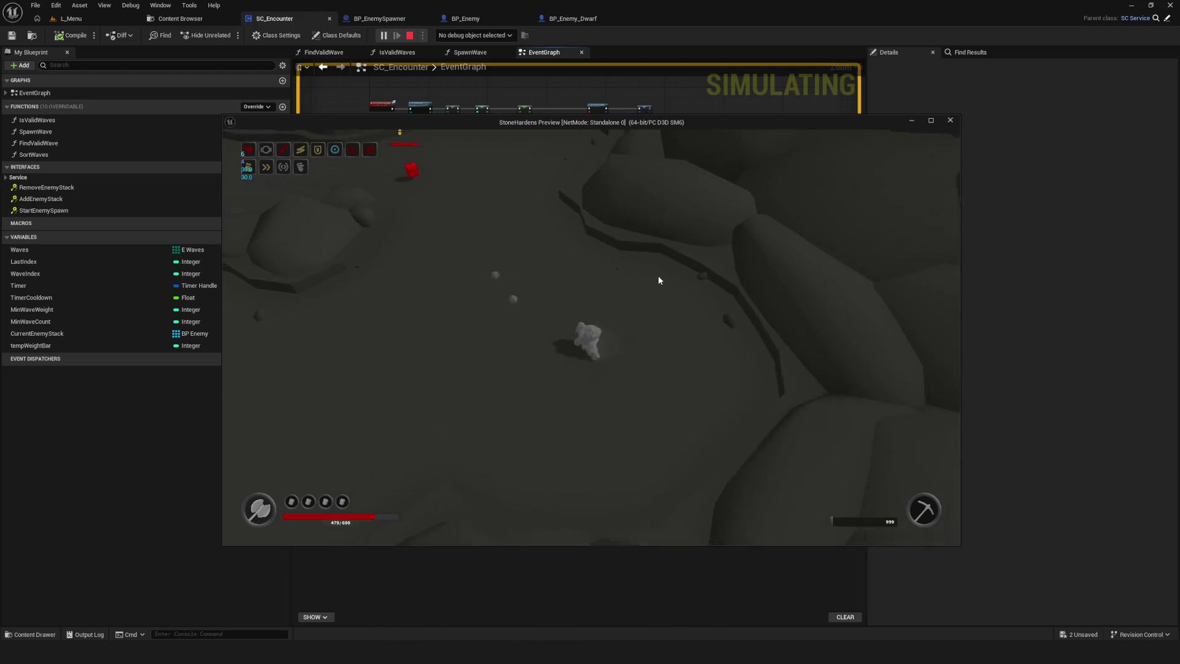
pyautogui.press('w')
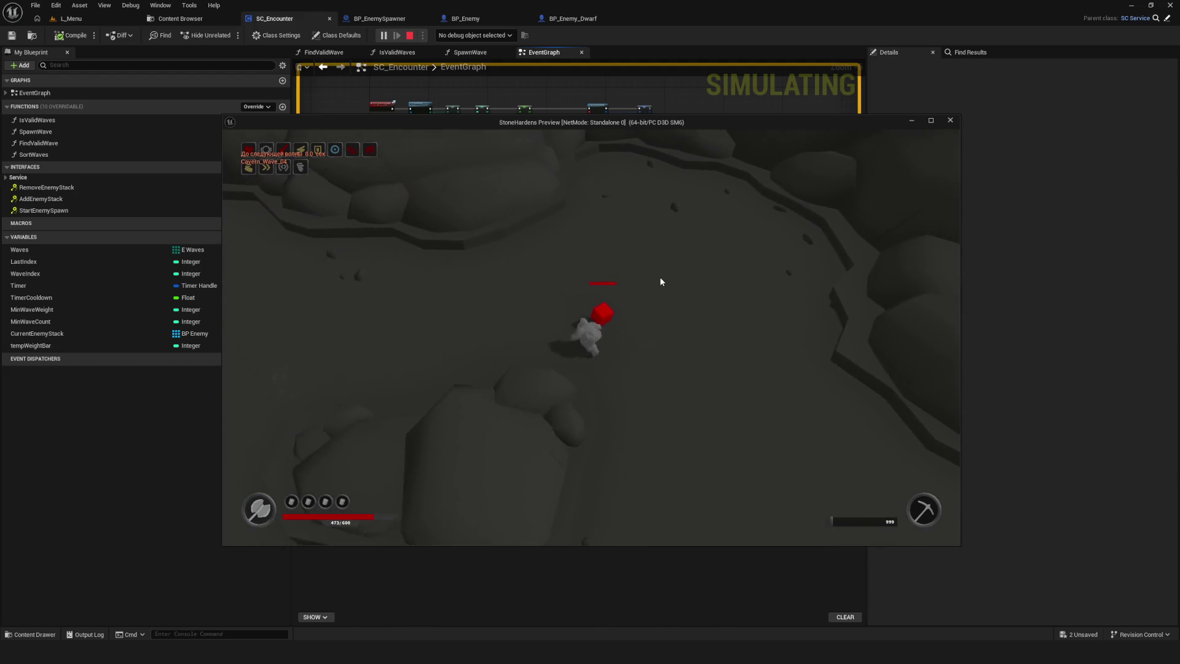
pyautogui.press('w')
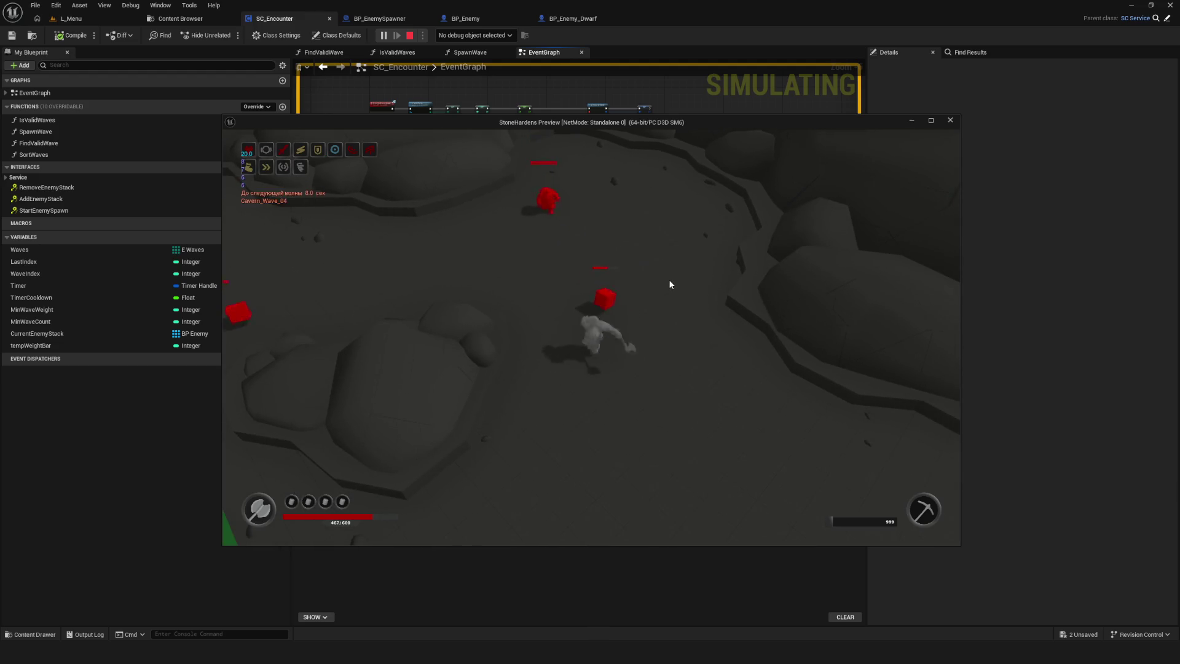
pyautogui.press('w')
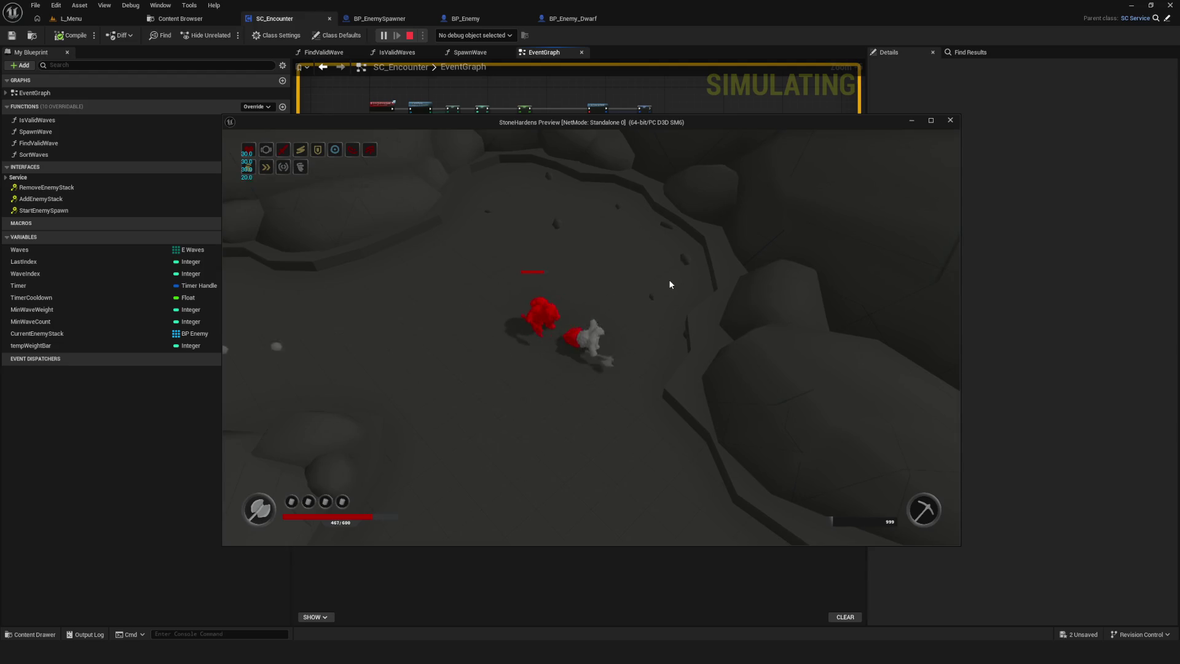
pyautogui.press('w')
pyautogui.press('w')
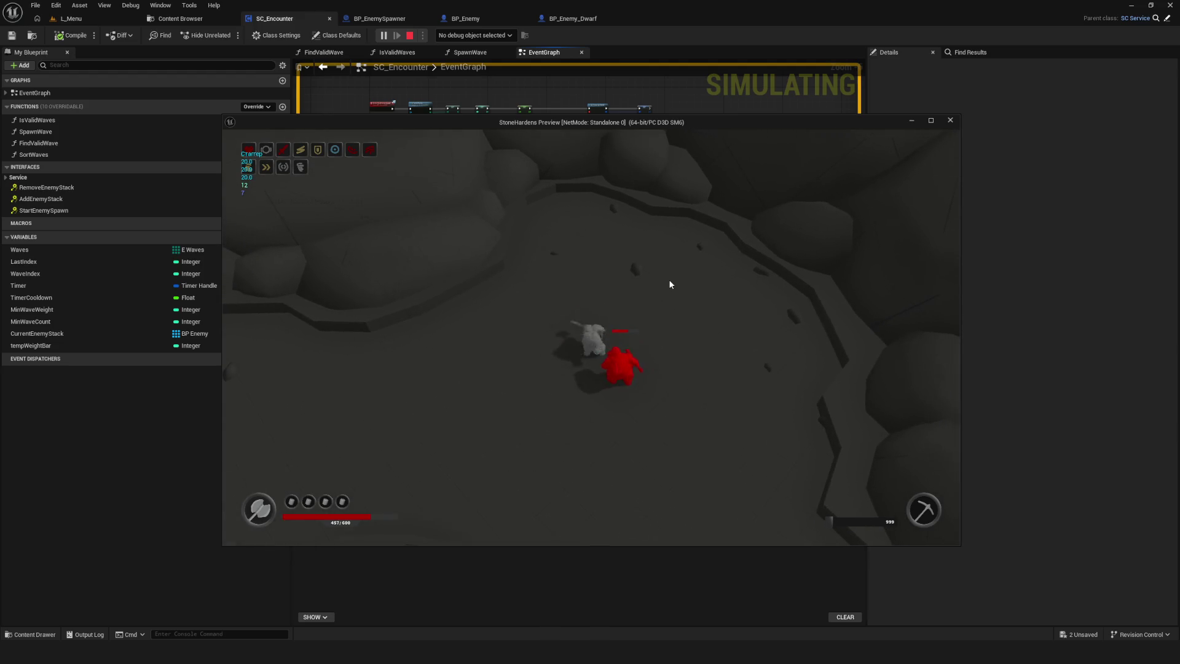
# - Keep moving the character through the cave into later waves up to Cavern_Wave_05
pyautogui.press('d')
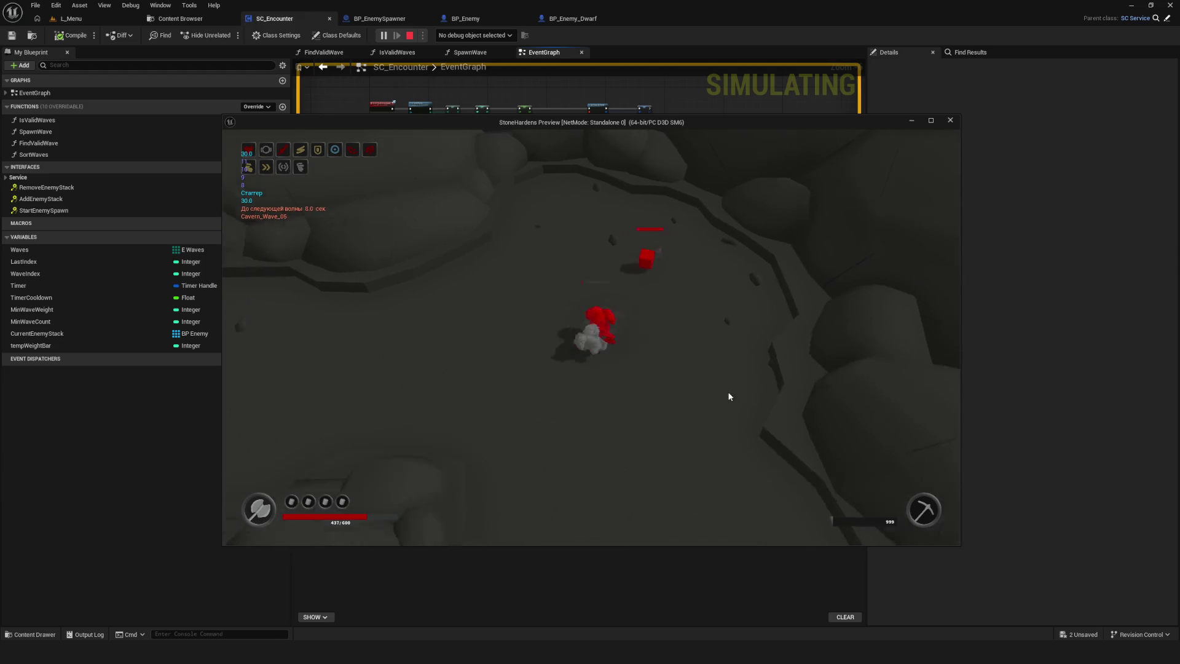
pyautogui.press('a')
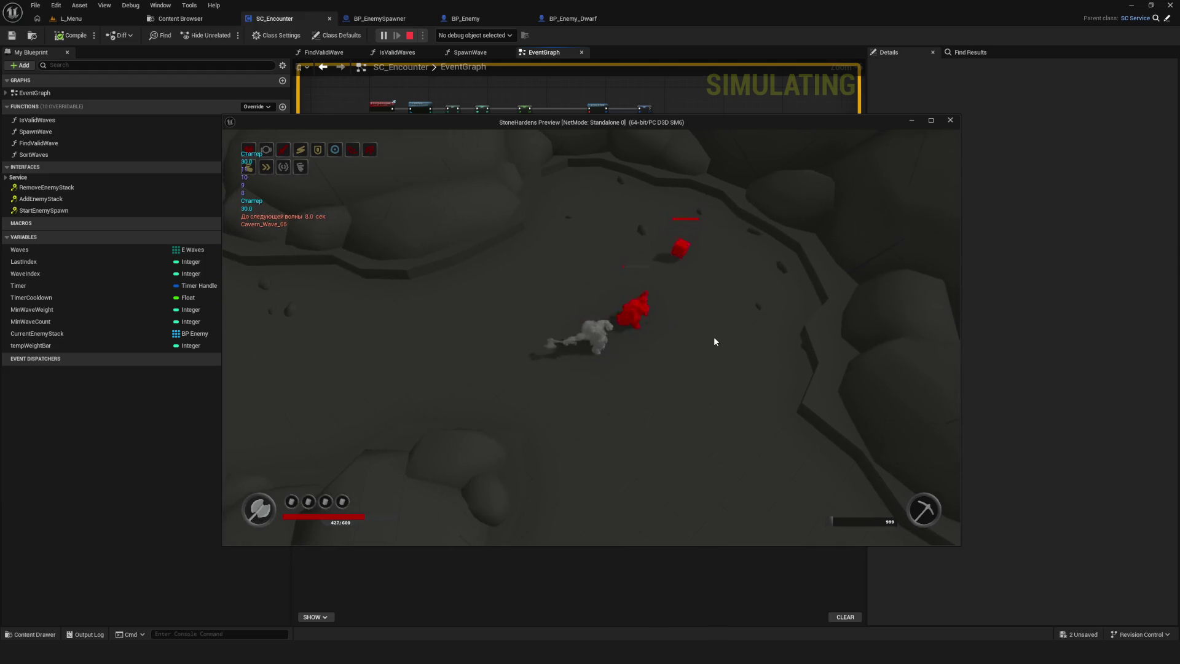
pyautogui.press('d')
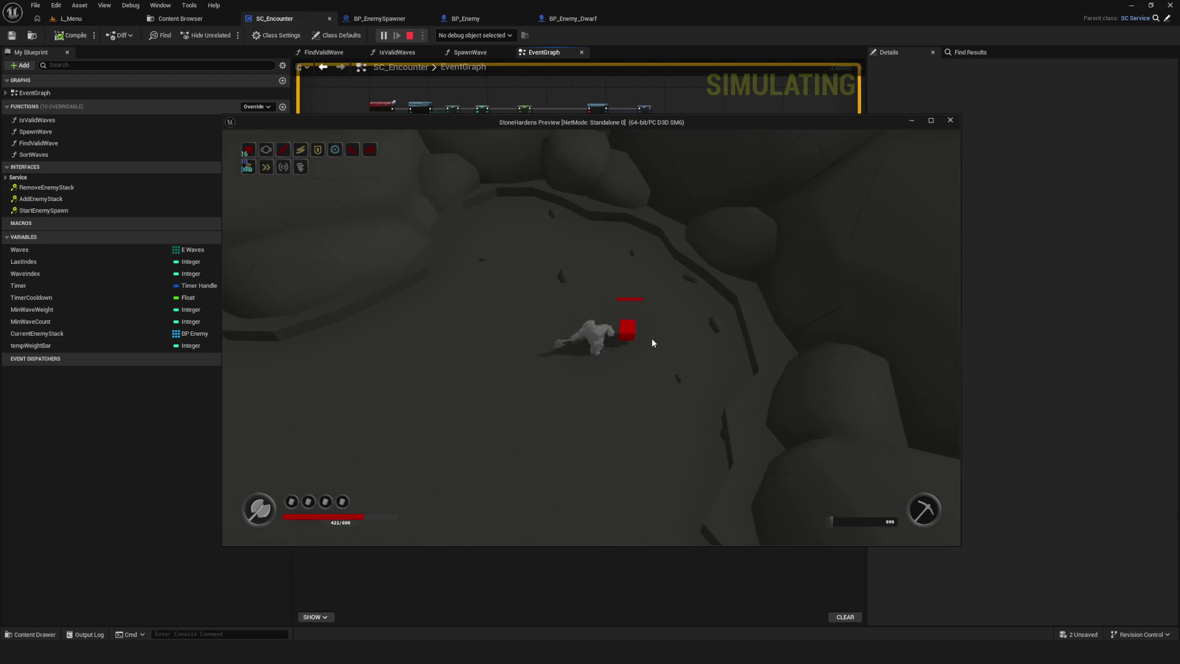
pyautogui.press('s')
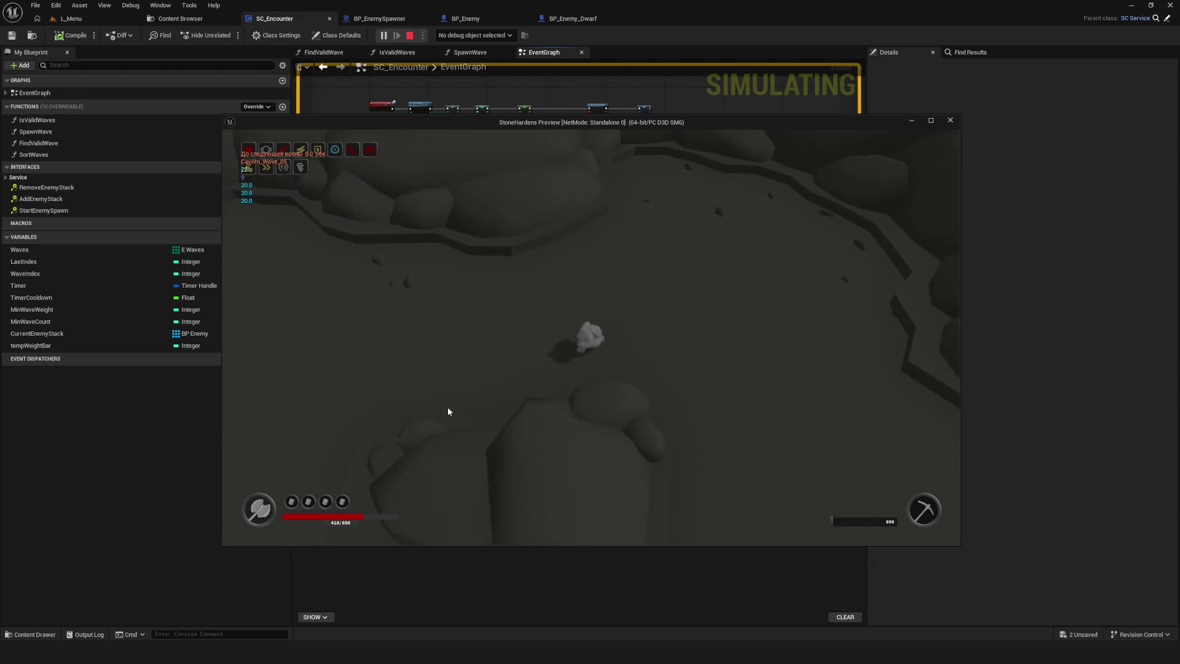
pyautogui.press('a')
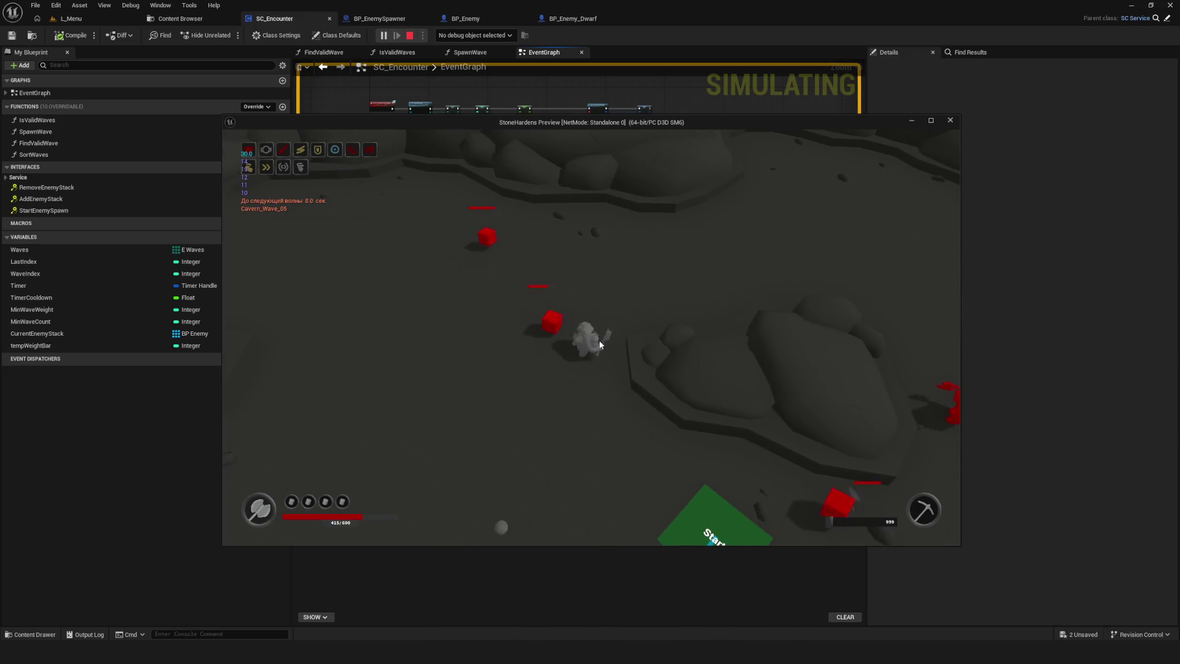
pyautogui.press('w')
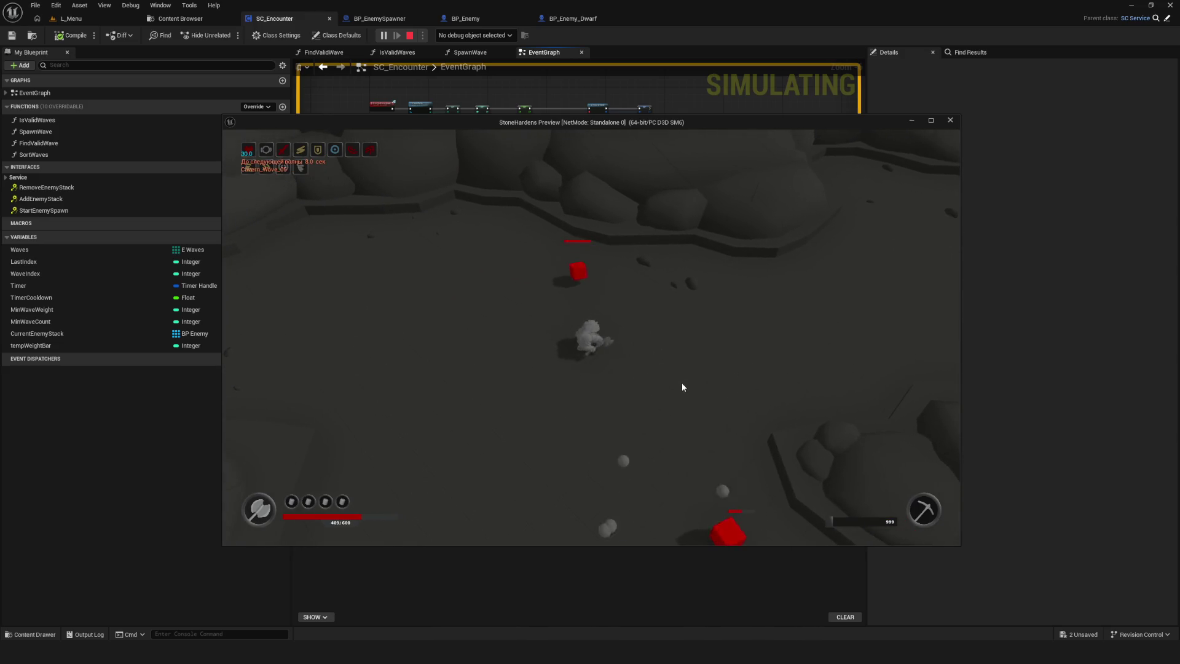
pyautogui.press('w')
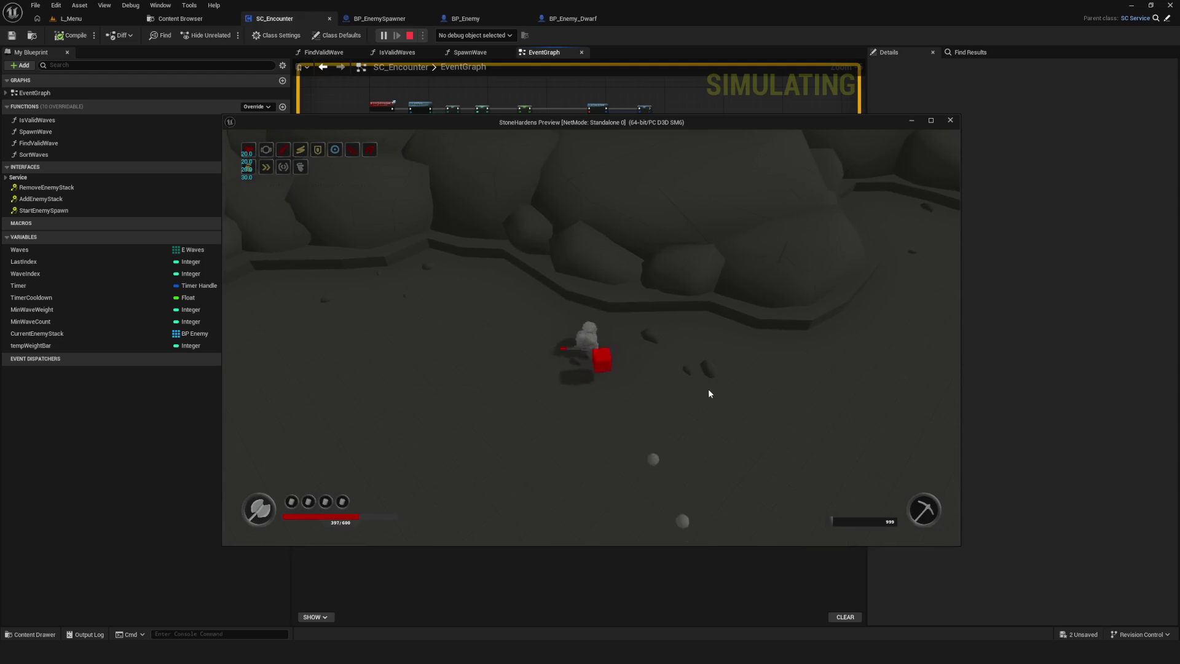
# - Stop the game preview with Esc and pan around the SC_Encounter EventGraph
pyautogui.press('Escape')
pyautogui.scroll(-3, 430, 234)
pyautogui.scroll(3, 486, 263)
pyautogui.moveTo(549, 303)
pyautogui.mouseDown()
pyautogui.moveTo(582, 298)
pyautogui.moveTo(493, 291)
pyautogui.moveTo(538, 264)
pyautogui.moveTo(563, 271)
pyautogui.mouseUp()
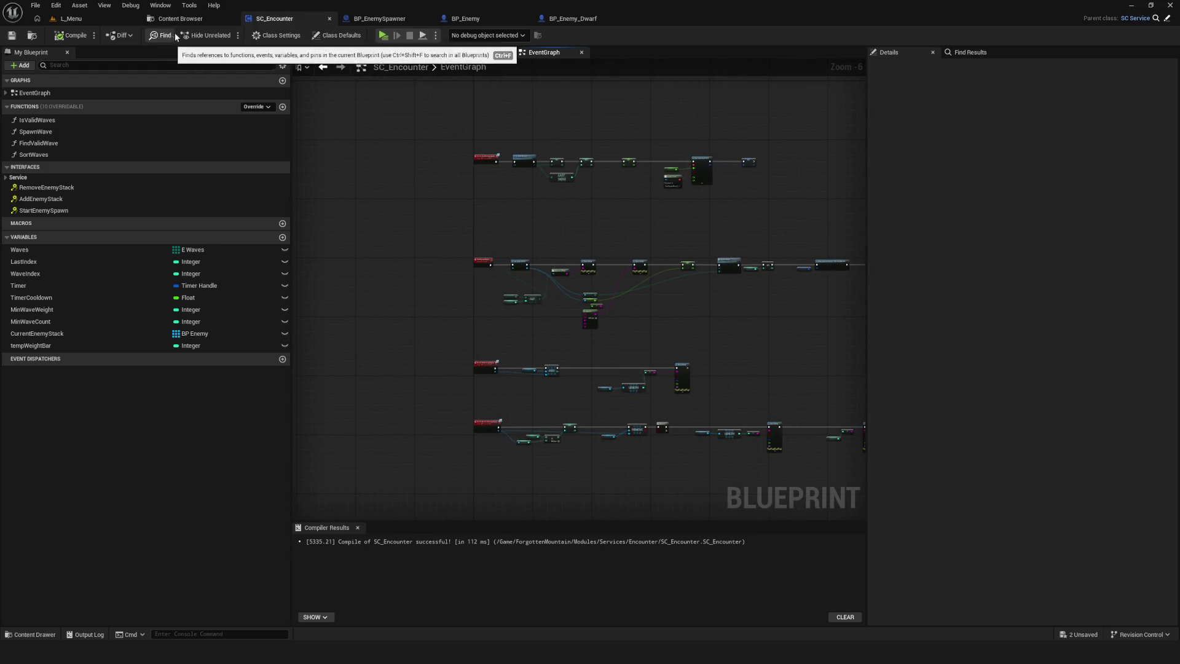
# - In the Content Browser, expand Widgets and look through its Content, Data and WBP folders
pyautogui.press('Home')
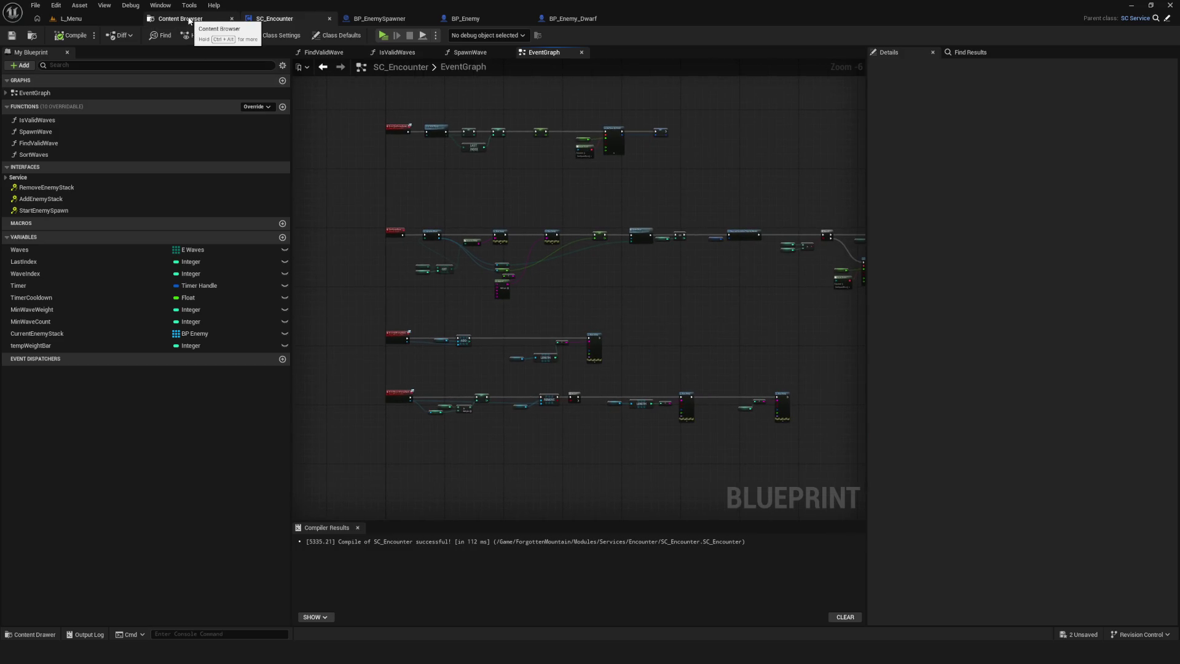
pyautogui.click(180, 18)
pyautogui.scroll(-2, 101, 446)
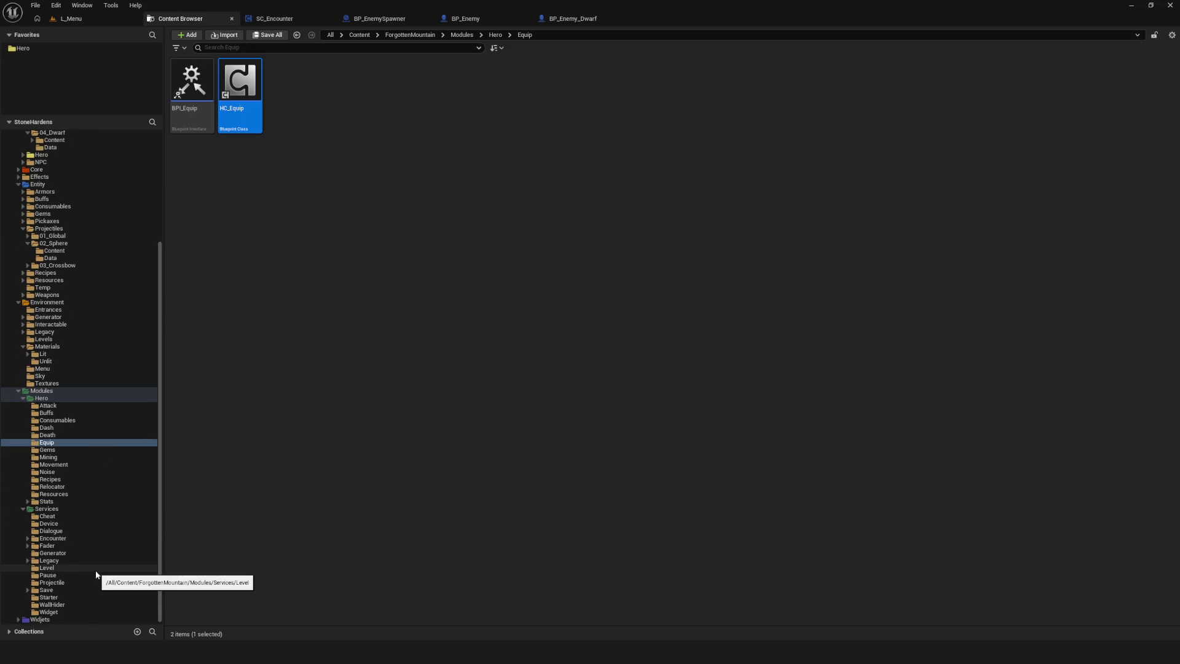
pyautogui.click(23, 620)
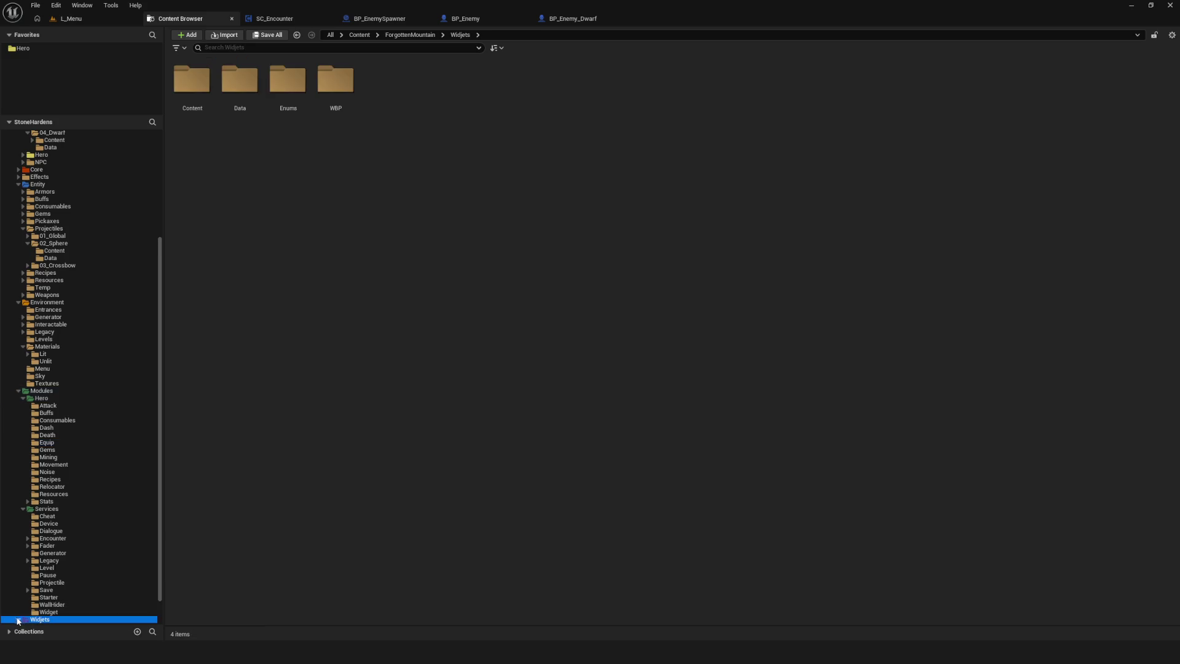
pyautogui.click(22, 621)
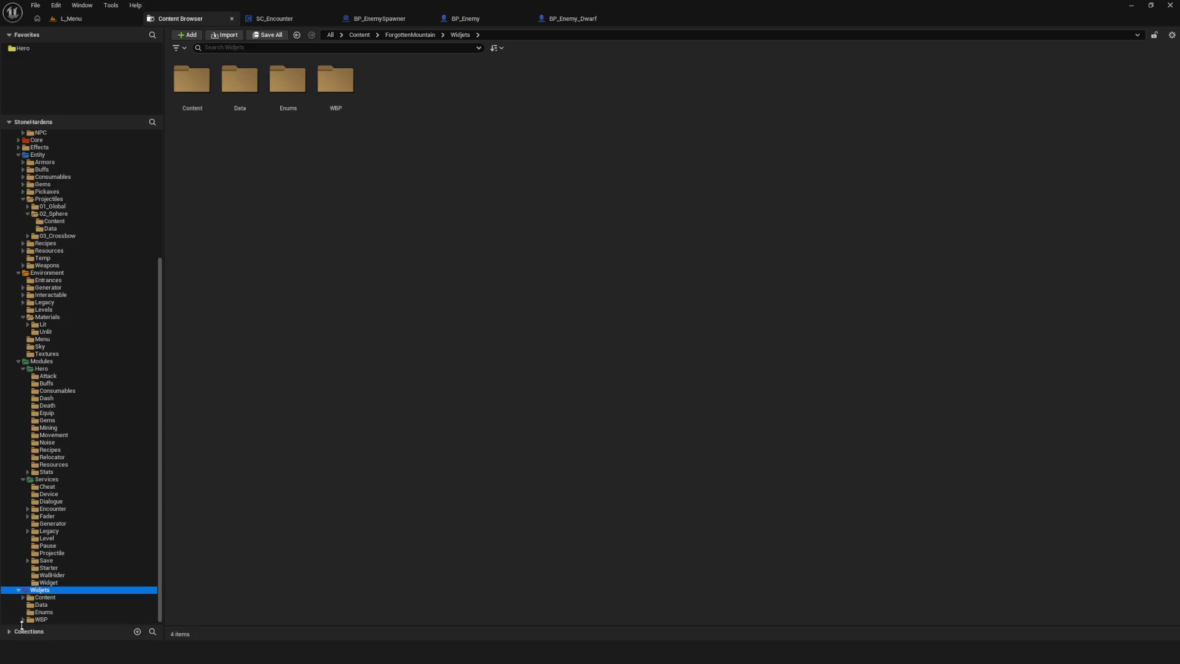
pyautogui.click(43, 597)
pyautogui.click(38, 606)
pyautogui.click(41, 619)
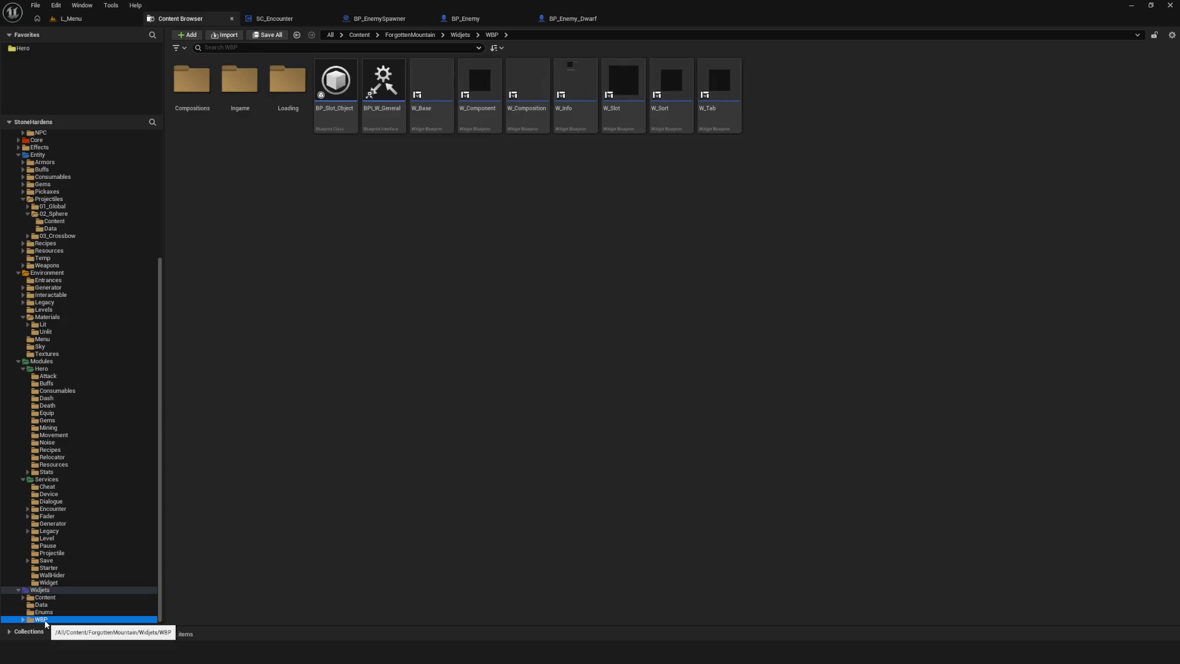
pyautogui.click(46, 599)
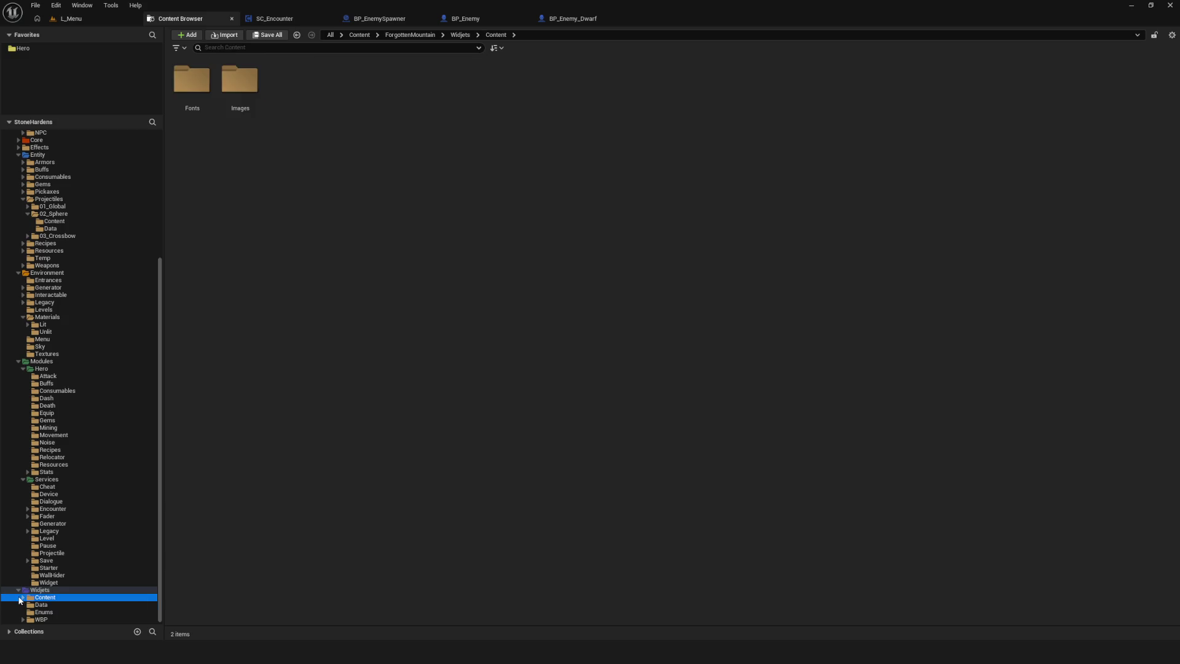
# - Browse the image subfolders: Fonts, Images, Interface and Inputs
pyautogui.scroll(-1, 62, 614)
pyautogui.click(28, 597)
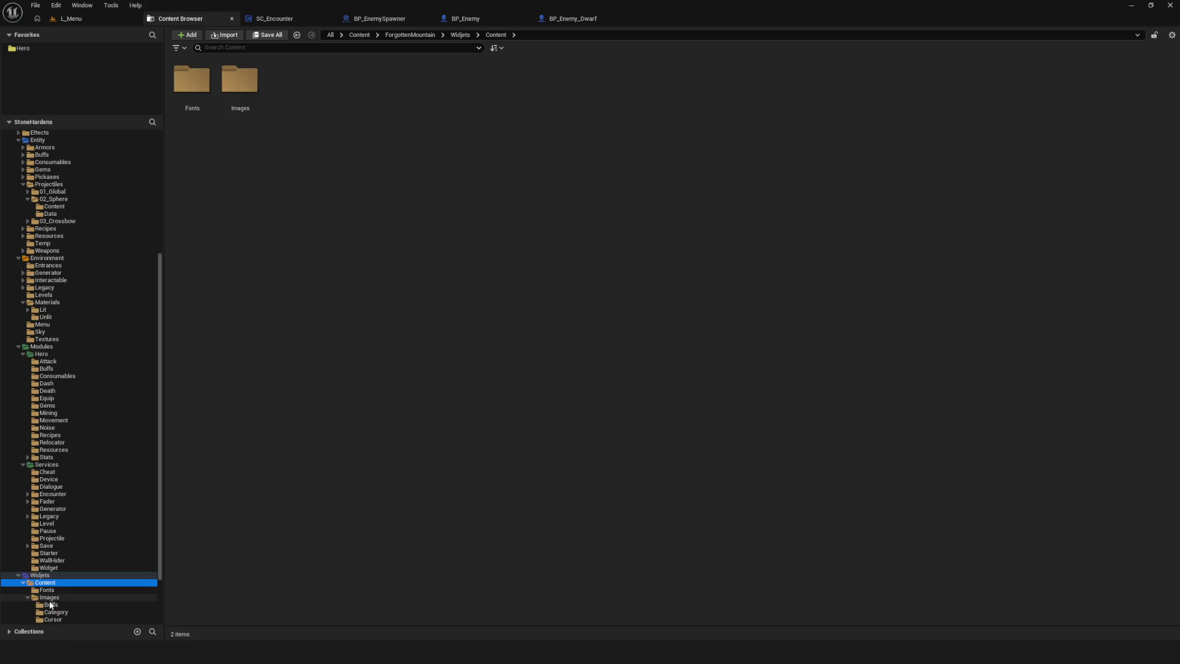
pyautogui.scroll(-3, 73, 612)
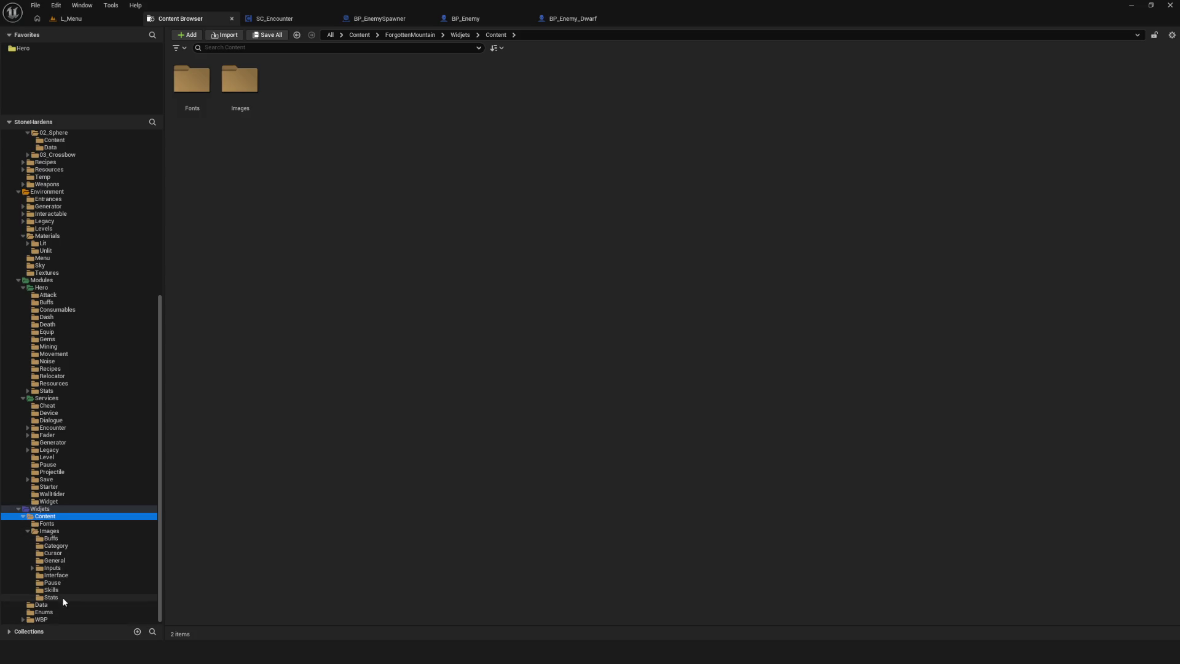
pyautogui.click(48, 524)
pyautogui.click(51, 532)
pyautogui.click(74, 575)
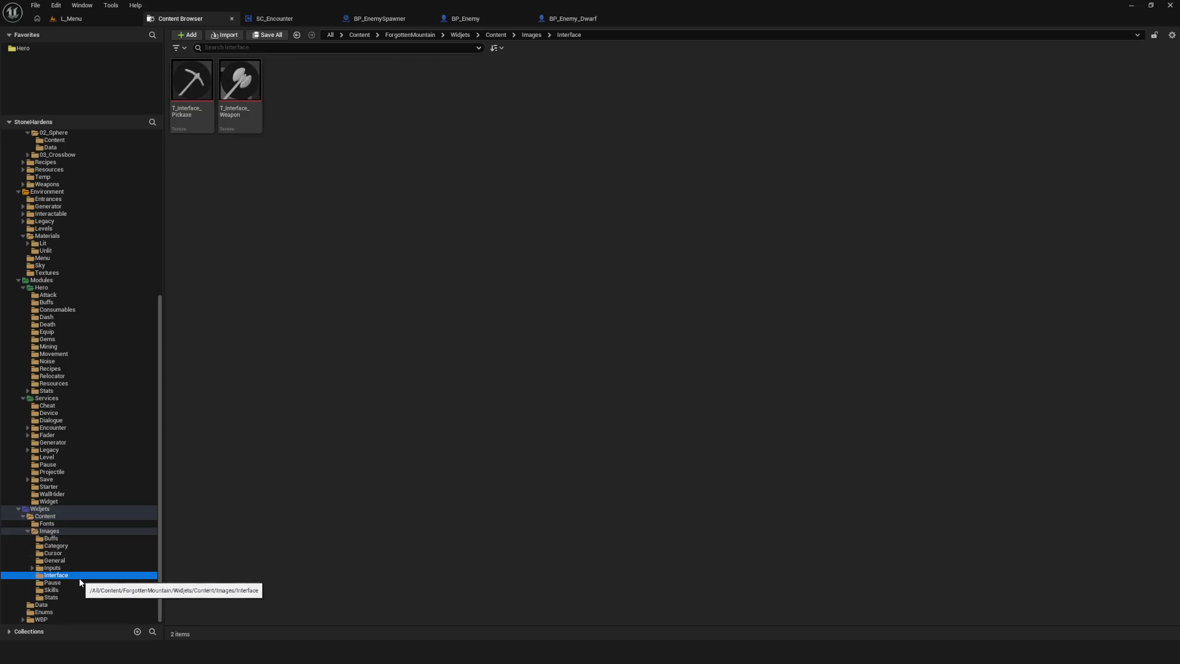
pyautogui.click(66, 568)
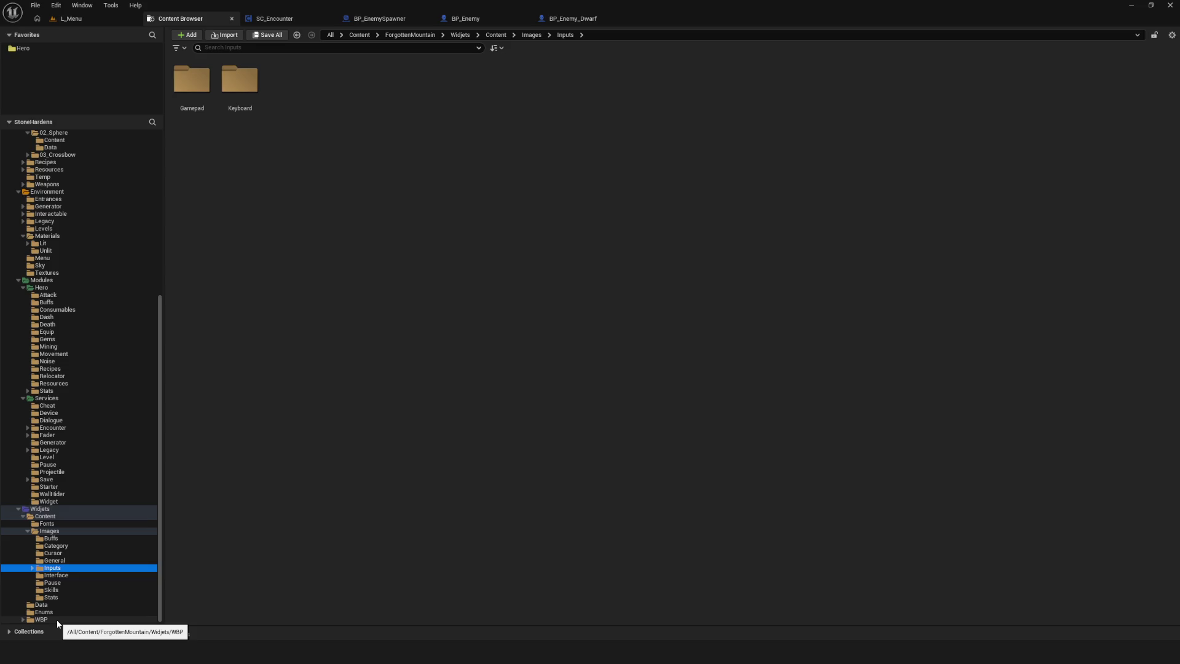
# - Navigate WBP > Compositions > Interface and open the W_Interface widget blueprint
pyautogui.click(23, 619)
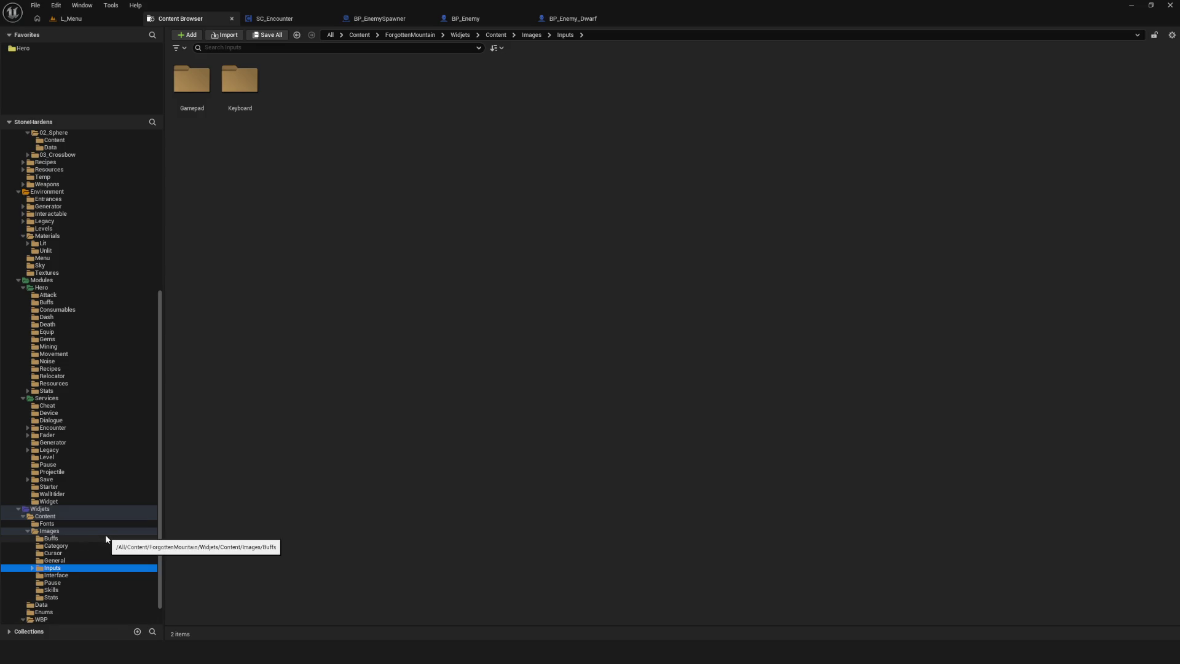
pyautogui.scroll(-1, 106, 537)
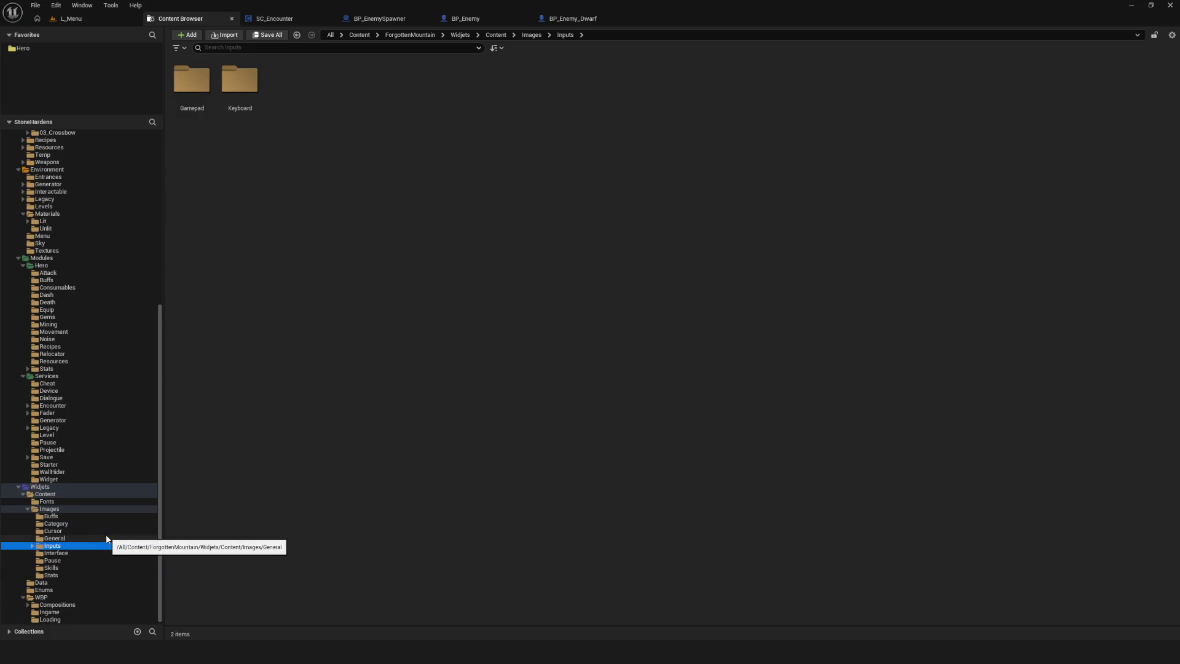
pyautogui.click(47, 606)
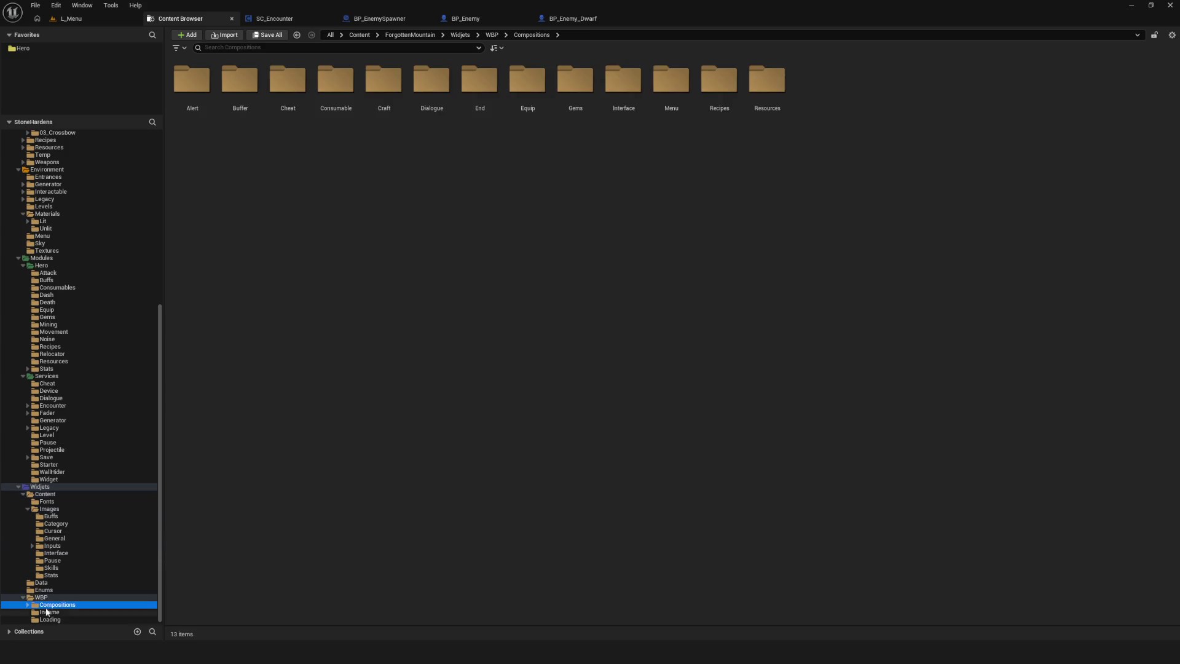
pyautogui.scroll(-4, 104, 590)
pyautogui.click(90, 581)
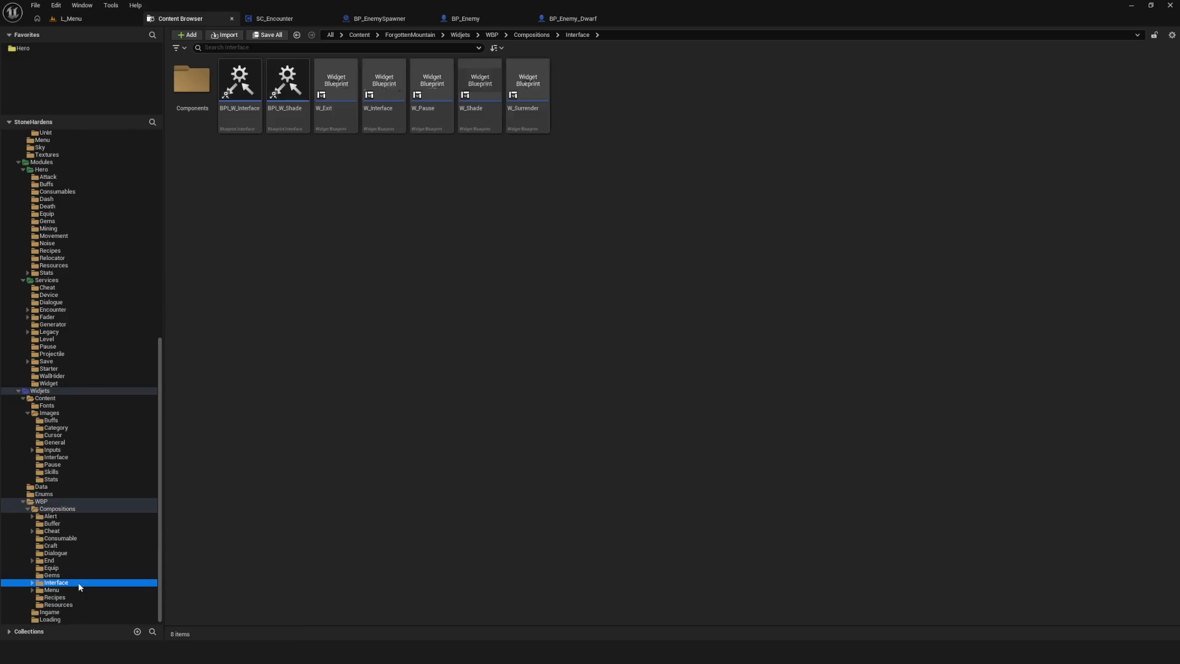
pyautogui.doubleClick(384, 92)
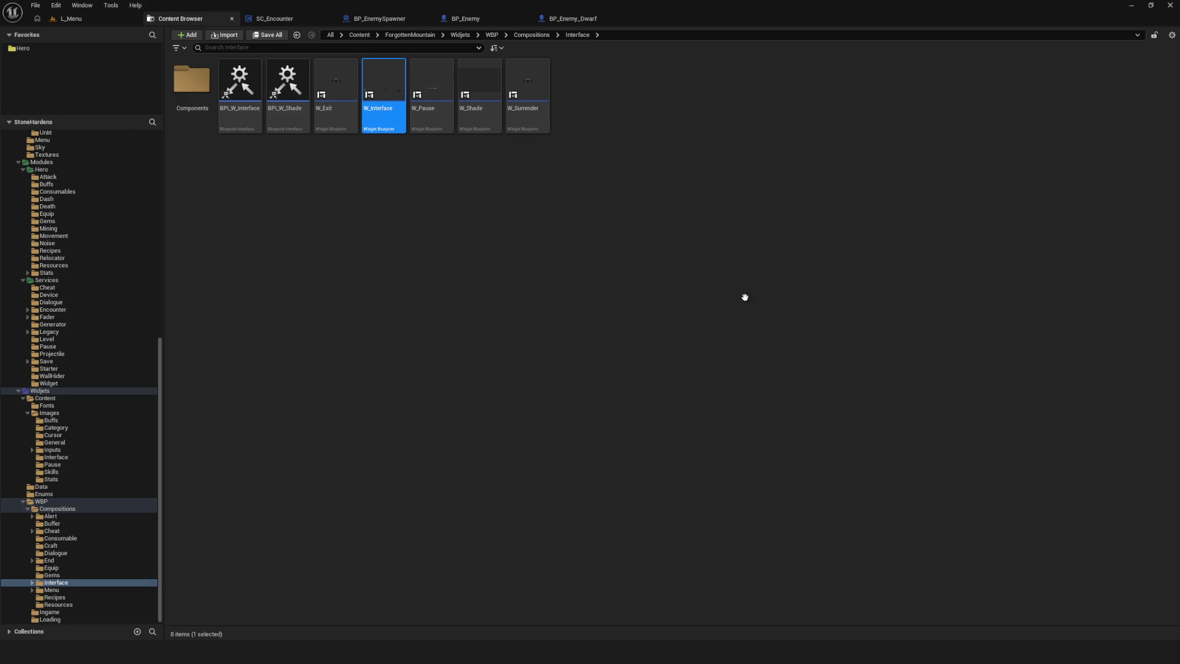
# - Select the image inside the MagicEssence bar and frame it on the canvas
pyautogui.scroll(13, 606, 385)
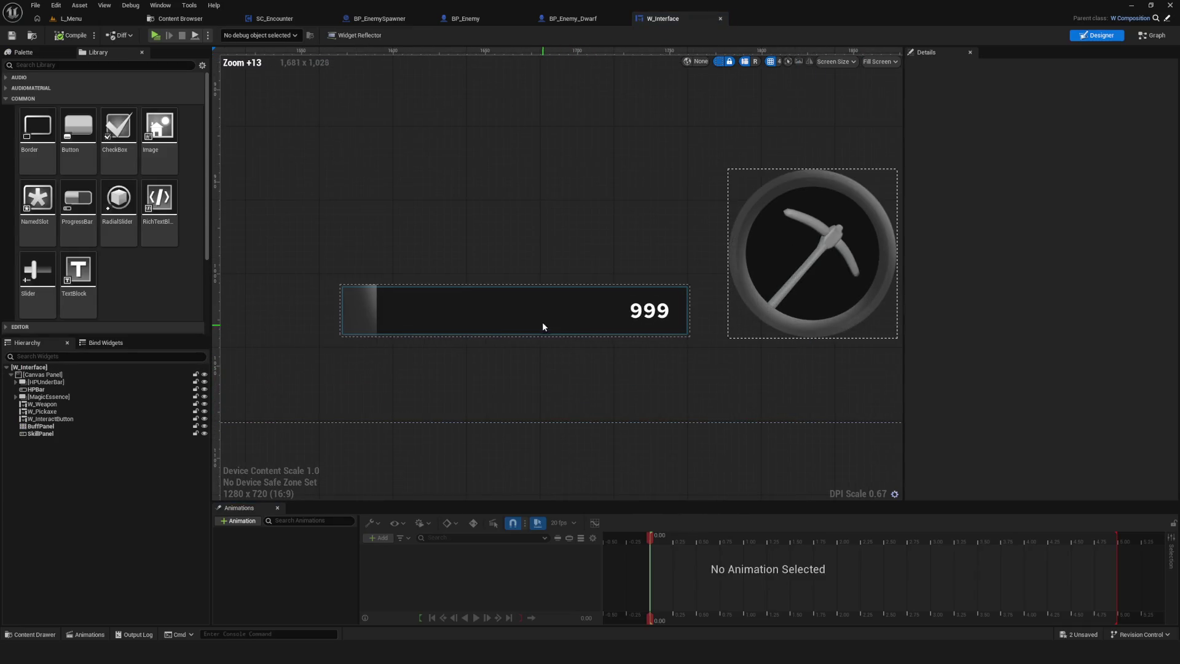
pyautogui.click(542, 322)
pyautogui.scroll(-9, 599, 369)
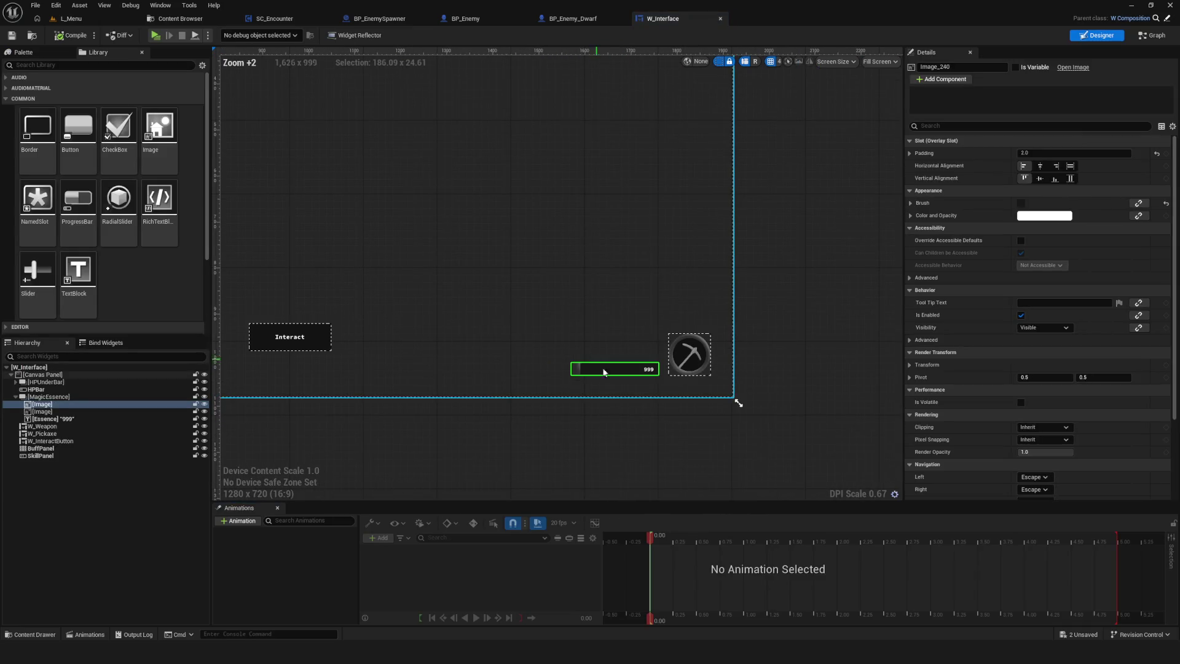
pyautogui.scroll(5, 553, 387)
pyautogui.moveTo(539, 415); pyautogui.dragTo(493, 439)
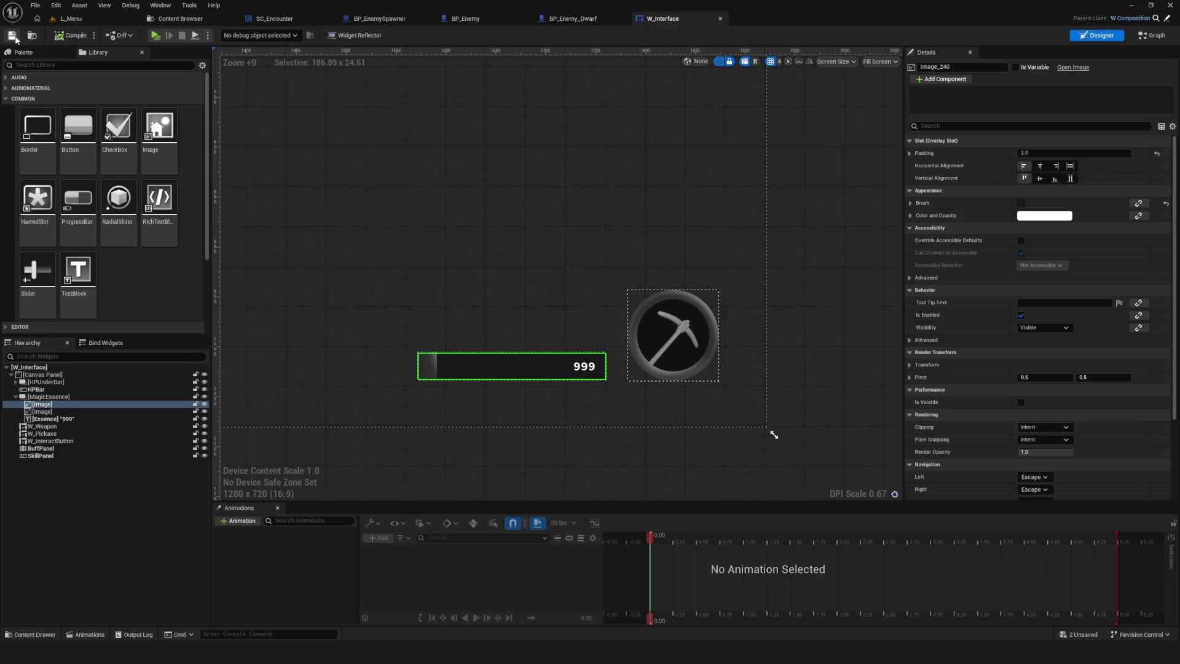
pyautogui.scroll(-8, 455, 344)
pyautogui.scroll(10, 506, 378)
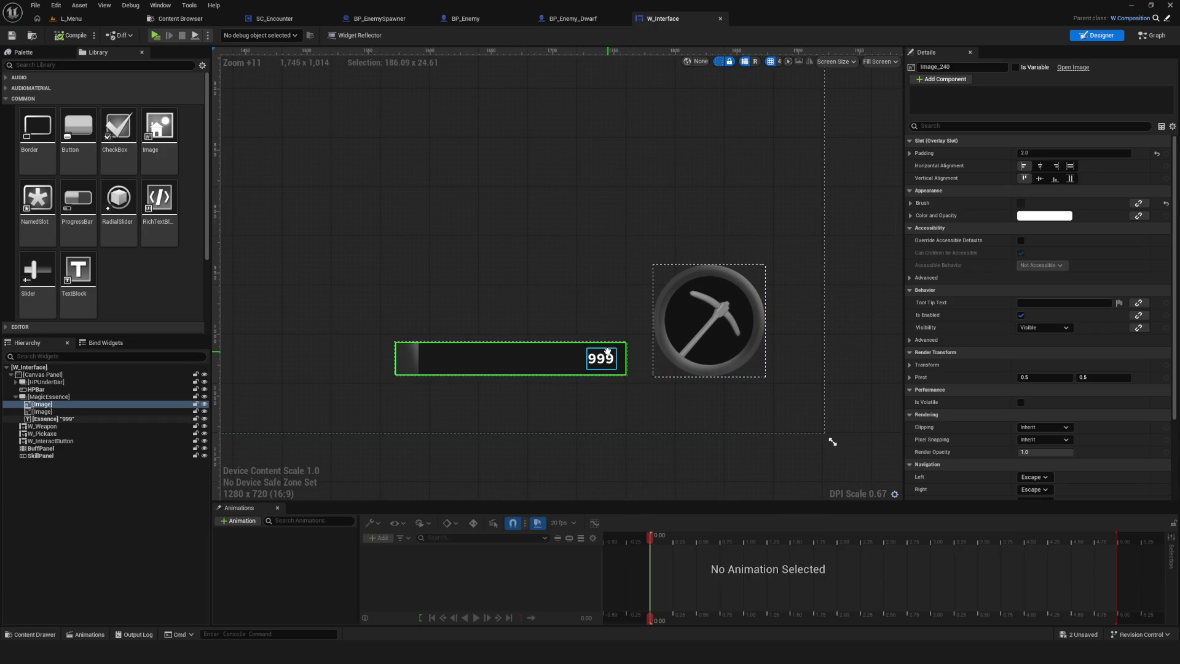
pyautogui.scroll(-9, 662, 306)
pyautogui.scroll(8, 662, 307)
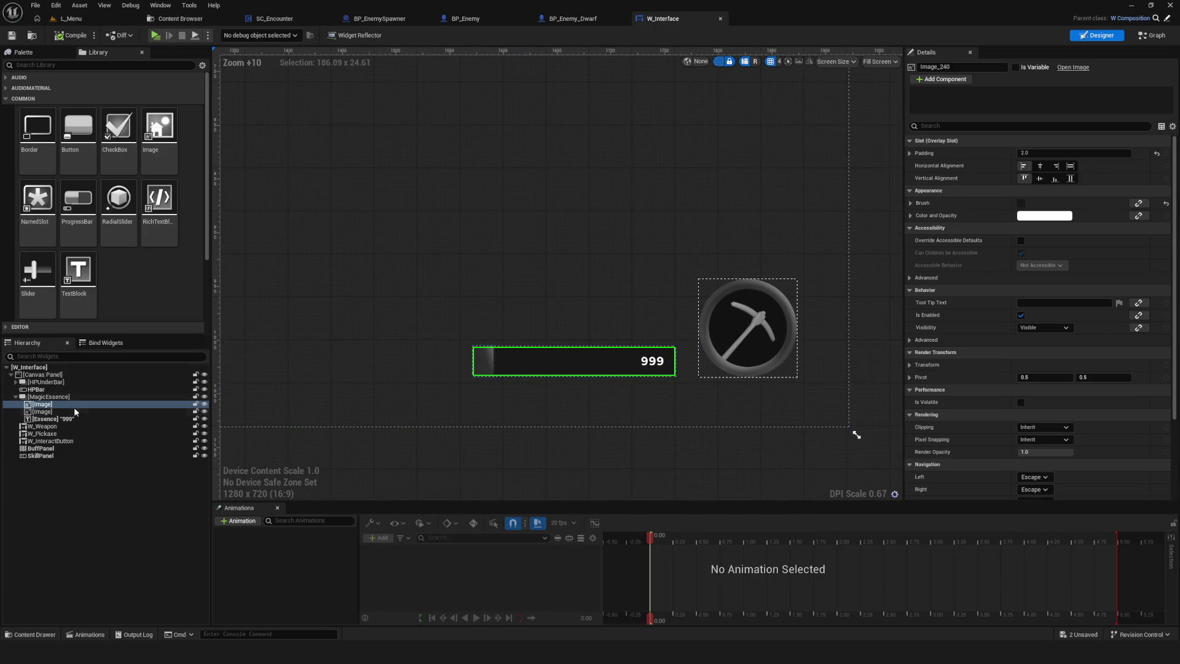
# - Drag the Image out of MagicEssence onto the canvas, then undo the move
pyautogui.click(482, 363)
pyautogui.scroll(8, 492, 363)
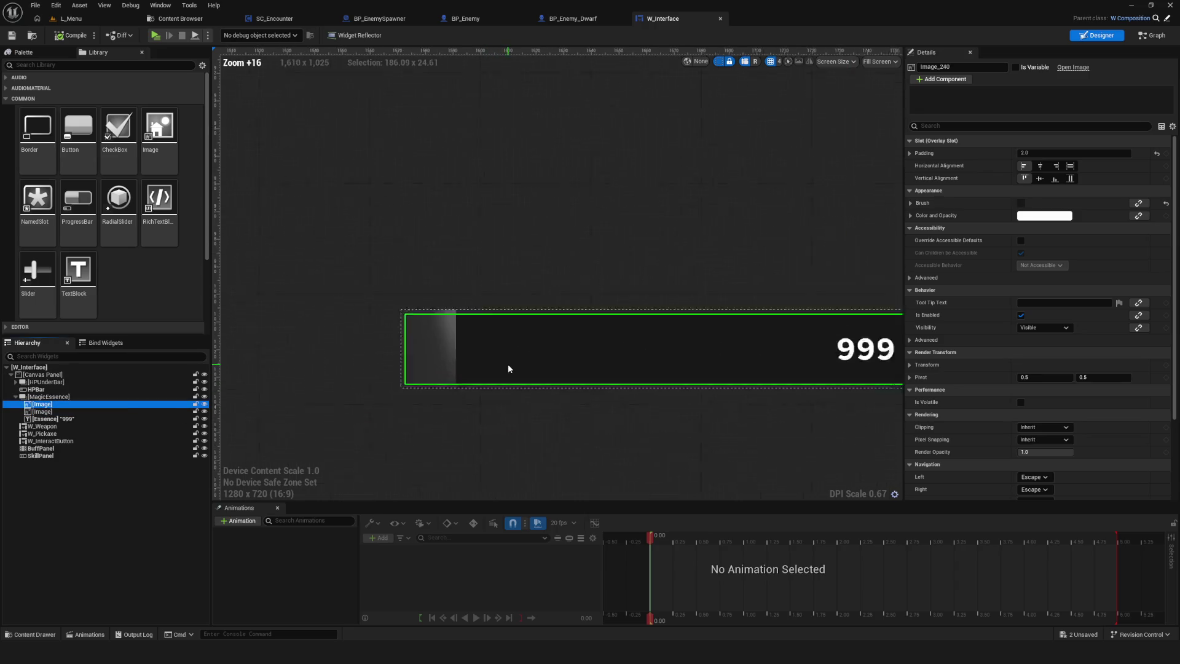
pyautogui.moveTo(573, 334); pyautogui.dragTo(485, 277)
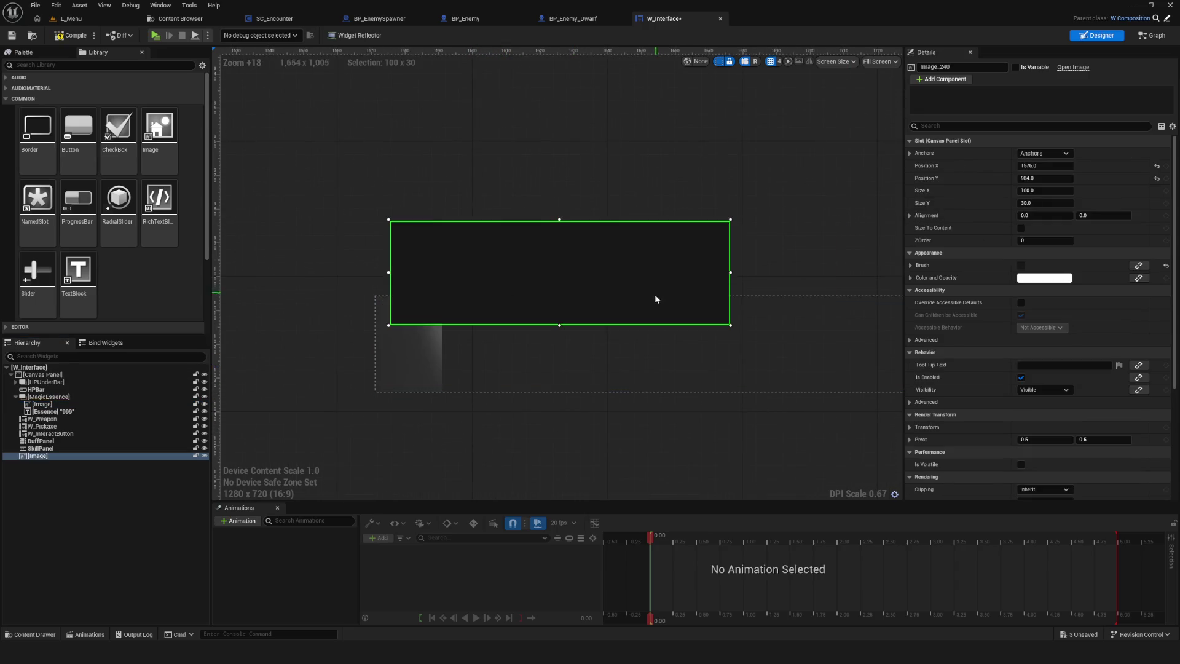
pyautogui.scroll(-4, 517, 386)
pyautogui.scroll(1, 581, 389)
pyautogui.hotkey('ctrl', 'z')
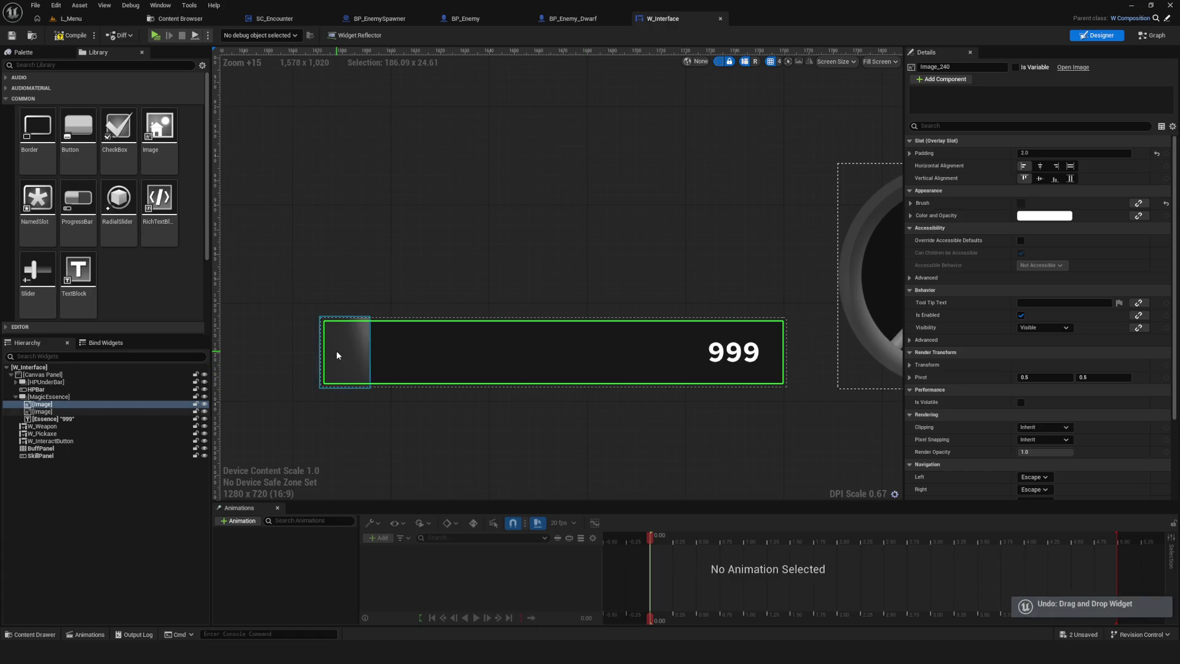
# - Reselect the image in the essence bar and inspect it
pyautogui.click(337, 351)
pyautogui.scroll(-1, 393, 394)
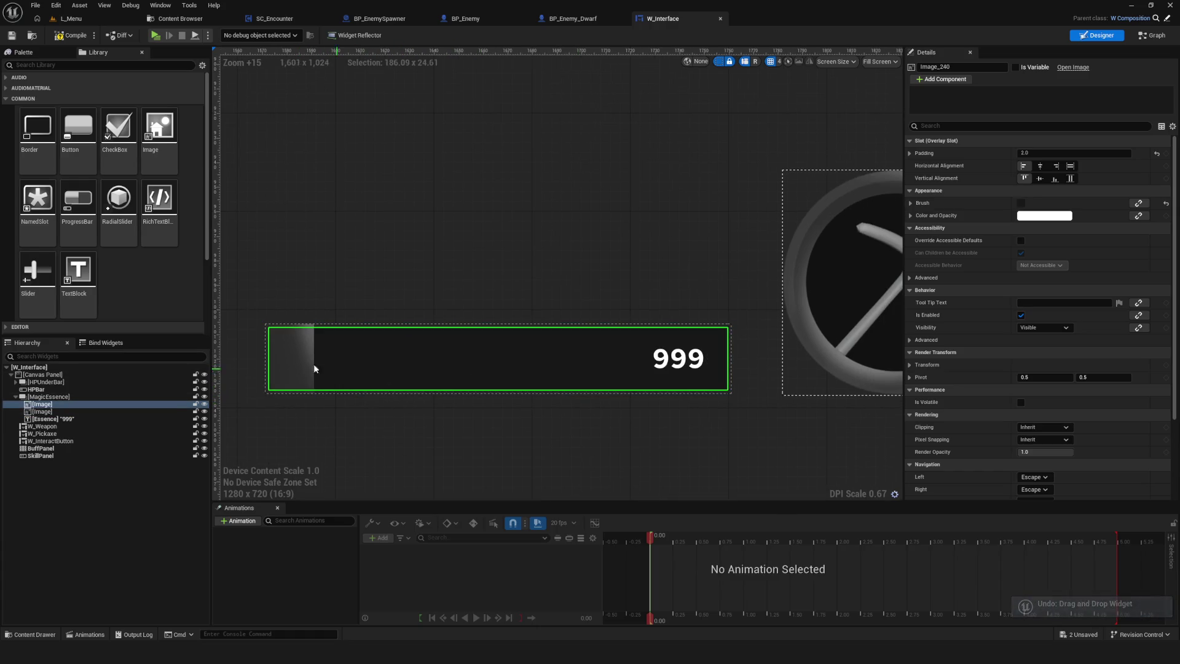
pyautogui.scroll(-1, 488, 371)
pyautogui.scroll(-6, 488, 371)
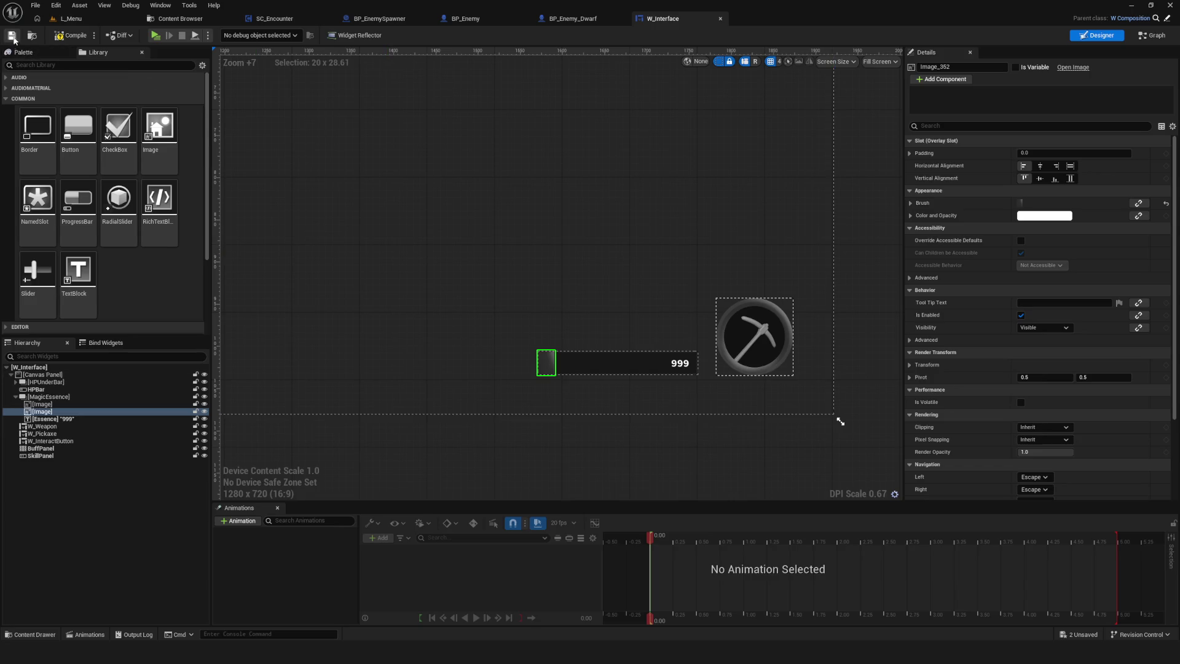
pyautogui.scroll(-1, 522, 332)
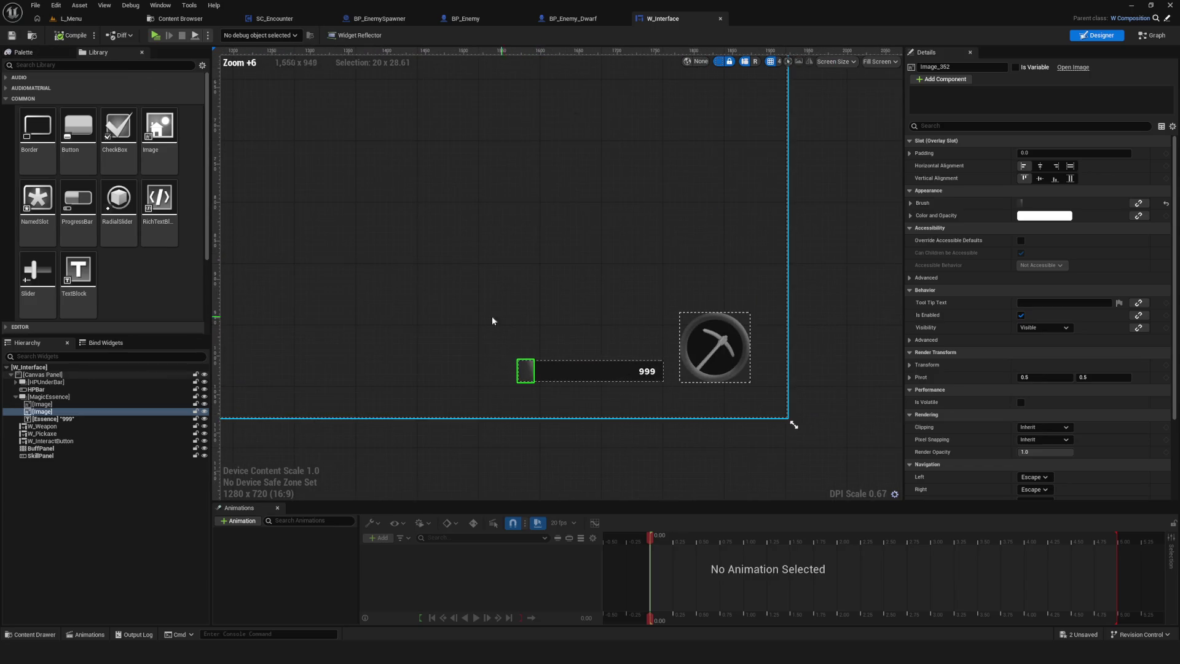
pyautogui.scroll(-1, 536, 304)
pyautogui.scroll(6, 595, 316)
# - Select HPBar in the hierarchy and duplicate it with Ctrl+D as HPBar_1
pyautogui.click(528, 302)
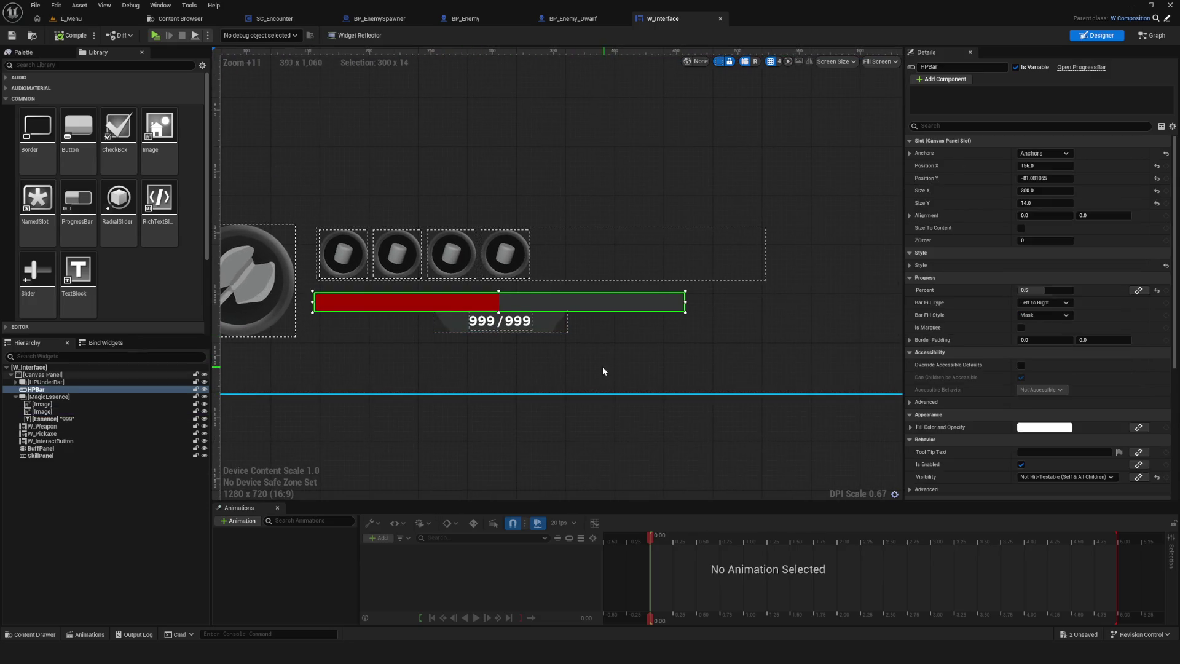
pyautogui.click(58, 389)
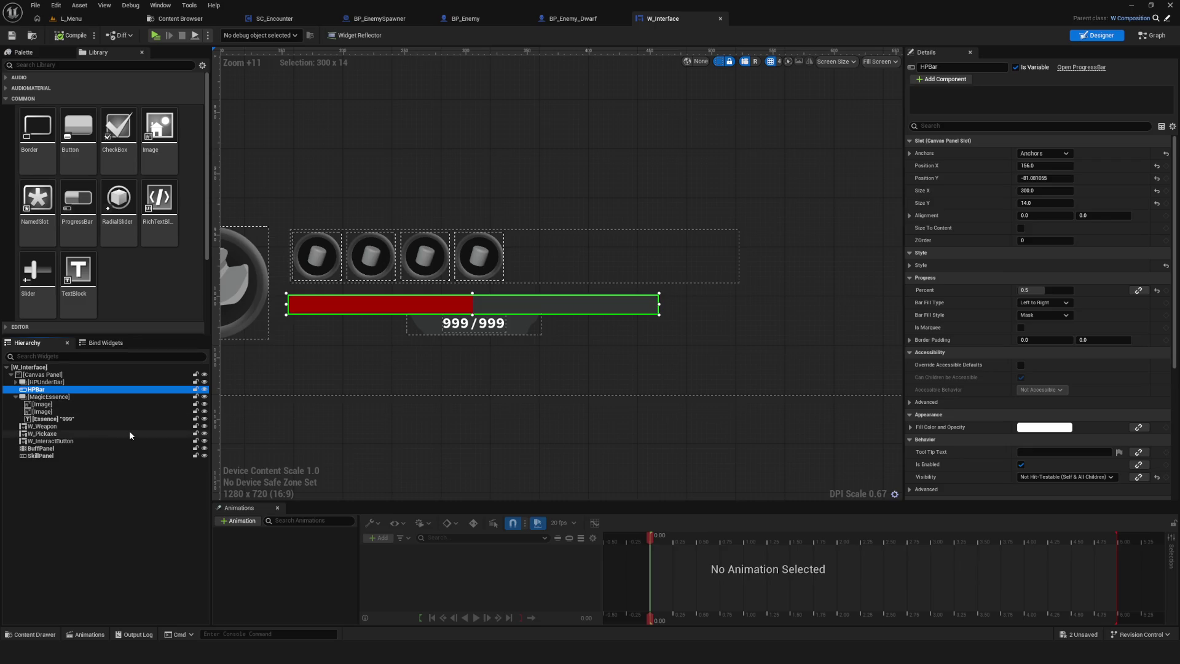
pyautogui.click(15, 396)
pyautogui.doubleClick(68, 404)
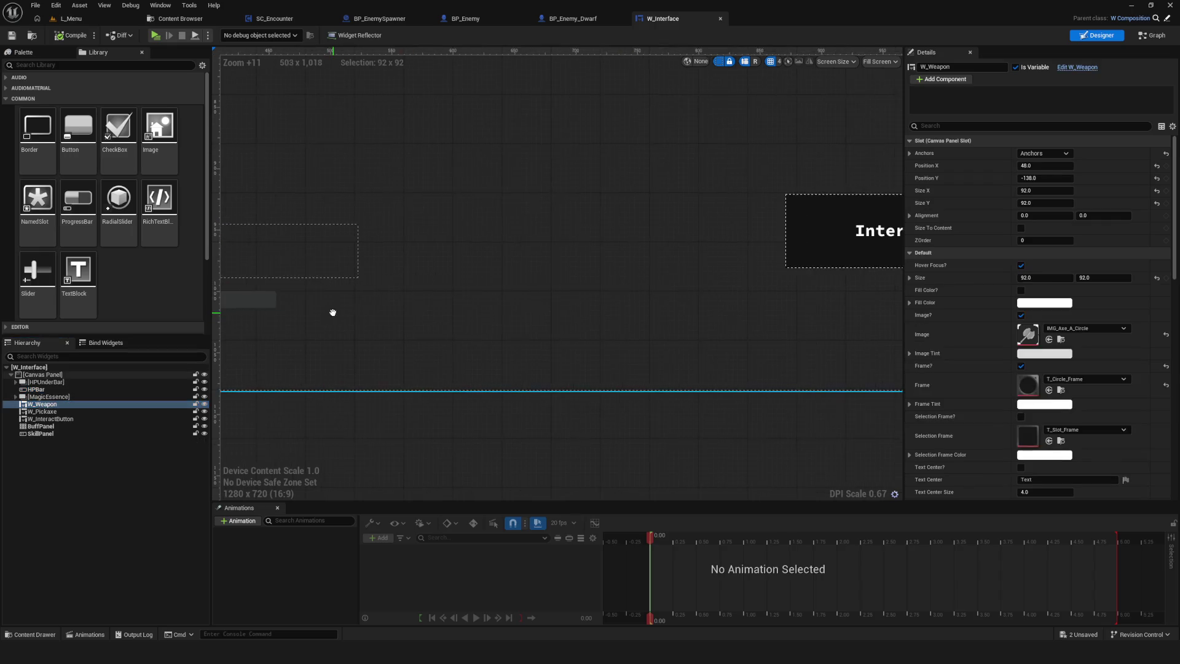
pyautogui.click(38, 390)
pyautogui.hotkey('ctrl', 'd')
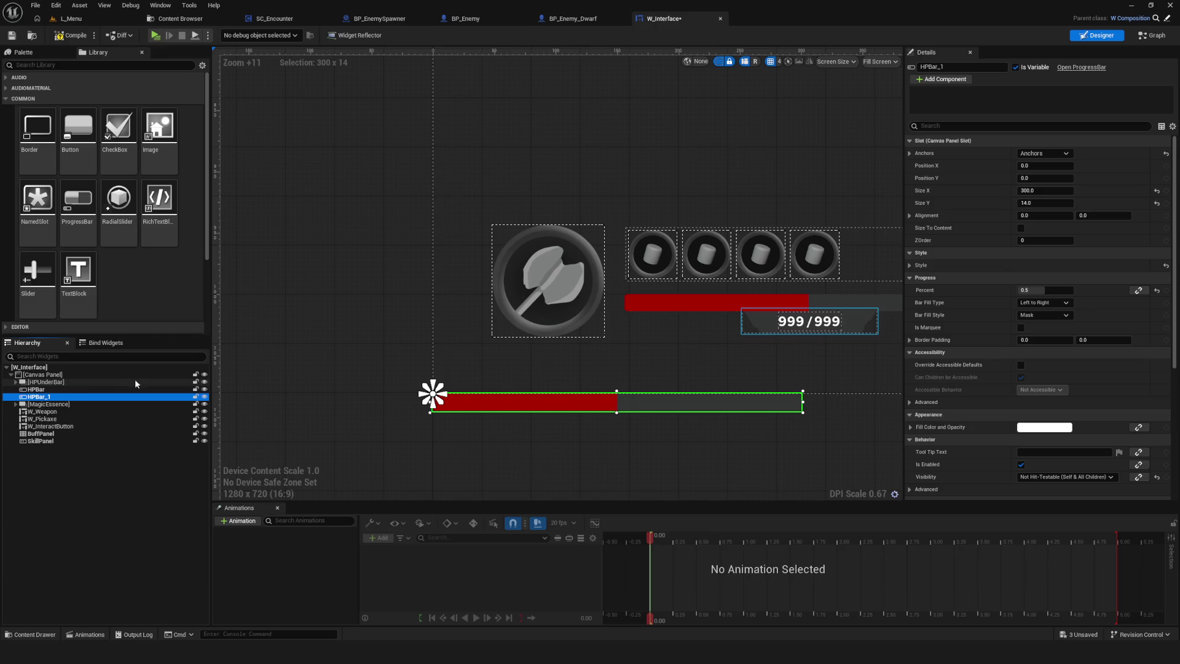
# - Move HPBar_1 toward the right of the layout and anchor it bottom-right
pyautogui.scroll(-5, 462, 360)
pyautogui.scroll(2, 426, 319)
pyautogui.click(426, 319)
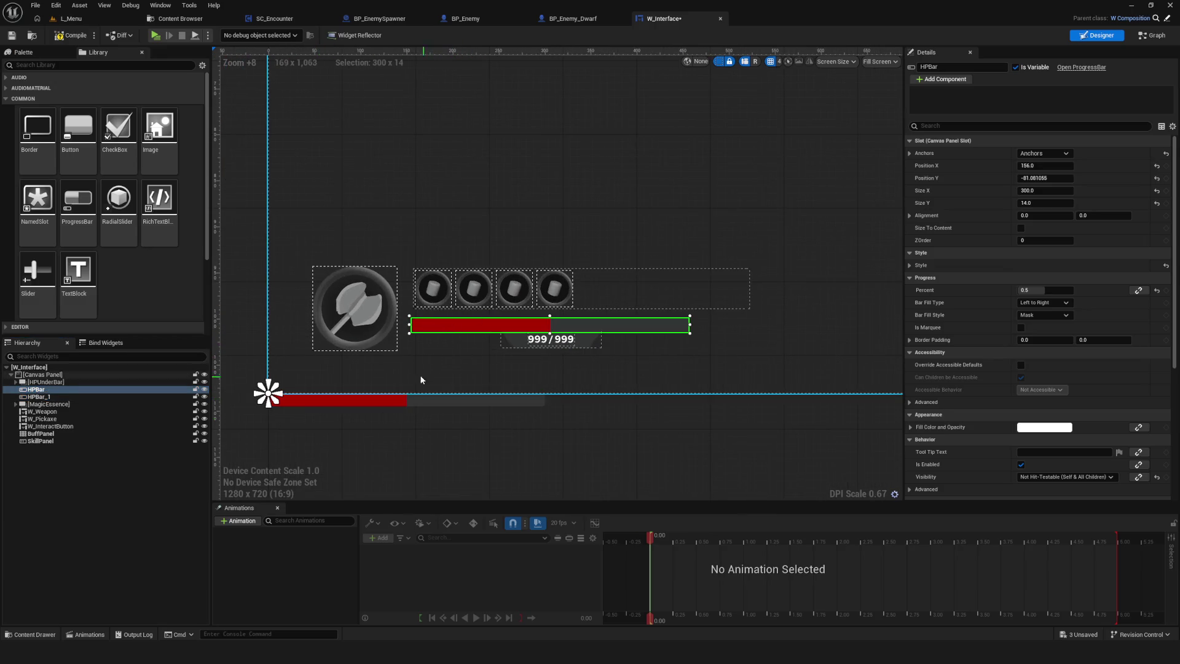
pyautogui.moveTo(467, 328)
pyautogui.mouseDown()
pyautogui.moveTo(400, 317)
pyautogui.moveTo(601, 316)
pyautogui.mouseUp()
pyautogui.click(404, 384)
pyautogui.moveTo(404, 384)
pyautogui.mouseDown()
pyautogui.moveTo(577, 344)
pyautogui.moveTo(529, 277)
pyautogui.moveTo(637, 324)
pyautogui.mouseUp()
pyautogui.scroll(-2, 529, 276)
pyautogui.scroll(-4, 855, 297)
pyautogui.click(1045, 153)
pyautogui.click(1130, 243)
# - Place HPBar_1 over the 999 essence bar and resize it to about 199 × 30
pyautogui.moveTo(592, 282); pyautogui.dragTo(625, 281)
pyautogui.moveTo(318, 304)
pyautogui.mouseDown()
pyautogui.moveTo(635, 301)
pyautogui.moveTo(725, 333)
pyautogui.moveTo(719, 303)
pyautogui.mouseUp()
pyautogui.scroll(3, 756, 316)
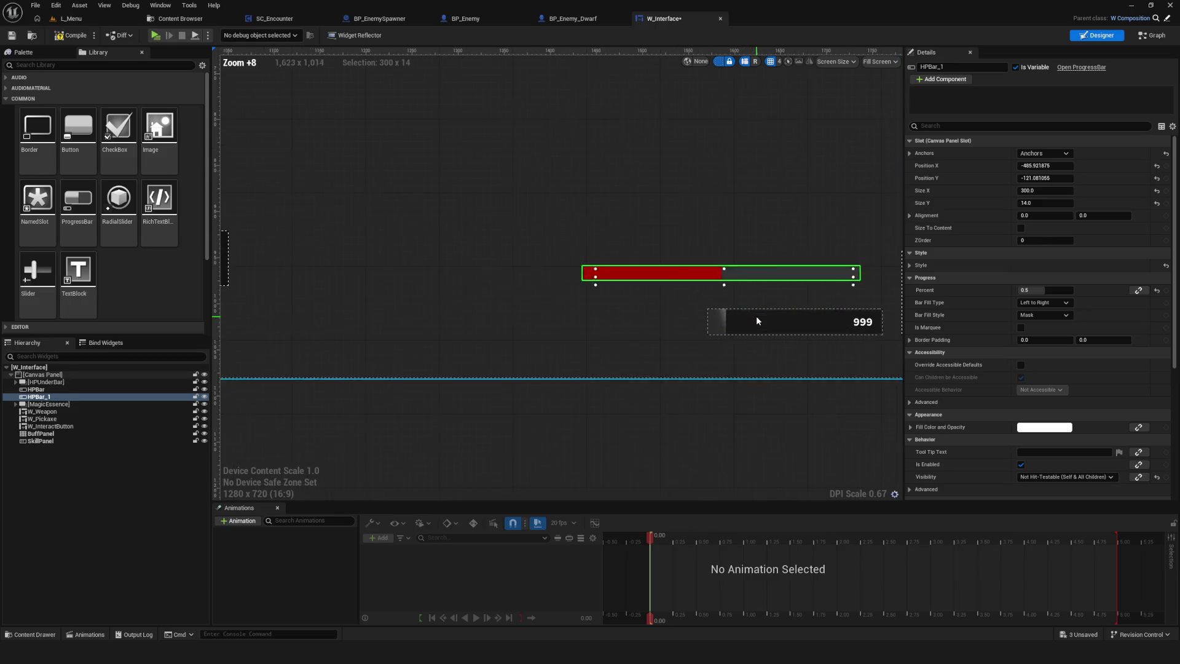
pyautogui.scroll(3, 421, 265)
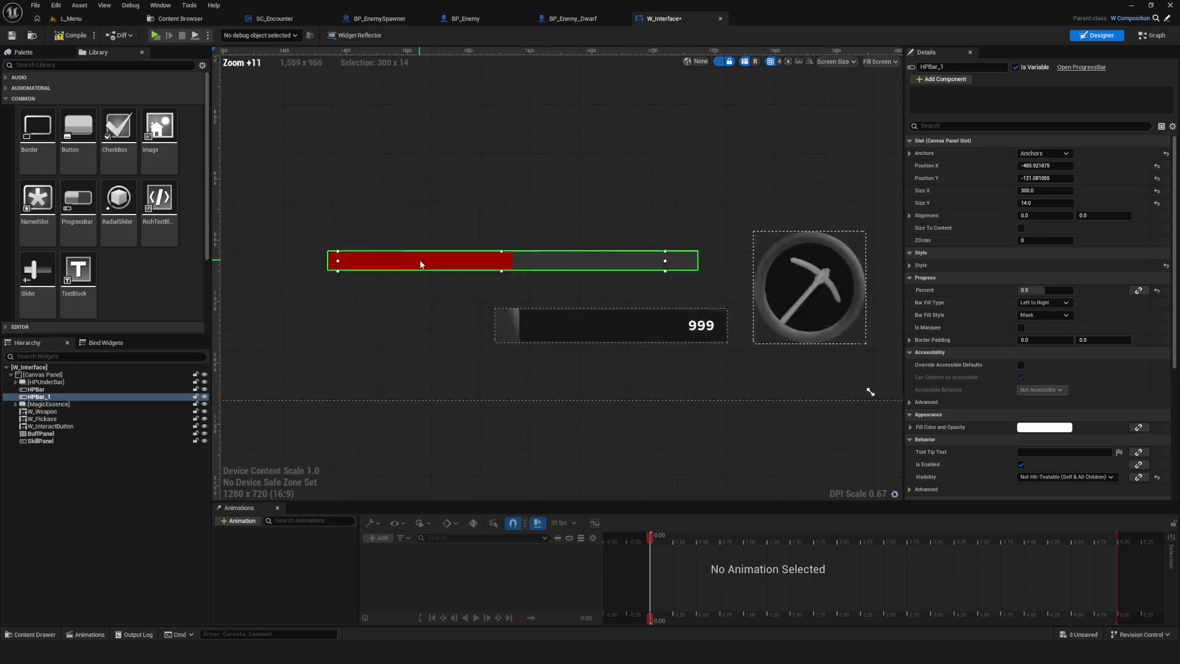
pyautogui.scroll(3, 422, 264)
pyautogui.moveTo(576, 238)
pyautogui.mouseDown()
pyautogui.moveTo(575, 190)
pyautogui.moveTo(648, 362)
pyautogui.moveTo(577, 354)
pyautogui.mouseUp()
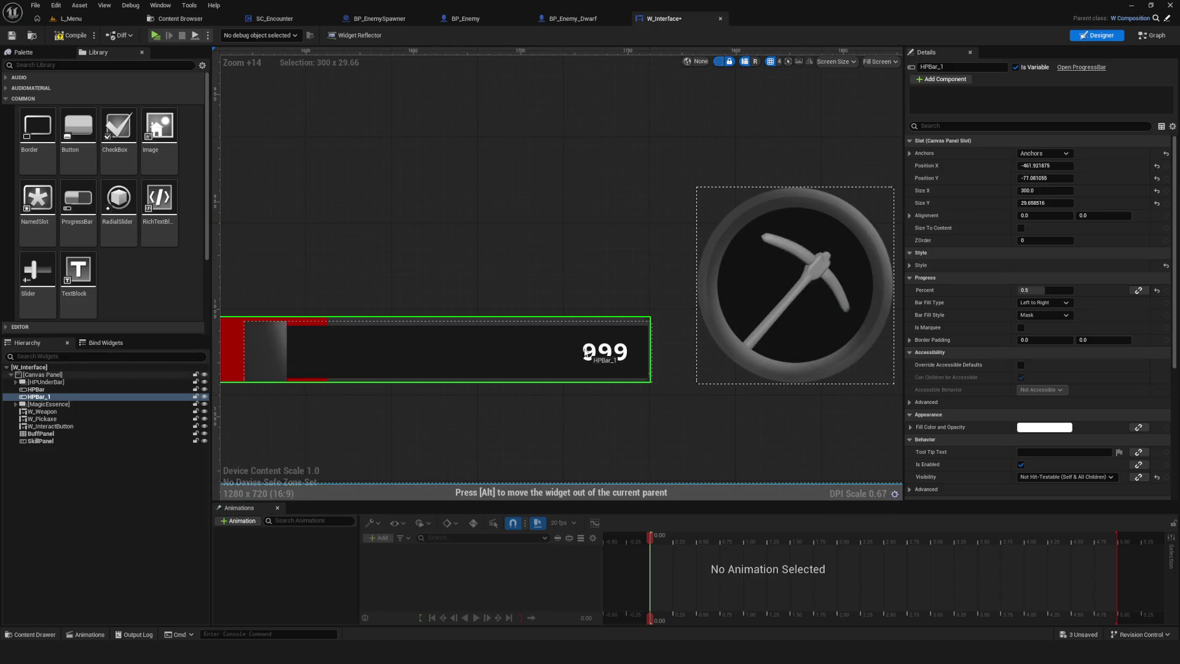
pyautogui.moveTo(307, 356)
pyautogui.mouseDown()
pyautogui.moveTo(549, 355)
pyautogui.moveTo(503, 360)
pyautogui.mouseUp()
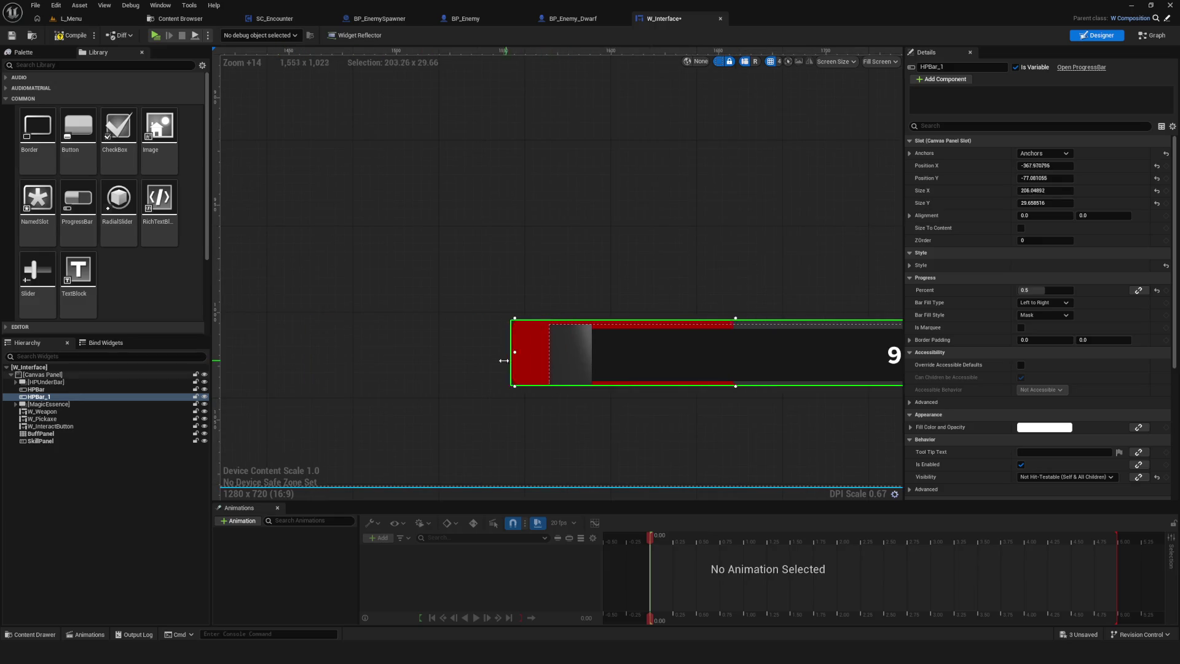
pyautogui.scroll(-8, 525, 363)
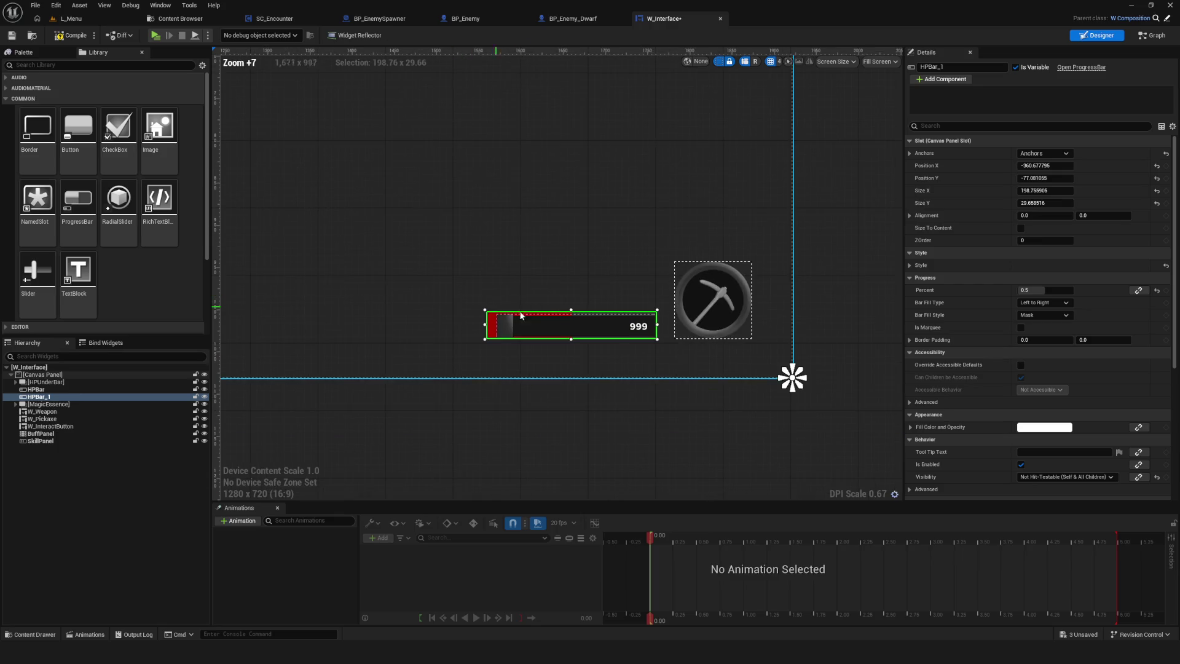
pyautogui.scroll(7, 738, 348)
pyautogui.scroll(-3, 739, 348)
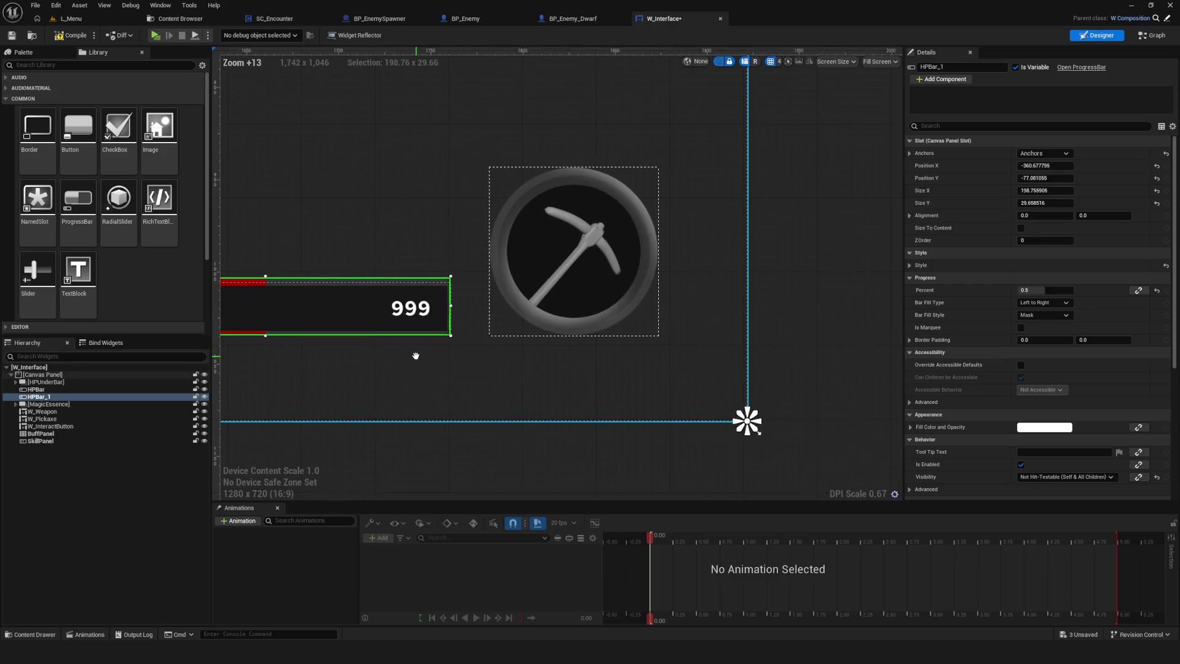
pyautogui.scroll(3, 417, 354)
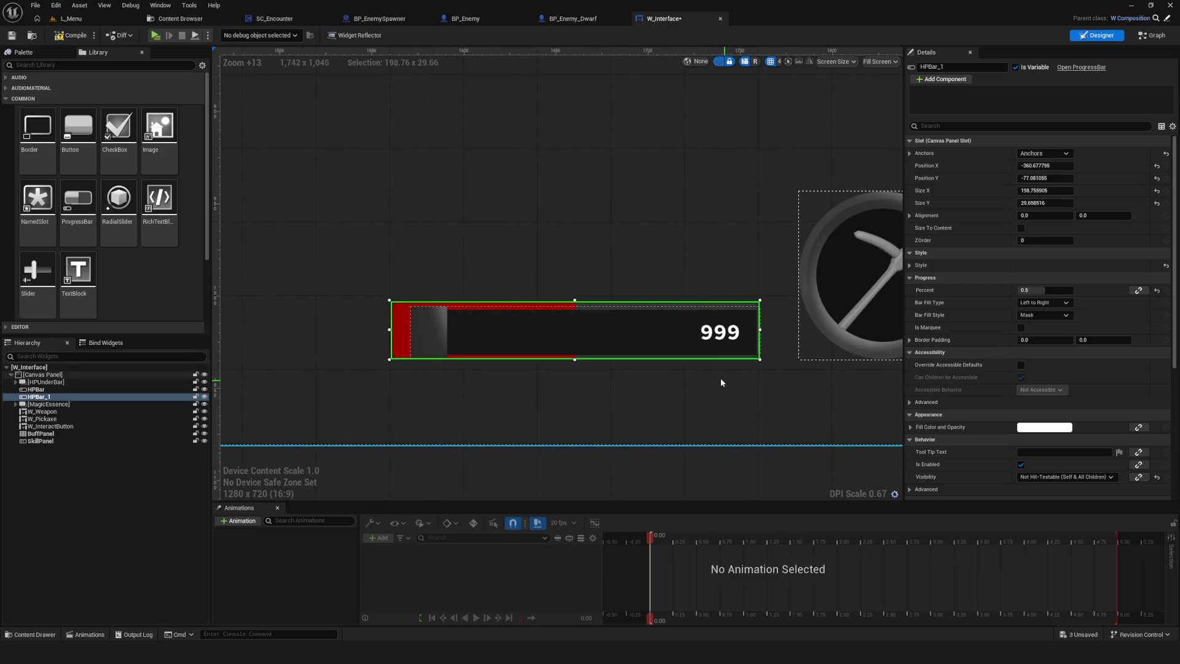
pyautogui.click(61, 404)
# - Move the Essence '999' text out of MagicEssence in the Hierarchy
pyautogui.moveTo(764, 369); pyautogui.dragTo(636, 355)
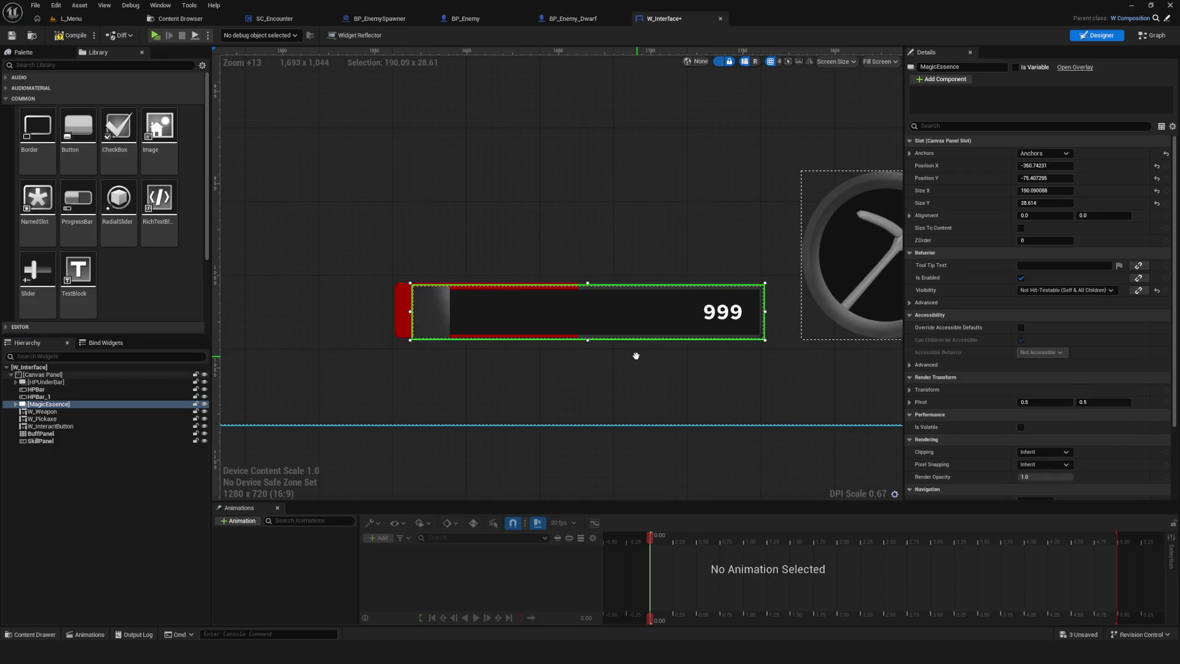
pyautogui.click(16, 404)
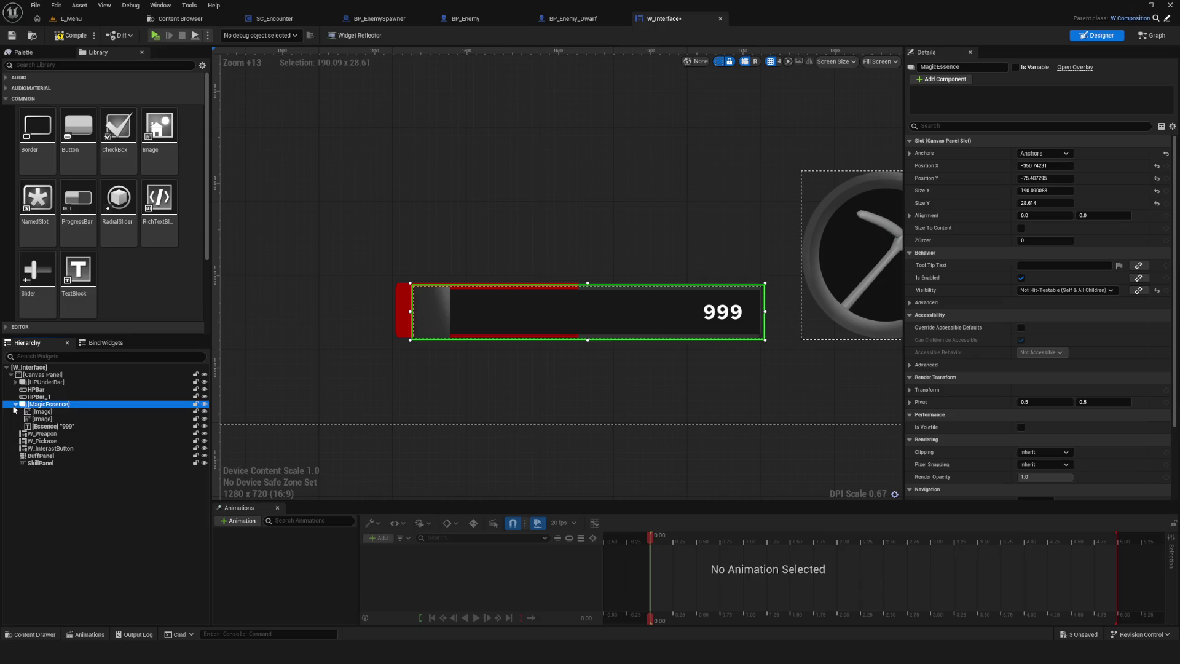
pyautogui.click(59, 427)
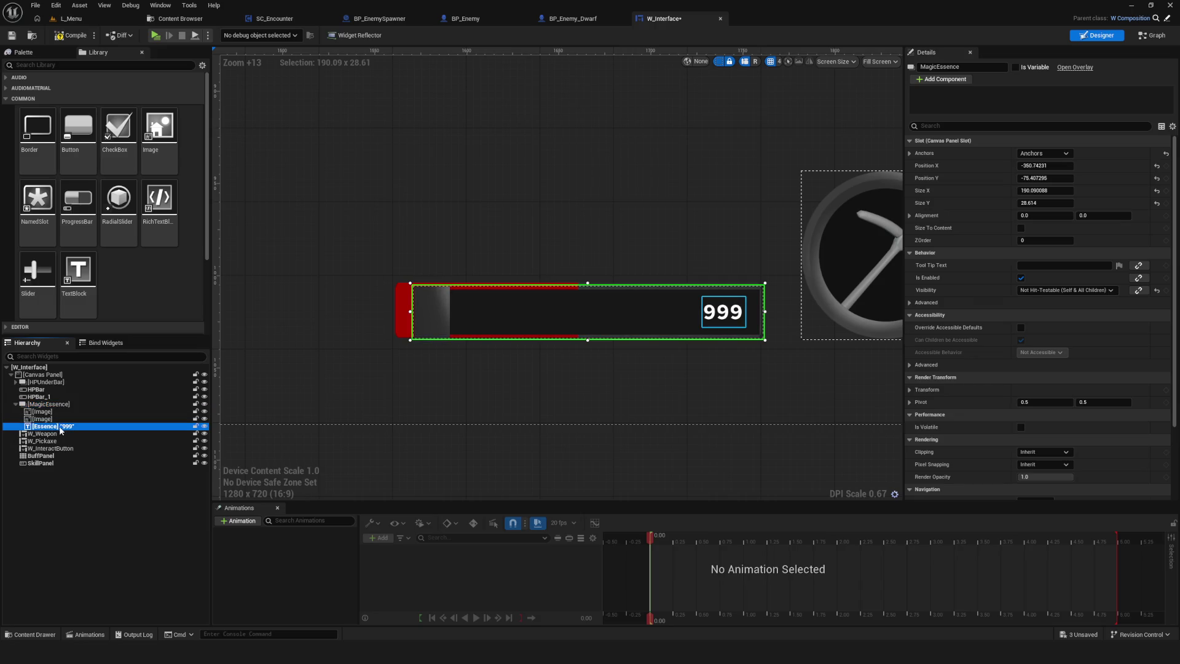
pyautogui.moveTo(57, 407); pyautogui.dragTo(55, 406)
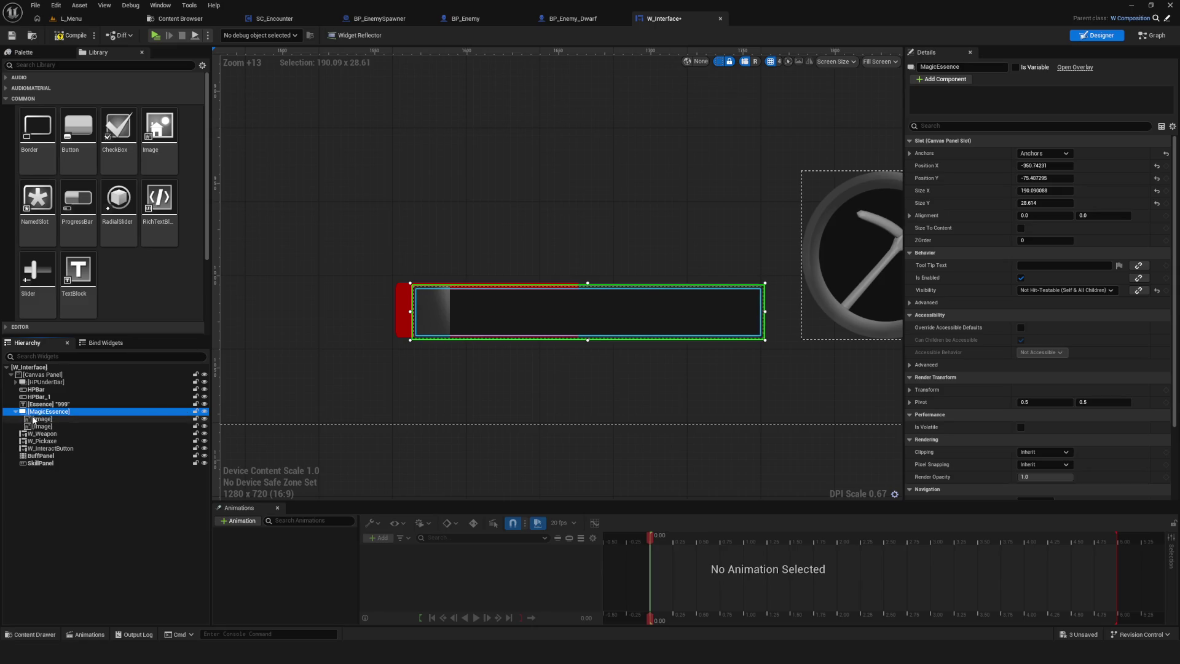
pyautogui.click(205, 412)
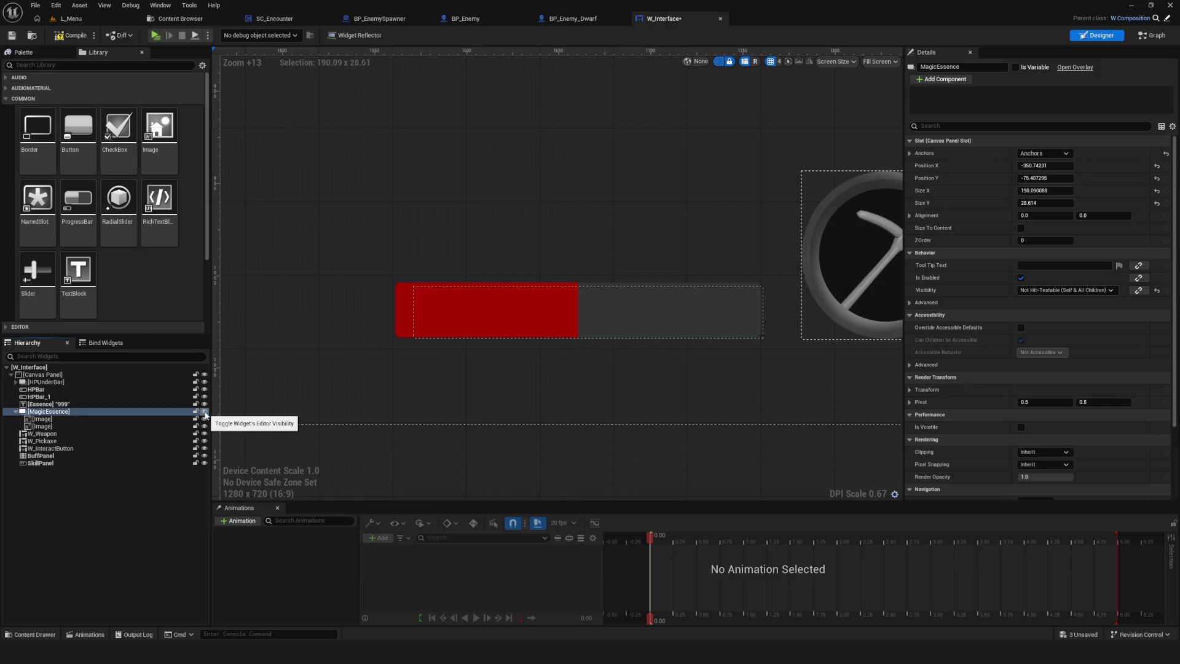
pyautogui.click(206, 413)
# - Set MagicEssence's Visibility to Collapsed, revealing the red HP bar, and save W_Interface
pyautogui.click(954, 125)
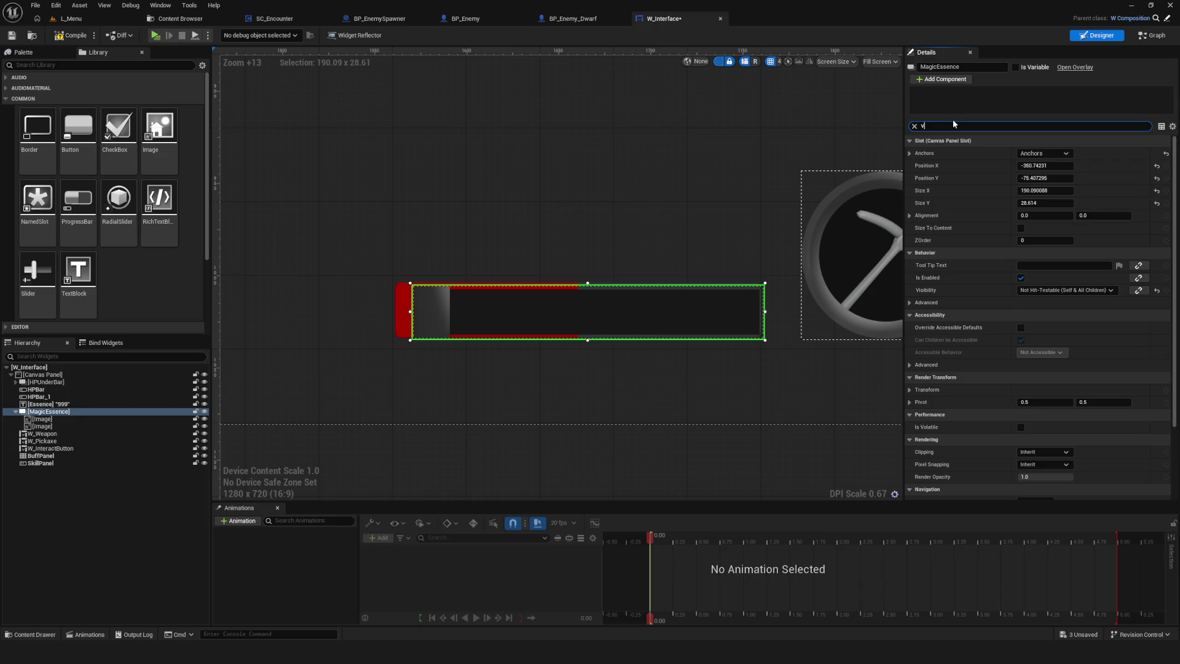
pyautogui.write('isi')
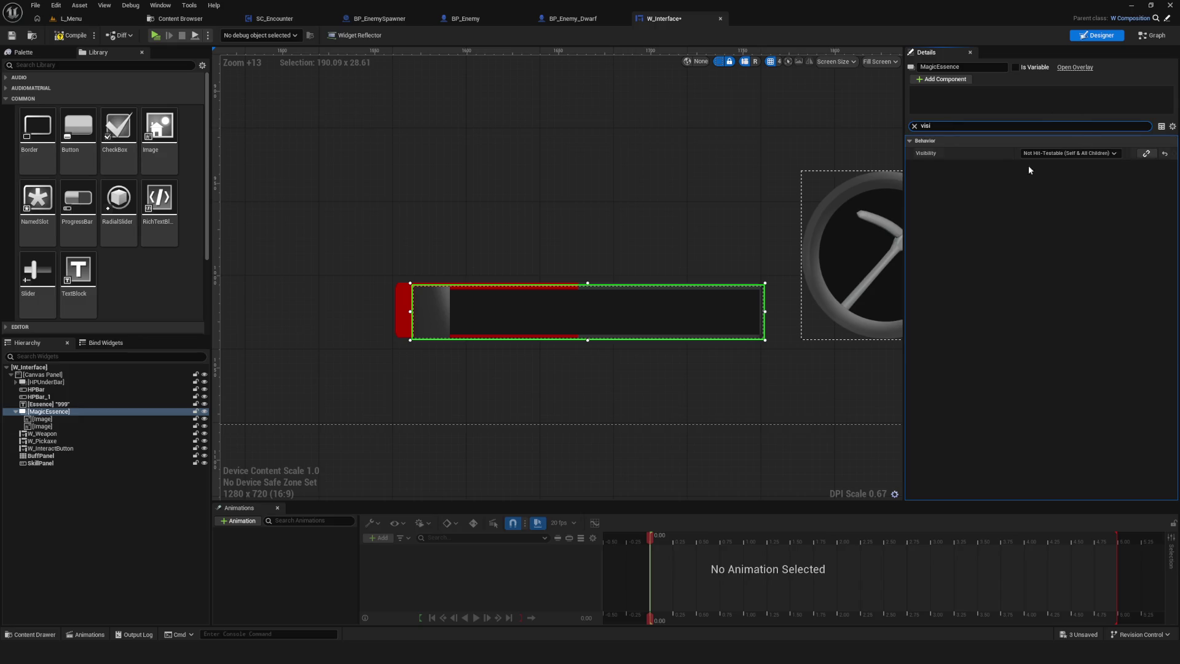
pyautogui.click(1060, 154)
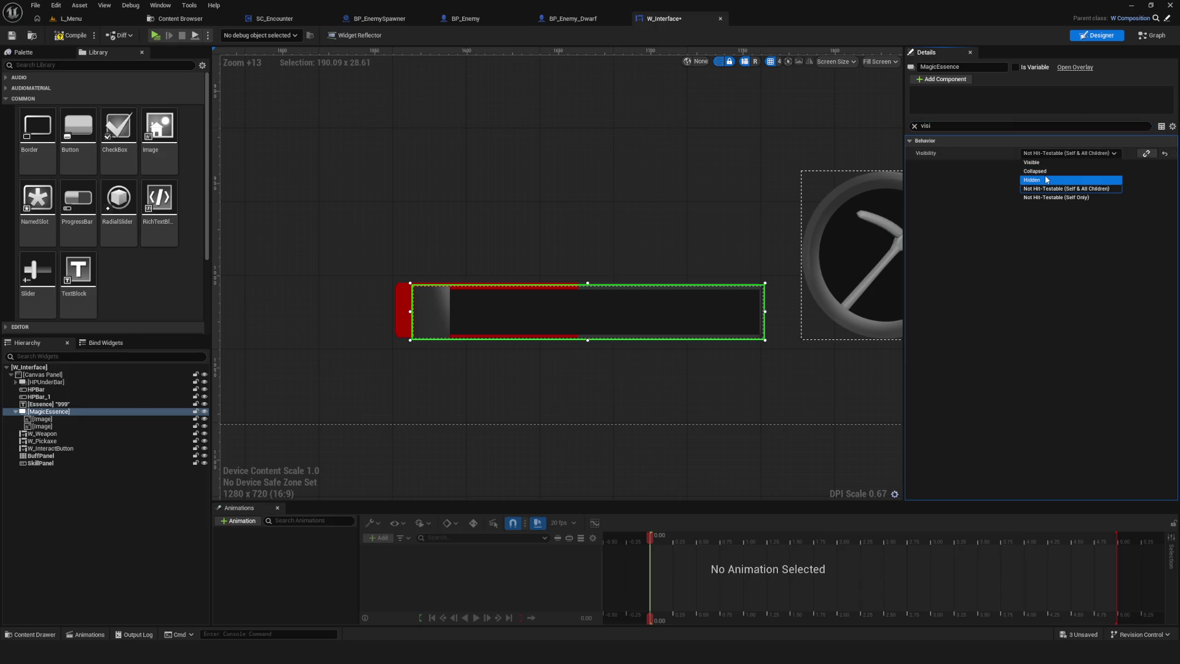
pyautogui.click(1047, 172)
pyautogui.click(1053, 154)
pyautogui.click(1046, 153)
pyautogui.click(1044, 171)
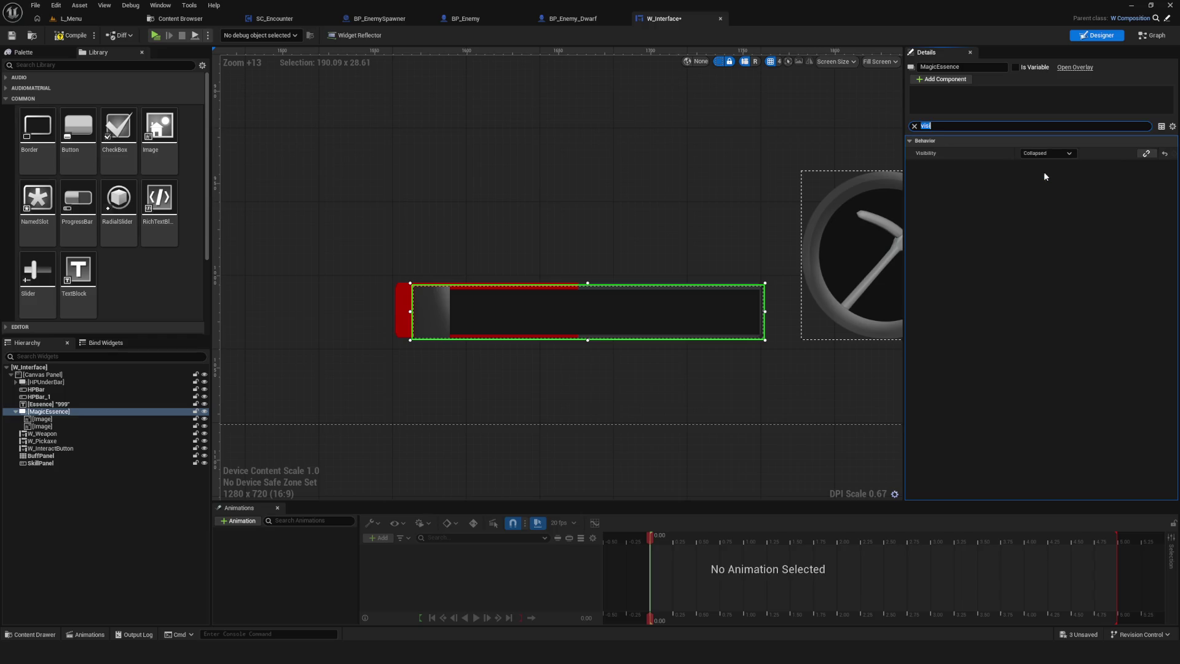
pyautogui.click(205, 412)
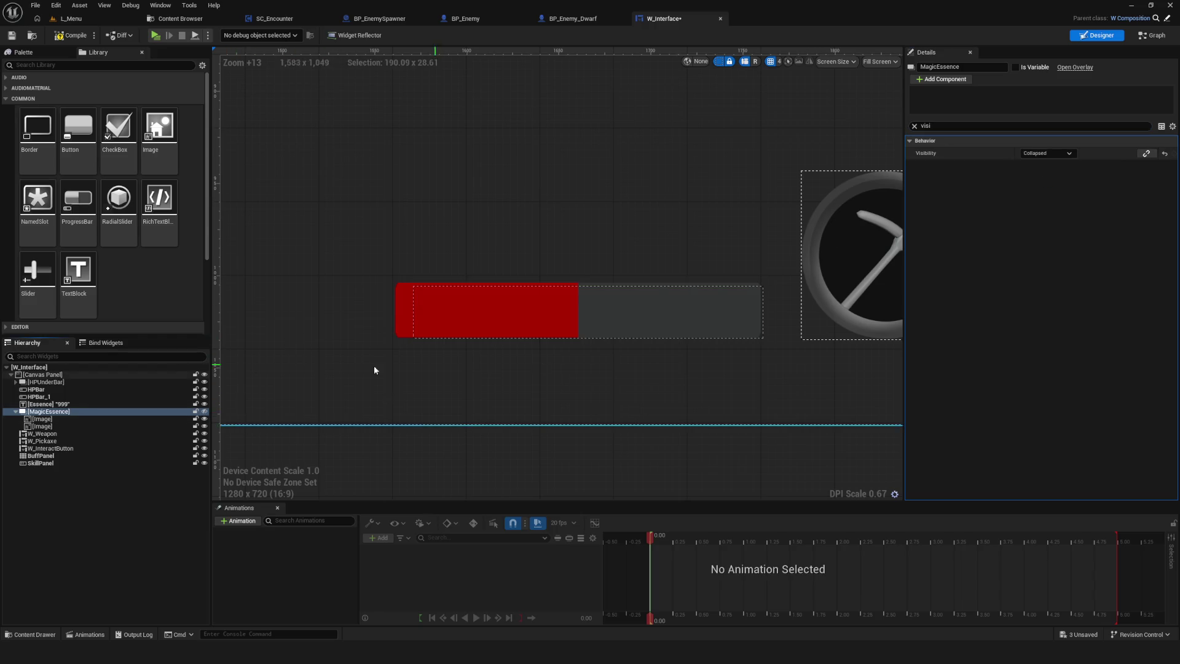
pyautogui.click(15, 412)
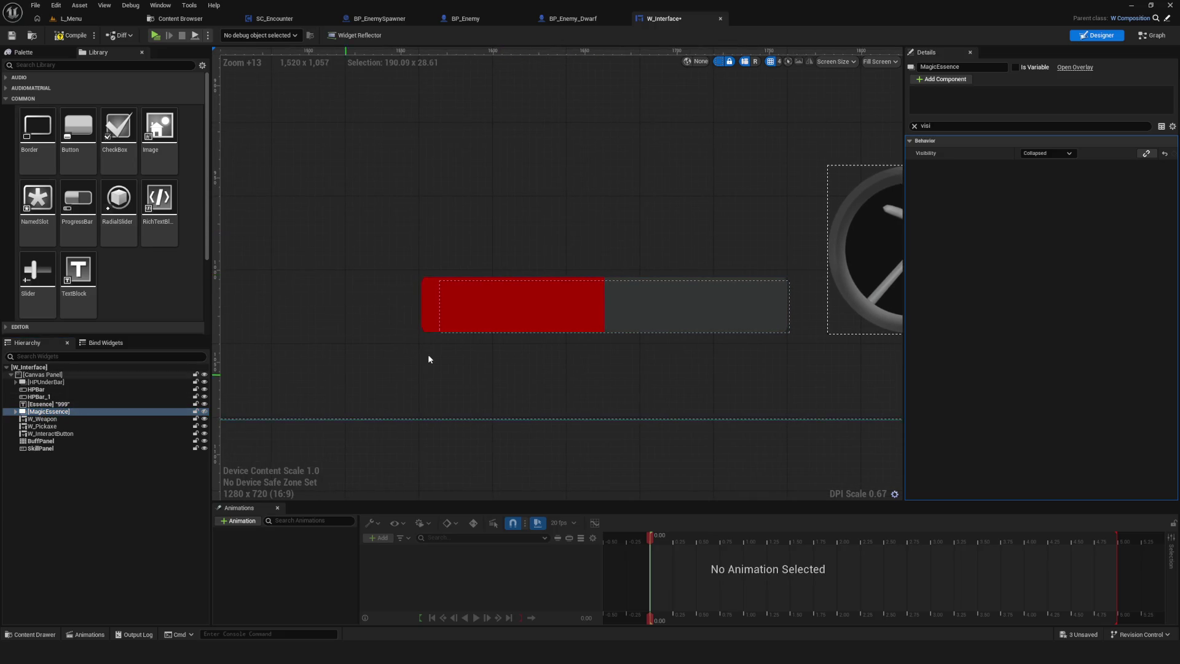
pyautogui.hotkey('ctrl', 's')
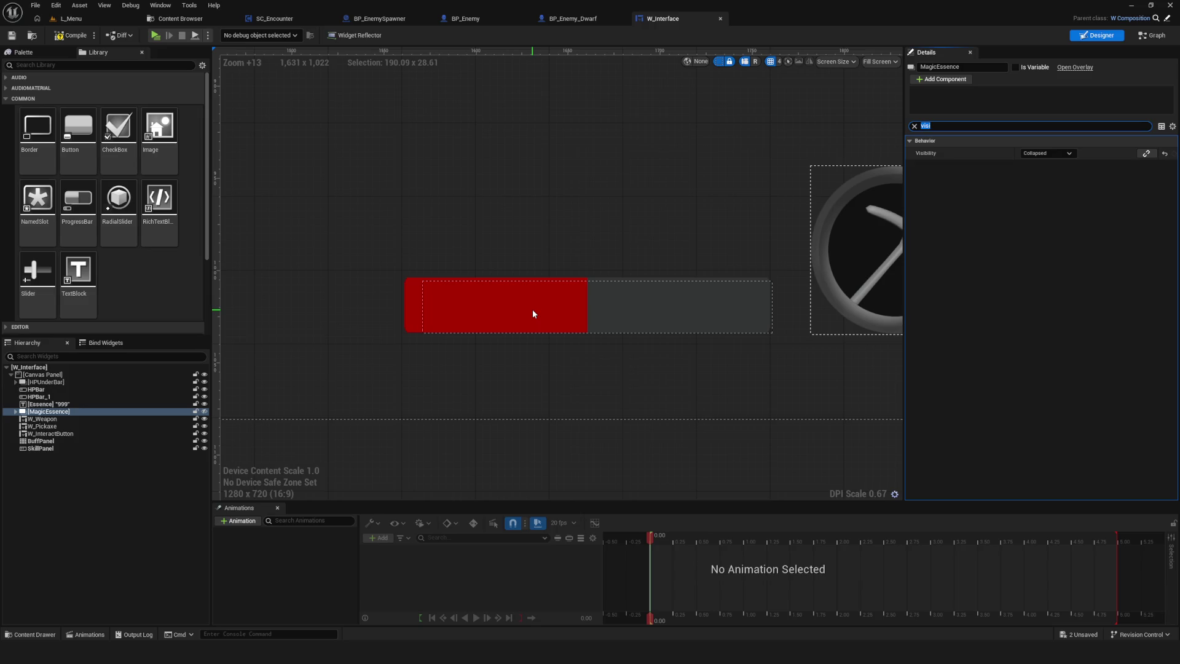
# - Clear the Details search and select HPBar_1 in the designer
pyautogui.click(914, 126)
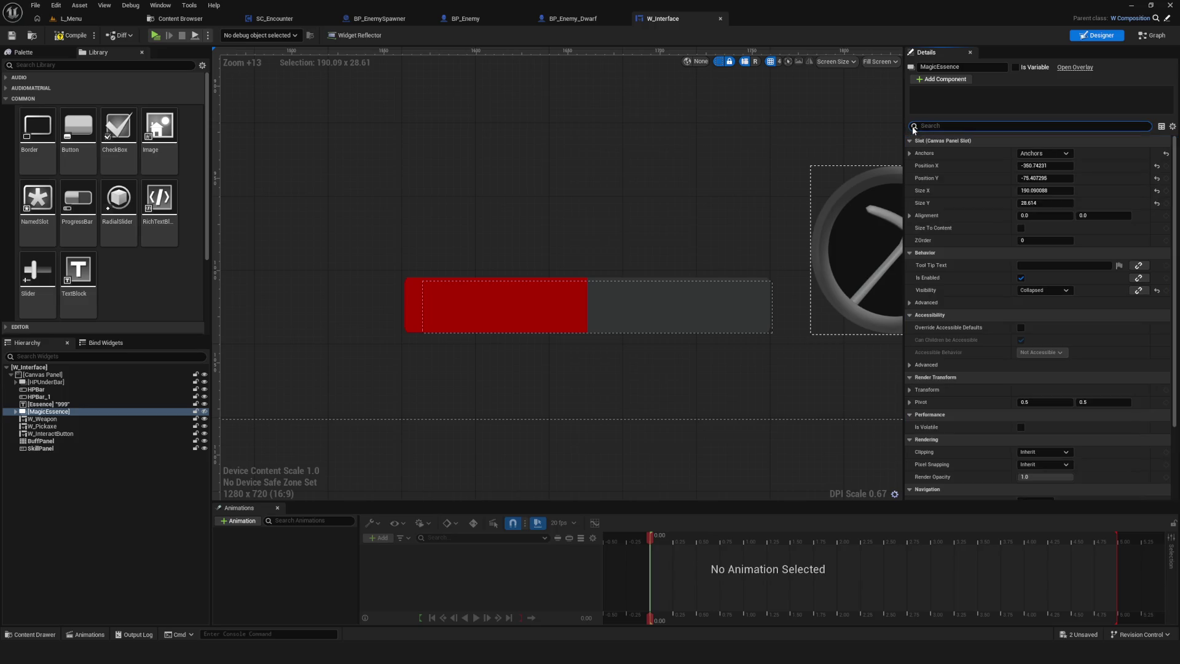
pyautogui.scroll(-6, 666, 227)
pyautogui.scroll(3, 491, 319)
pyautogui.scroll(3, 491, 319)
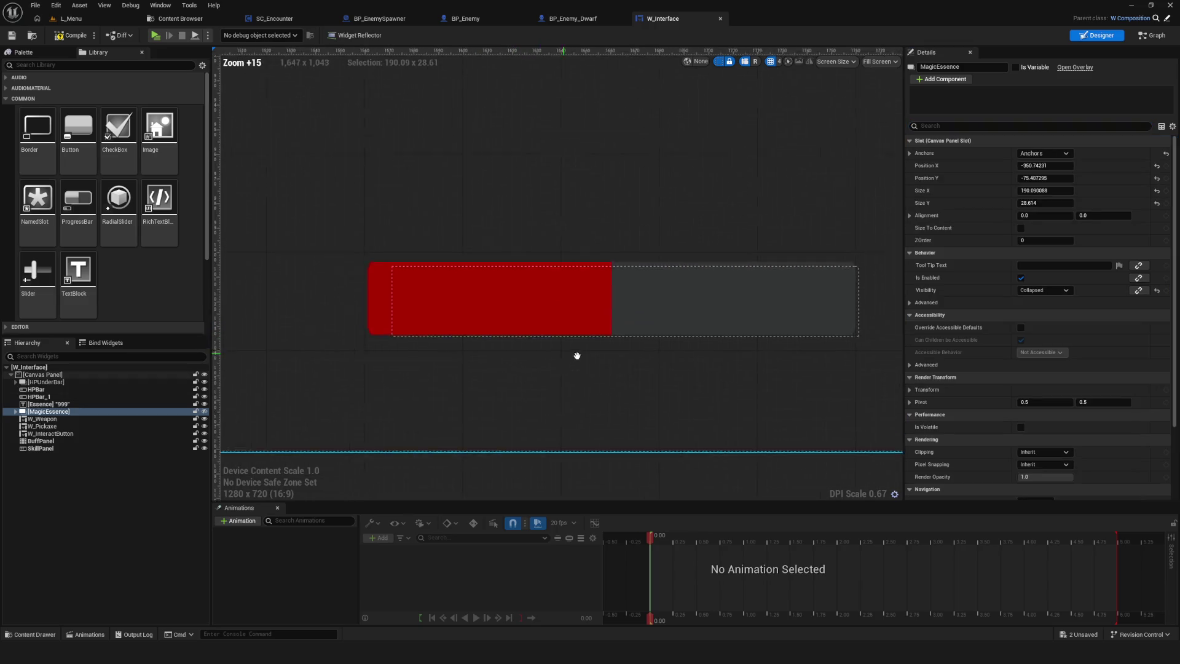
pyautogui.click(578, 353)
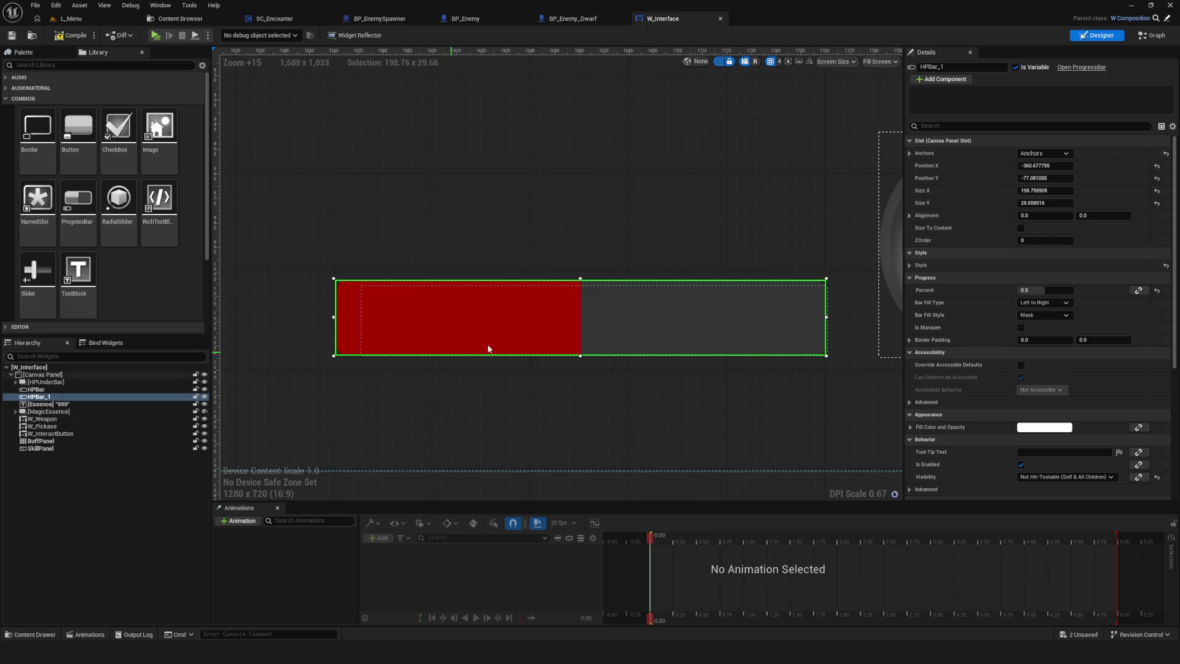
pyautogui.scroll(-18, 506, 340)
pyautogui.scroll(11, 571, 338)
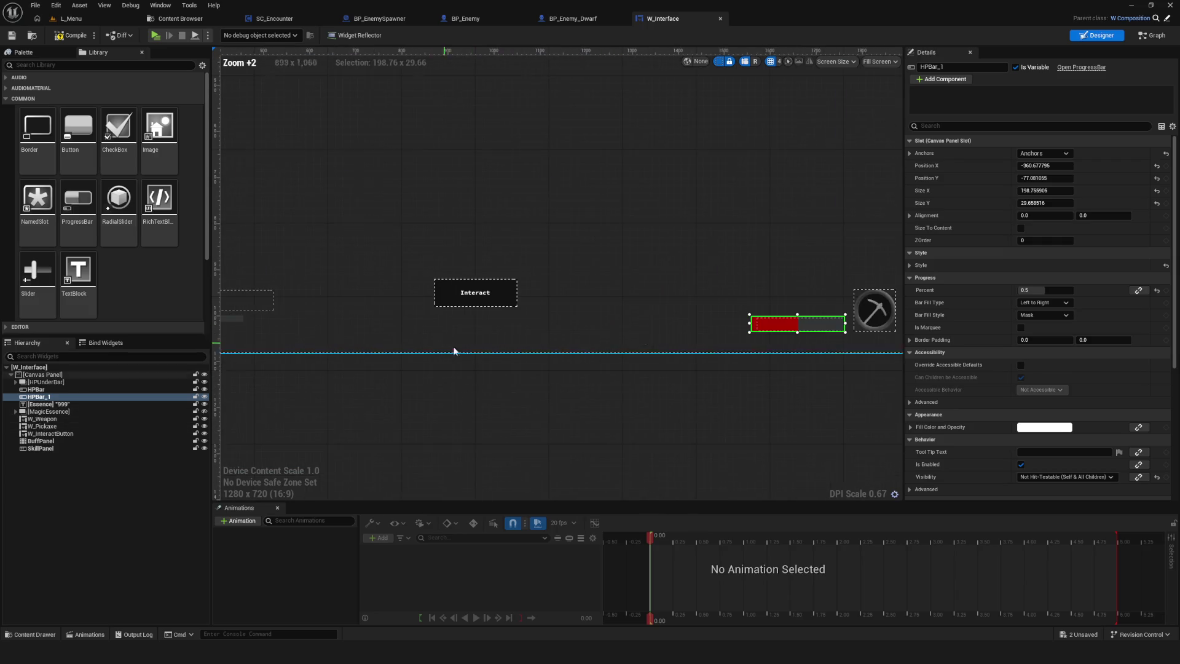
# - Shorten HPBar_1 to about 198.8 x 24.4 beside the pickaxe icon
pyautogui.moveTo(576, 357); pyautogui.dragTo(610, 346)
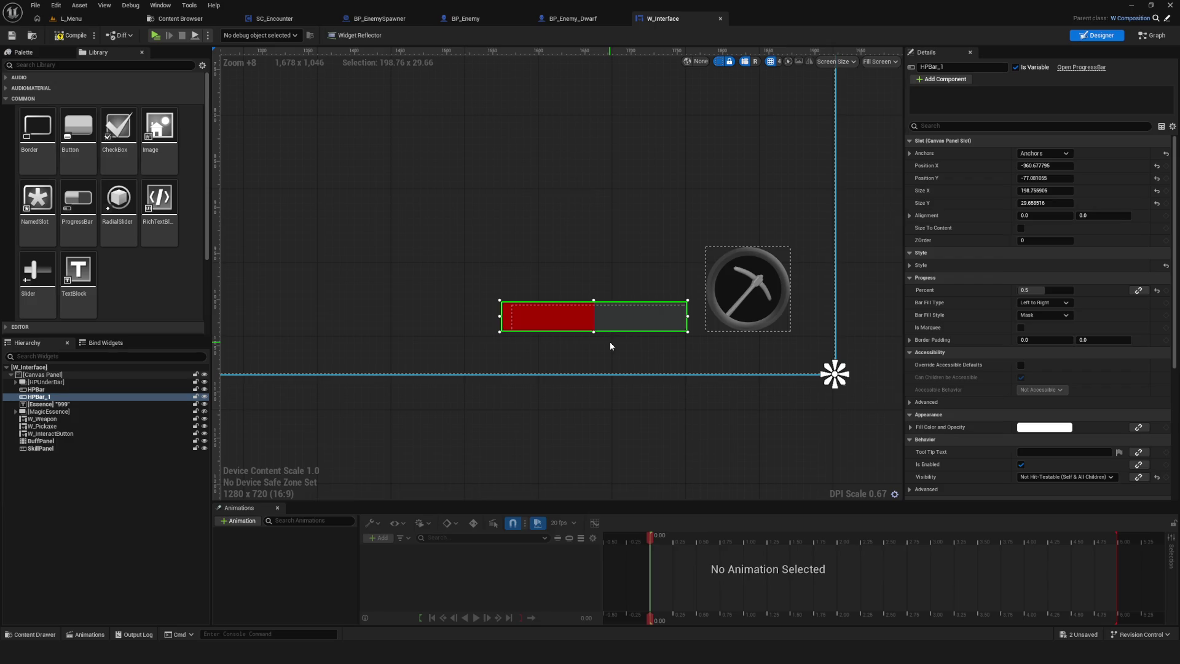
pyautogui.scroll(4, 609, 341)
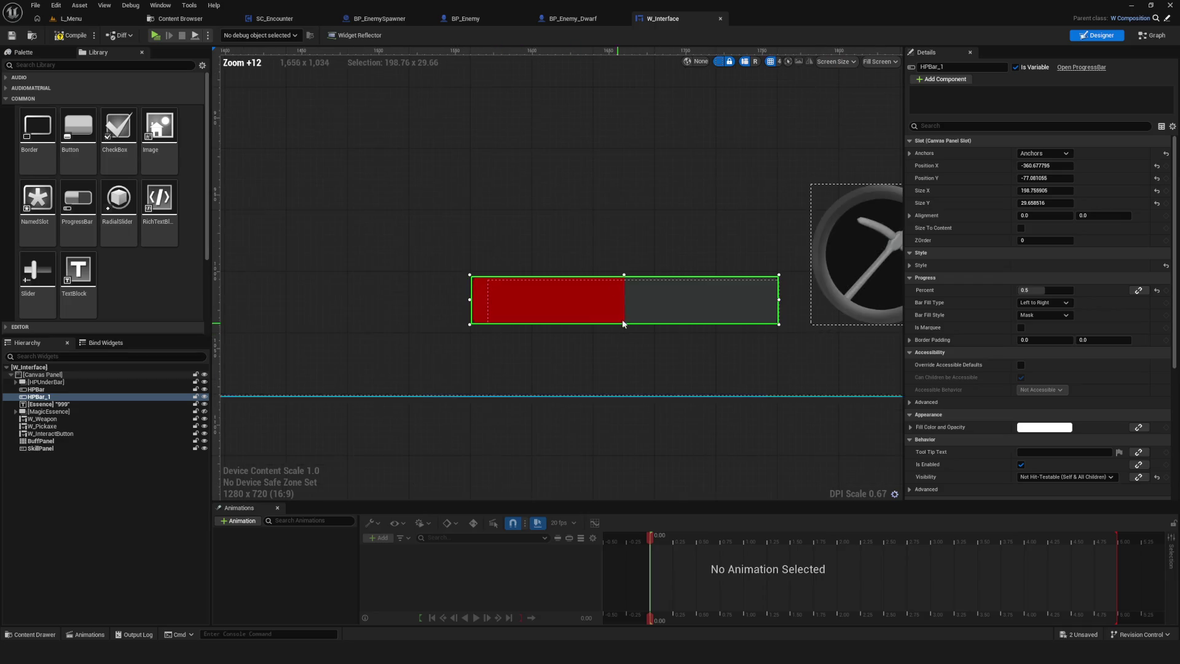
pyautogui.moveTo(624, 274); pyautogui.dragTo(624, 276)
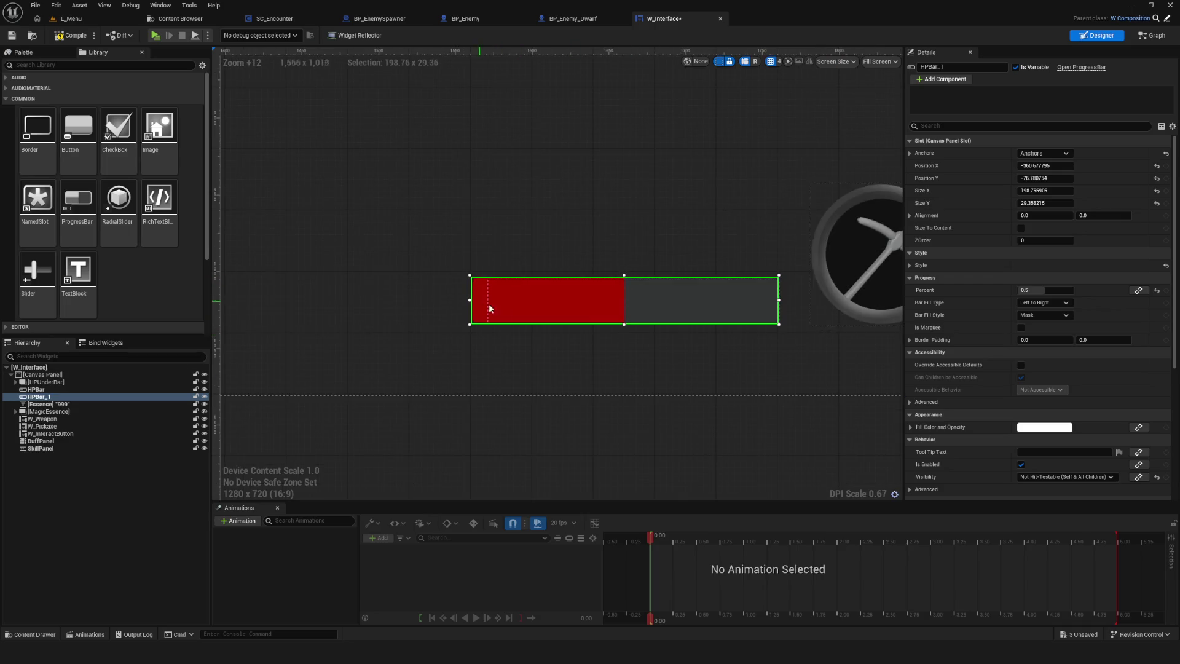
pyautogui.scroll(-11, 488, 306)
pyautogui.scroll(12, 670, 352)
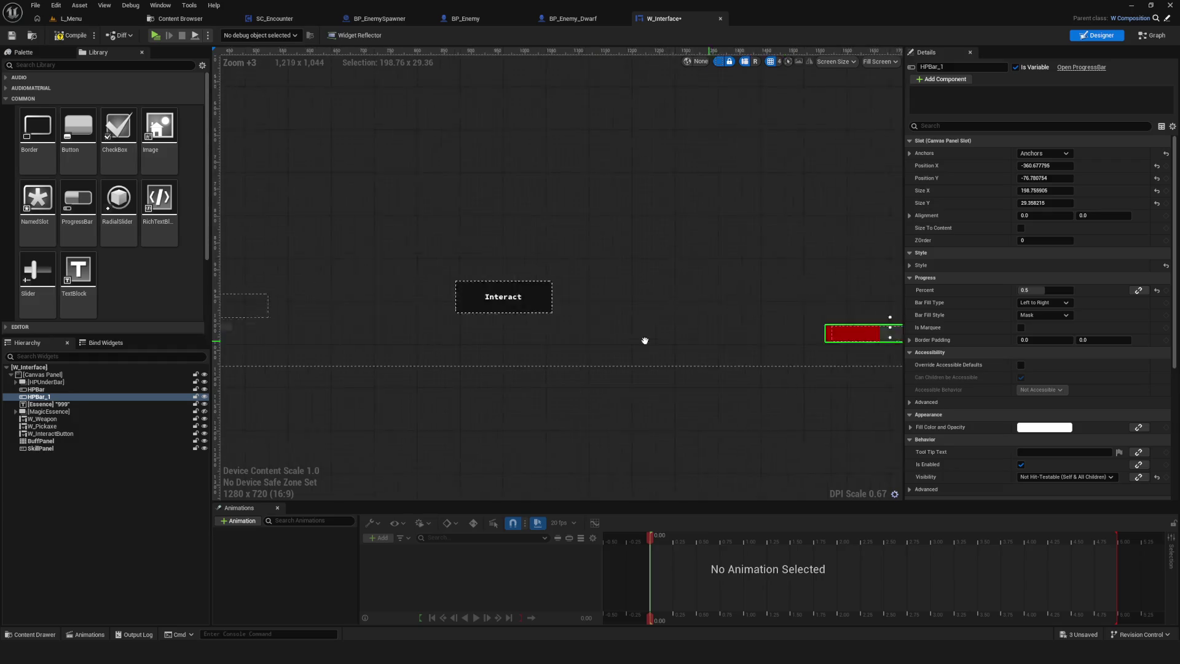
pyautogui.moveTo(552, 300); pyautogui.dragTo(642, 307)
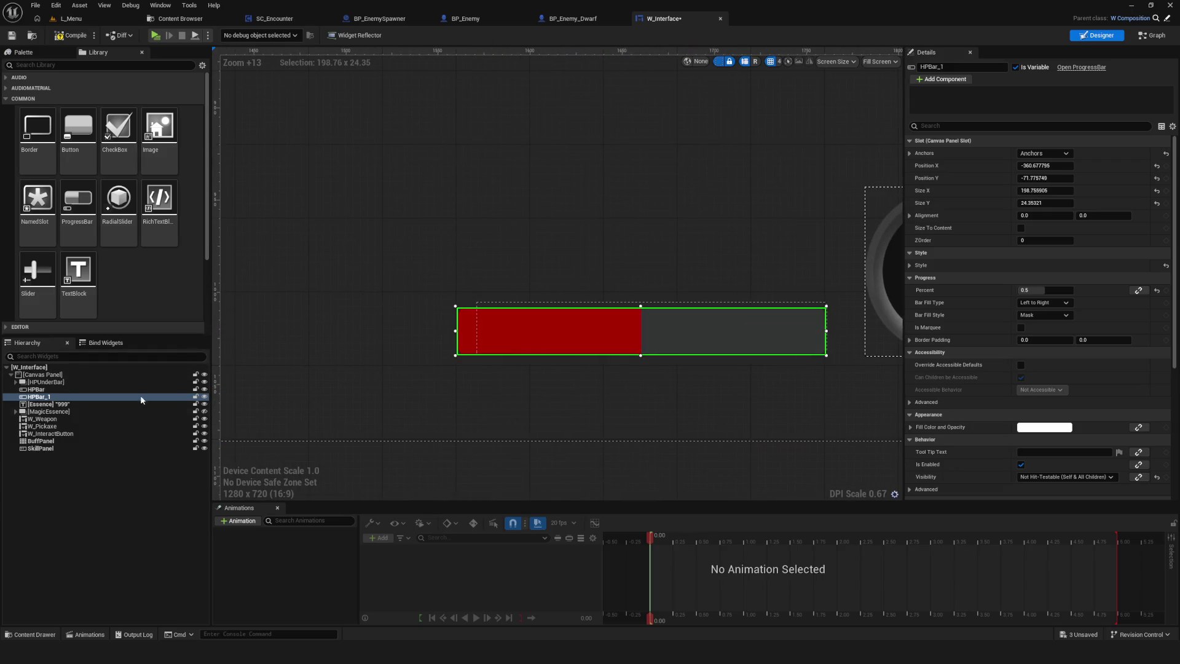
pyautogui.click(507, 304)
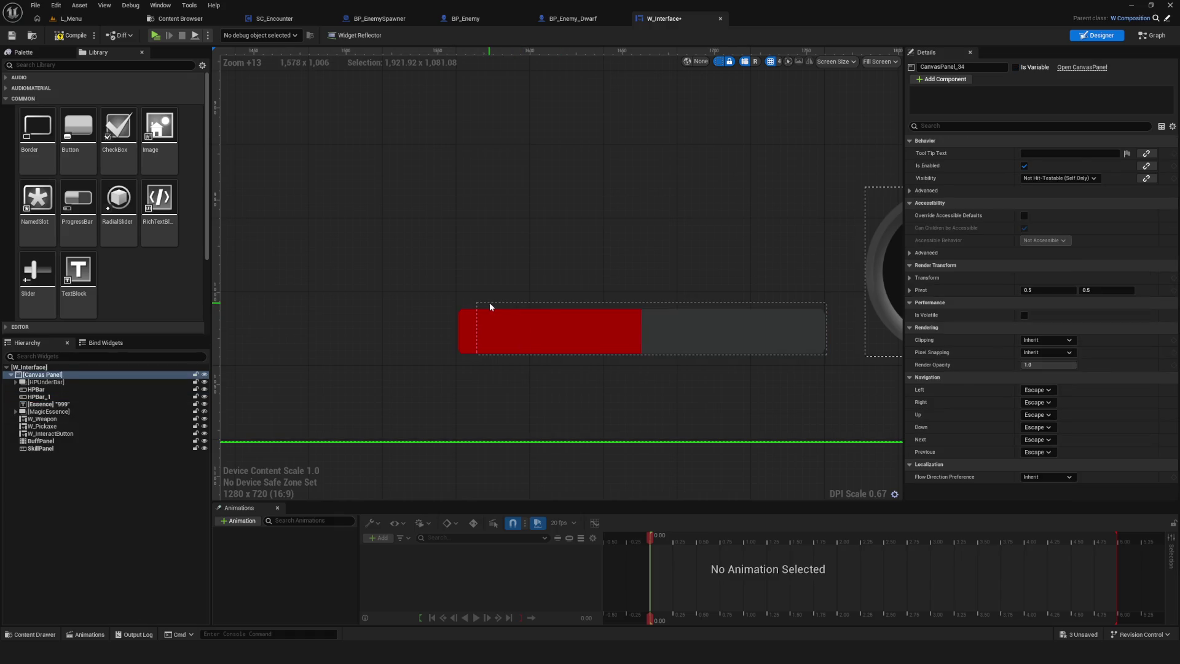
pyautogui.scroll(7, 489, 301)
pyautogui.click(48, 412)
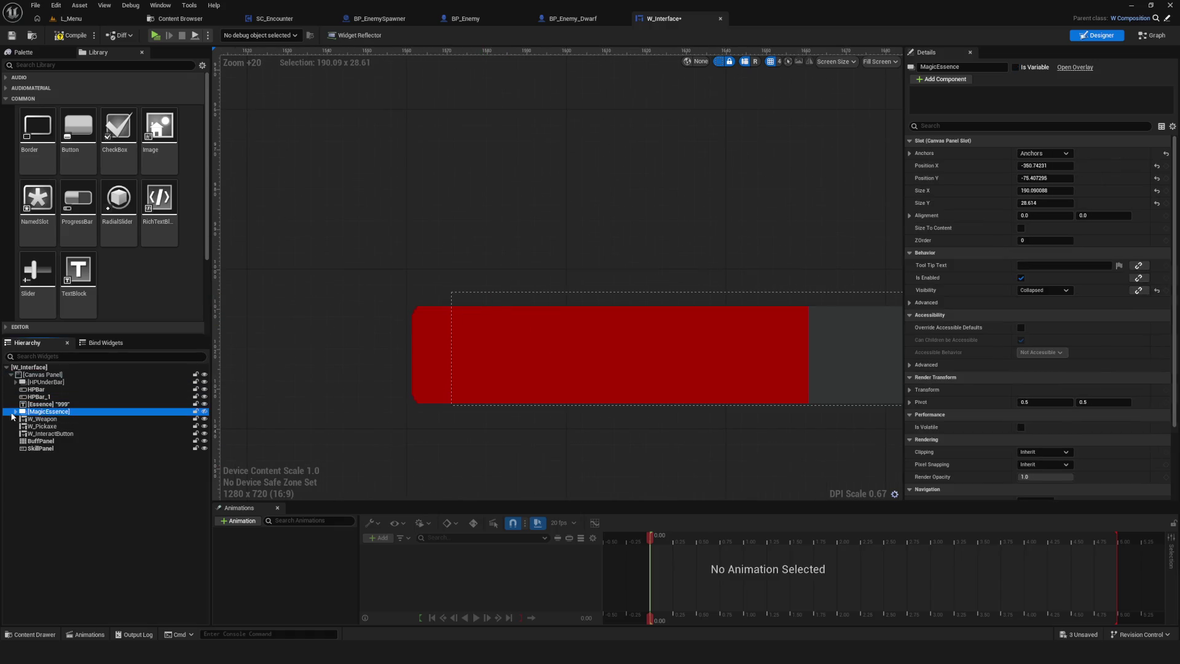
pyautogui.click(15, 411)
pyautogui.click(43, 426)
pyautogui.click(56, 411)
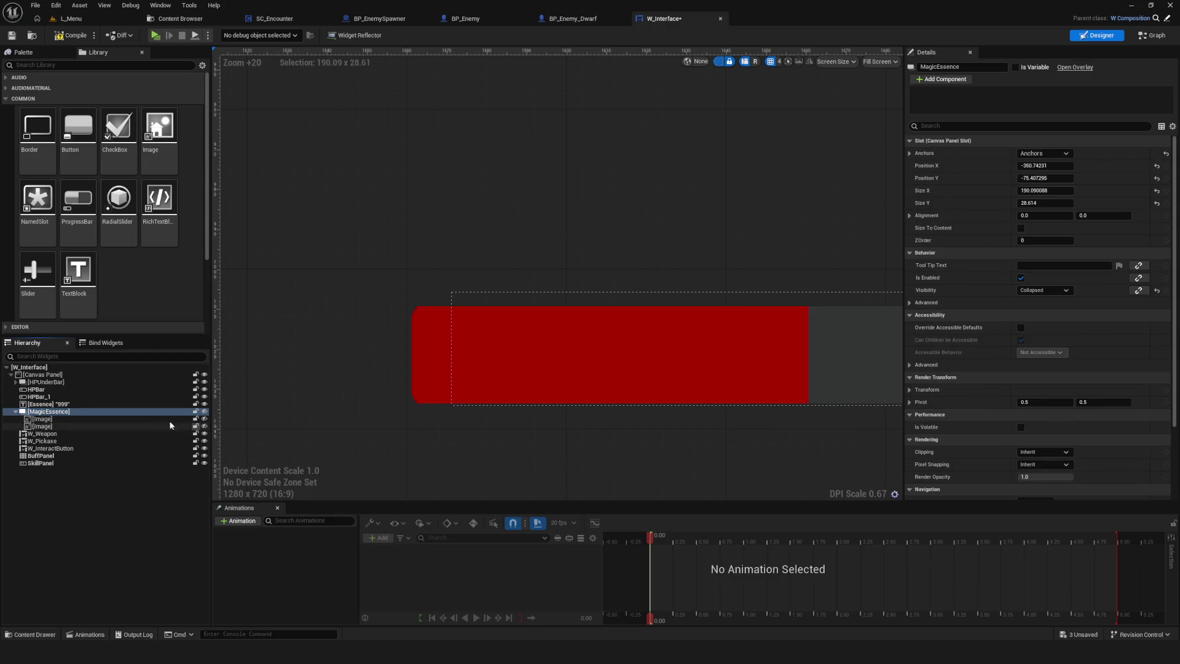
pyautogui.click(15, 411)
pyautogui.click(460, 289)
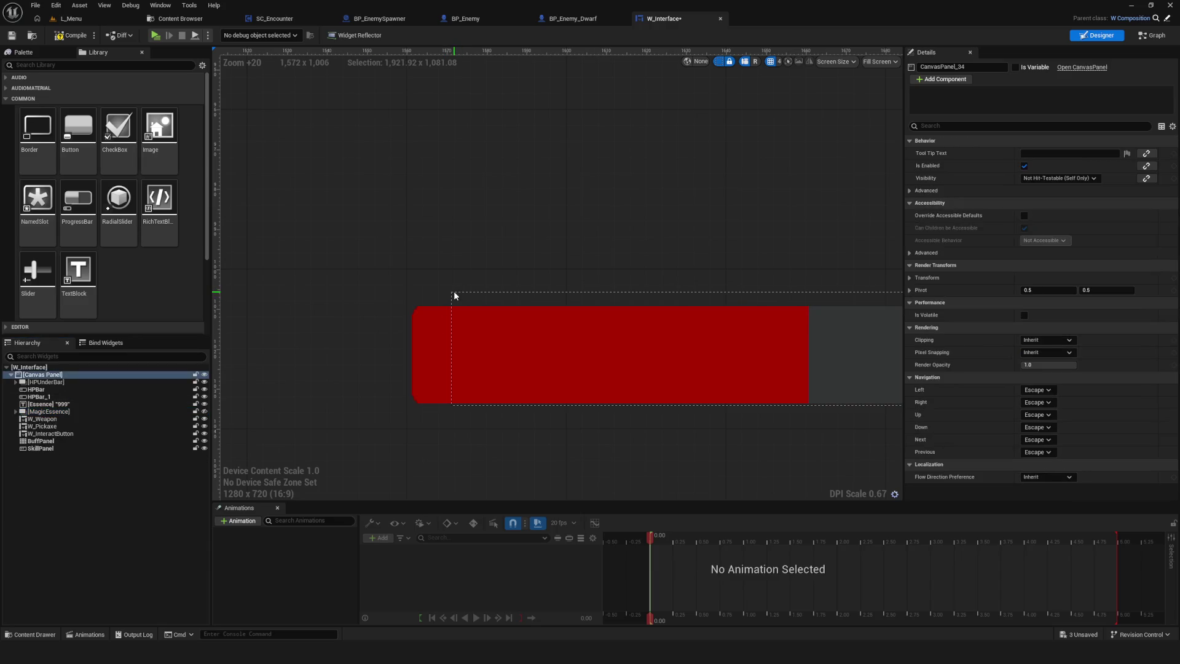
pyautogui.scroll(-7, 507, 316)
pyautogui.scroll(-3, 568, 324)
pyautogui.scroll(10, 763, 307)
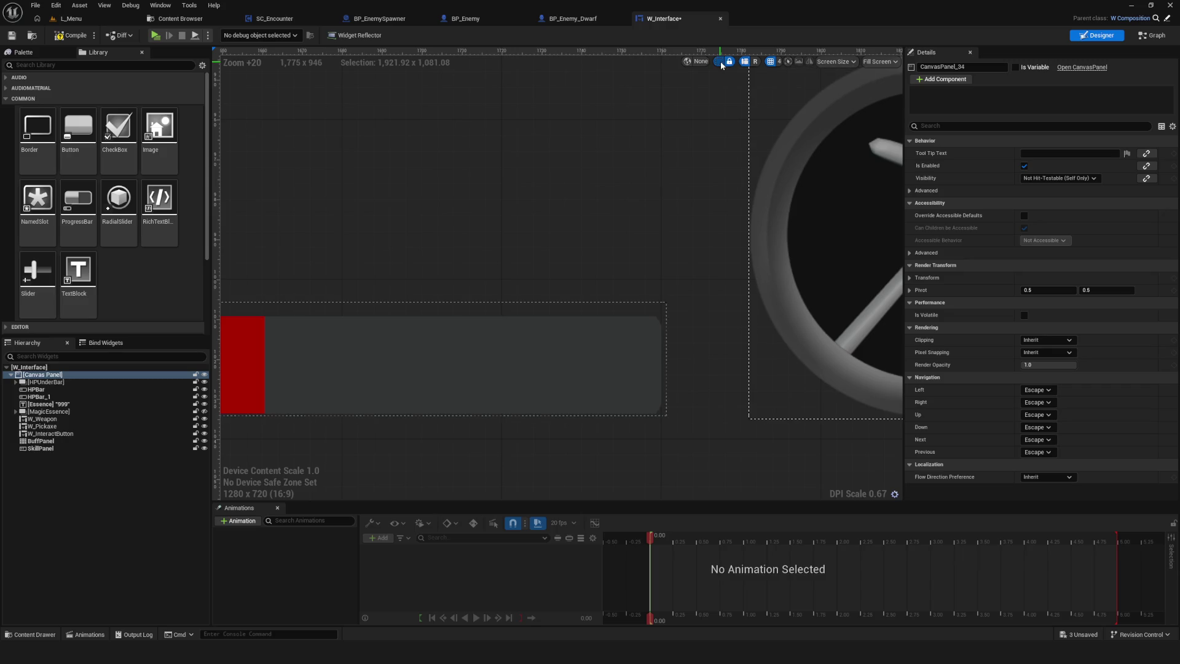
pyautogui.scroll(-2, 687, 148)
pyautogui.click(504, 308)
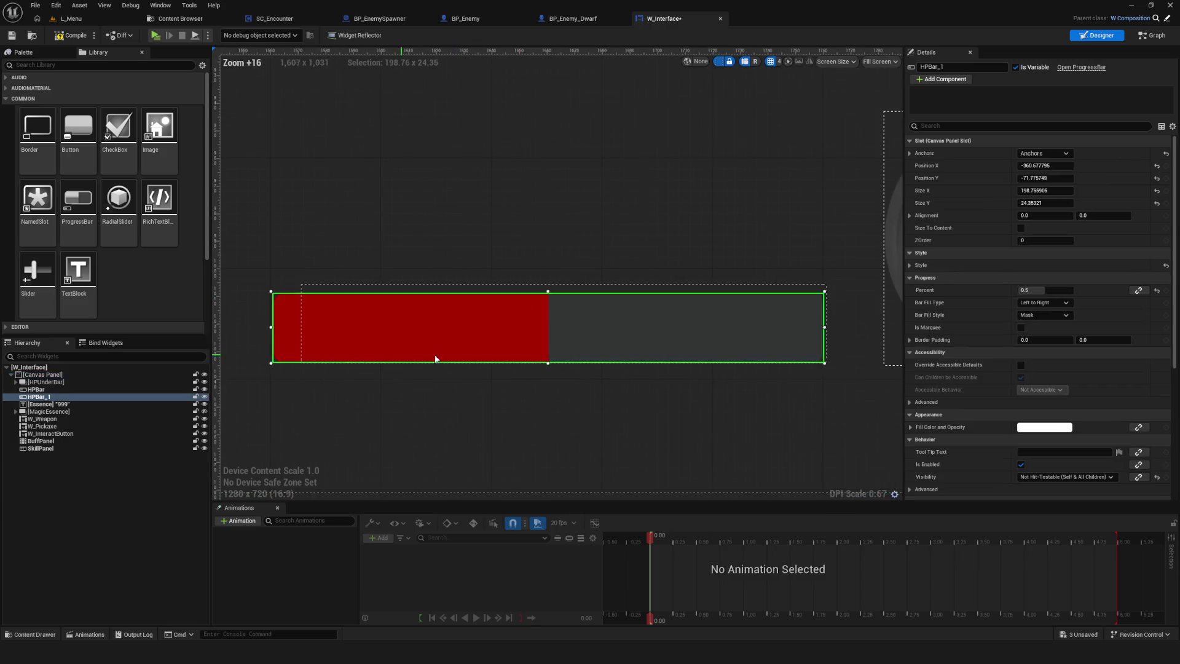
pyautogui.scroll(-15, 745, 330)
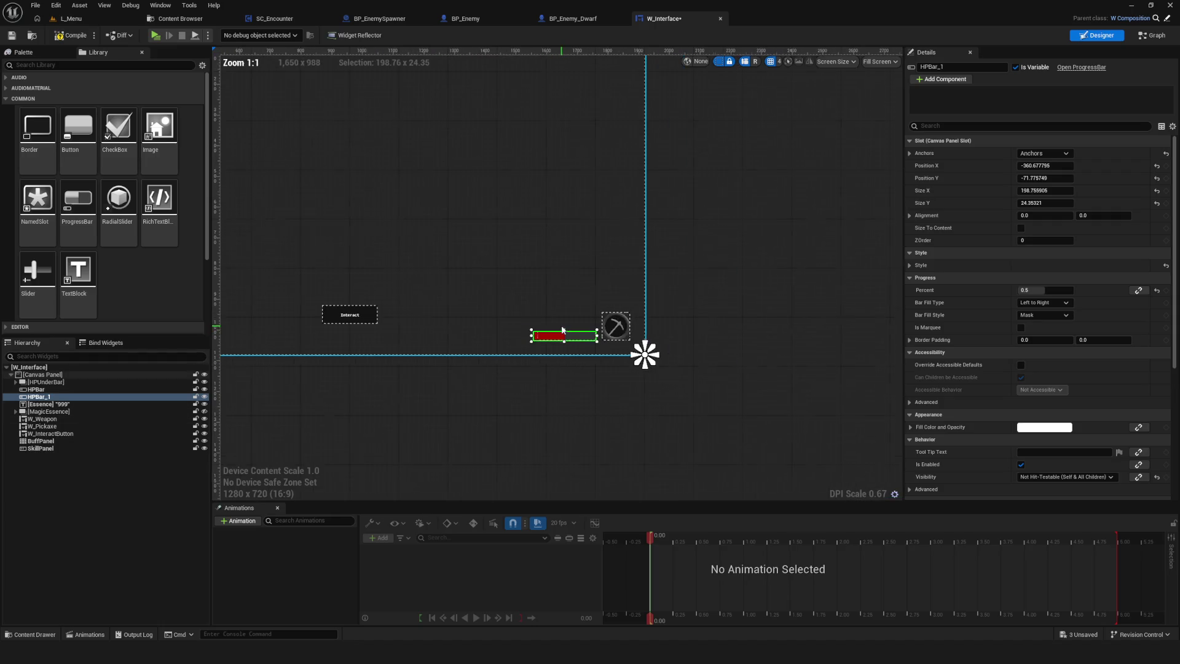
pyautogui.scroll(11, 745, 330)
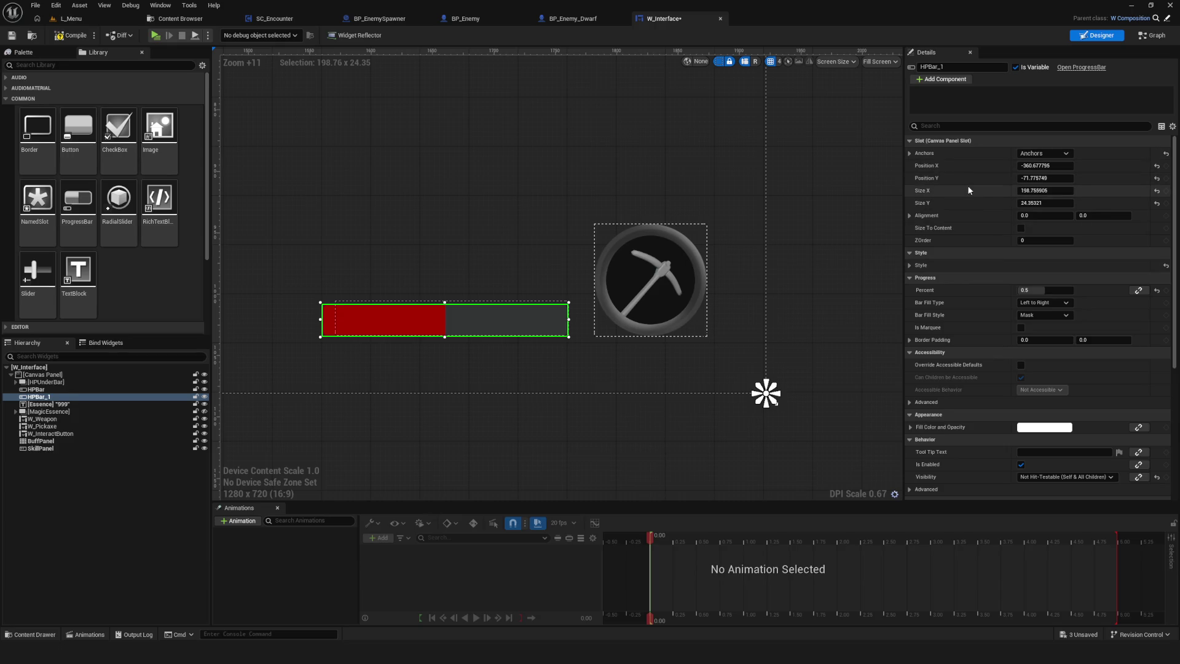
pyautogui.click(910, 340)
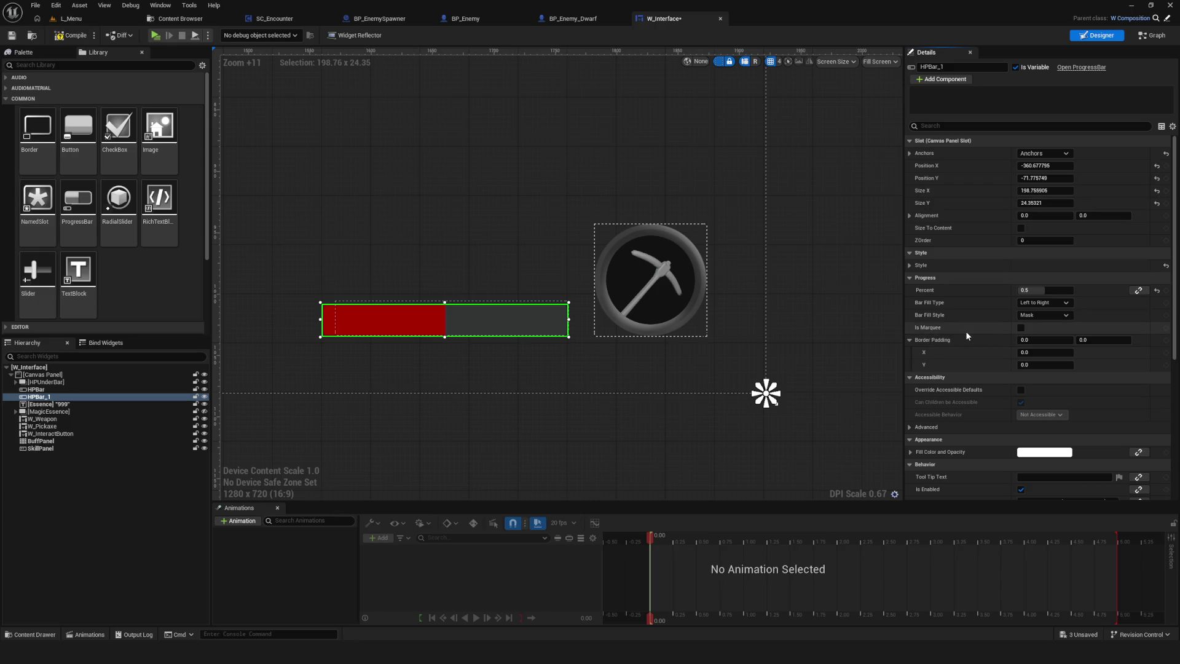
pyautogui.scroll(-3, 965, 330)
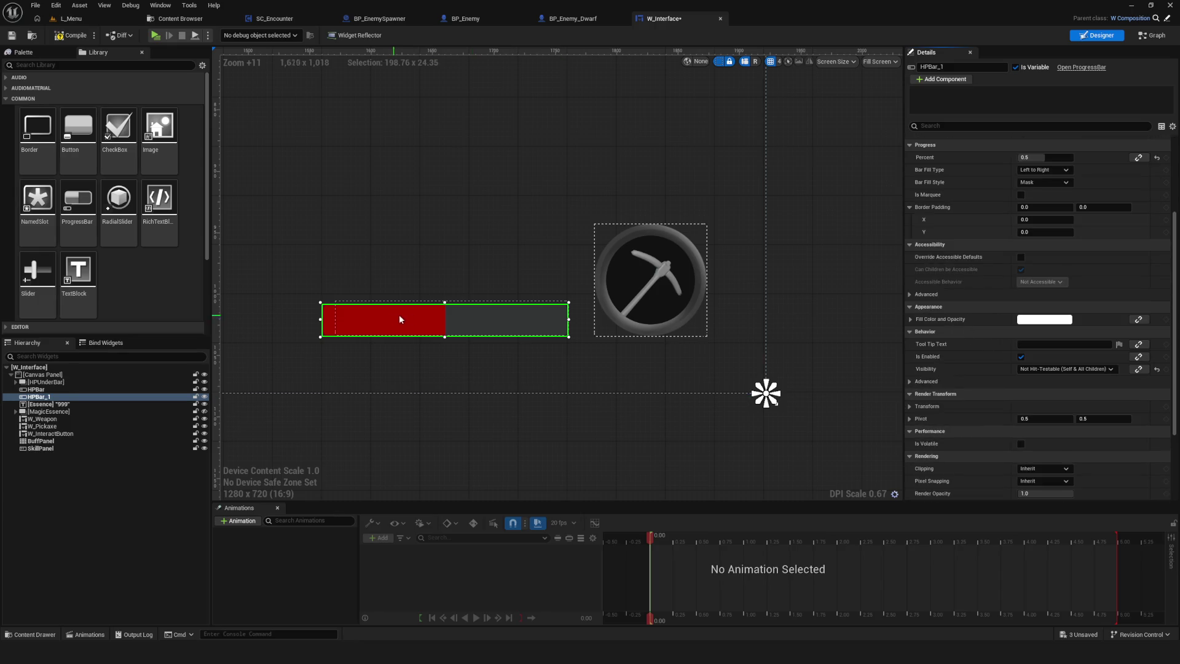
pyautogui.scroll(3, 999, 286)
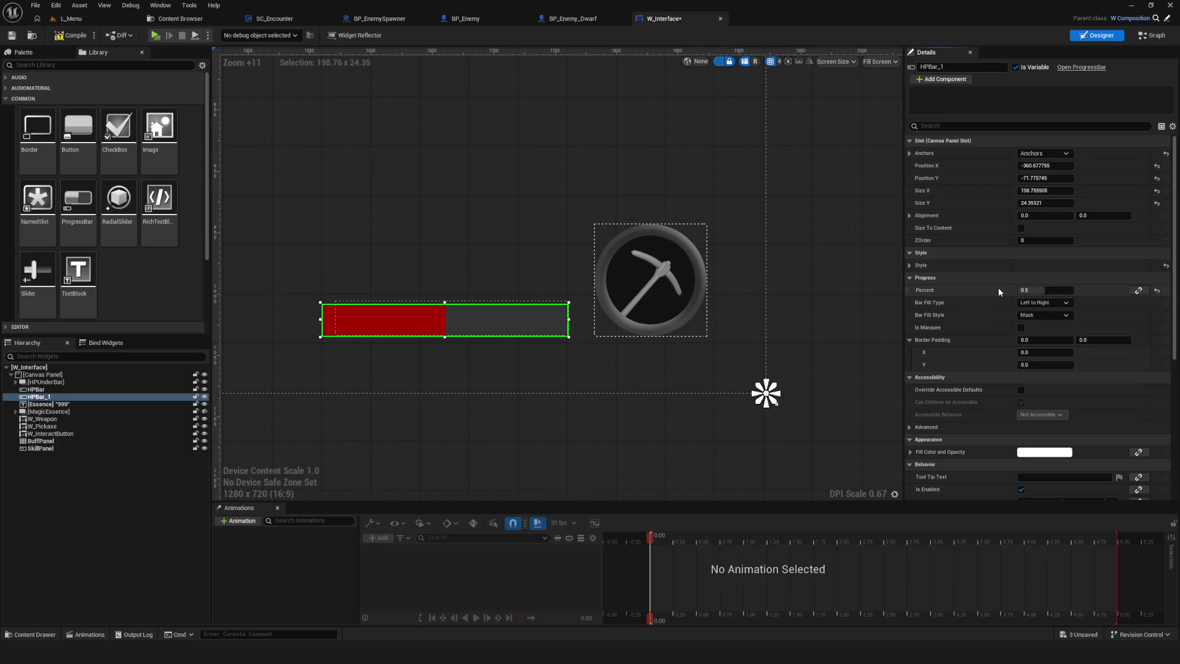
pyautogui.click(910, 265)
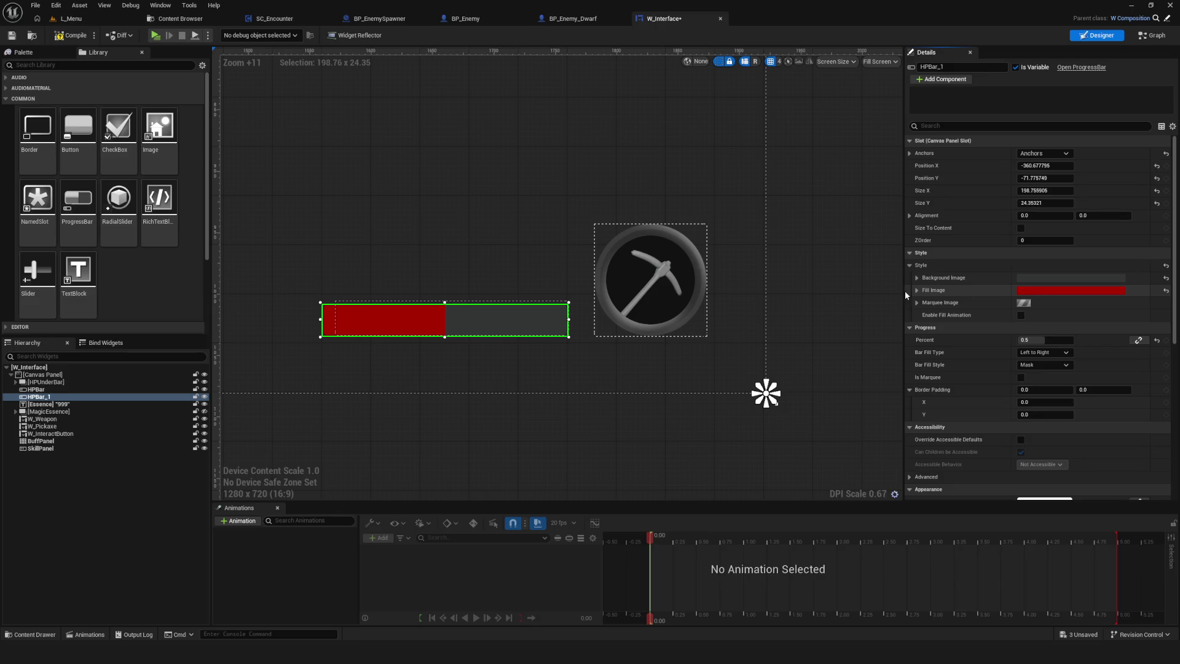
# - Set HPBar_1's Fill Image Draw As to Box and reset its image from T_HP_FG to None
pyautogui.click(917, 290)
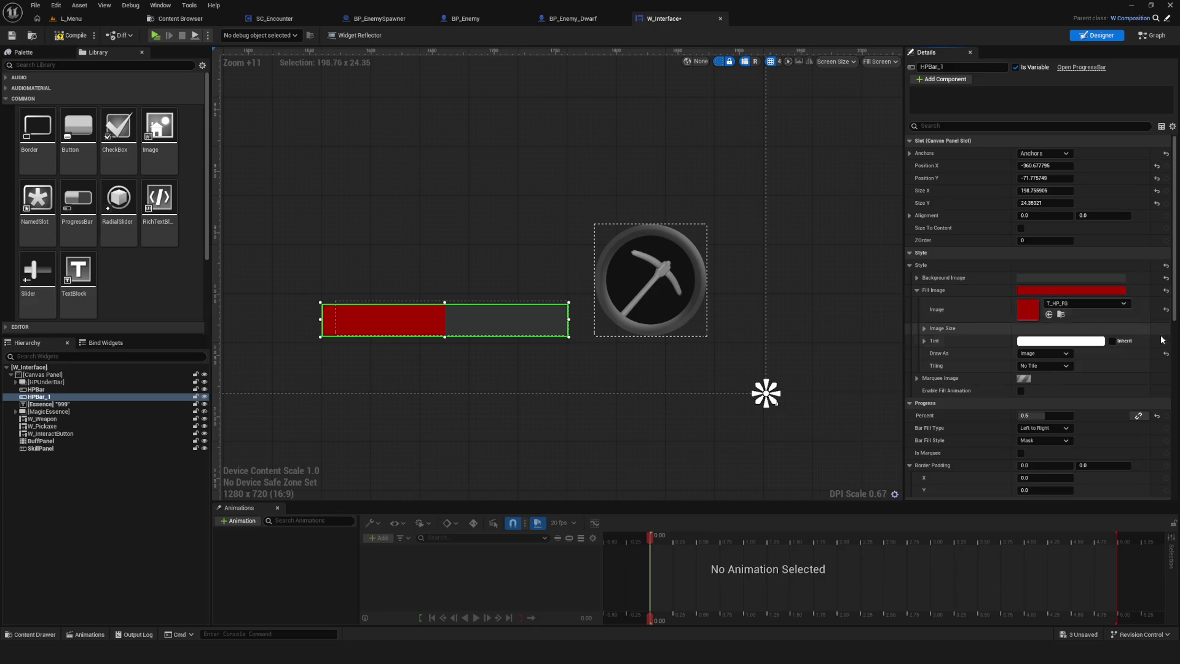
pyautogui.click(1072, 304)
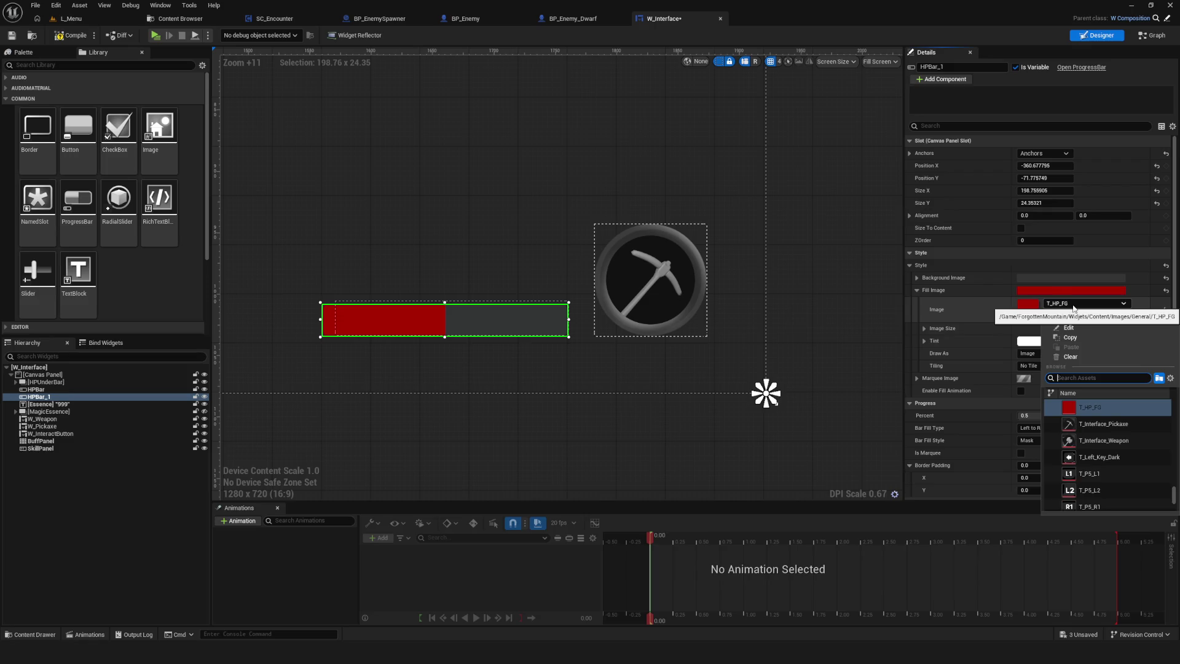
pyautogui.click(1160, 315)
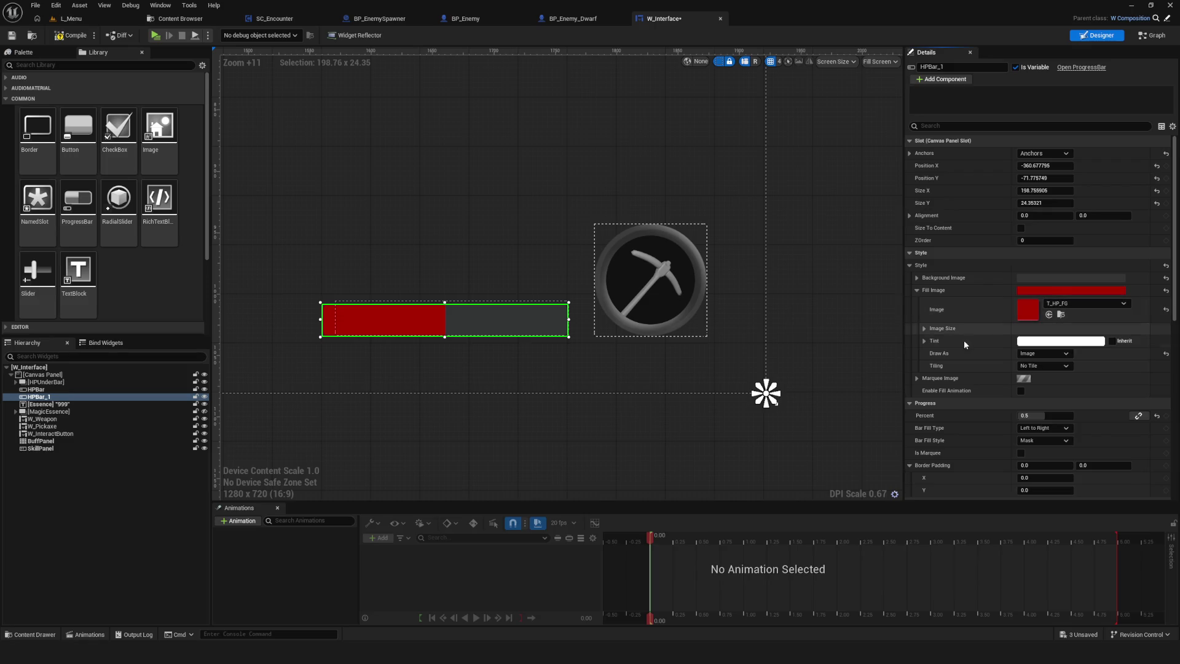
pyautogui.click(1045, 353)
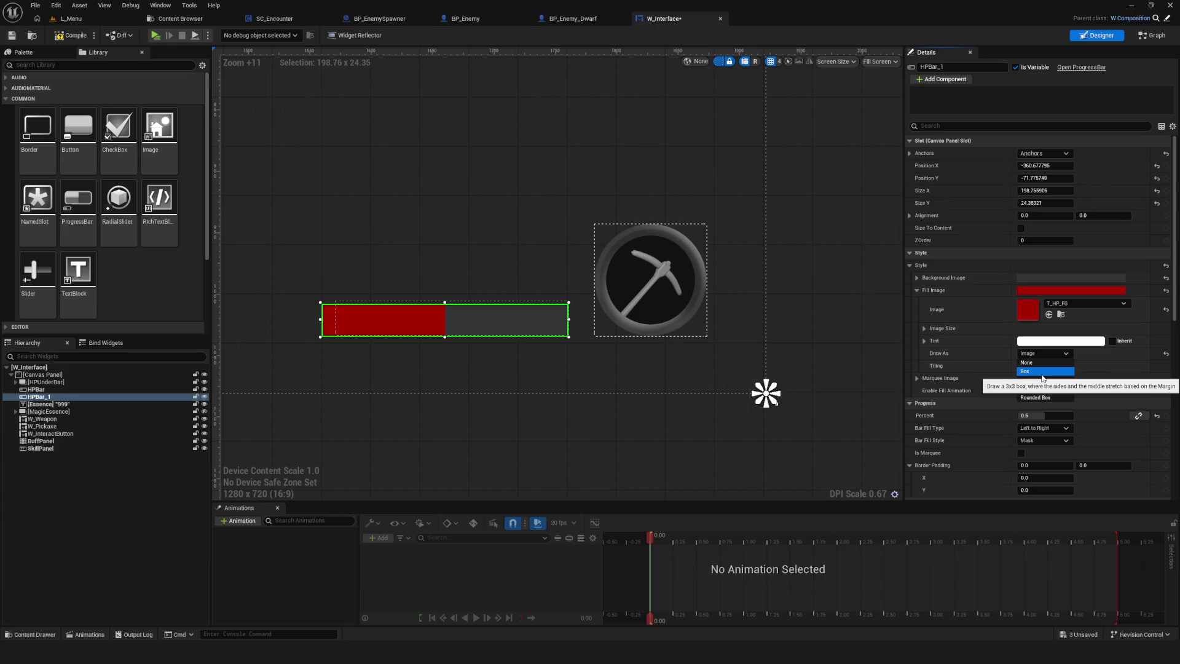
pyautogui.click(1042, 372)
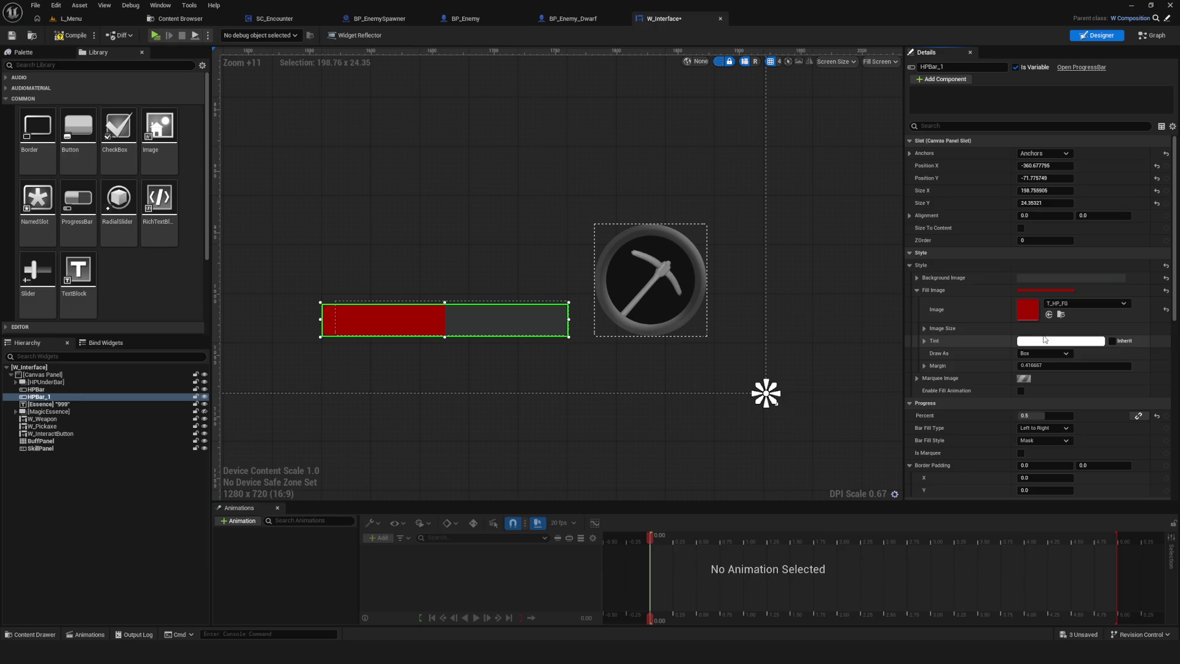
pyautogui.click(1166, 310)
# - Bring the HP bar back into view and select the Essence 999 text block
pyautogui.scroll(6, 254, 328)
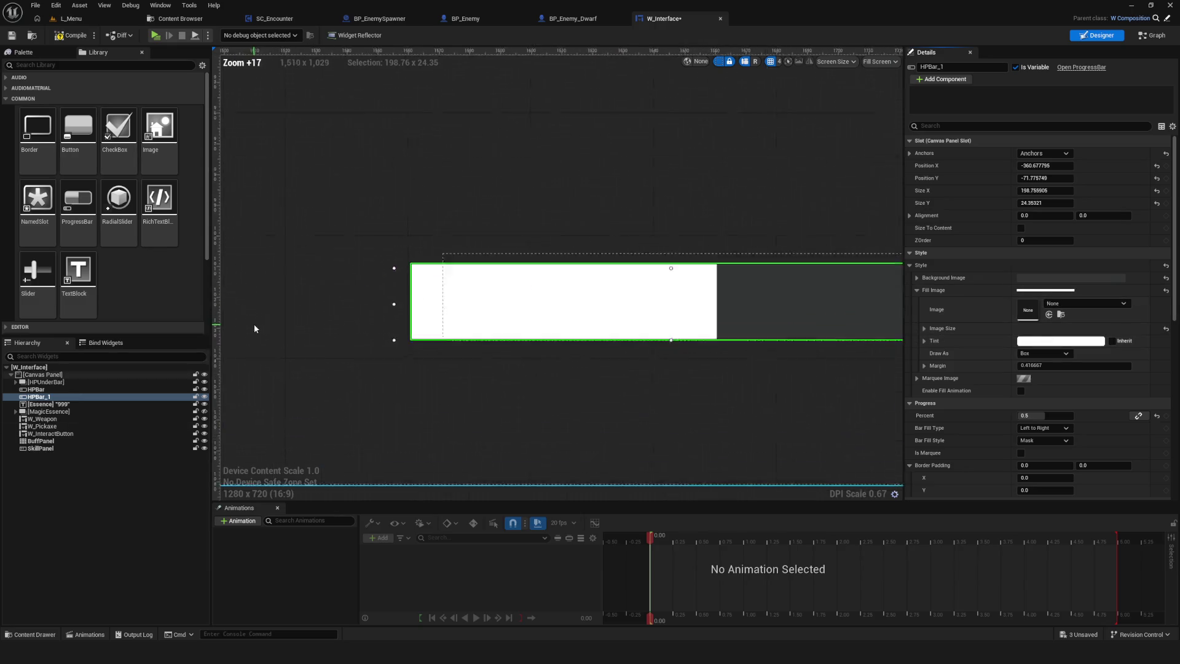
pyautogui.scroll(2, 695, 308)
pyautogui.moveTo(695, 308); pyautogui.dragTo(561, 319)
pyautogui.scroll(-6, 609, 308)
pyautogui.scroll(4, 623, 314)
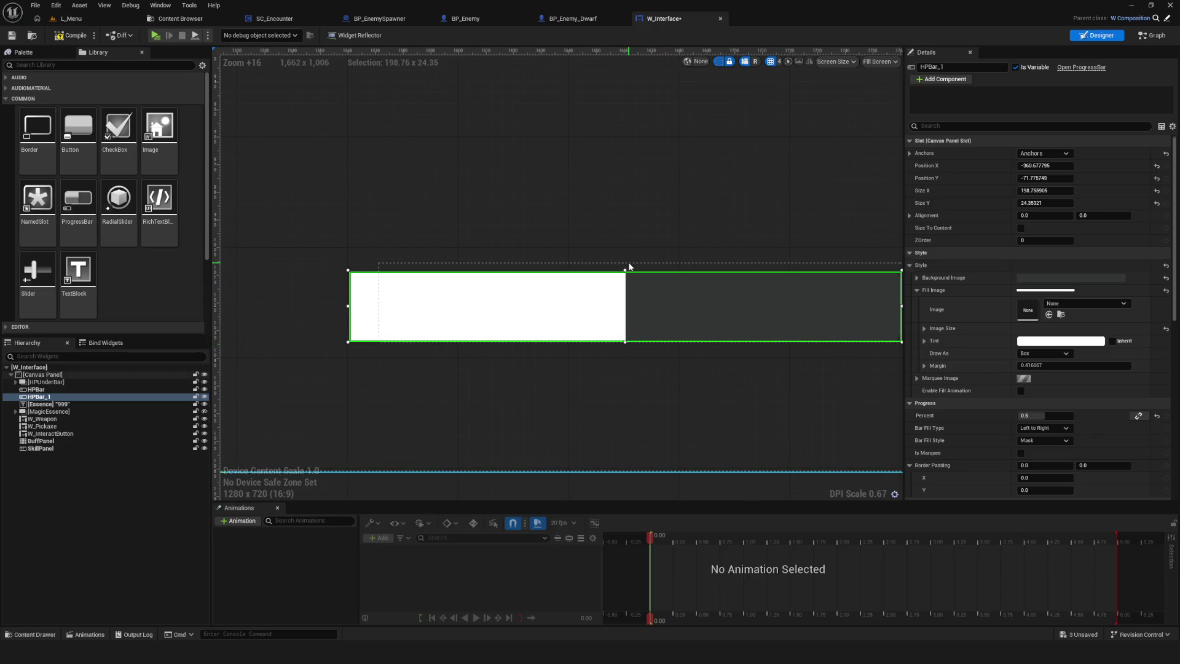
pyautogui.click(629, 266)
pyautogui.click(49, 404)
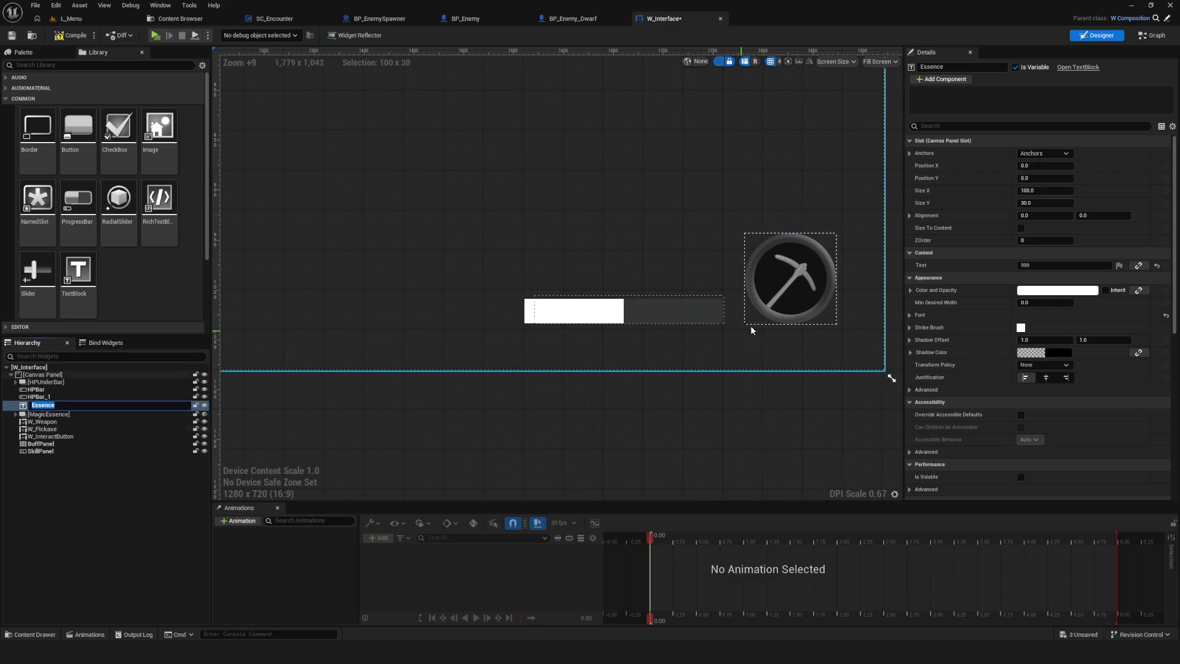
# - Place the 999 text above the HP bar, anchored to the bottom-right corner
pyautogui.scroll(-10, 738, 332)
pyautogui.scroll(9, 326, 119)
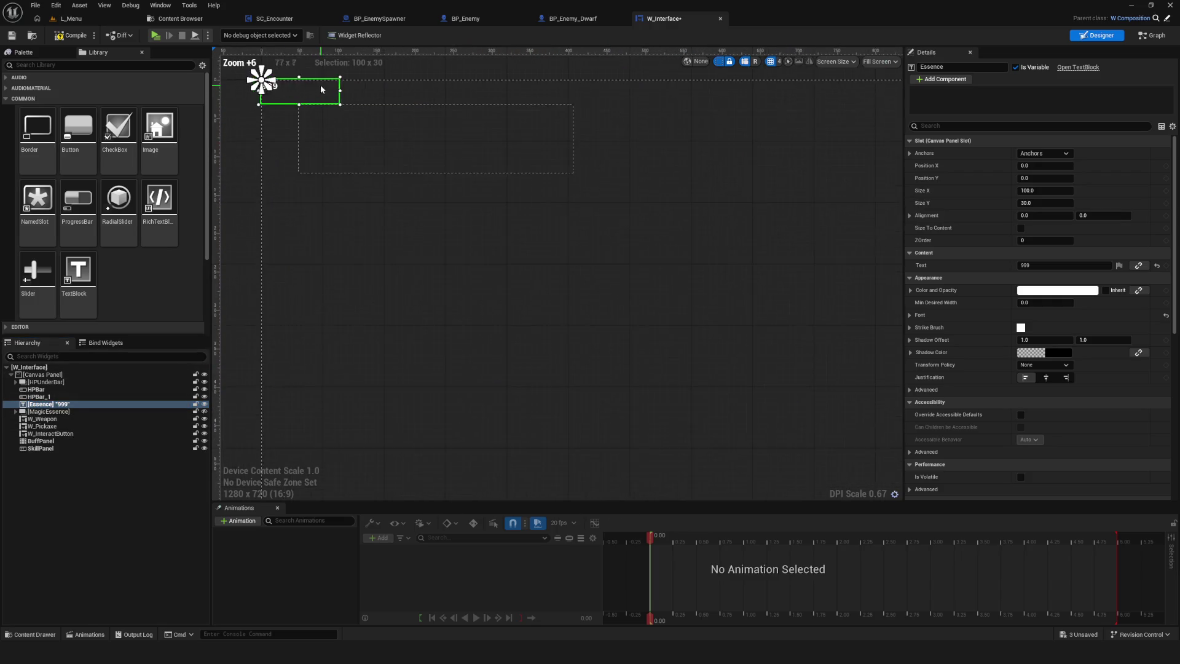
pyautogui.moveTo(333, 102); pyautogui.dragTo(753, 355)
pyautogui.scroll(-4, 753, 355)
pyautogui.moveTo(393, 192); pyautogui.dragTo(830, 400)
pyautogui.moveTo(343, 173)
pyautogui.mouseDown()
pyautogui.moveTo(646, 342)
pyautogui.moveTo(541, 332)
pyautogui.moveTo(553, 358)
pyautogui.moveTo(501, 394)
pyautogui.mouseUp()
pyautogui.scroll(4, 541, 332)
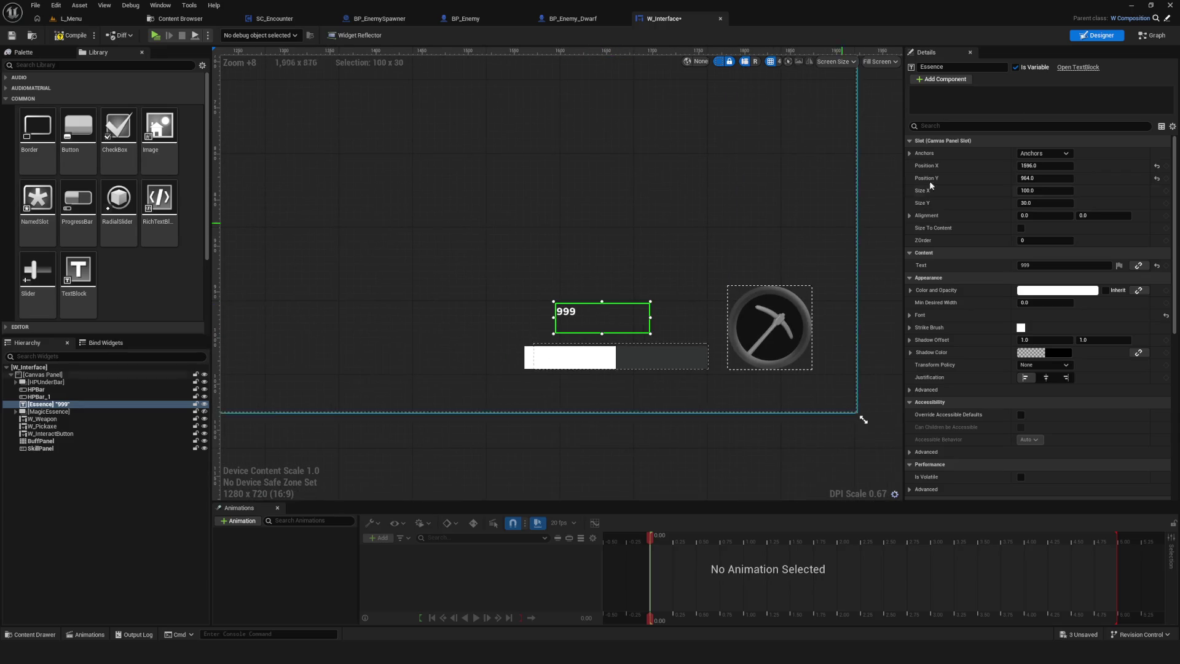
pyautogui.click(1044, 153)
pyautogui.click(1106, 228)
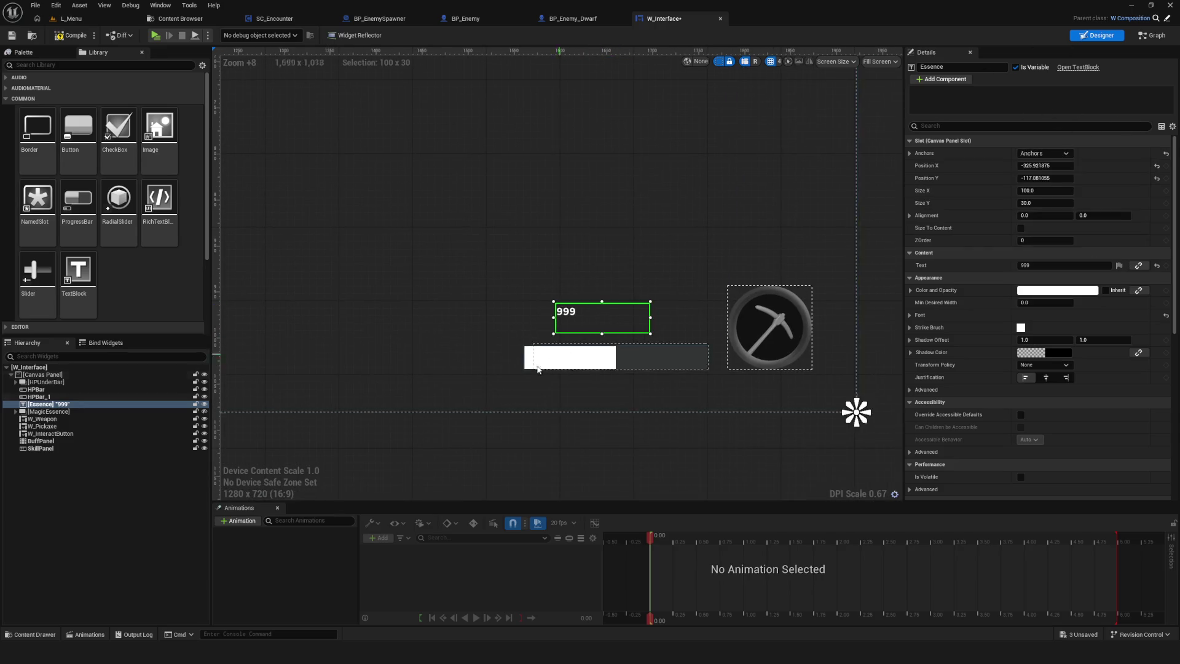
pyautogui.scroll(6, 544, 371)
pyautogui.moveTo(581, 239)
pyautogui.mouseDown()
pyautogui.moveTo(693, 207)
pyautogui.moveTo(692, 221)
pyautogui.mouseUp()
# - Darken HPBar_1's fill tint to grey
pyautogui.click(598, 342)
pyautogui.click(1067, 343)
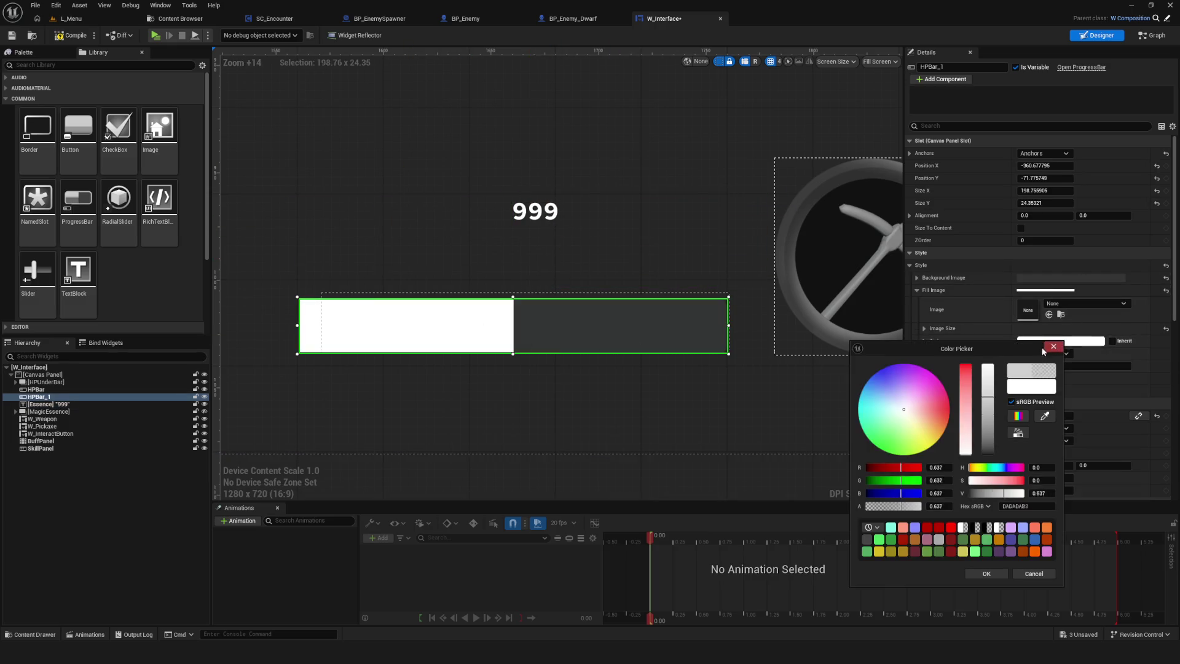
pyautogui.moveTo(988, 366)
pyautogui.mouseDown()
pyautogui.moveTo(988, 454)
pyautogui.moveTo(994, 440)
pyautogui.mouseUp()
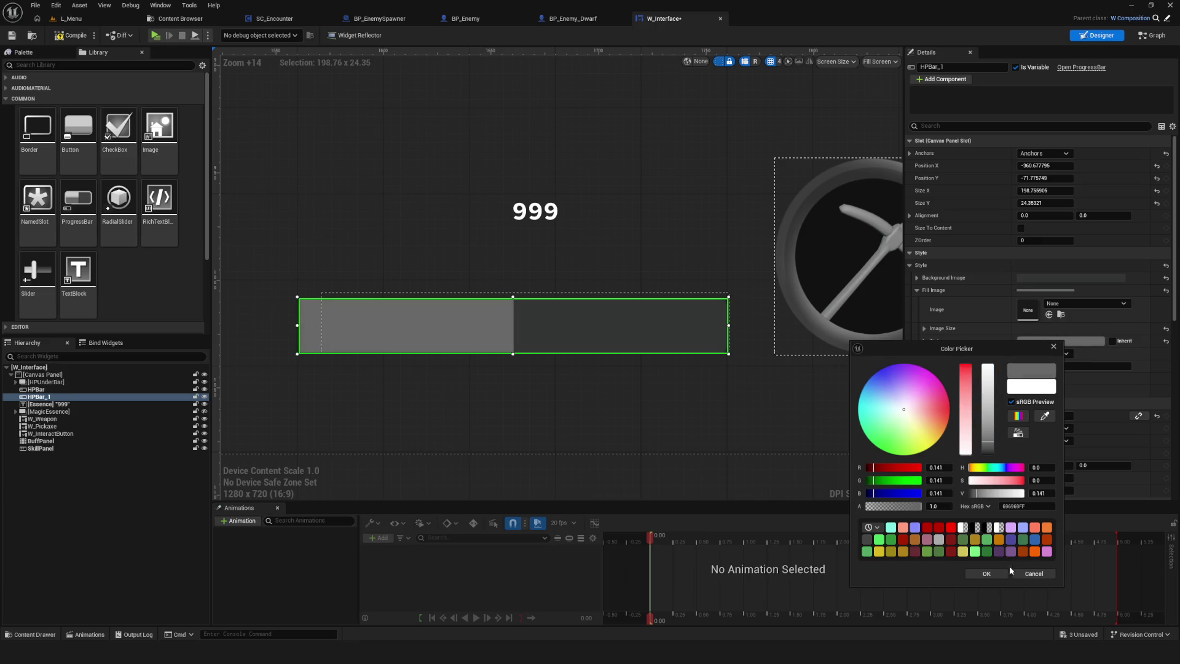
pyautogui.click(986, 574)
pyautogui.scroll(-10, 630, 326)
pyautogui.scroll(2, 630, 326)
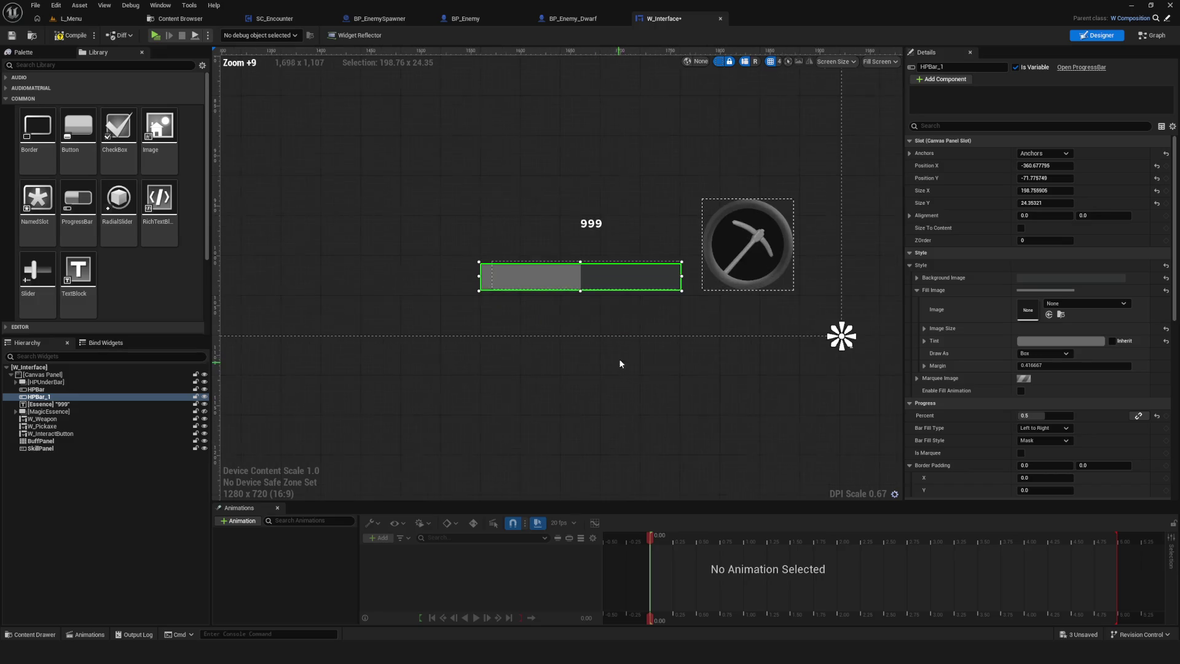
# - Shorten the 999 text box, move it onto the progress bar, and set Justification to Left
pyautogui.click(590, 223)
pyautogui.scroll(6, 578, 221)
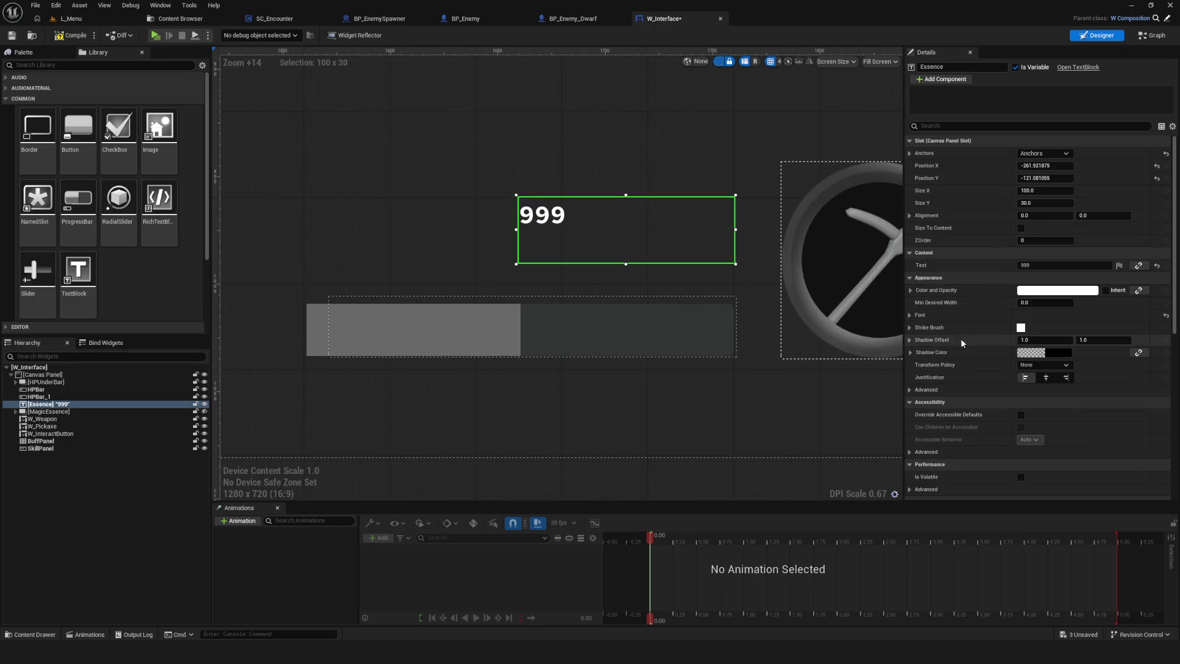
pyautogui.click(914, 278)
pyautogui.click(914, 278)
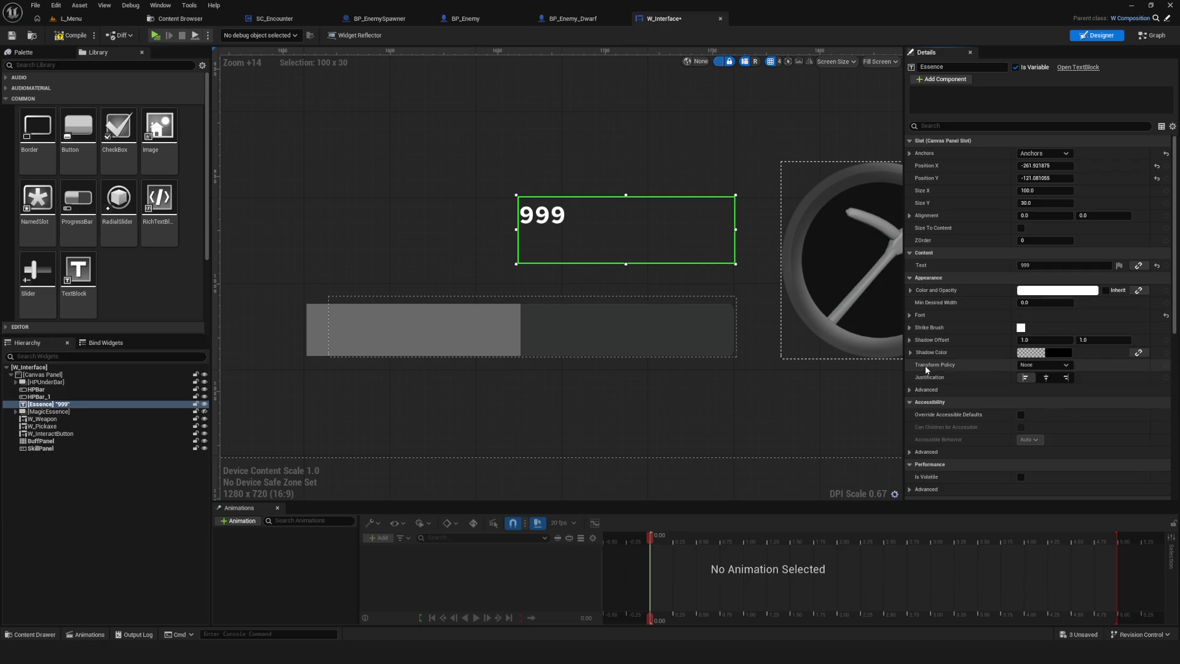
pyautogui.click(1066, 377)
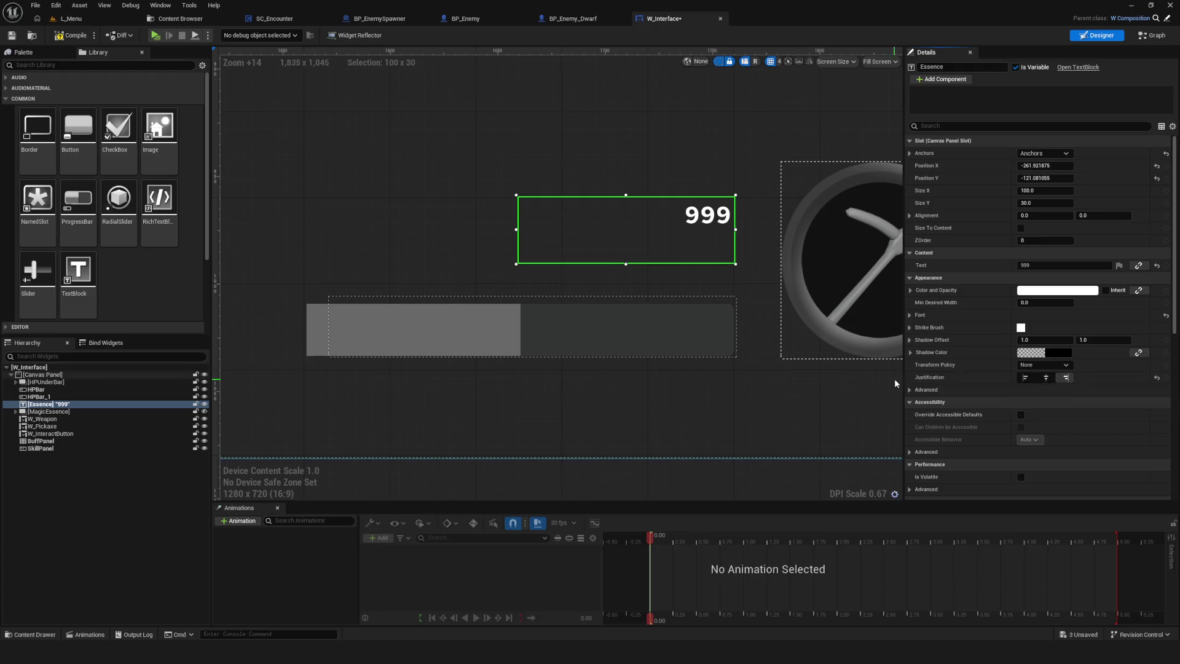
pyautogui.click(910, 353)
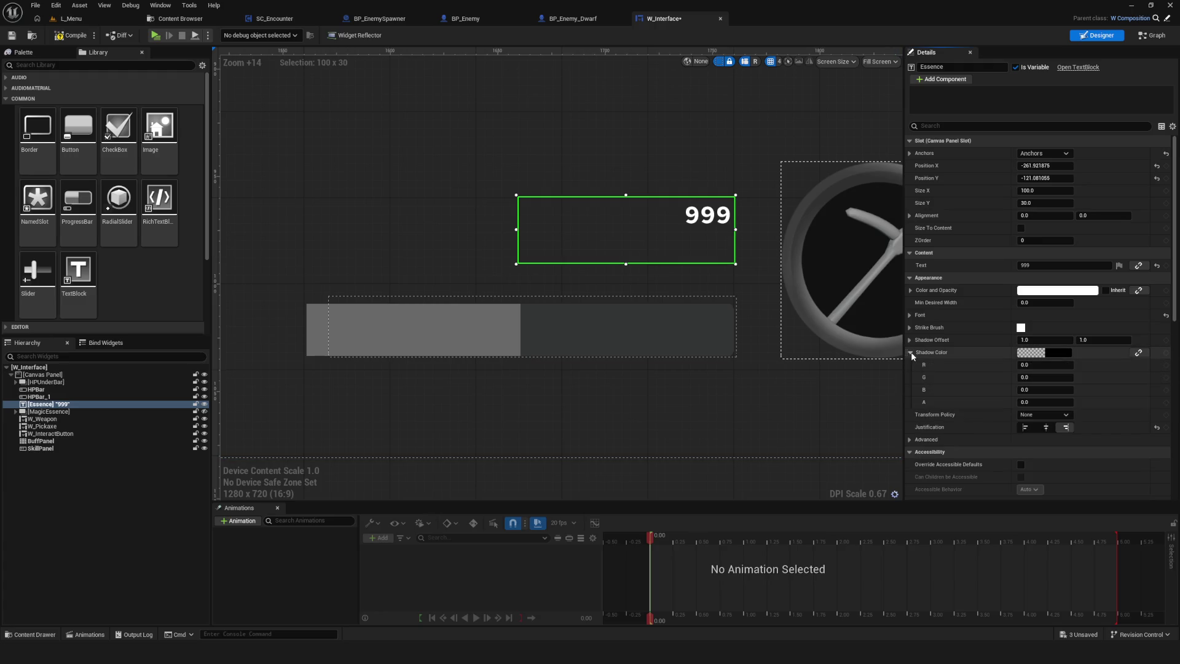
pyautogui.click(910, 353)
pyautogui.moveTo(626, 264); pyautogui.dragTo(627, 233)
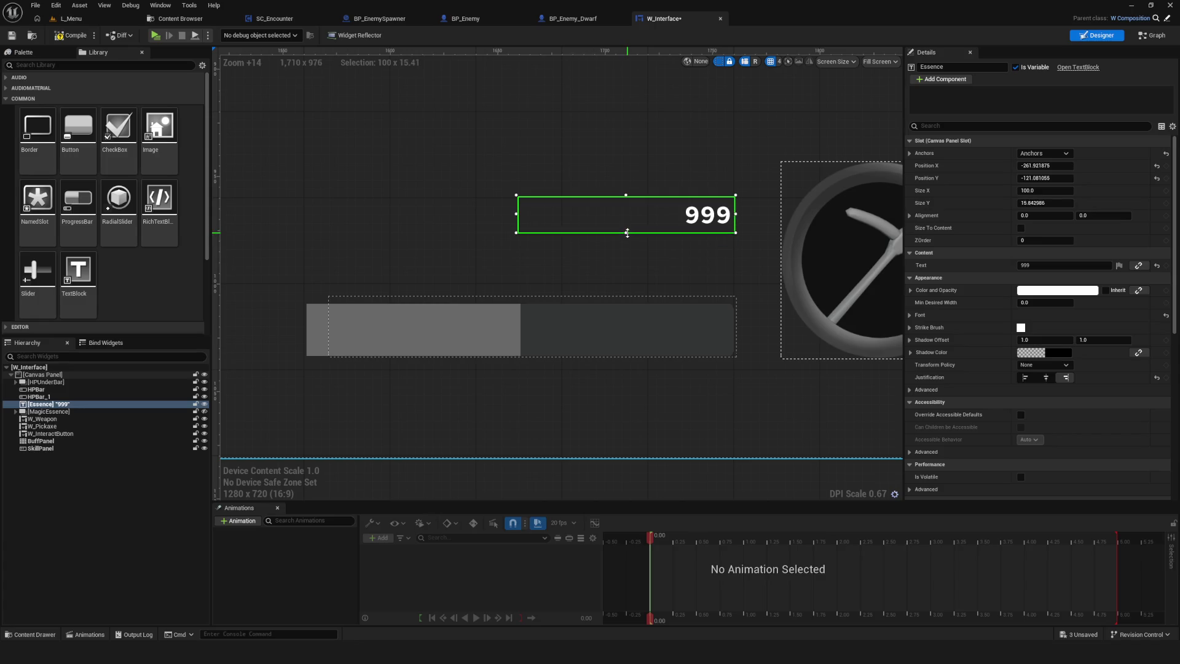
pyautogui.moveTo(701, 218)
pyautogui.mouseDown()
pyautogui.moveTo(671, 311)
pyautogui.moveTo(693, 338)
pyautogui.mouseUp()
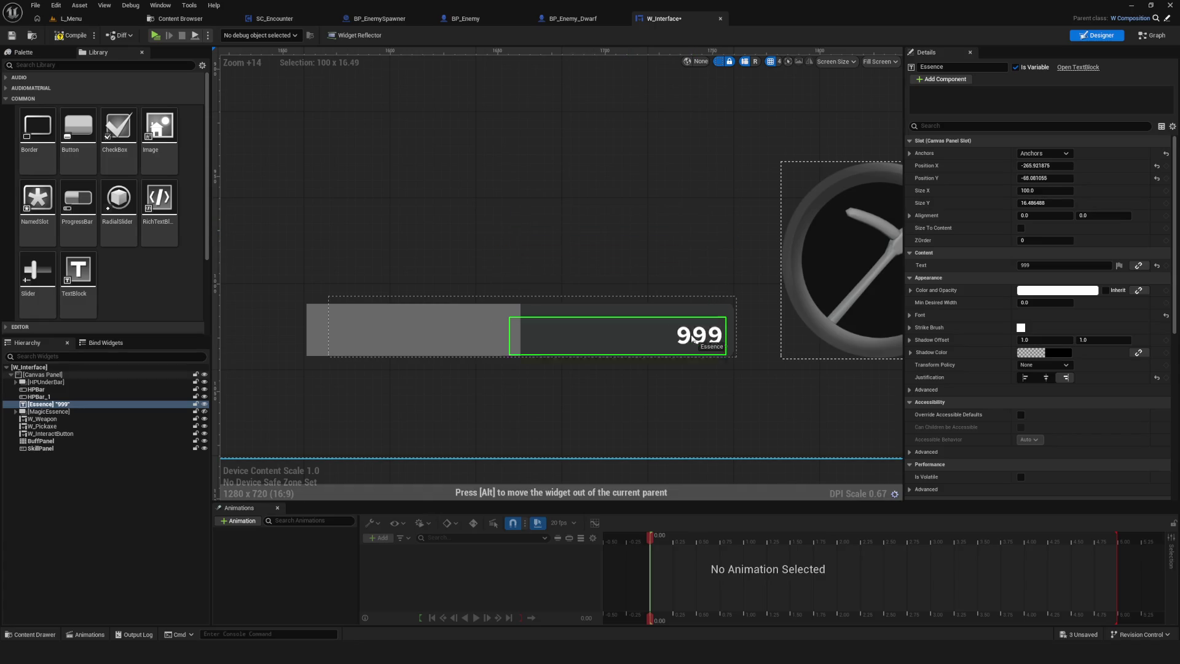
pyautogui.click(1025, 377)
pyautogui.moveTo(530, 349)
pyautogui.mouseDown()
pyautogui.moveTo(530, 332)
pyautogui.moveTo(401, 350)
pyautogui.moveTo(448, 342)
pyautogui.moveTo(387, 335)
pyautogui.mouseUp()
# - Raise HPBar_1's top edge so the bar is about 198.8 x 26.7
pyautogui.scroll(2, 432, 344)
pyautogui.scroll(-7, 452, 337)
pyautogui.scroll(6, 491, 333)
pyautogui.scroll(-4, 746, 347)
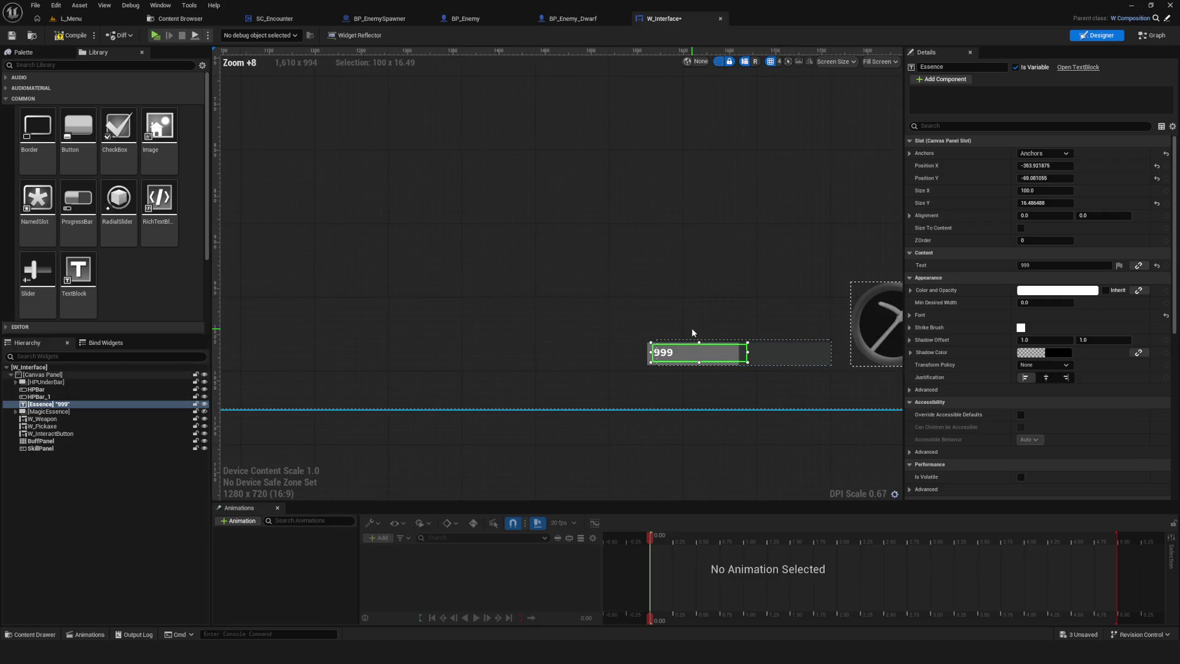
pyautogui.scroll(2, 781, 360)
pyautogui.scroll(-4, 634, 355)
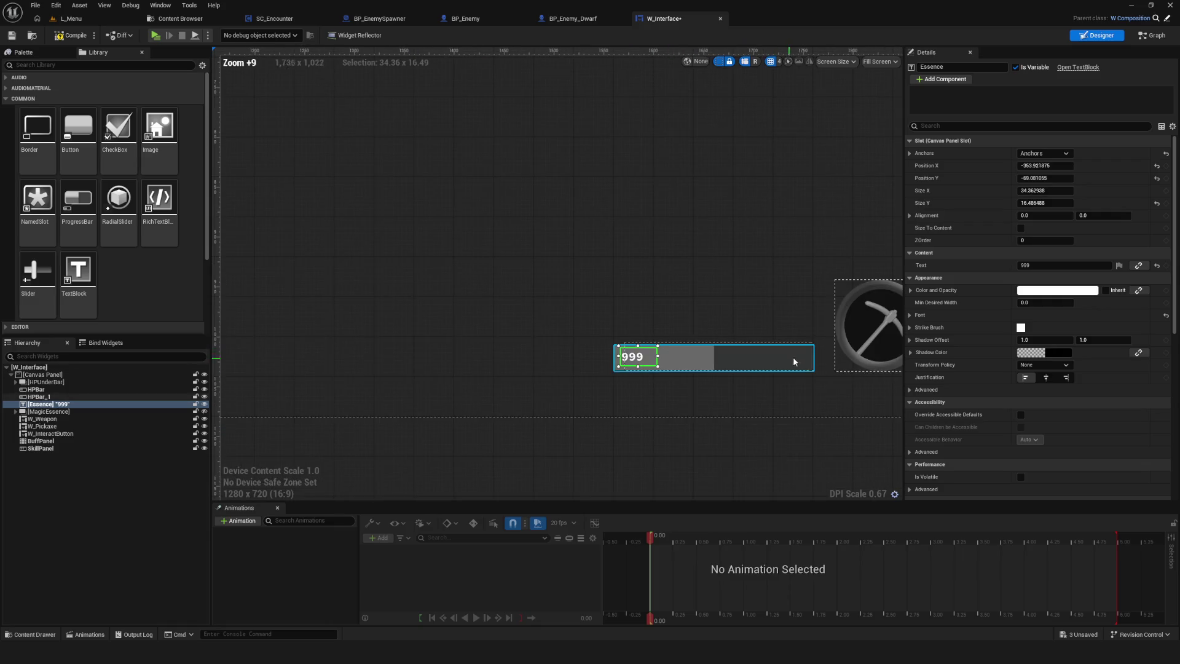
pyautogui.click(600, 414)
pyautogui.scroll(3, 505, 306)
pyautogui.scroll(4, 519, 311)
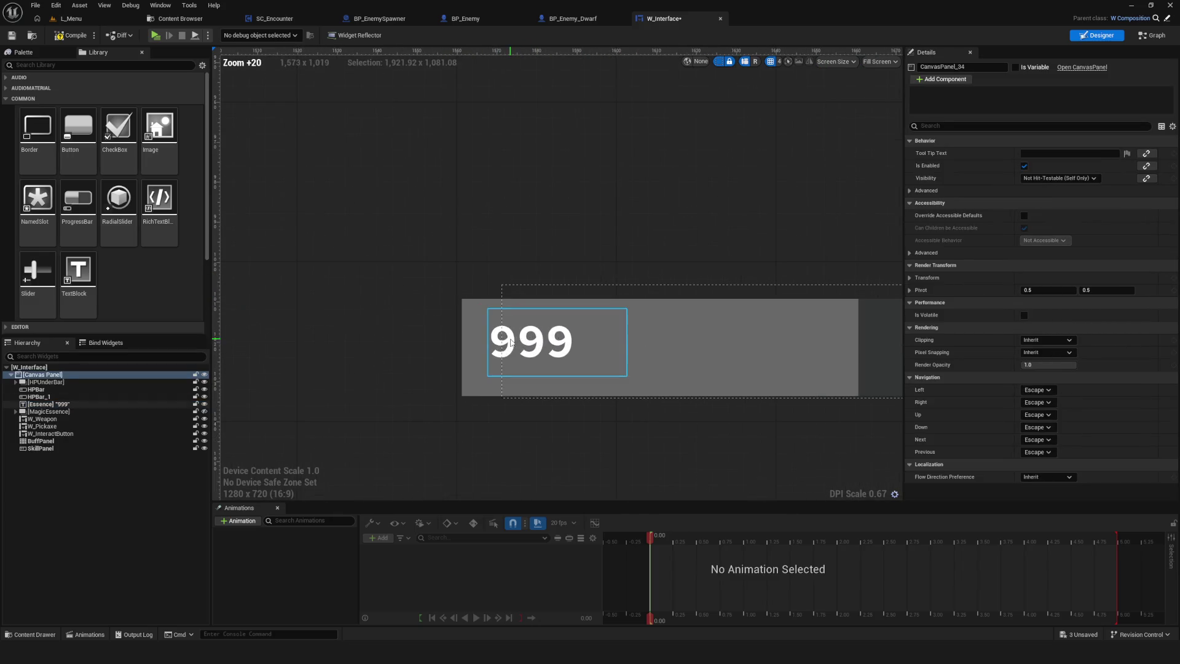
pyautogui.click(538, 360)
pyautogui.scroll(-4, 677, 348)
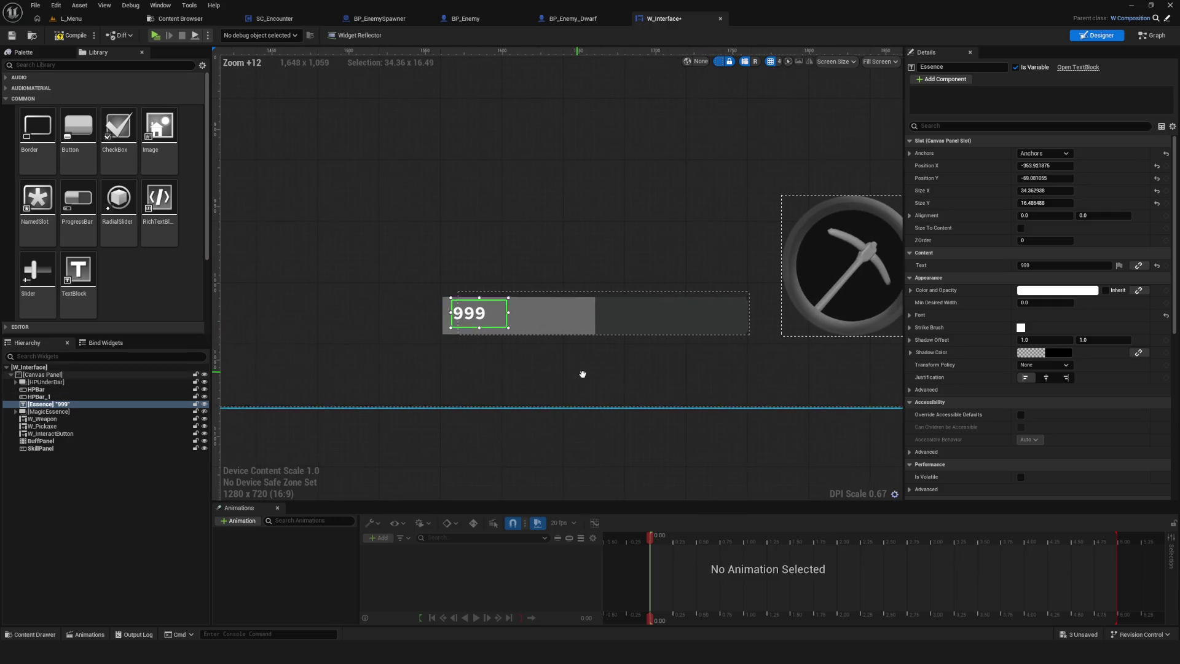
pyautogui.click(585, 308)
pyautogui.scroll(3, 496, 307)
pyautogui.moveTo(717, 271); pyautogui.dragTo(721, 263)
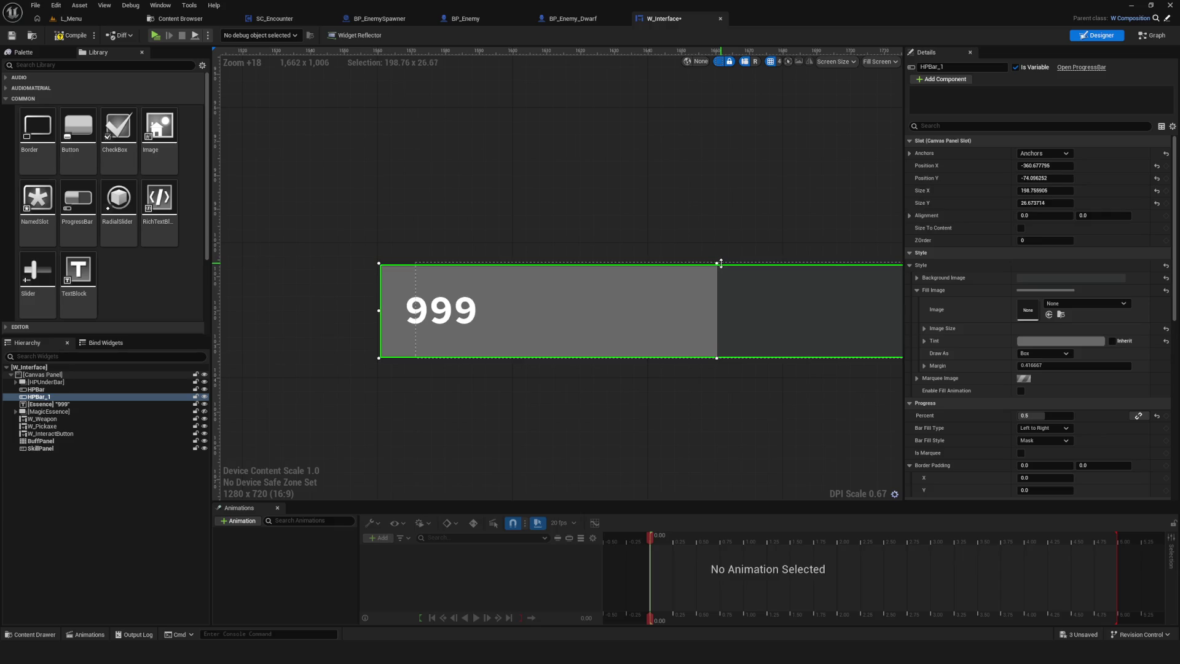
pyautogui.scroll(-10, 513, 367)
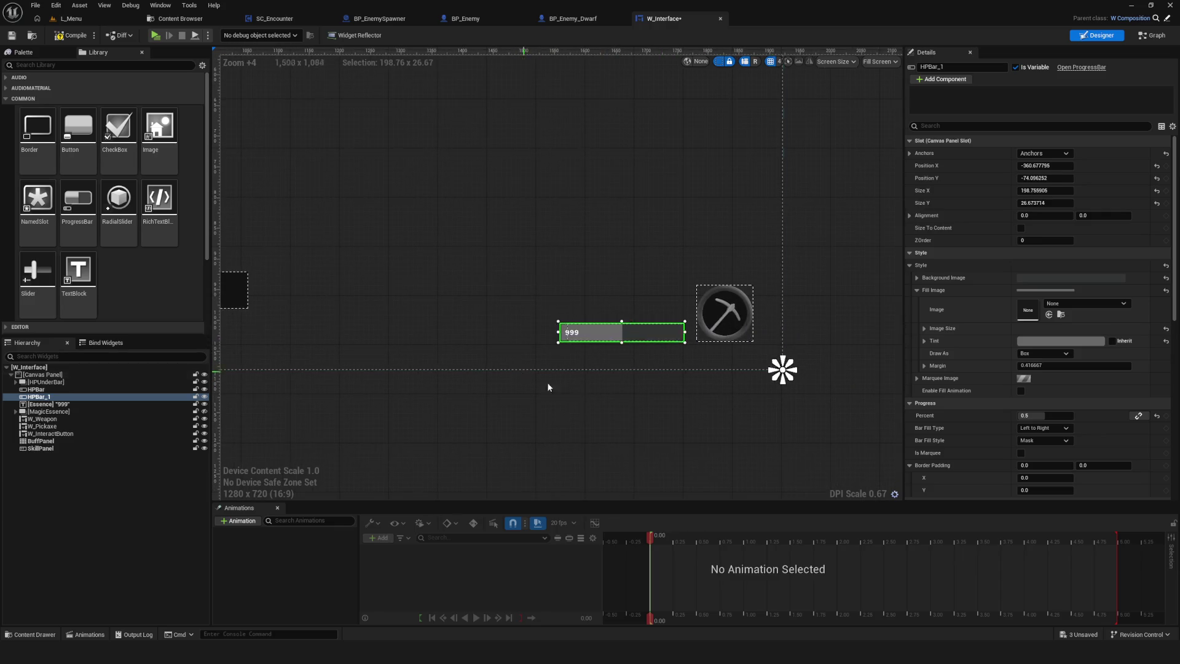
pyautogui.click(641, 361)
pyautogui.scroll(8, 640, 361)
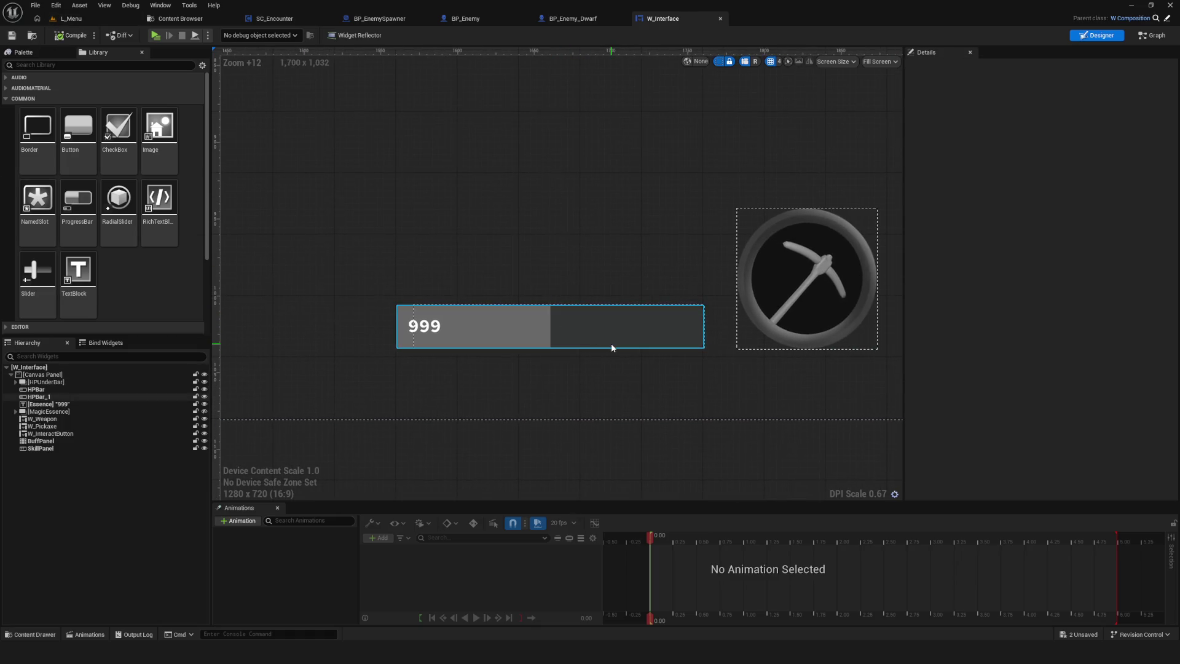
# - Reset W_Pickaxe's Image to default and uncheck Image? to hide the black fill
pyautogui.click(799, 332)
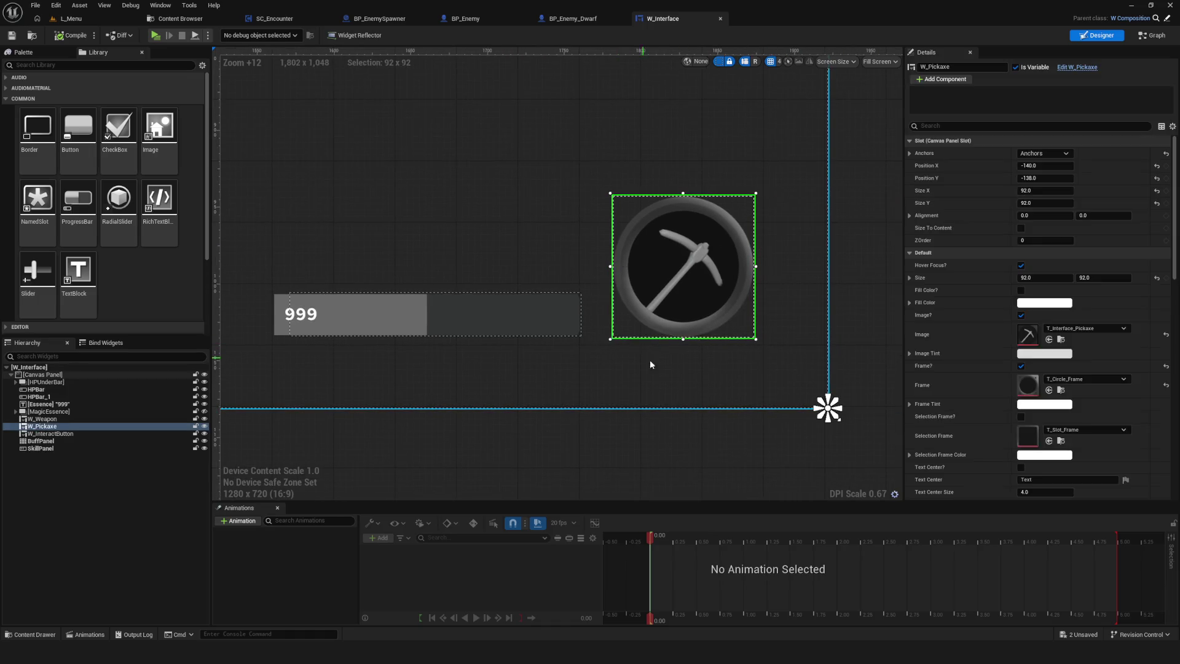
pyautogui.scroll(-12, 673, 356)
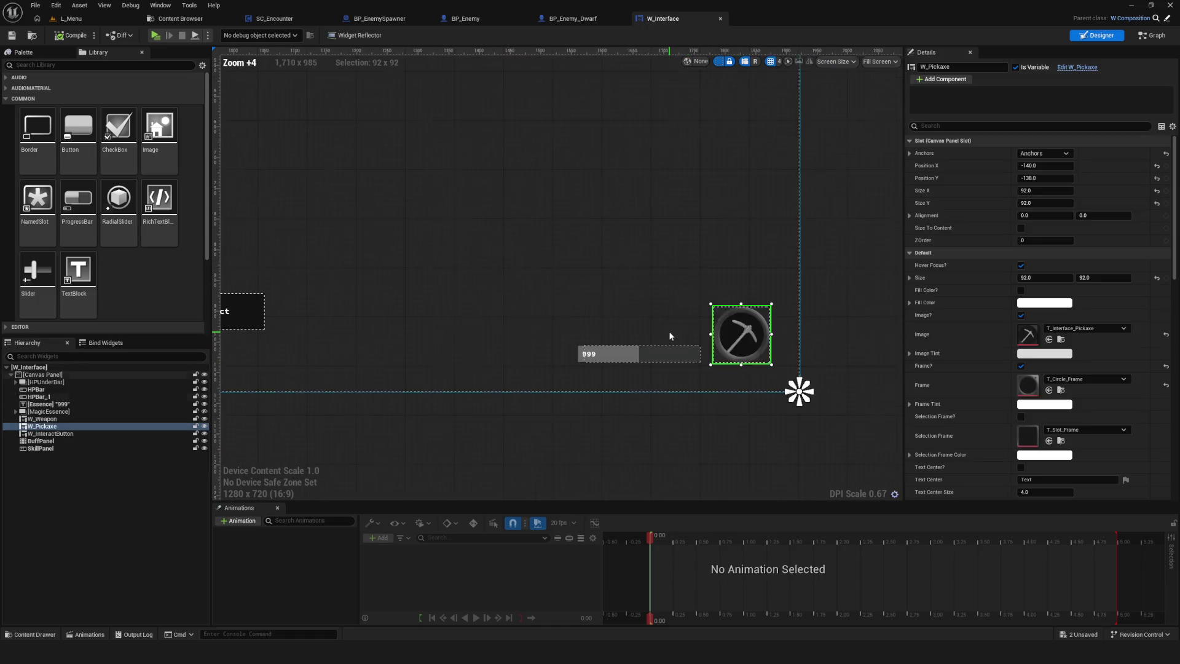
pyautogui.scroll(11, 604, 356)
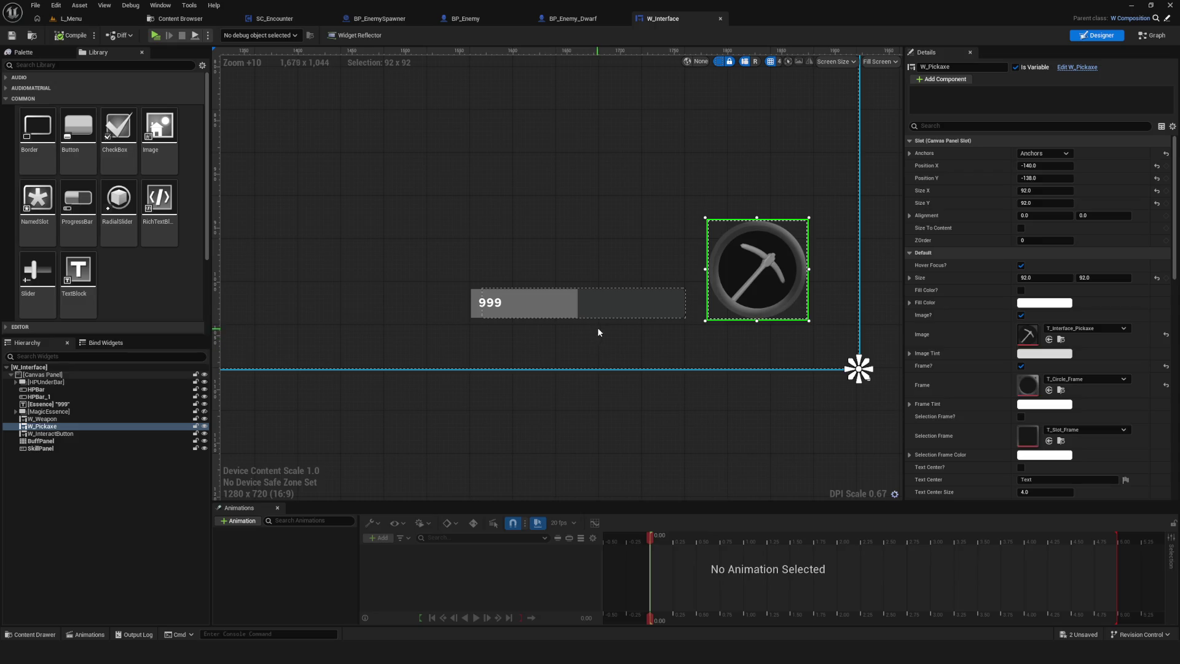
pyautogui.moveTo(474, 350); pyautogui.dragTo(506, 374)
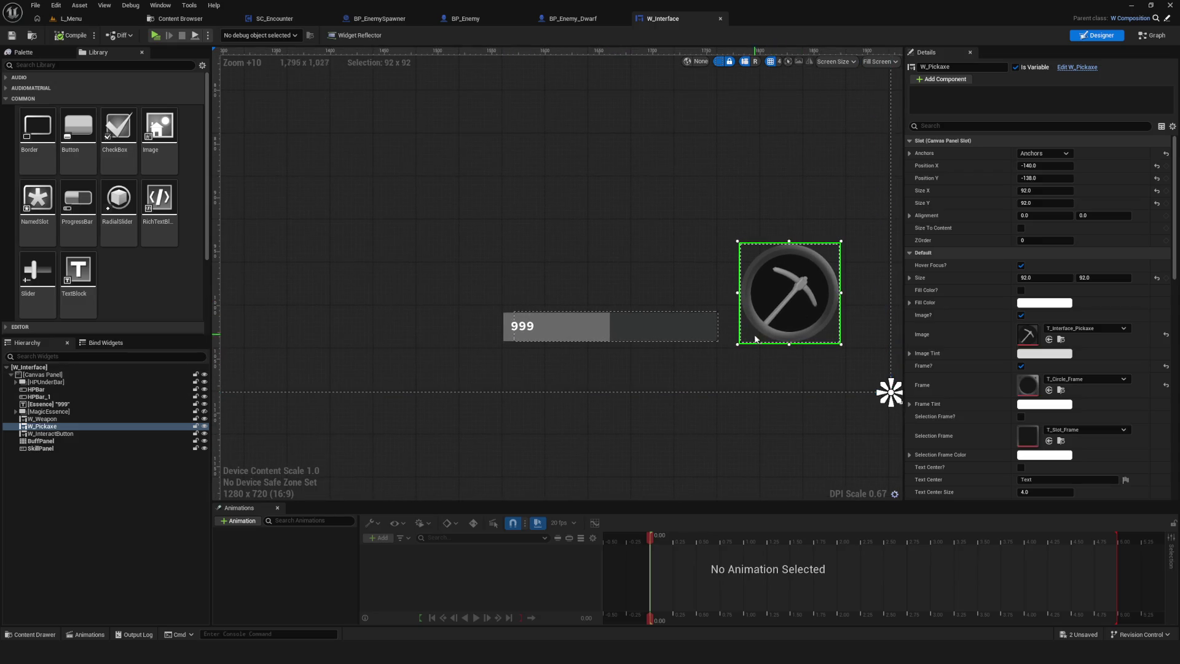
pyautogui.click(1166, 335)
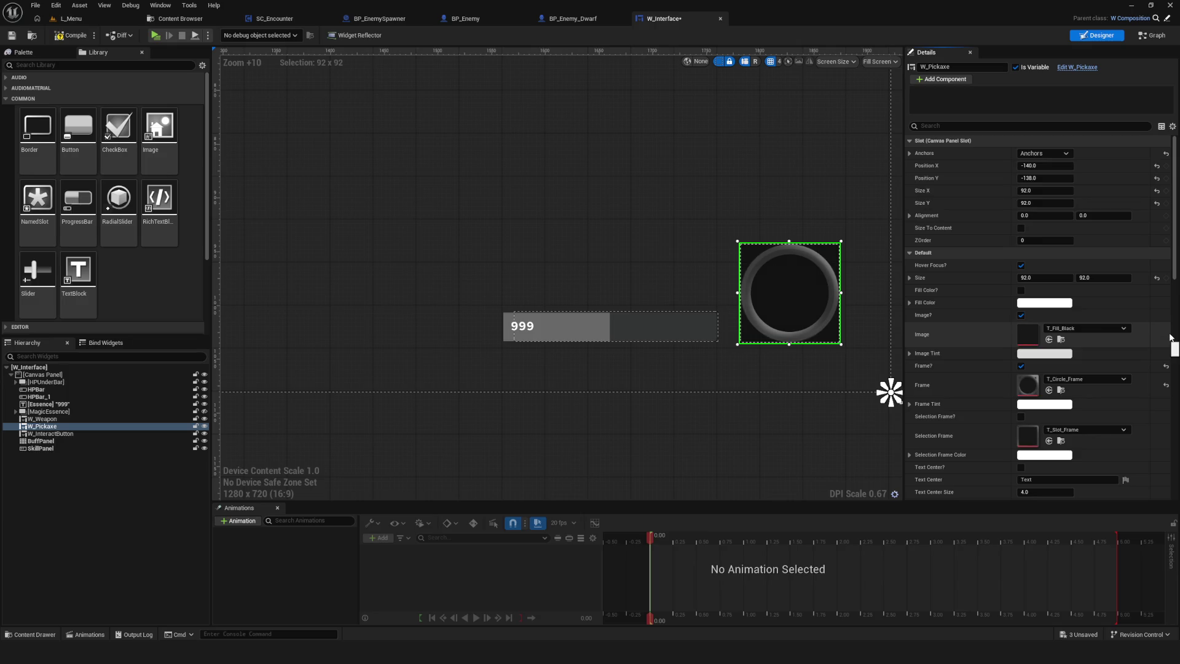
pyautogui.click(1021, 315)
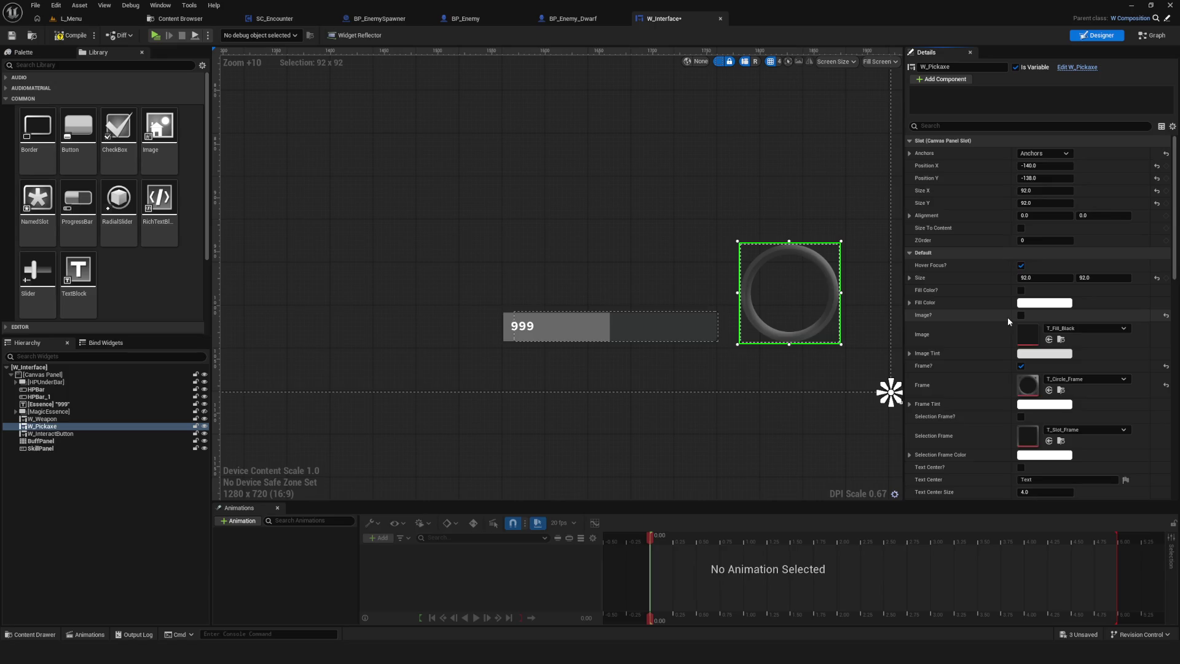
# - Check Text Center? on W_Pickaxe and raise Text Center Size to about 13.9
pyautogui.moveTo(695, 328); pyautogui.dragTo(662, 331)
pyautogui.scroll(4, 543, 326)
pyautogui.scroll(1, 577, 330)
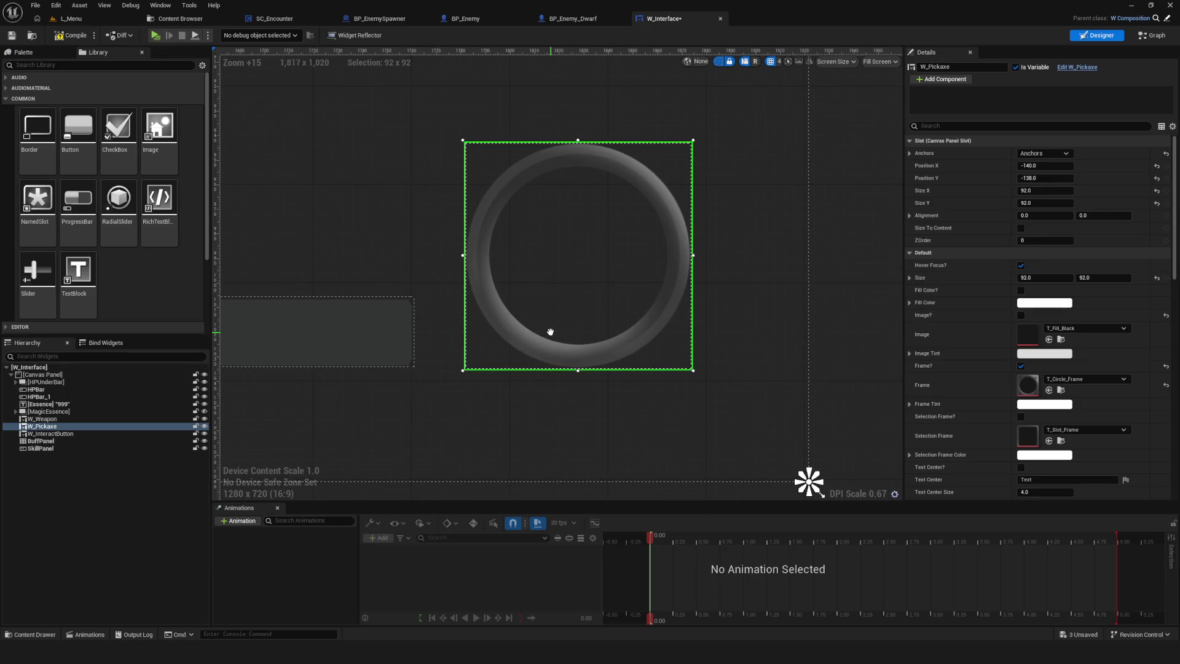
pyautogui.scroll(-5, 599, 338)
pyautogui.moveTo(595, 337); pyautogui.dragTo(646, 340)
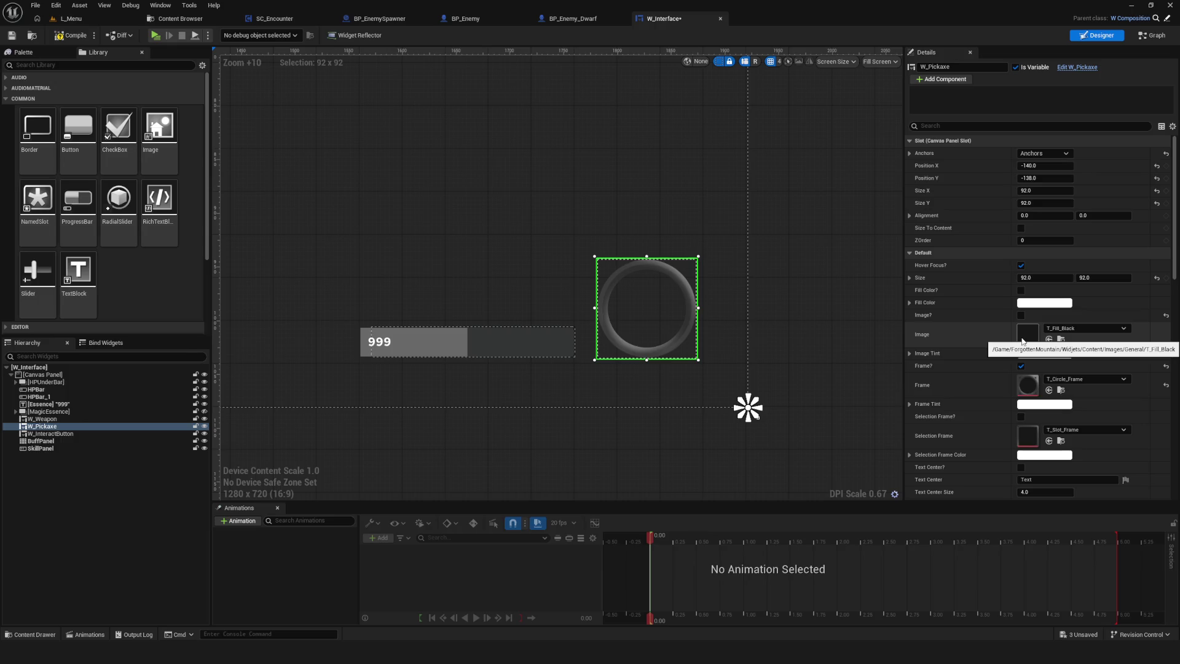
pyautogui.click(1021, 467)
pyautogui.scroll(5, 652, 322)
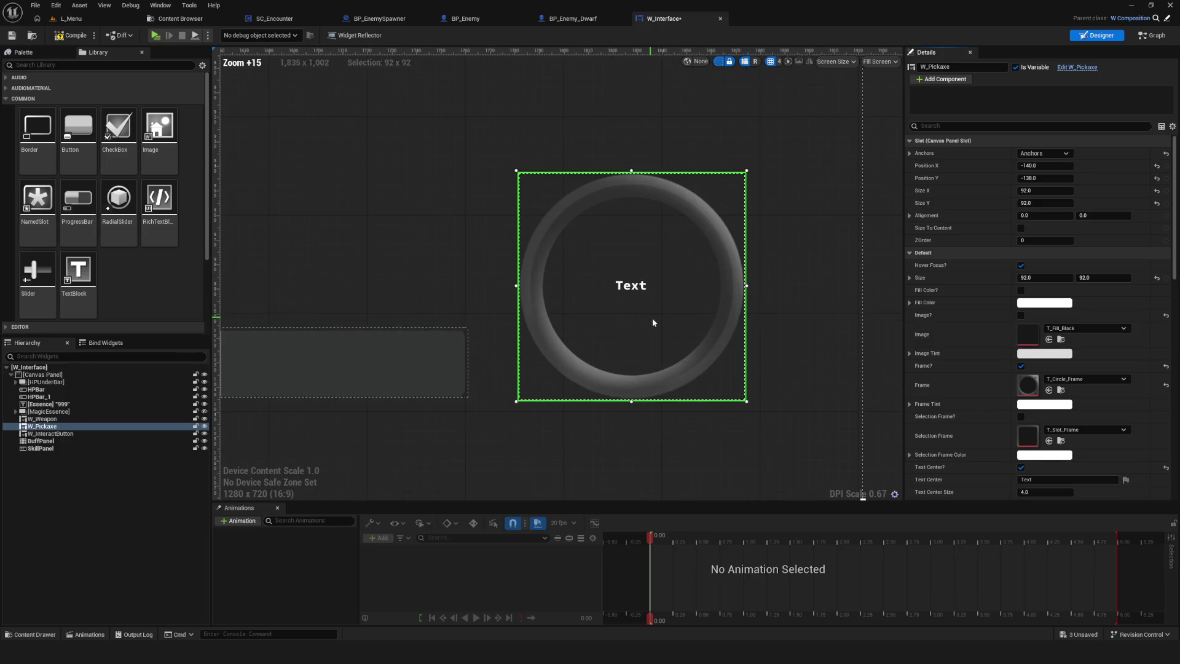
pyautogui.scroll(-3, 1094, 403)
pyautogui.moveTo(1045, 419); pyautogui.dragTo(1028, 419)
pyautogui.click(1039, 409)
# - Set the ring's Text Center to 'Go Next', then compile and save the widget blueprint
pyautogui.write('G')
pyautogui.scroll(-5, 596, 385)
pyautogui.scroll(4, 596, 381)
pyautogui.write('N')
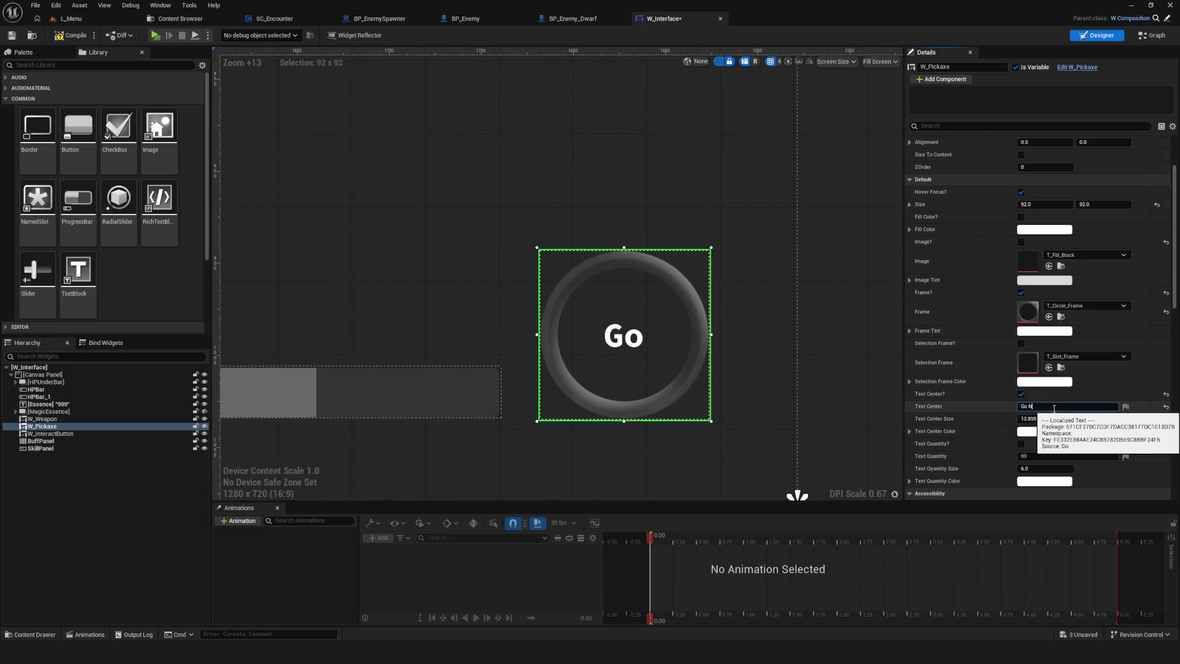
pyautogui.write('ext')
pyautogui.click(761, 376)
pyautogui.scroll(-3, 764, 448)
pyautogui.scroll(3, 698, 363)
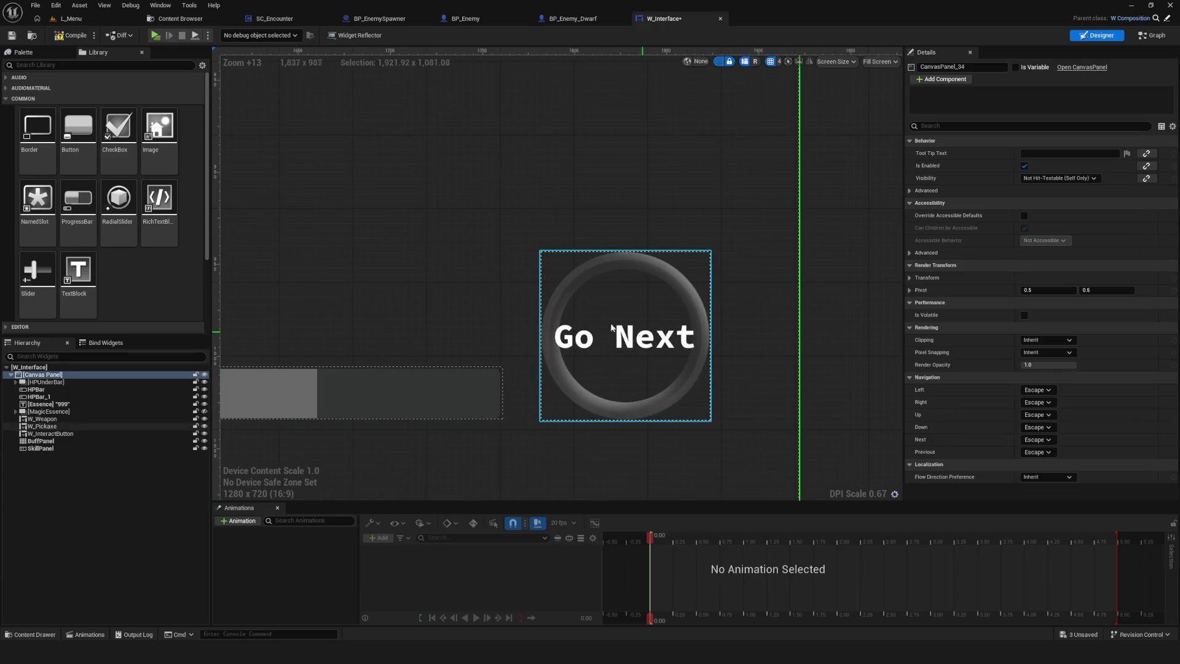
pyautogui.click(55, 37)
# - Undo the label back to 'Go' and reselect the ring widget
pyautogui.hotkey('ctrl', 'z')
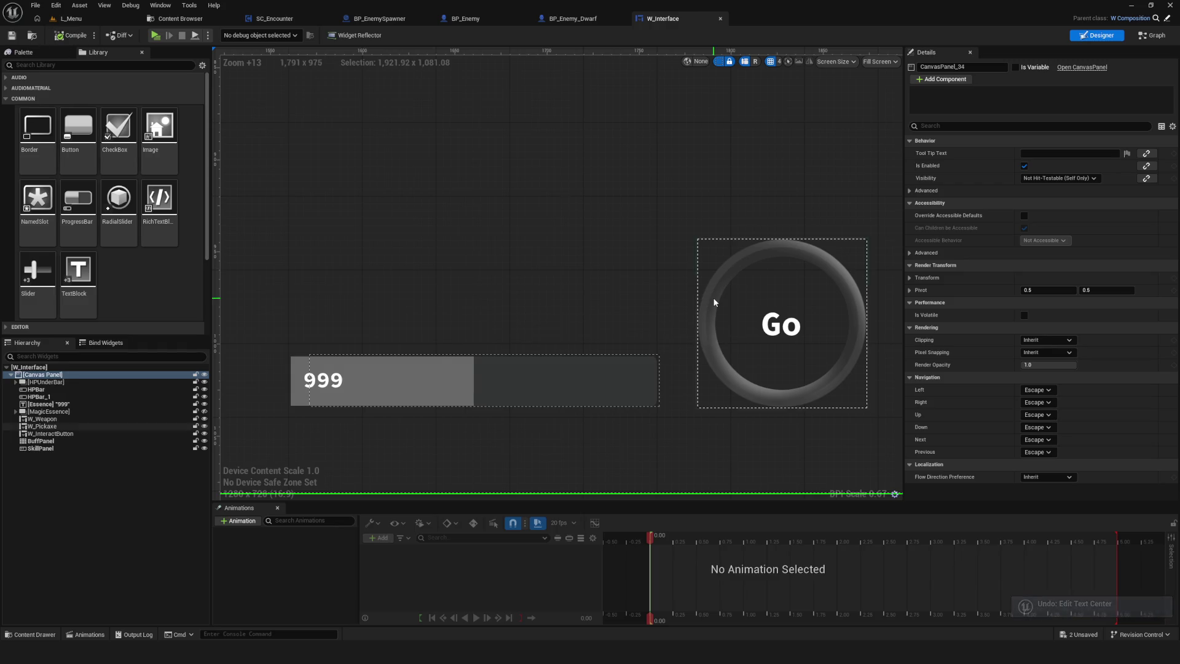
pyautogui.moveTo(711, 302); pyautogui.dragTo(630, 309)
pyautogui.click(736, 310)
pyautogui.scroll(-10, 736, 309)
pyautogui.scroll(3, 815, 395)
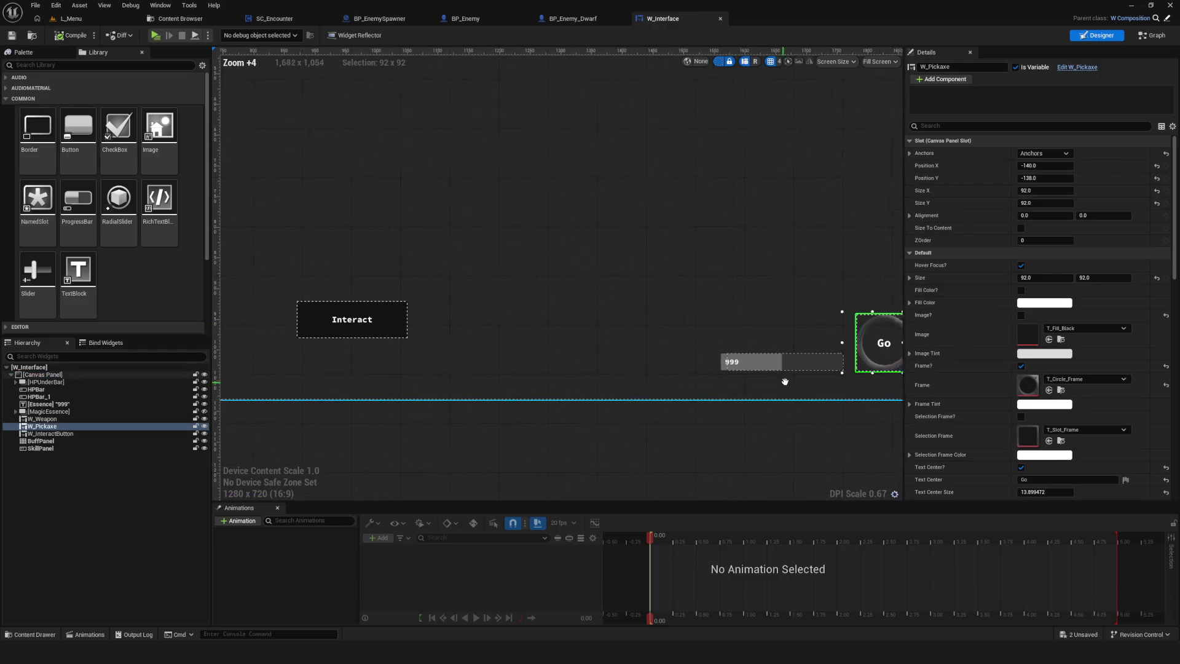
pyautogui.moveTo(818, 396); pyautogui.dragTo(696, 371)
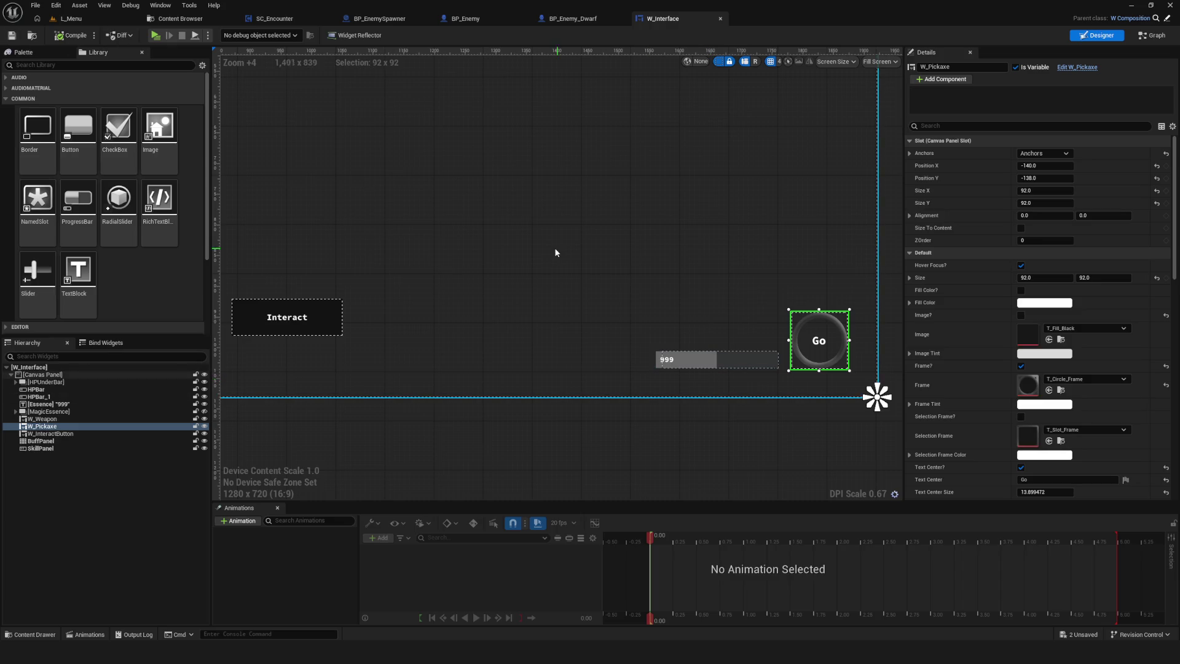
pyautogui.moveTo(503, 275); pyautogui.dragTo(537, 275)
pyautogui.click(155, 36)
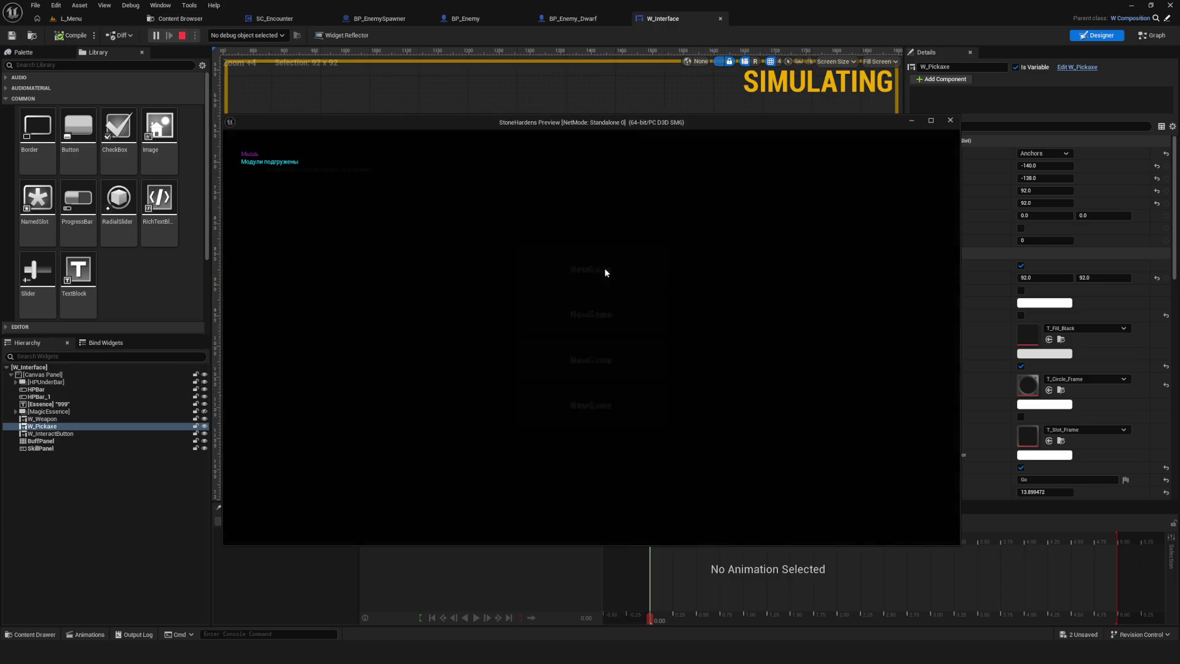
pyautogui.click(606, 268)
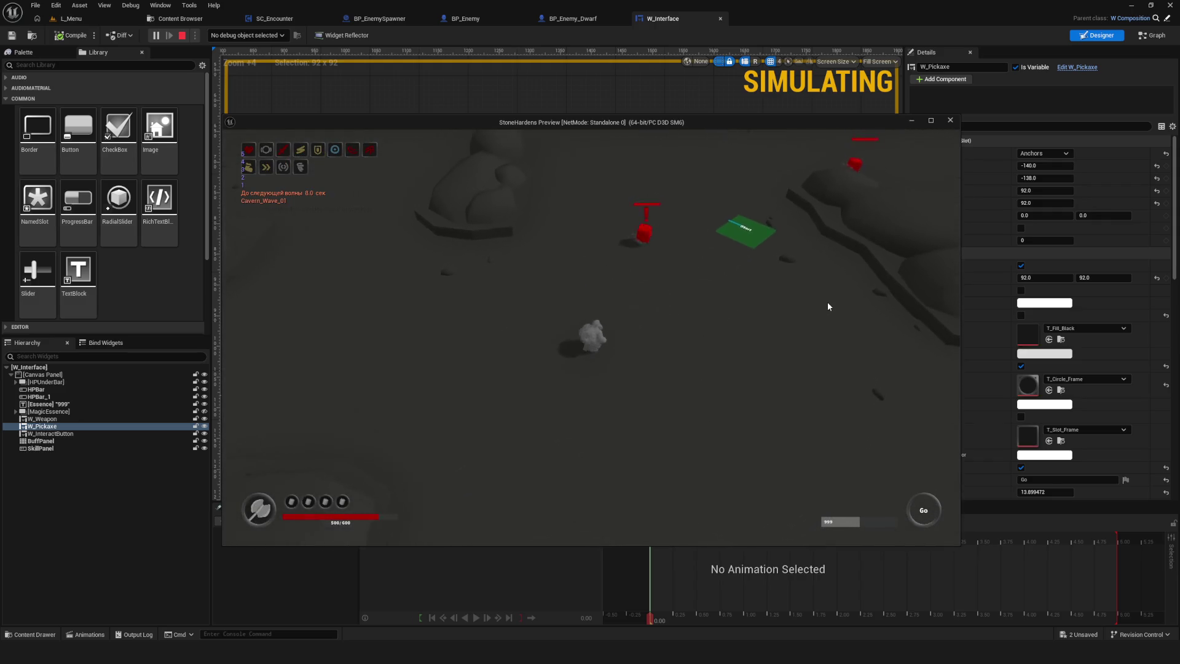
pyautogui.press('Escape')
pyautogui.press('f')
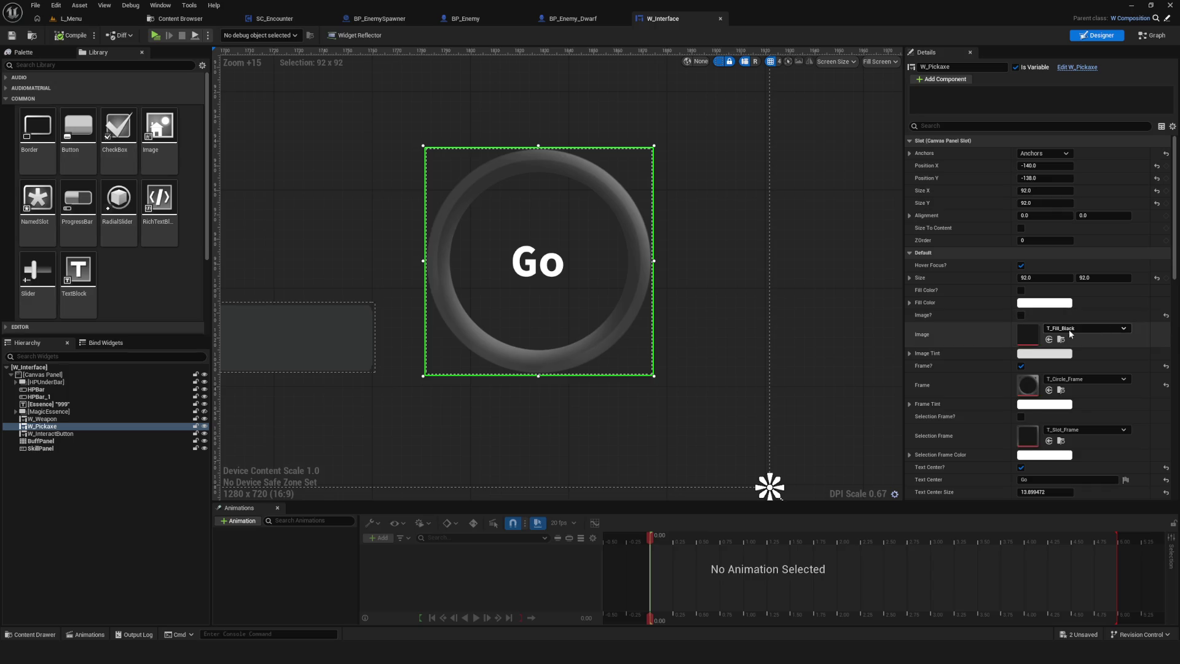
# - Re-enable the slot's fill image and set it to T_Circle_None
pyautogui.click(1021, 316)
pyautogui.click(1123, 329)
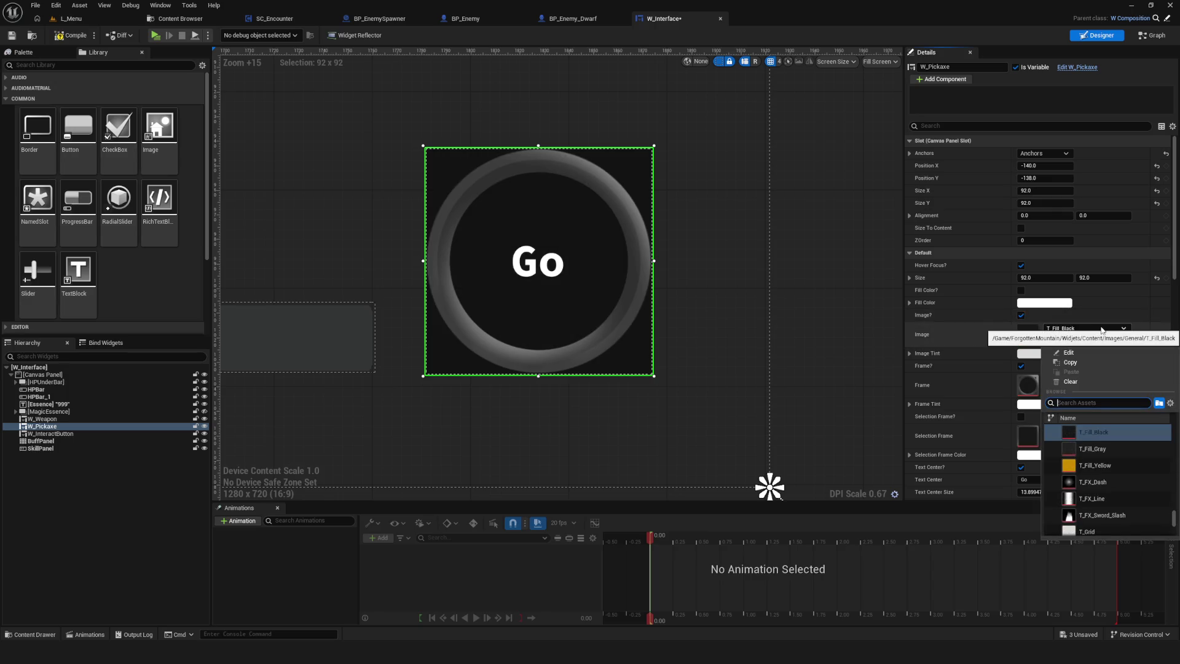
pyautogui.write('Circ')
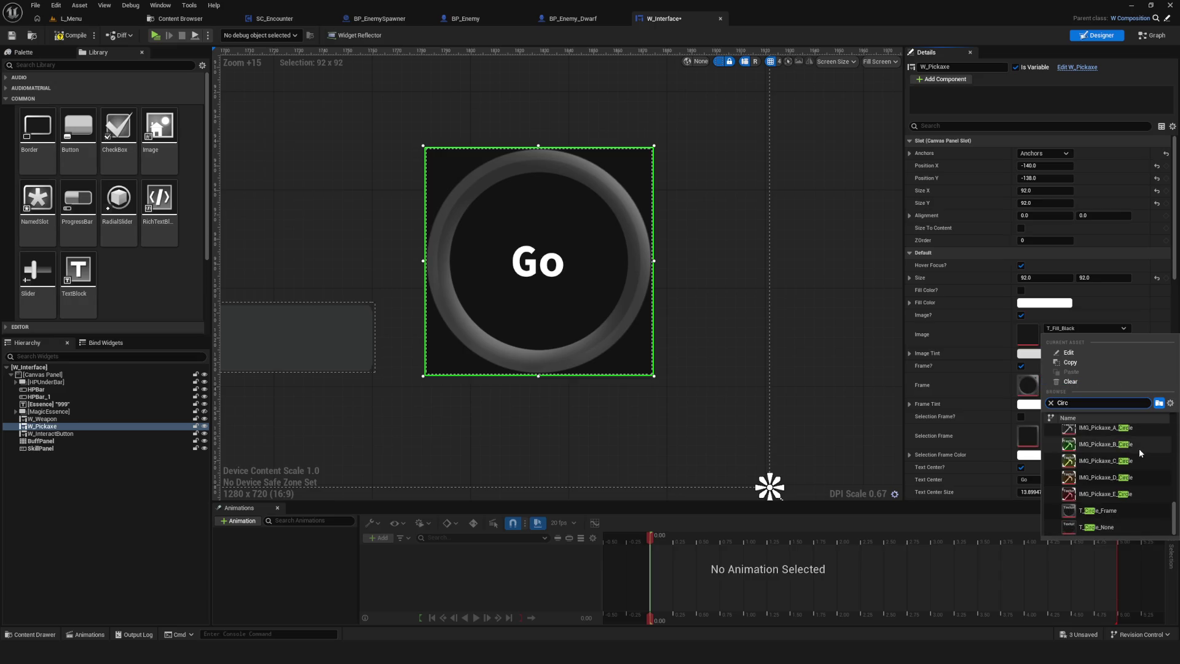
pyautogui.click(1110, 528)
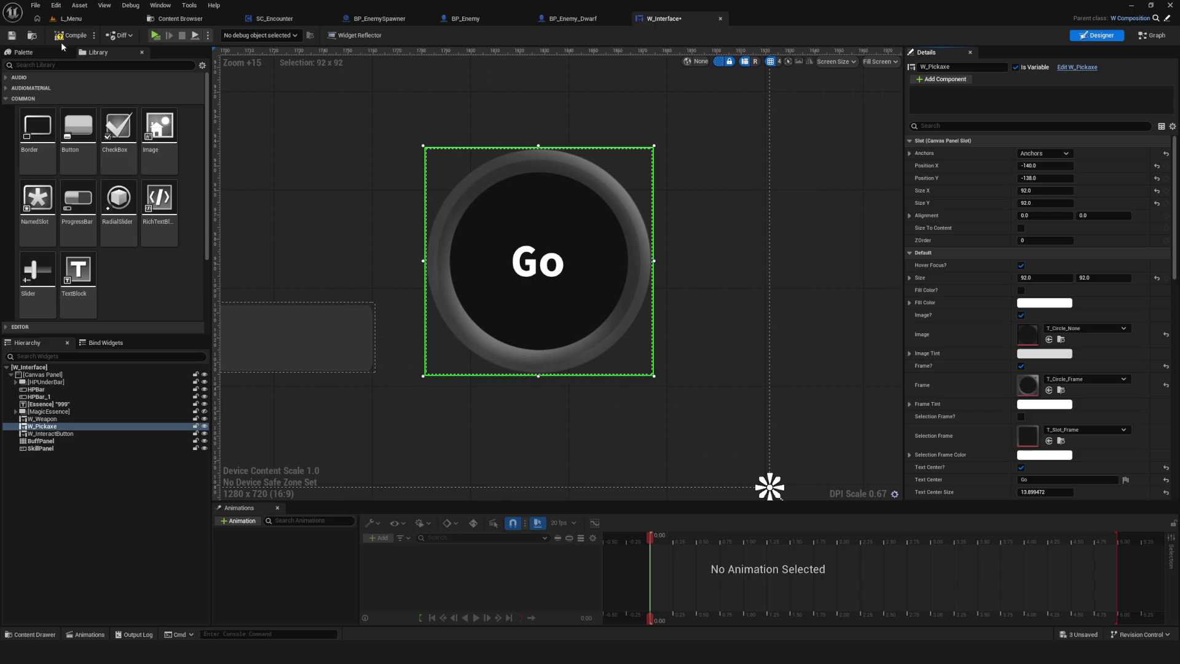
# - Play-test the L_Menu level, starting the enemy waves, then end the test
pyautogui.click(71, 18)
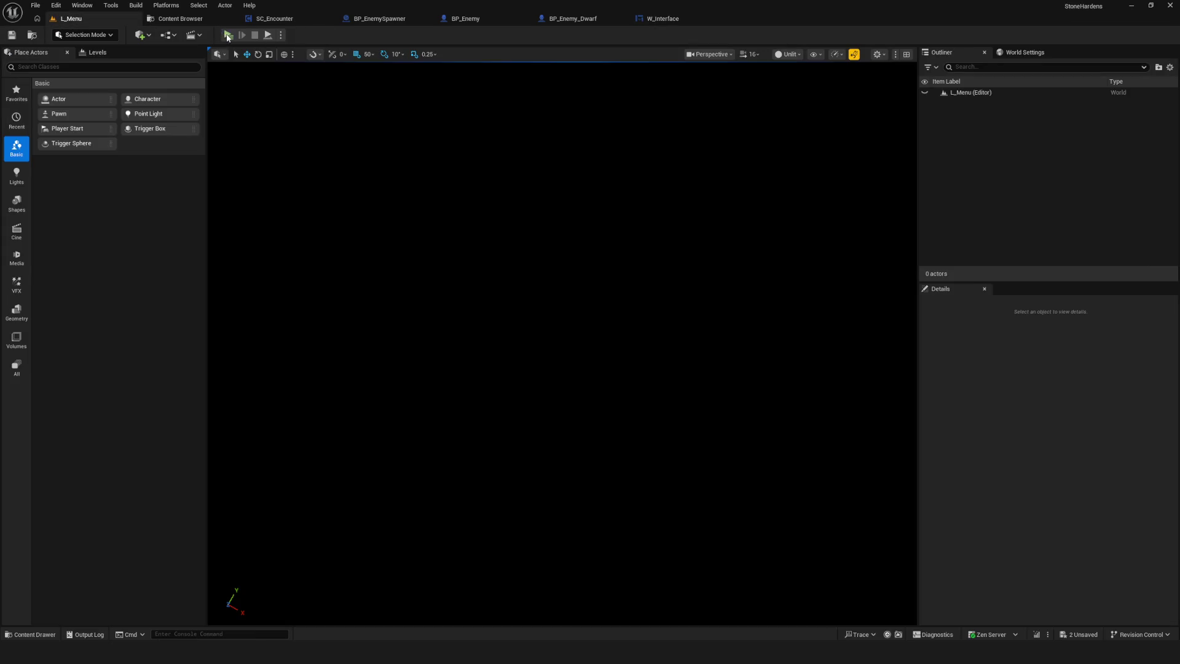
pyautogui.click(227, 36)
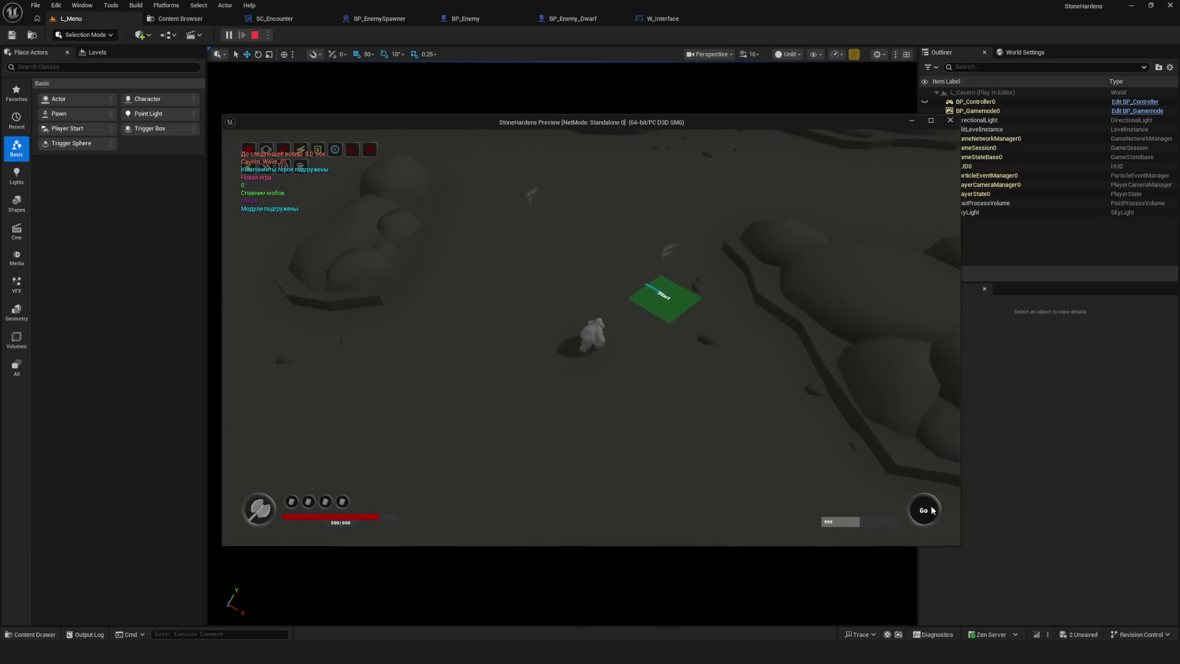
pyautogui.click(932, 510)
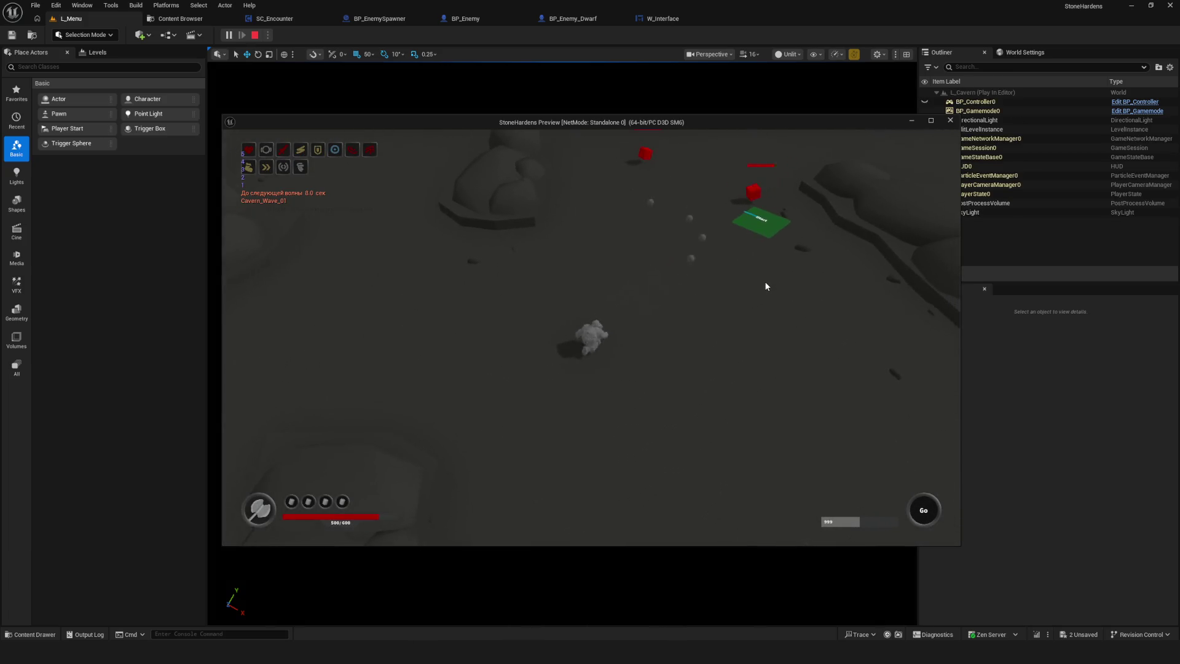
pyautogui.press('Escape')
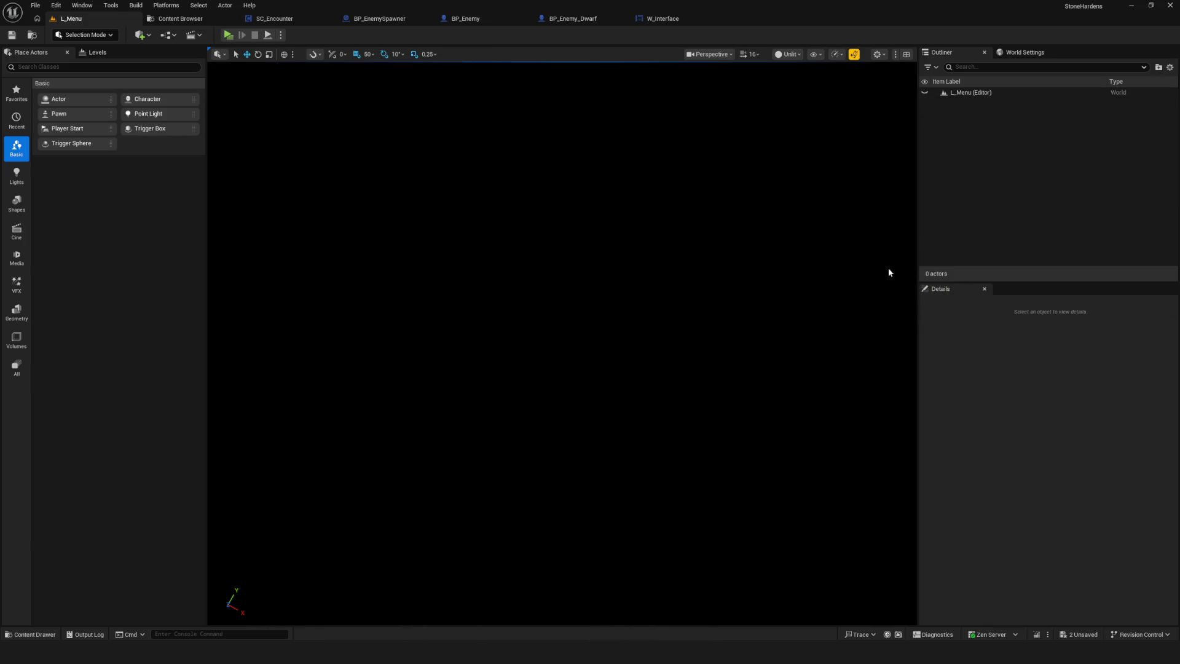
# - Change W_Pickaxe's Text Center to 'End' and save W_Interface
pyautogui.click(666, 18)
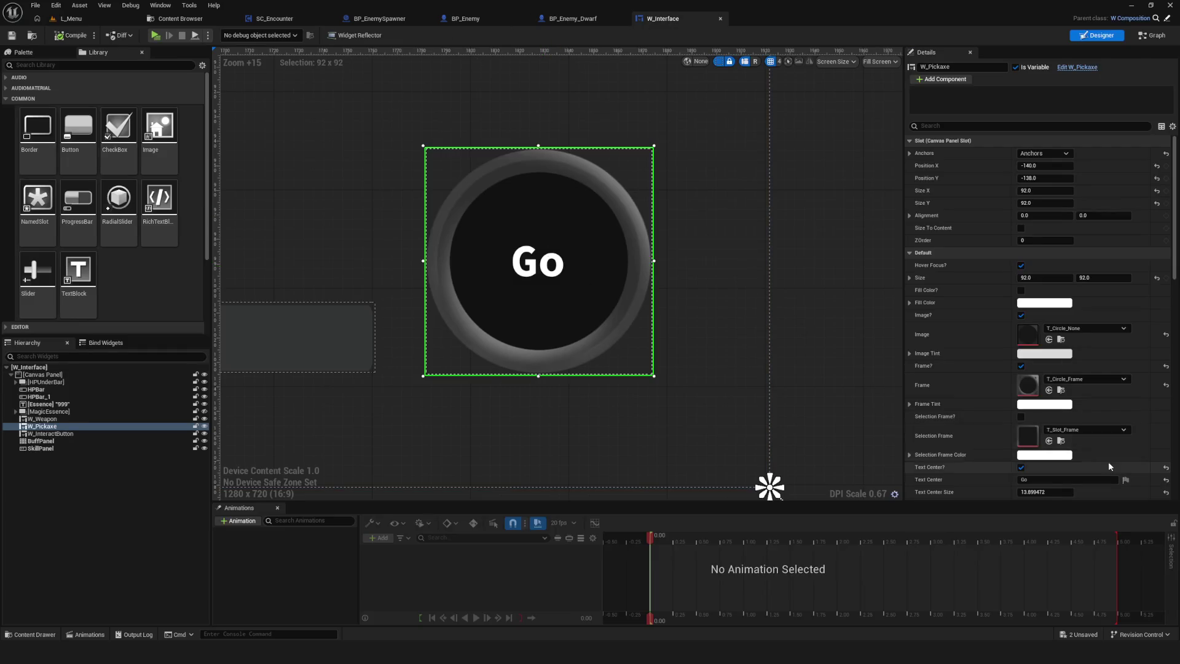
pyautogui.click(1045, 480)
pyautogui.write('End')
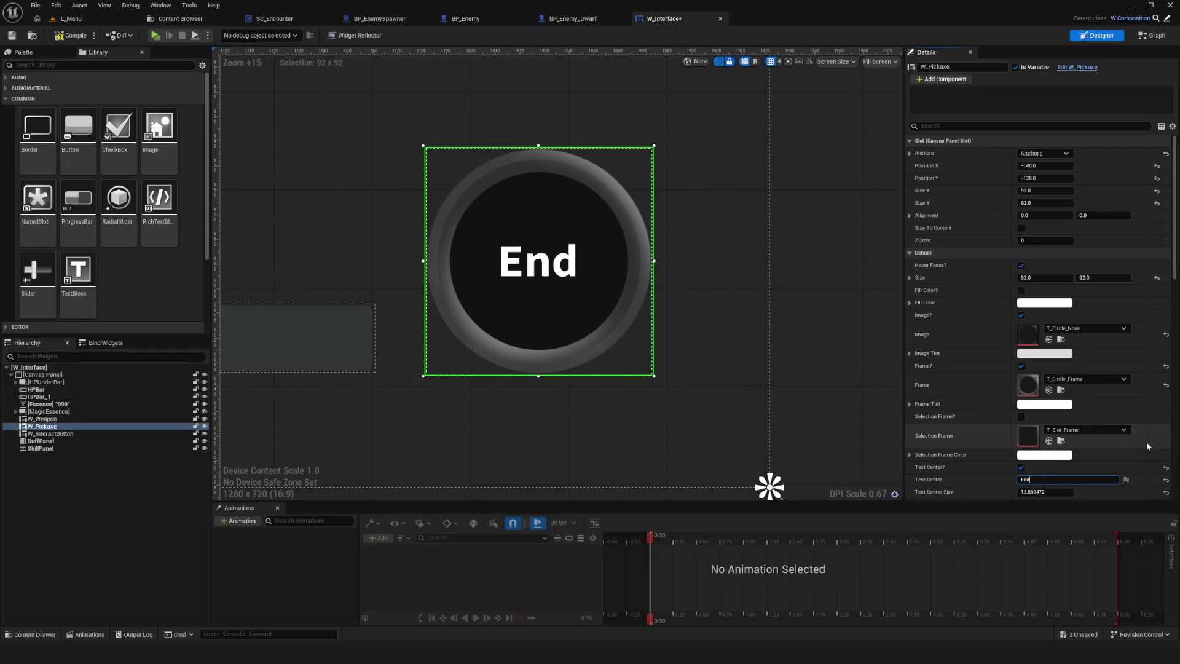
pyautogui.click(13, 35)
pyautogui.click(72, 19)
pyautogui.click(228, 35)
pyautogui.click(612, 314)
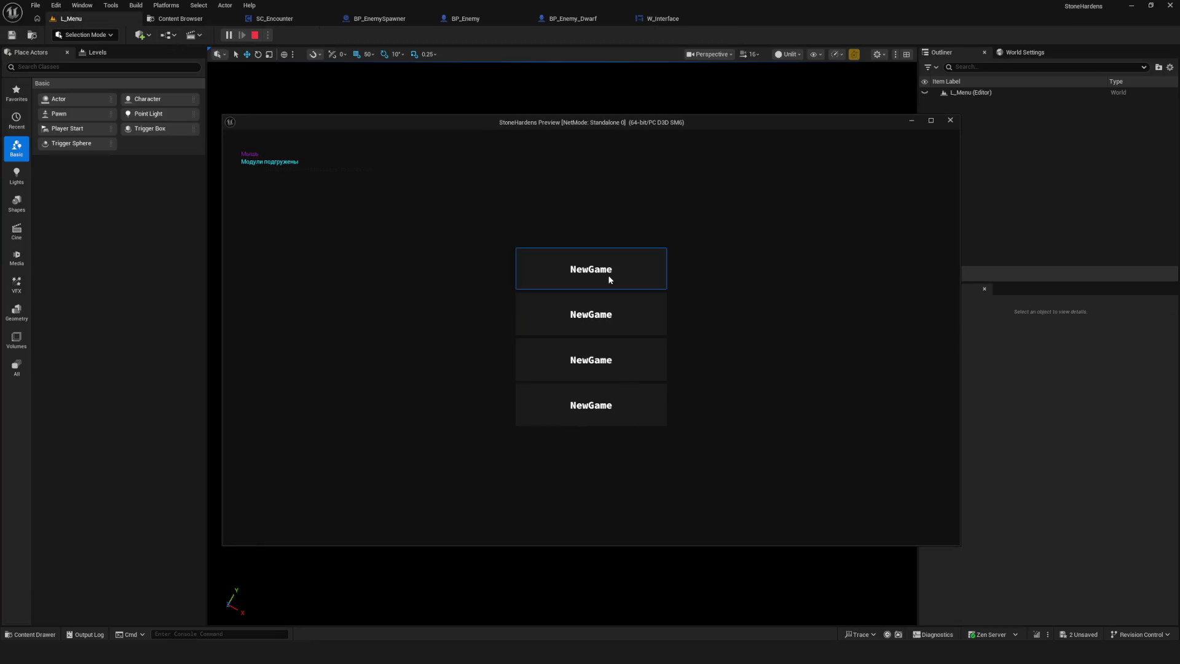
pyautogui.click(608, 275)
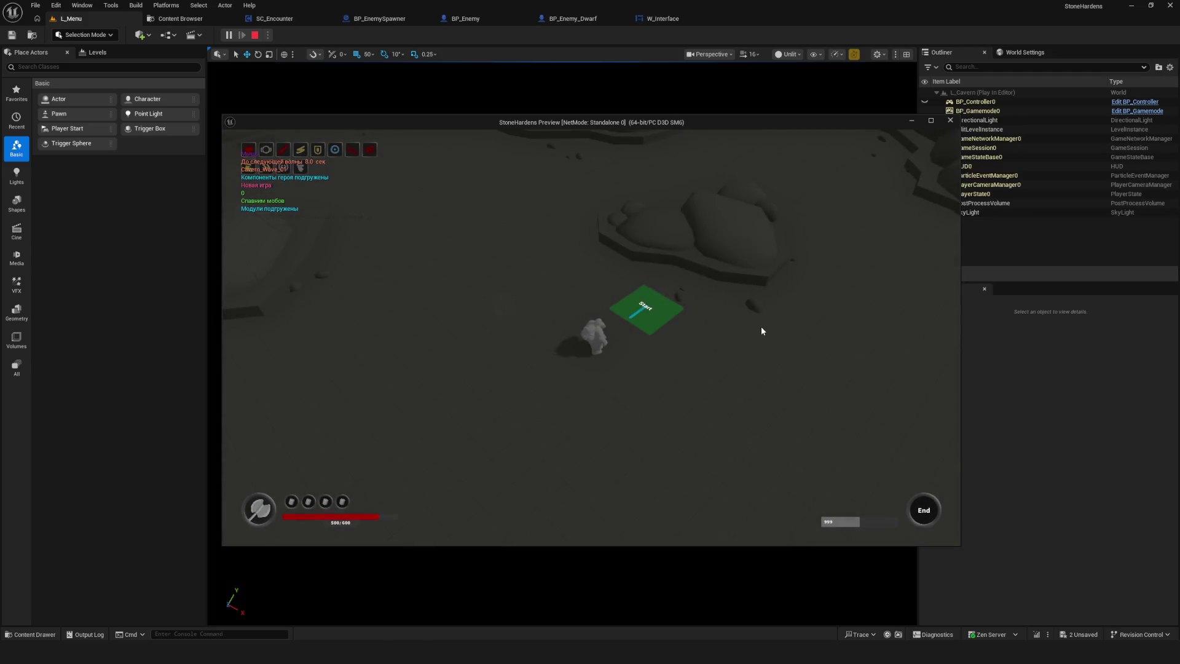
pyautogui.press('d')
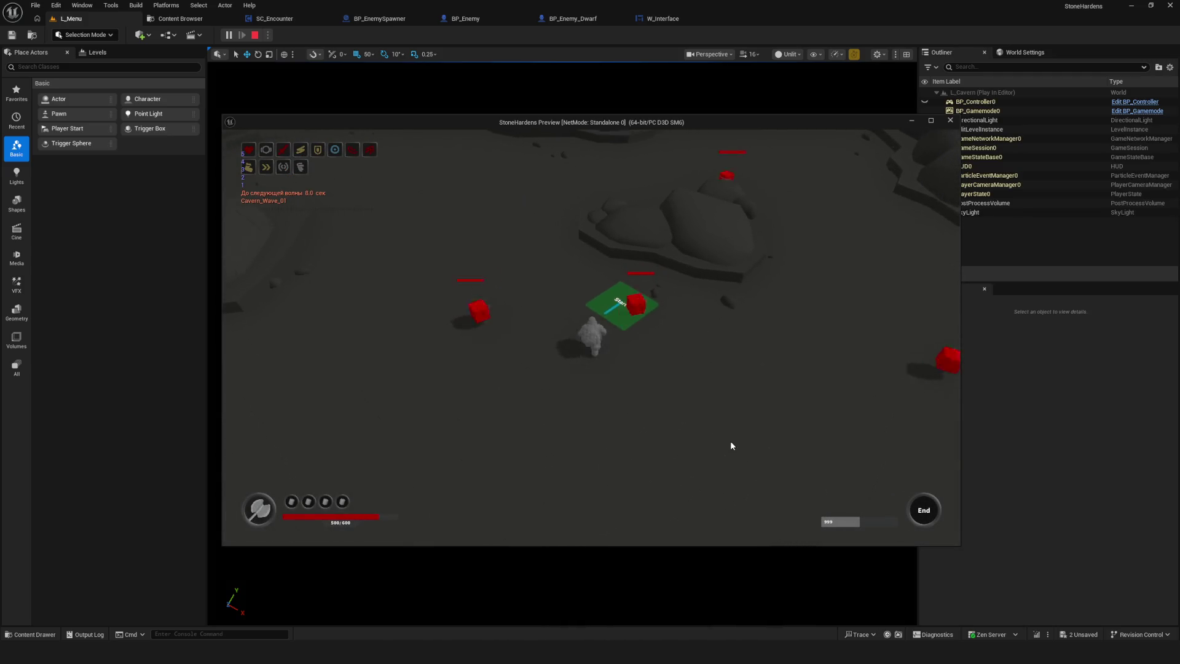
pyautogui.press('d')
pyautogui.press('d')
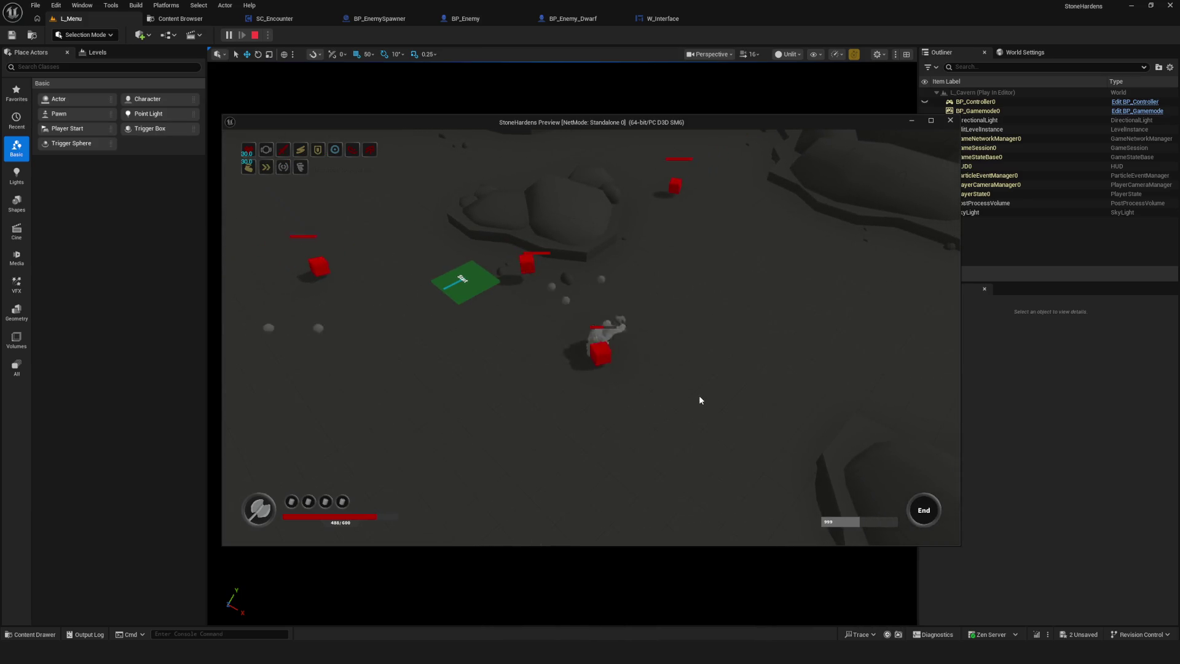
pyautogui.press('d')
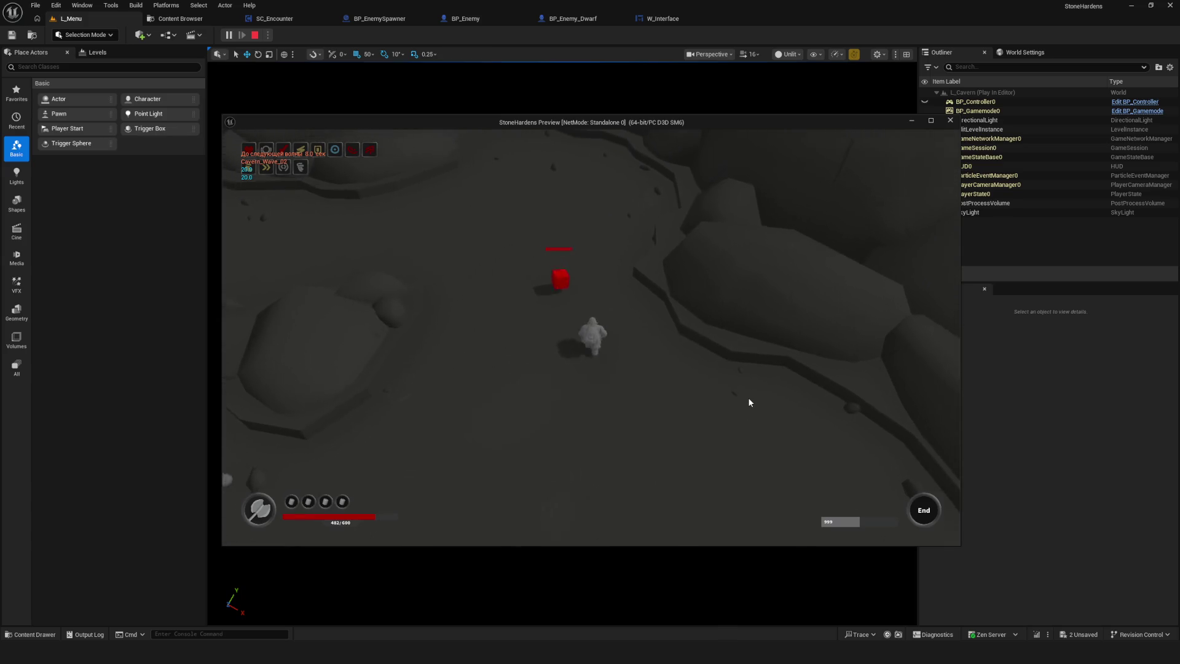
pyautogui.press('a')
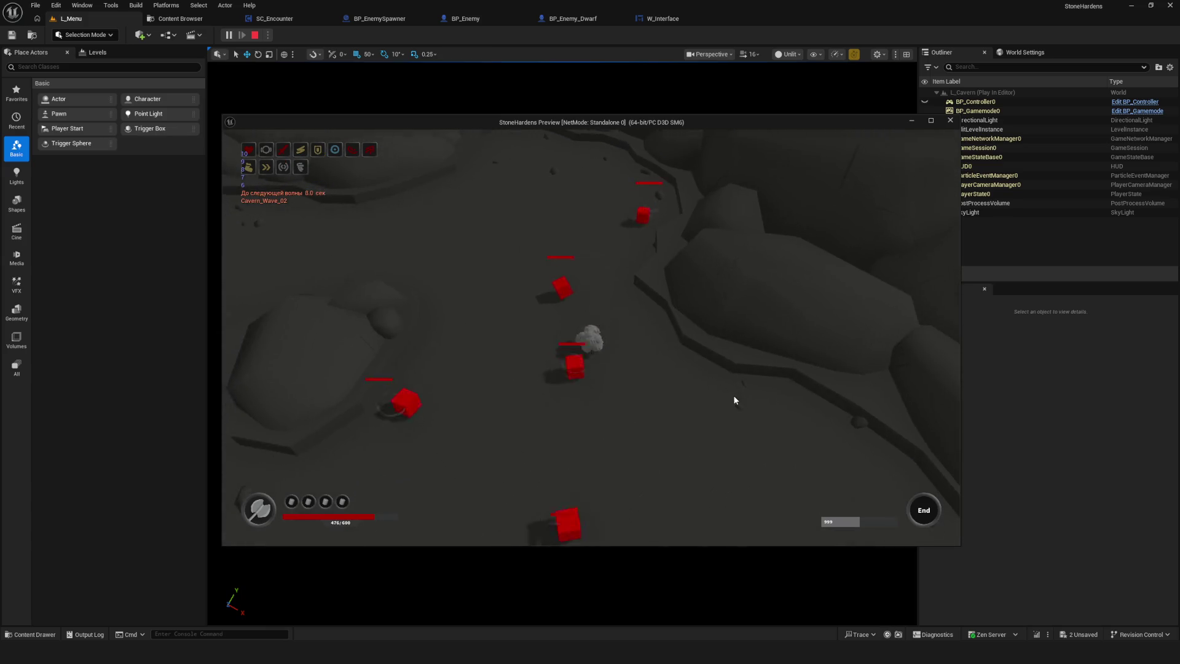
pyautogui.press('a')
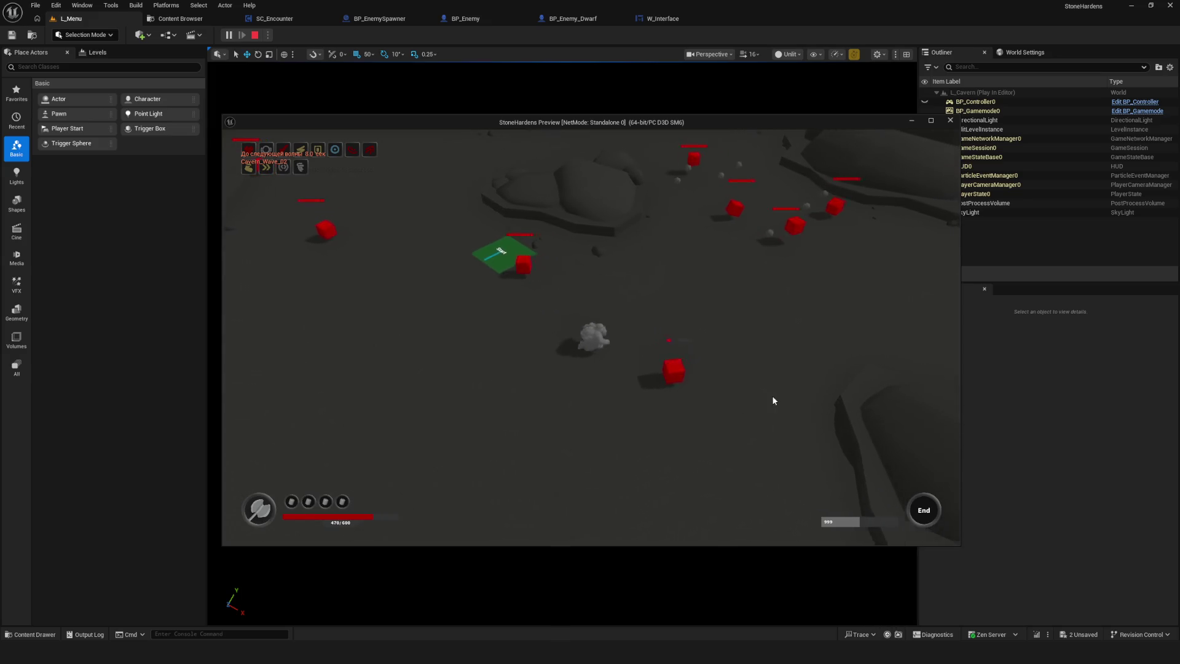
pyautogui.press('d')
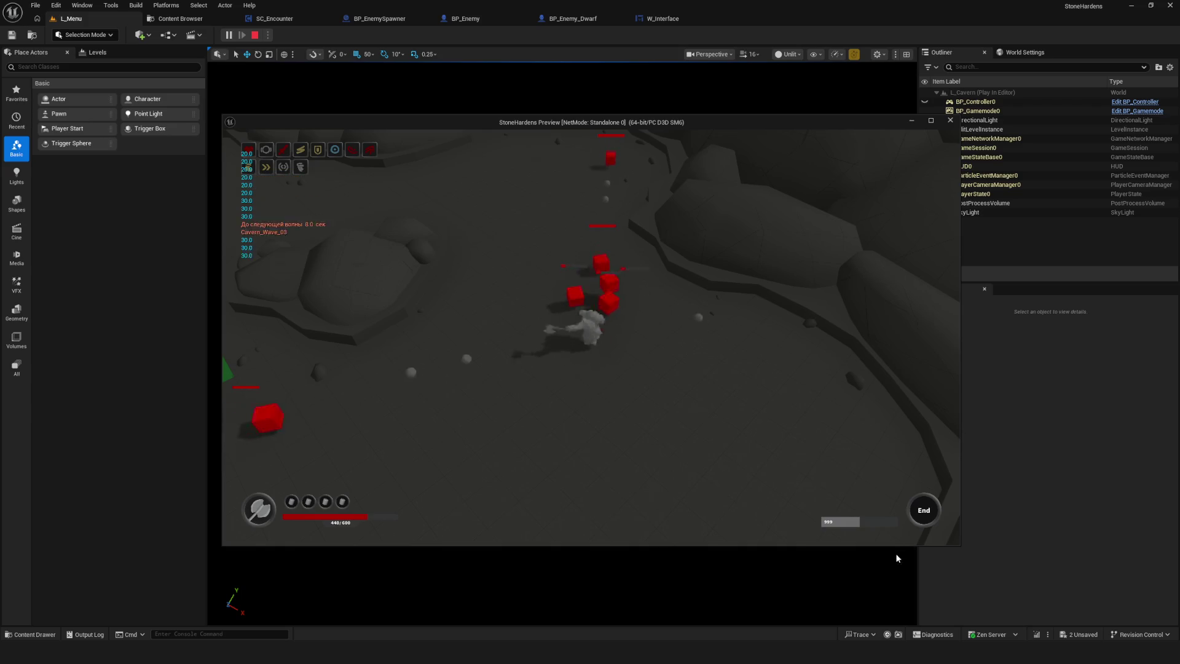
pyautogui.press('w')
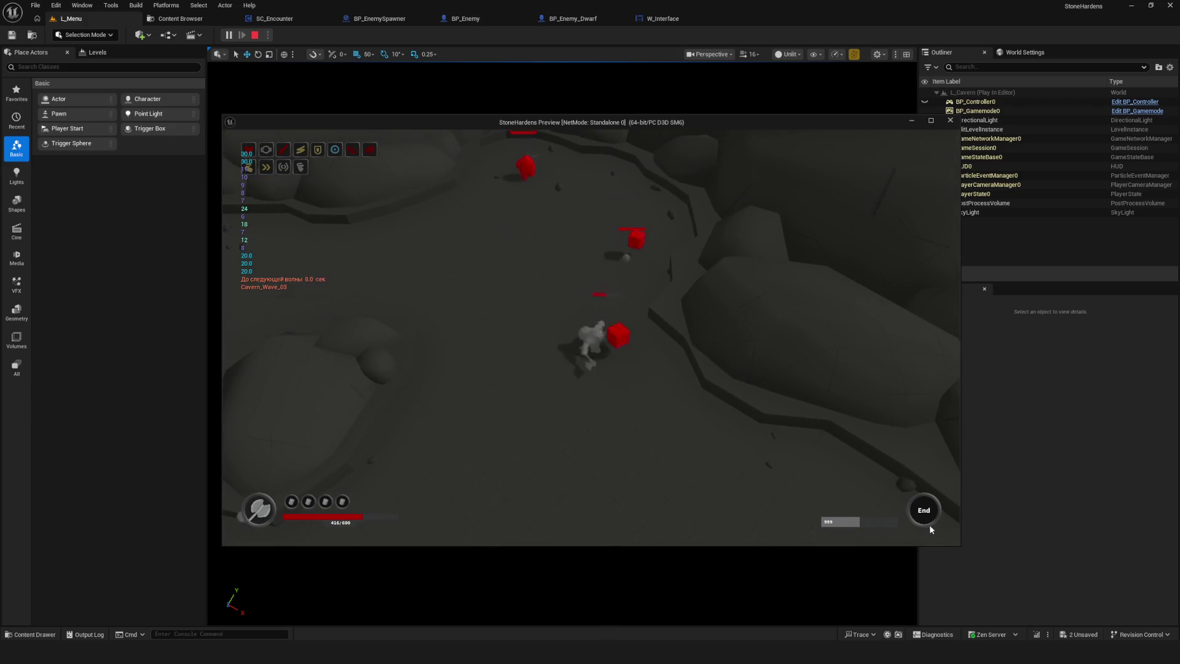
pyautogui.press('a')
pyautogui.press('a')
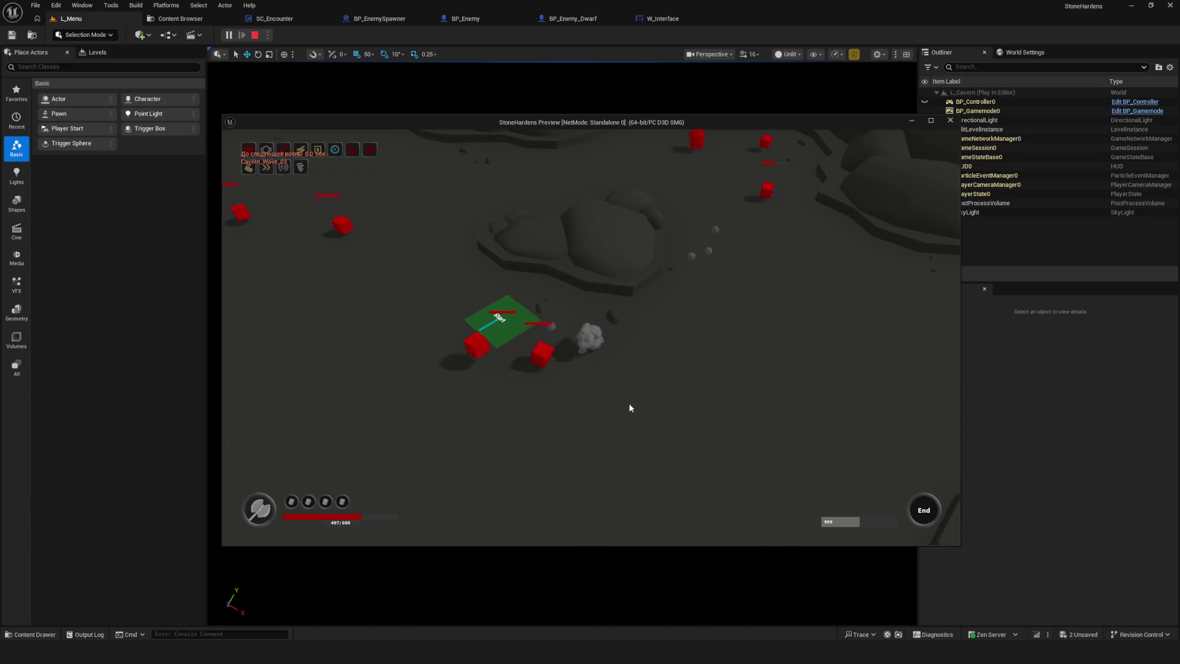
pyautogui.press('d')
pyautogui.press('d')
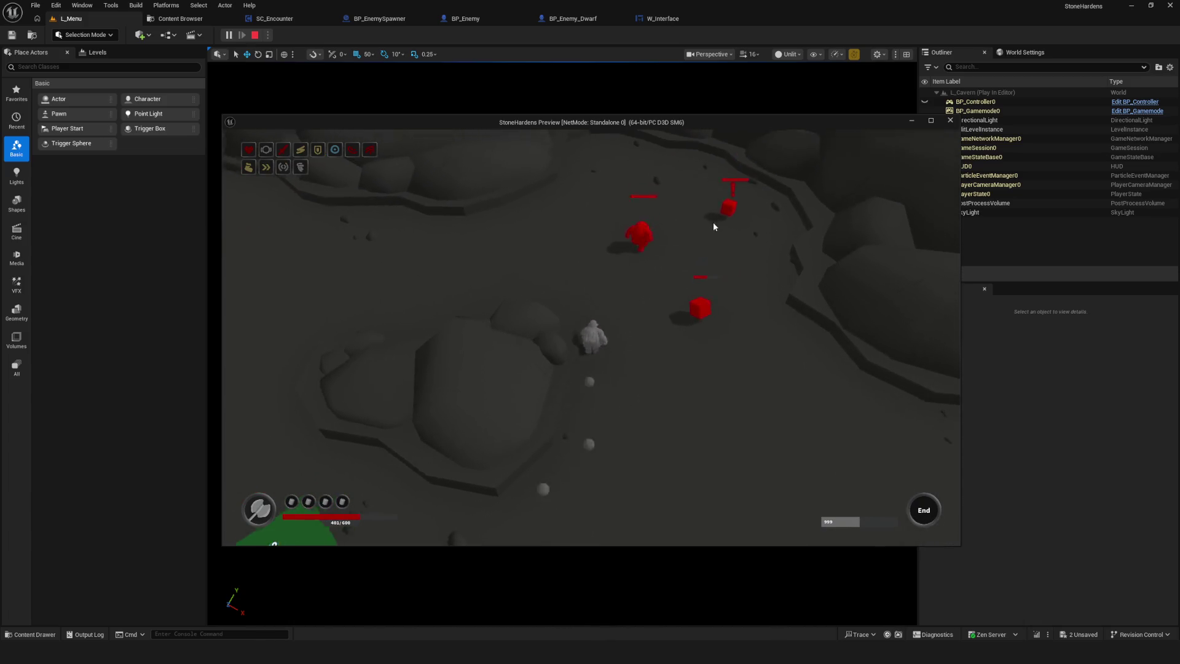
pyautogui.press('d')
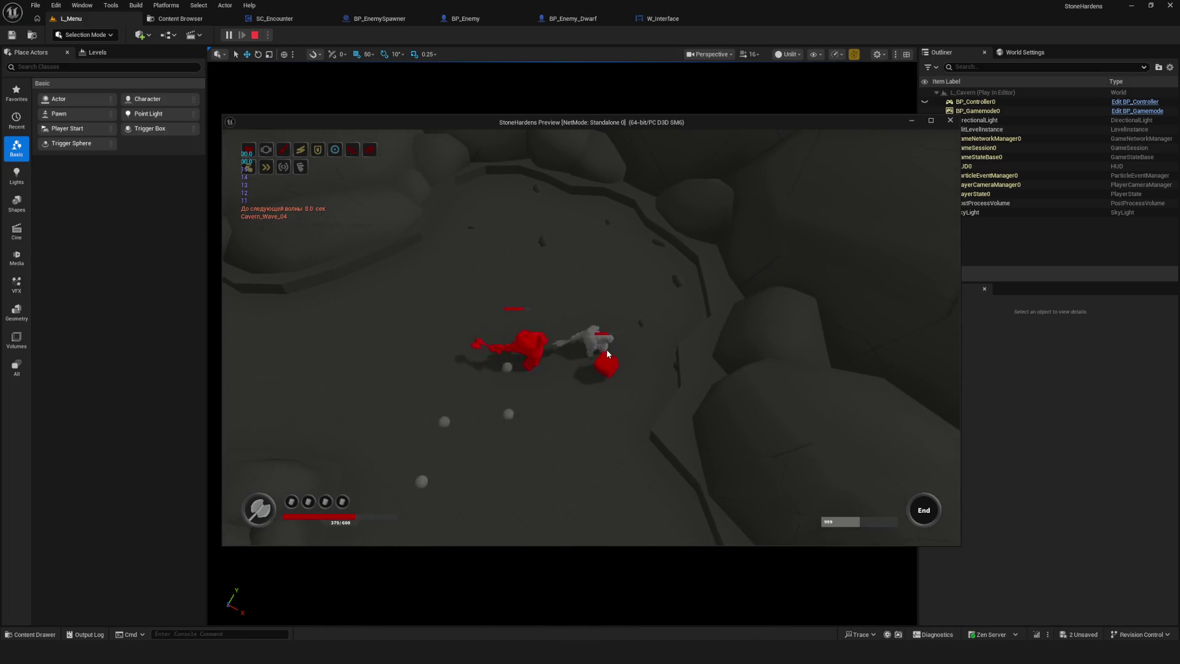
pyautogui.press('a')
pyautogui.press('a')
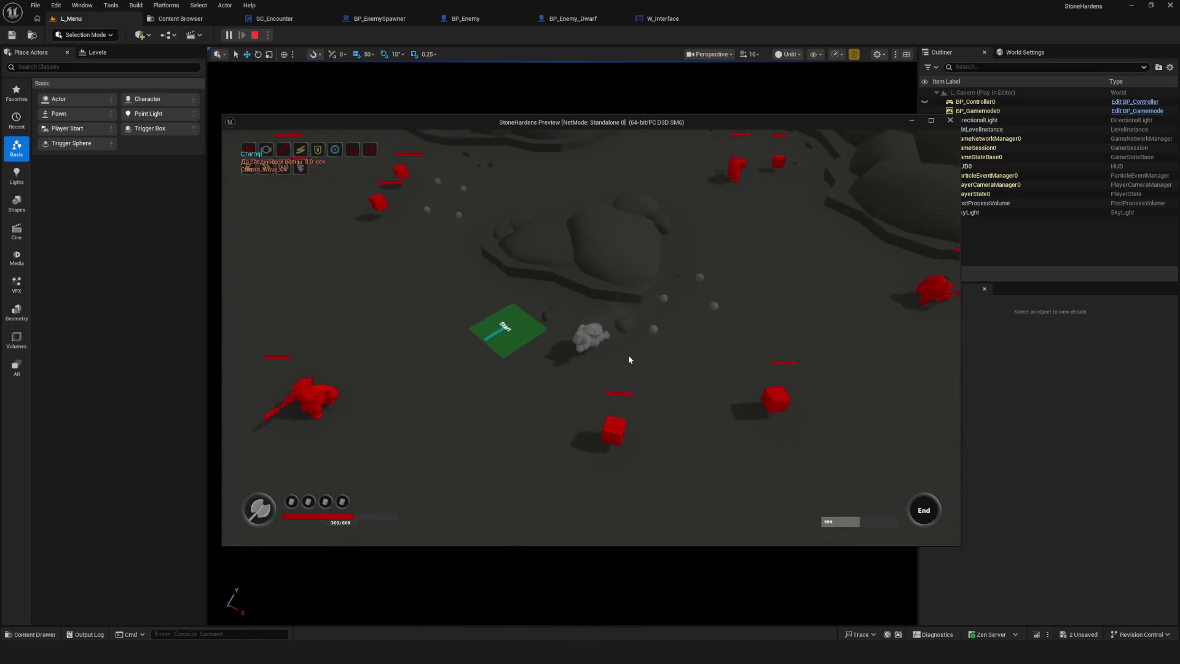
pyautogui.press('d')
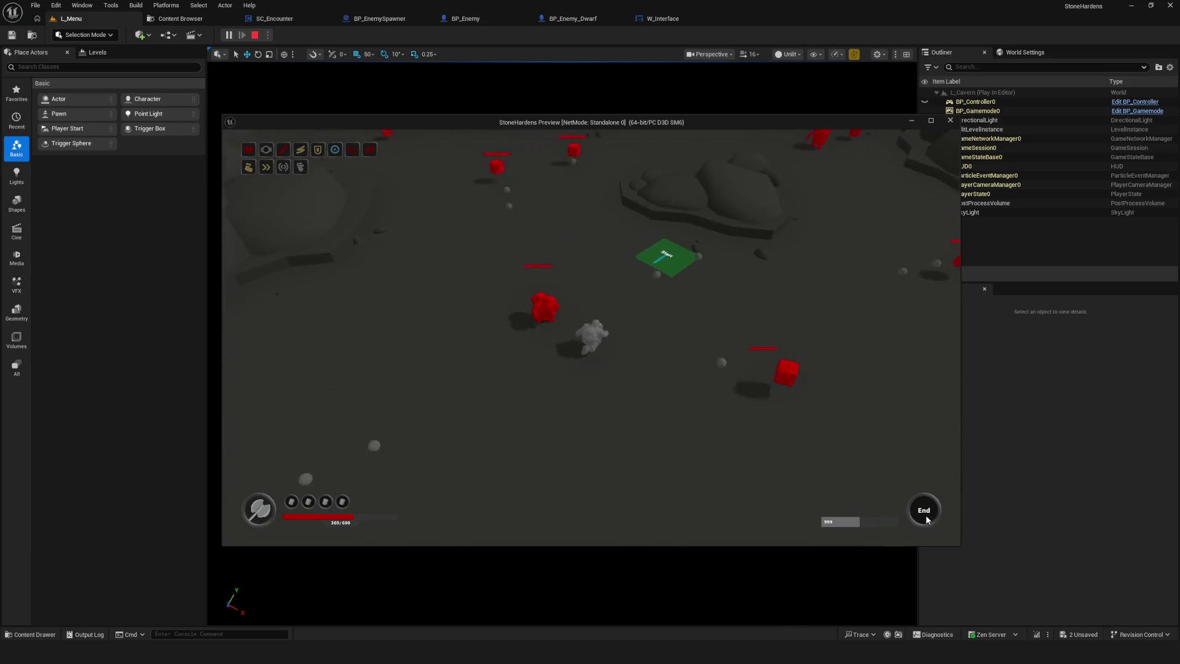
pyautogui.press('d')
pyautogui.press('w')
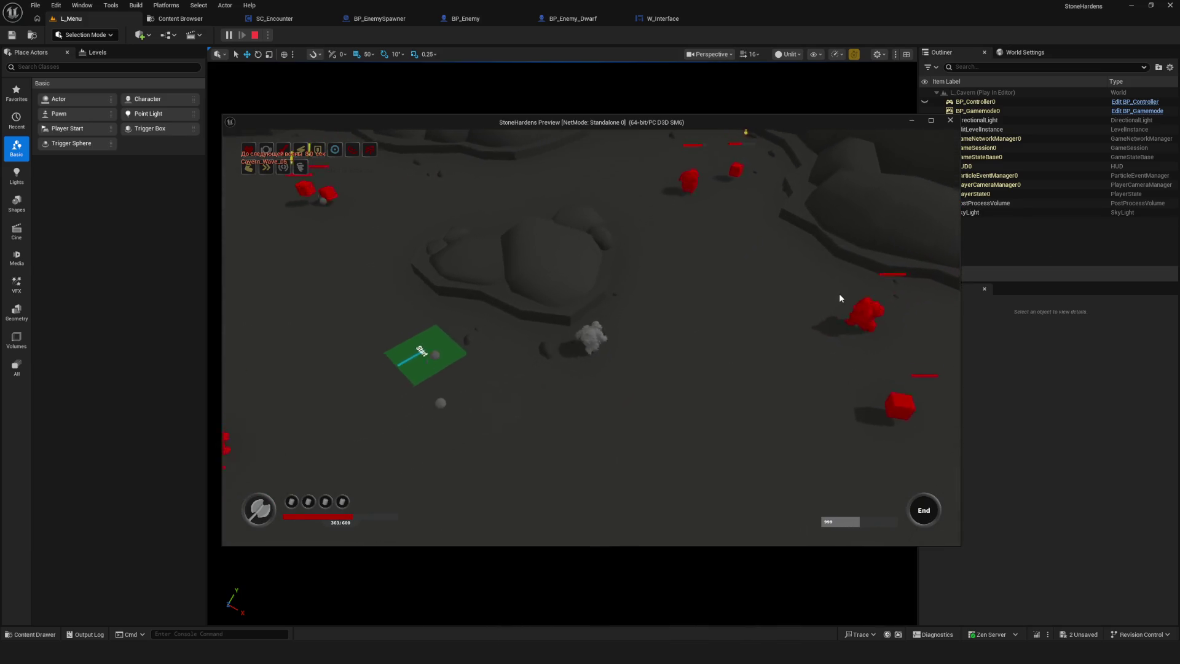
pyautogui.click(609, 304)
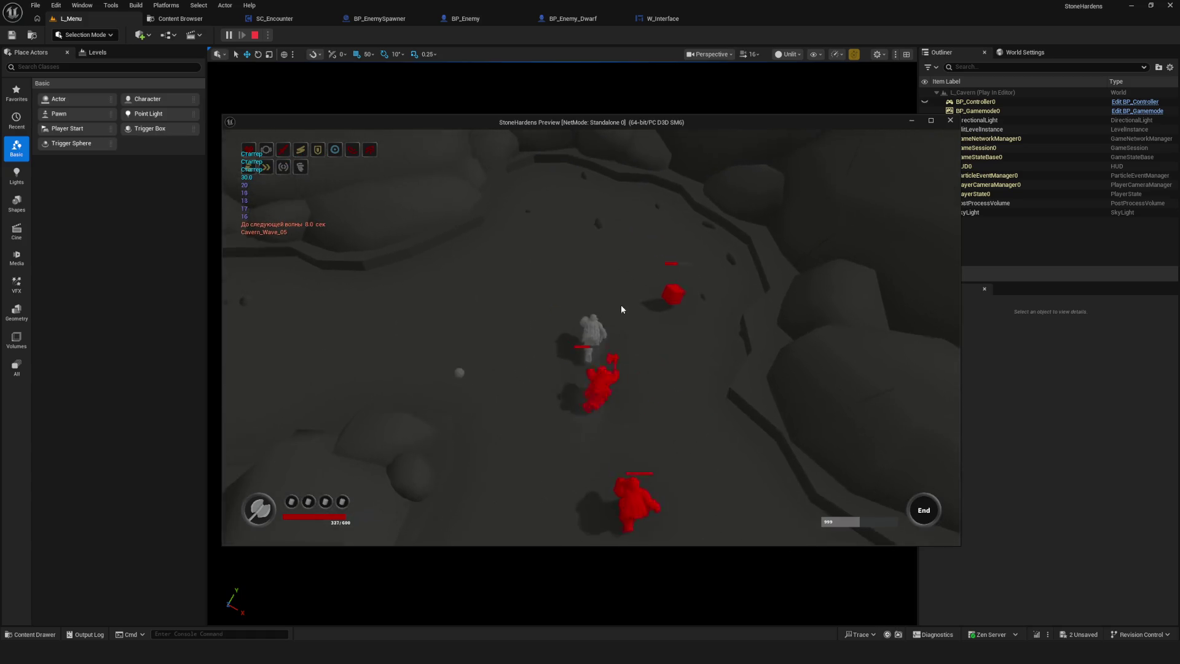
pyautogui.press('a')
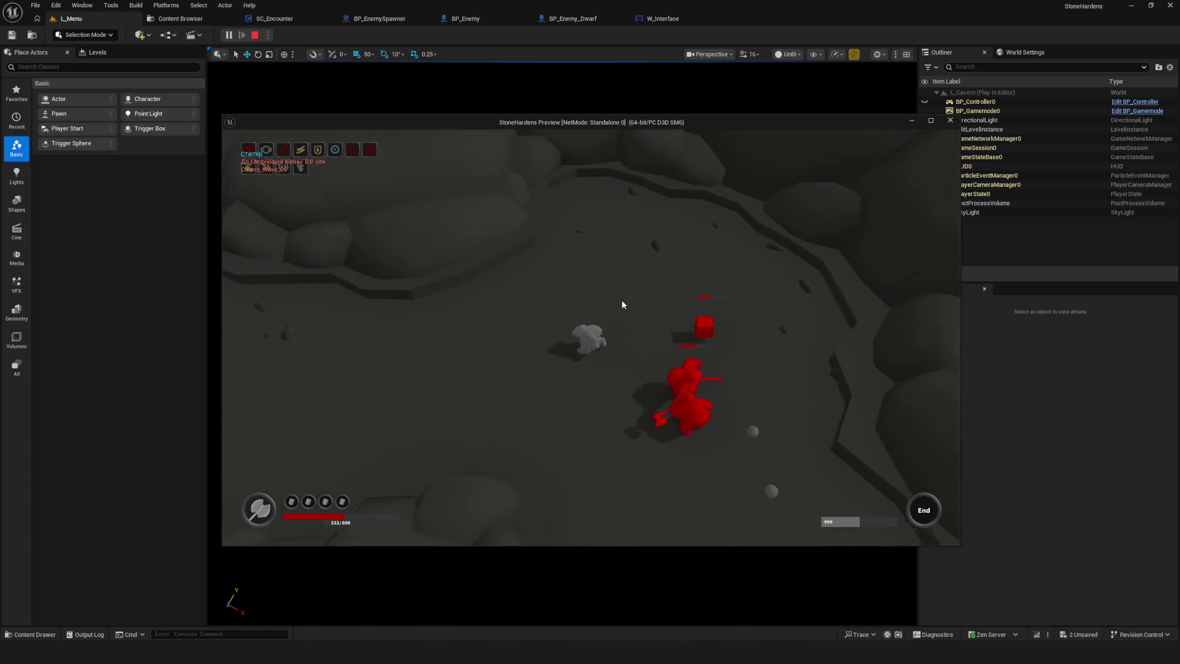
pyautogui.press('s')
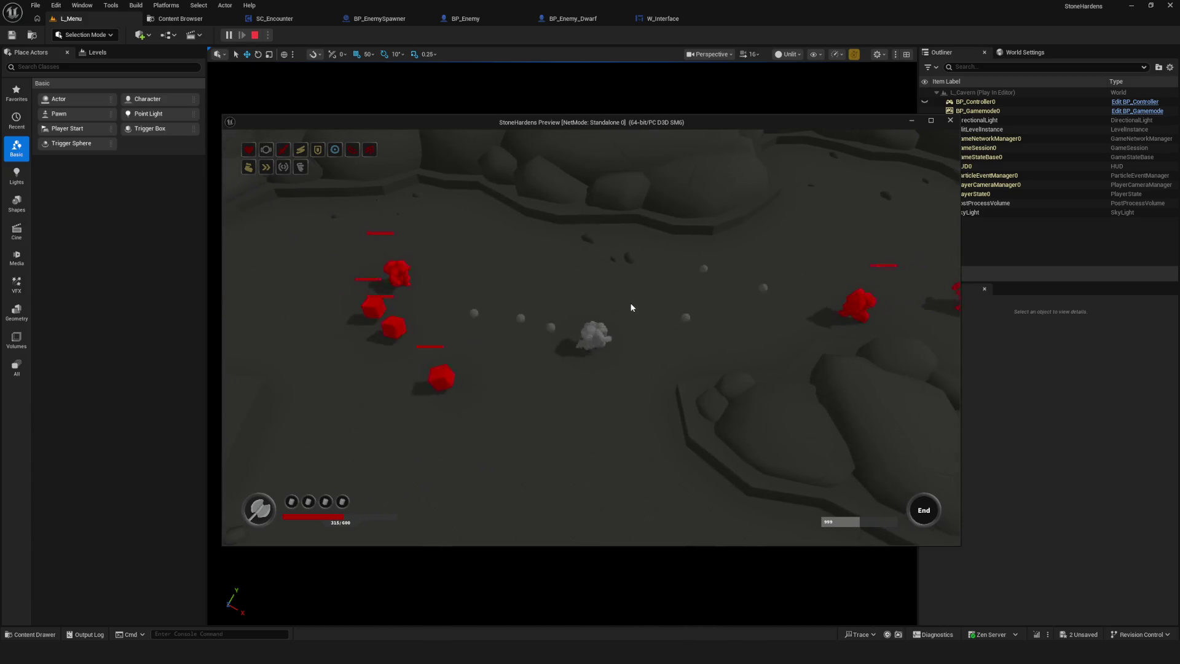
pyautogui.press('w')
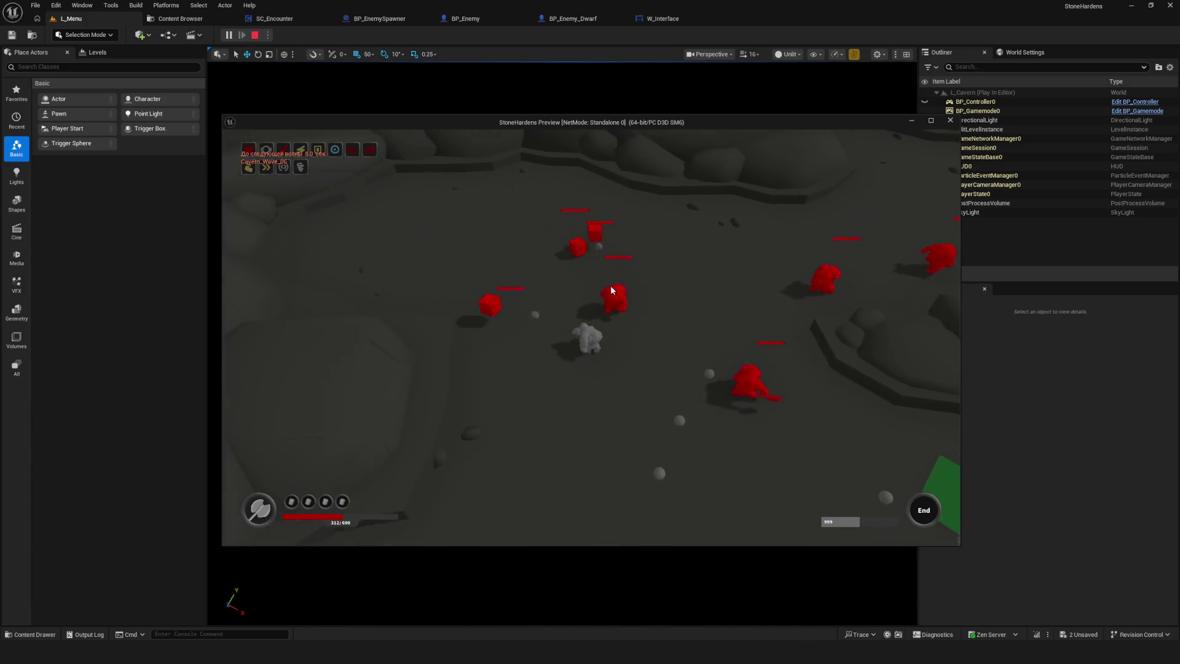
pyautogui.click(695, 344)
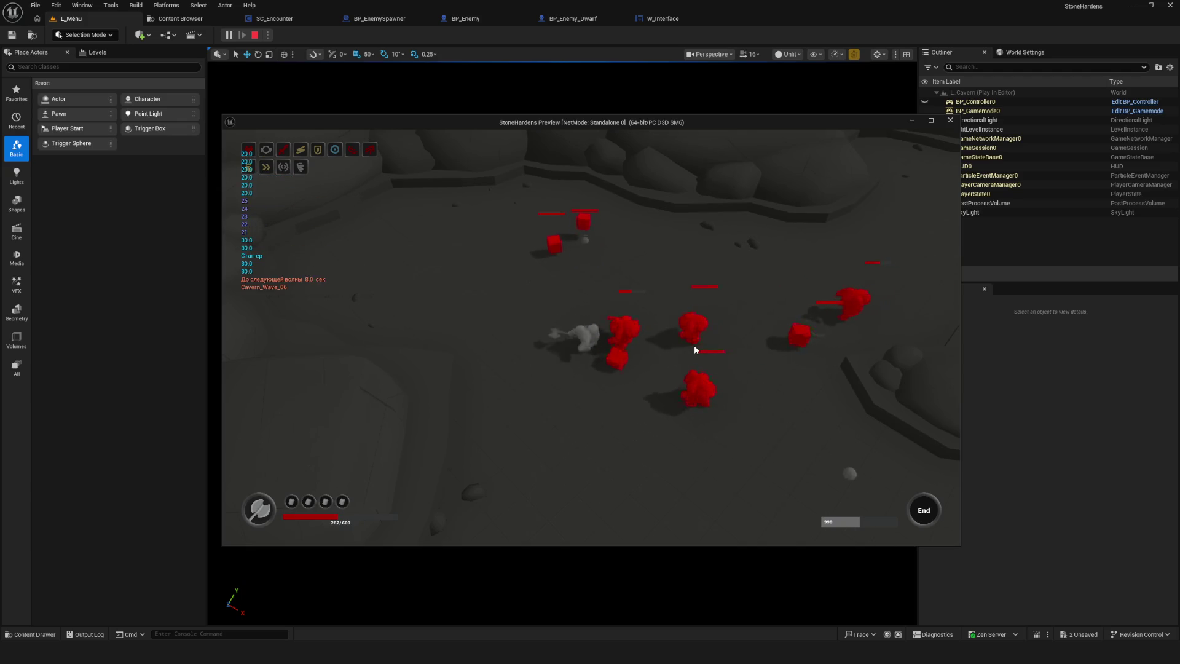
pyautogui.press('s')
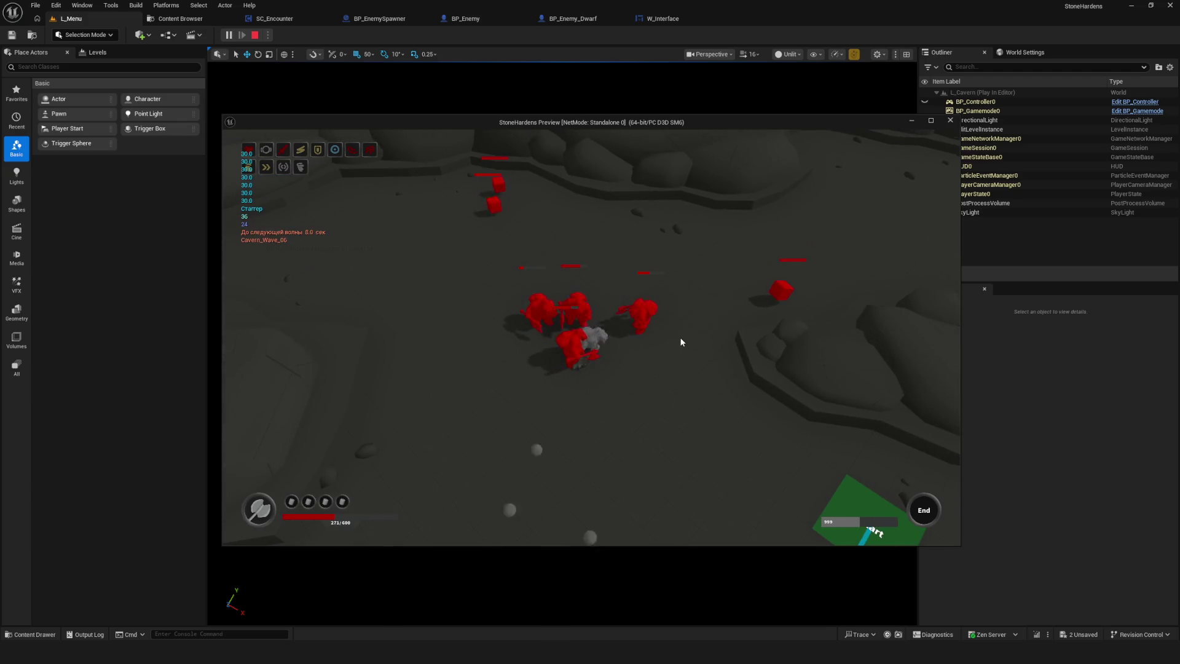
pyautogui.press('d')
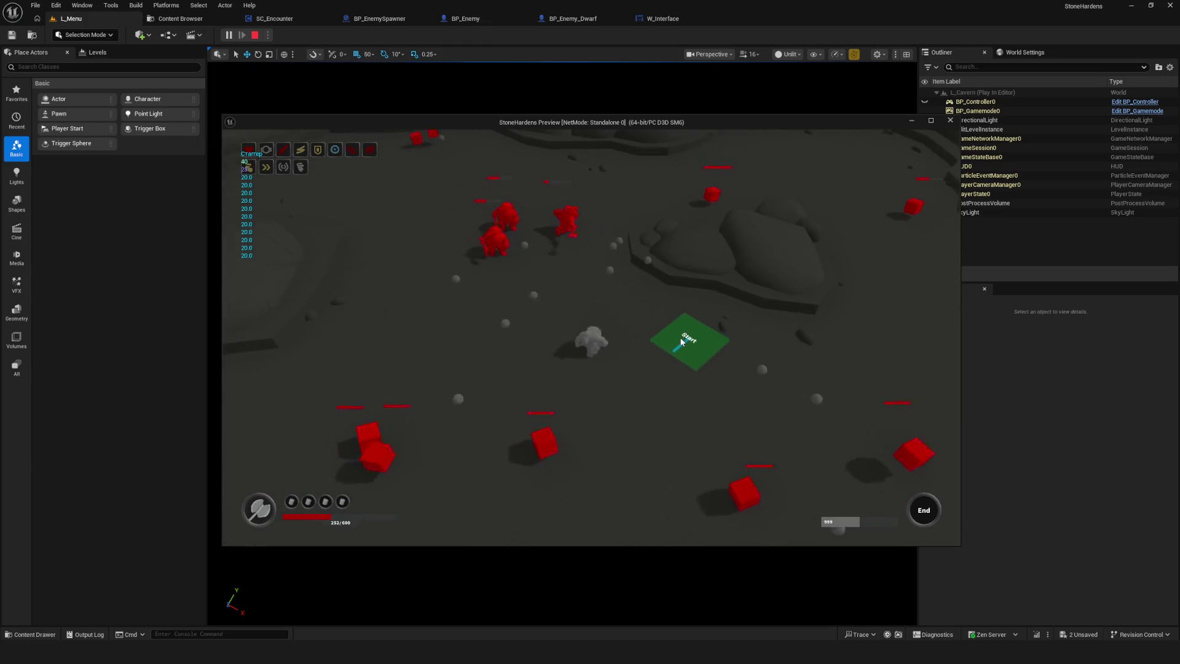
pyautogui.press('Escape')
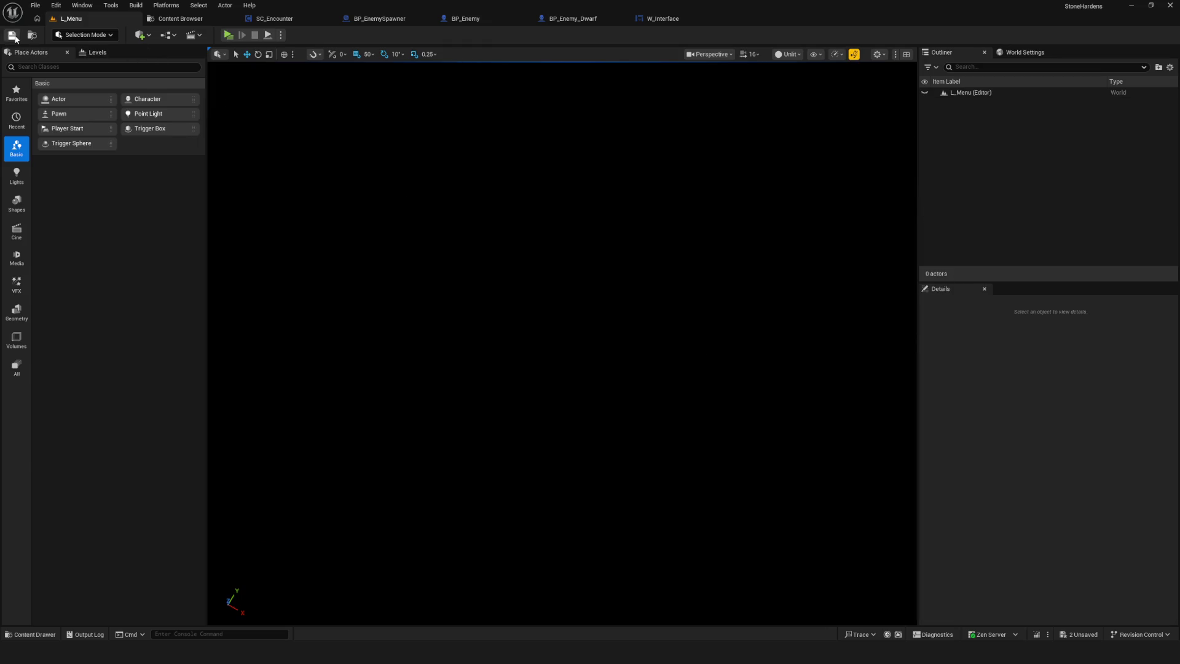
# - Rename the 999 progress bar widget to LevelProgress in the Designer and save the blueprint
pyautogui.click(663, 18)
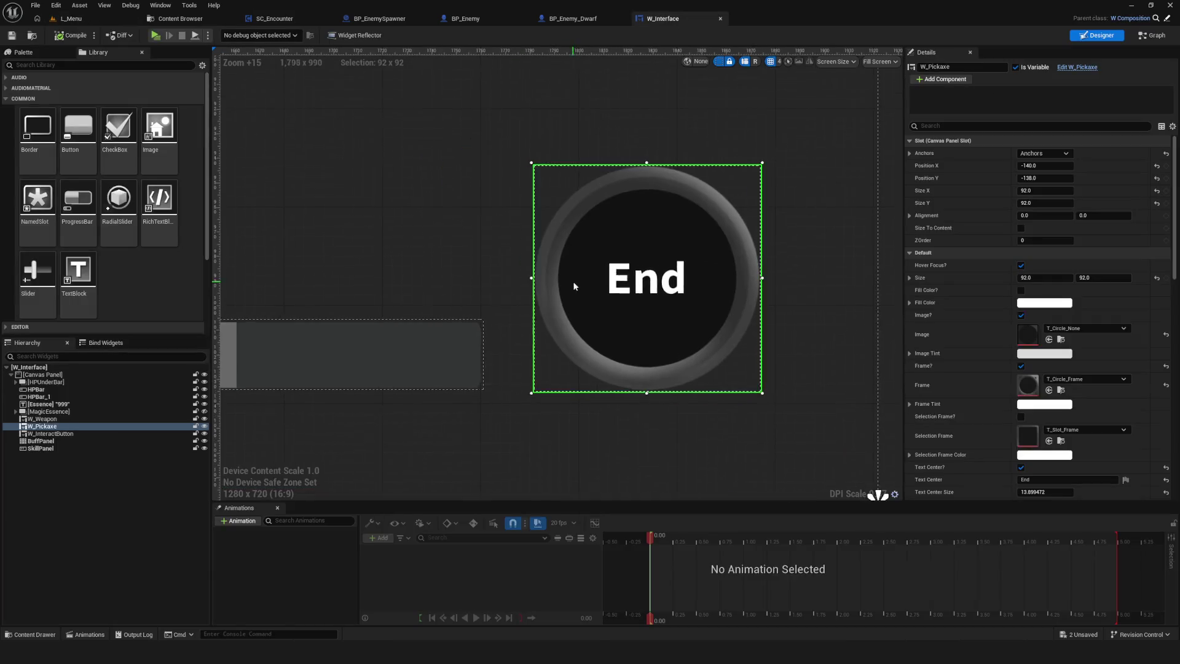
pyautogui.click(498, 310)
pyautogui.scroll(1, 544, 333)
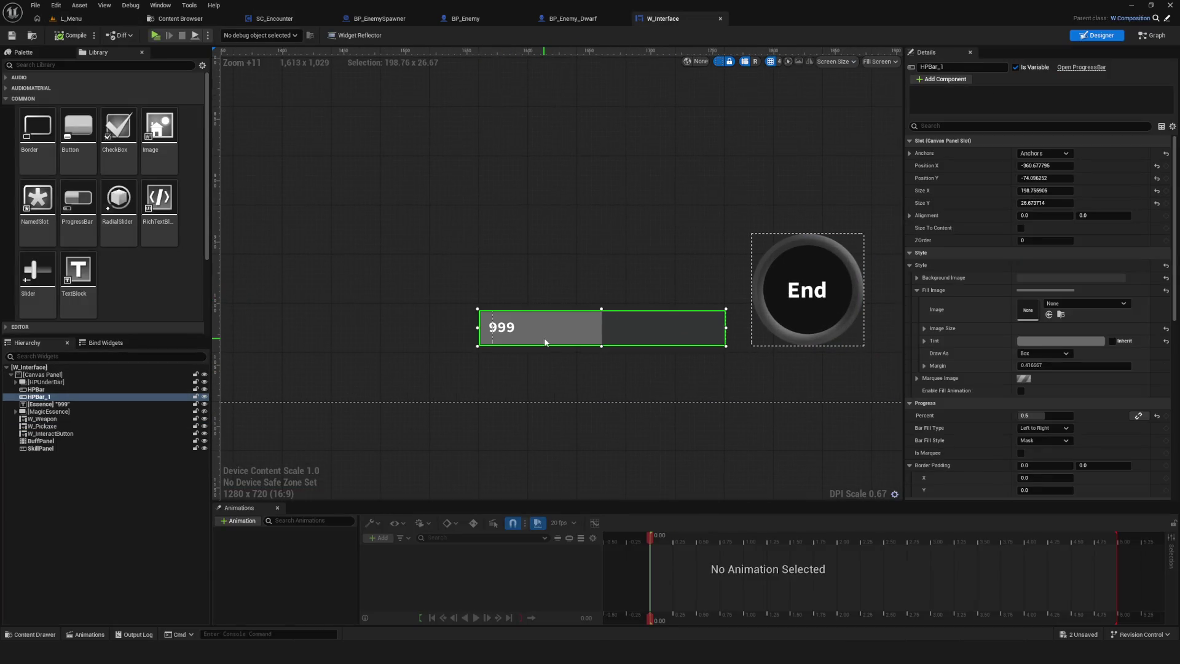
pyautogui.doubleClick(72, 398)
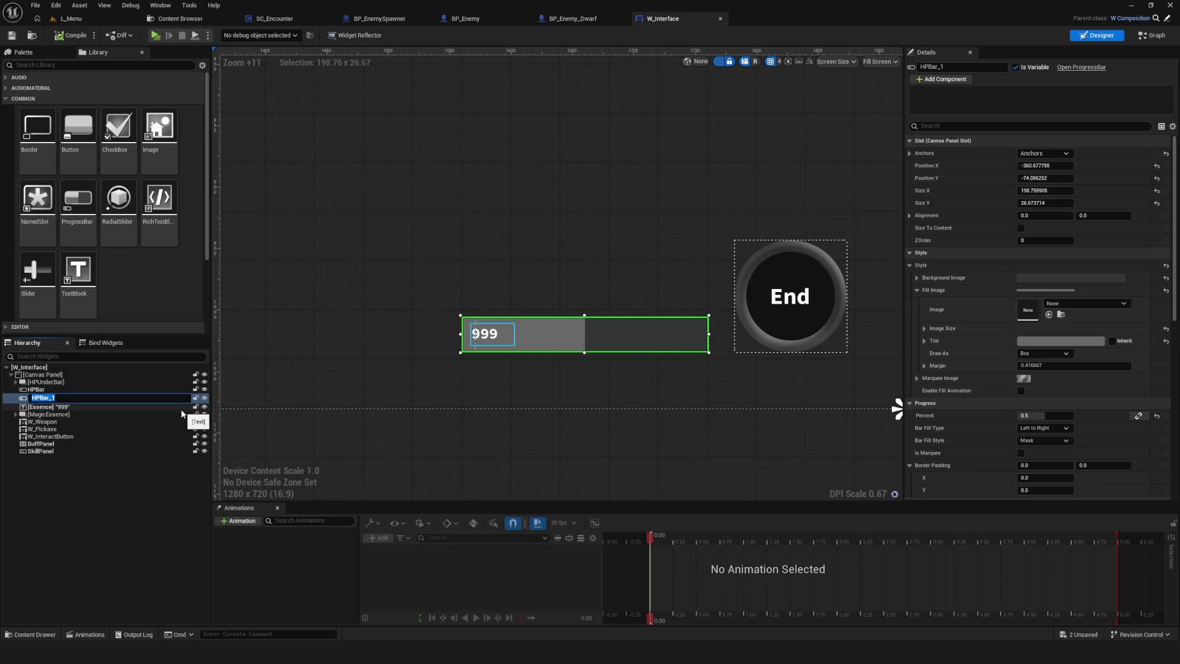
pyautogui.press('Return')
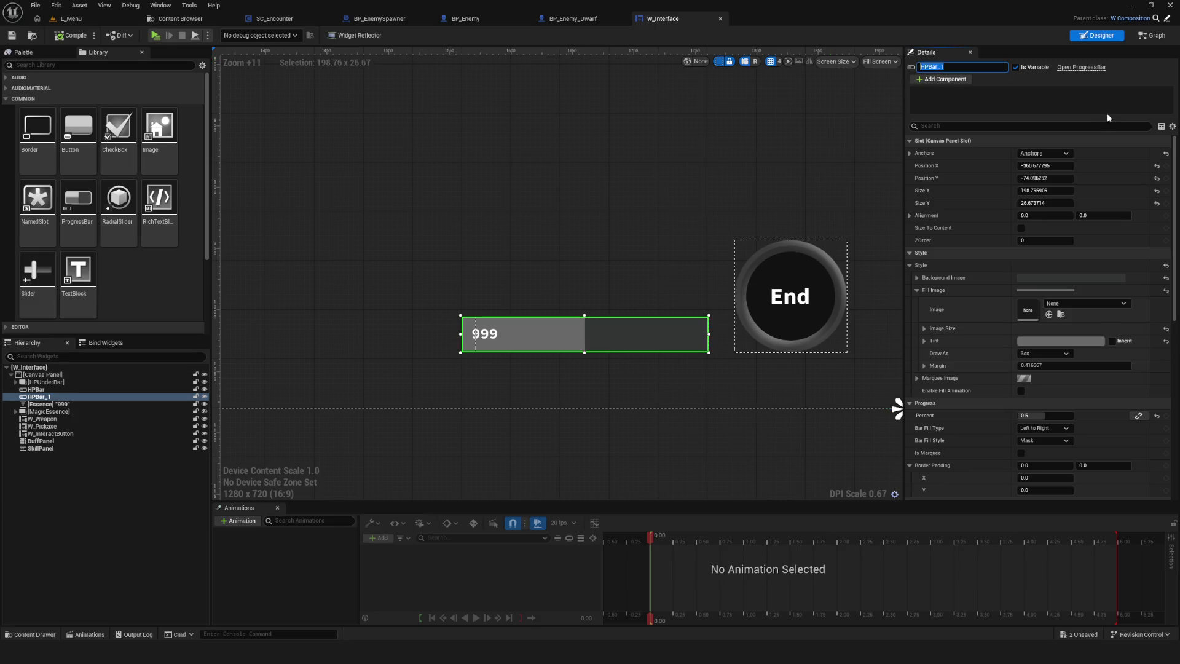
pyautogui.press('BackSpace')
pyautogui.write('Value')
pyautogui.press('Return')
pyautogui.moveTo(494, 242); pyautogui.dragTo(474, 266)
pyautogui.hotkey('ctrl', 's')
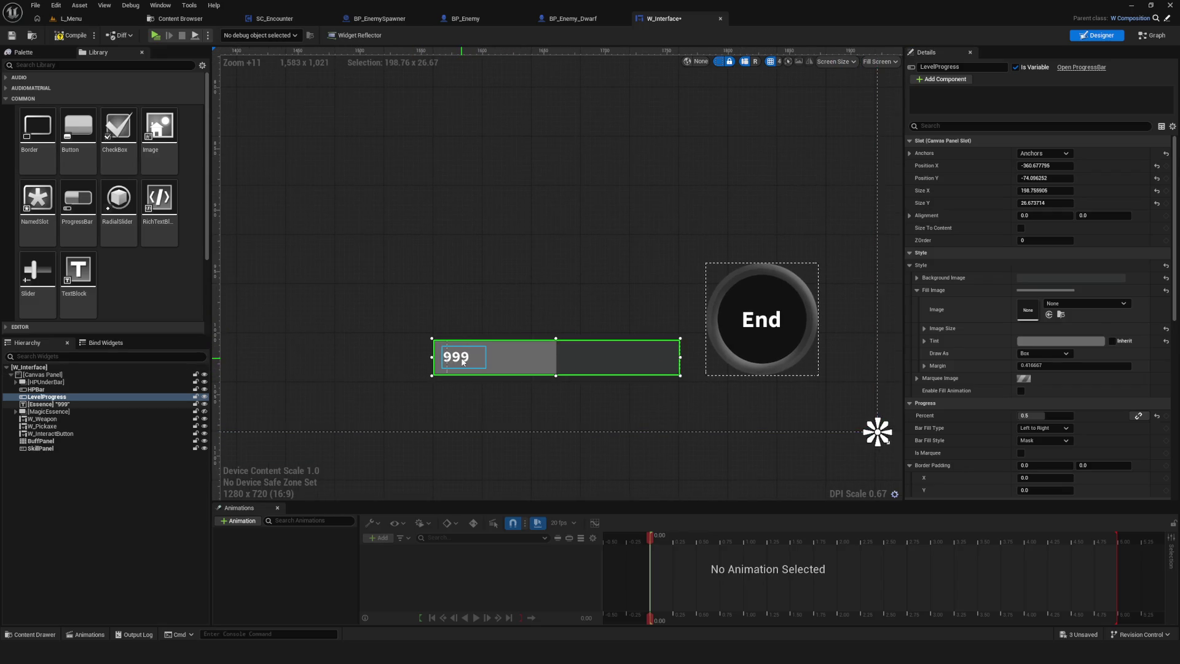
# - Name the 999 text block LevelProgressNumbers in the Details name field
pyautogui.click(462, 362)
pyautogui.click(967, 67)
pyautogui.write('Level')
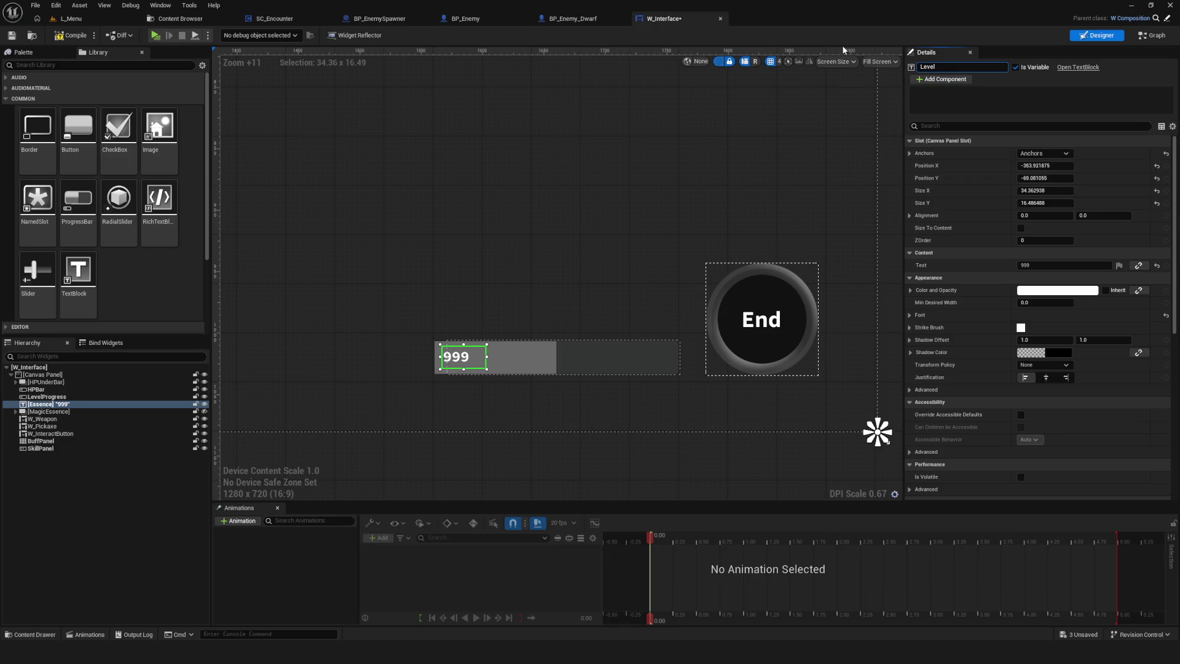
pyautogui.write('Progre')
pyautogui.write('ssNumbers')
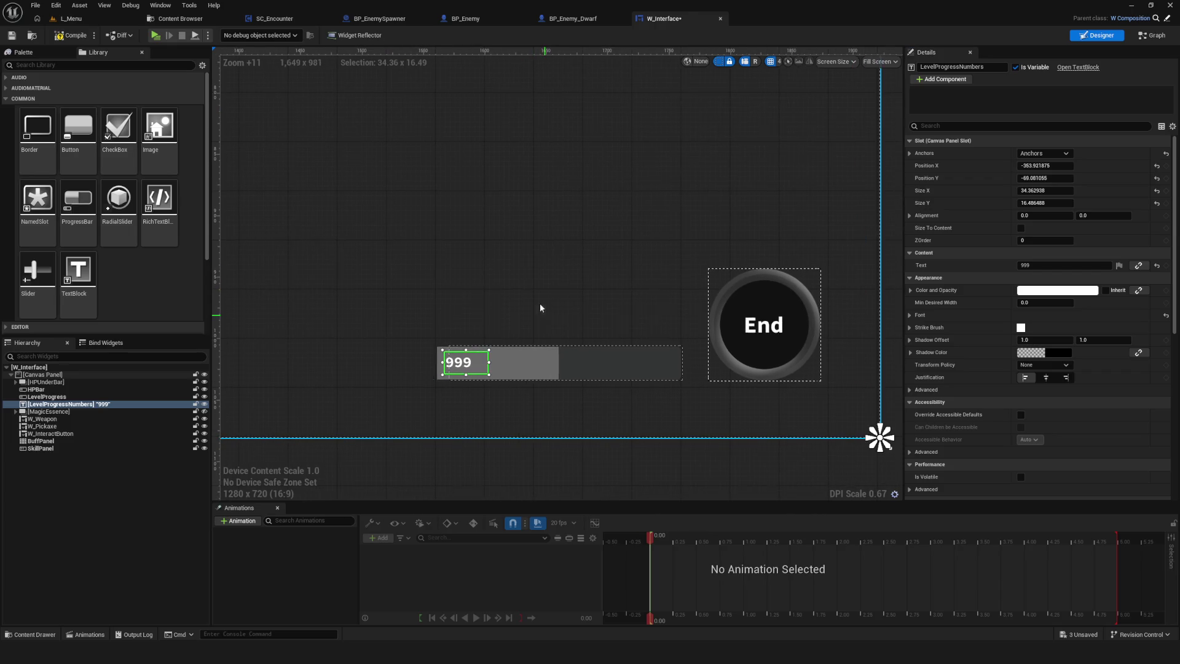
pyautogui.moveTo(485, 340); pyautogui.dragTo(576, 332)
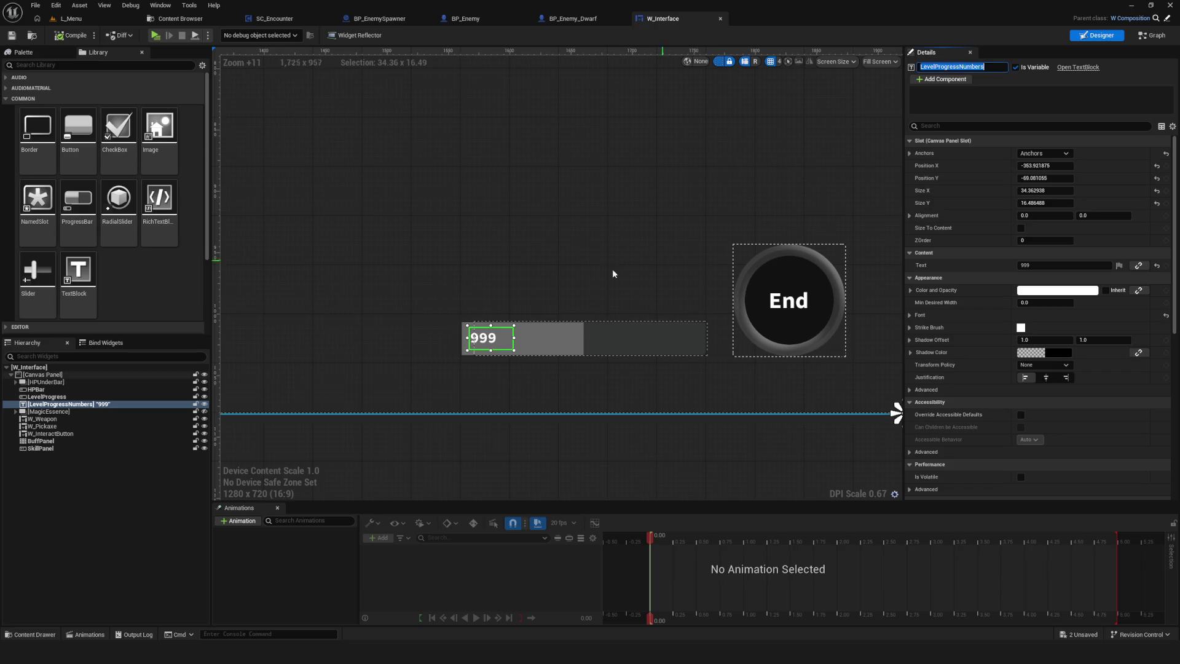
pyautogui.click(535, 362)
pyautogui.moveTo(505, 378); pyautogui.dragTo(542, 365)
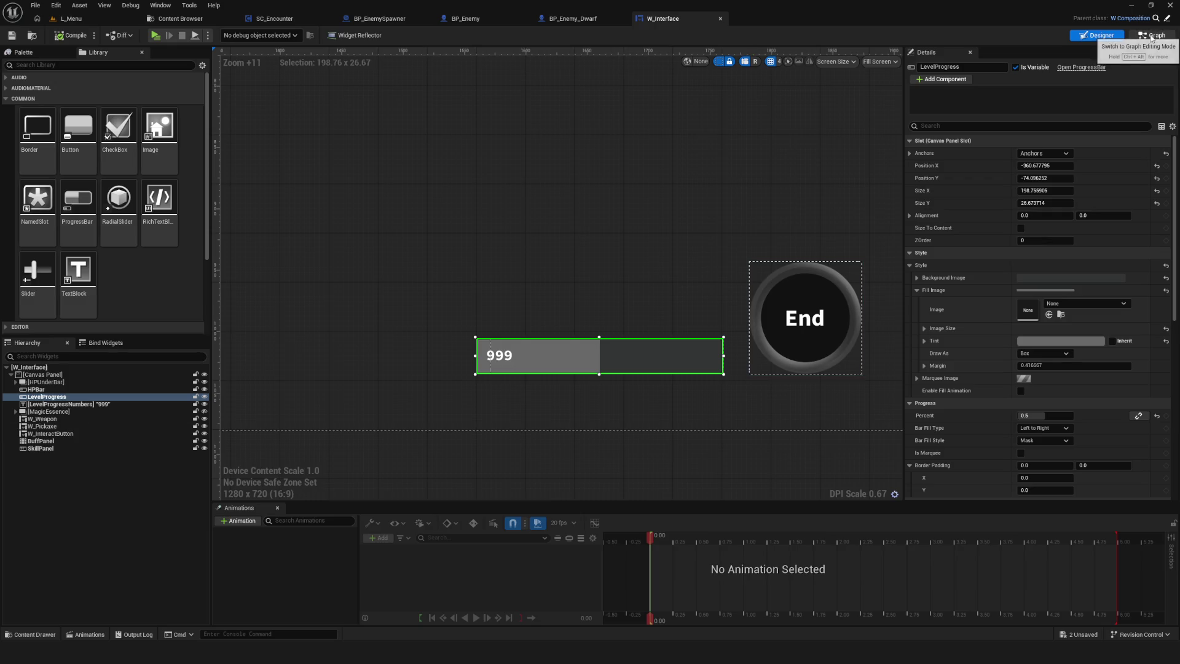
# - Review the Event RefreshHP Set Percent chain in the EventGraph, then go back to the Content Browser
pyautogui.scroll(-8, 817, 285)
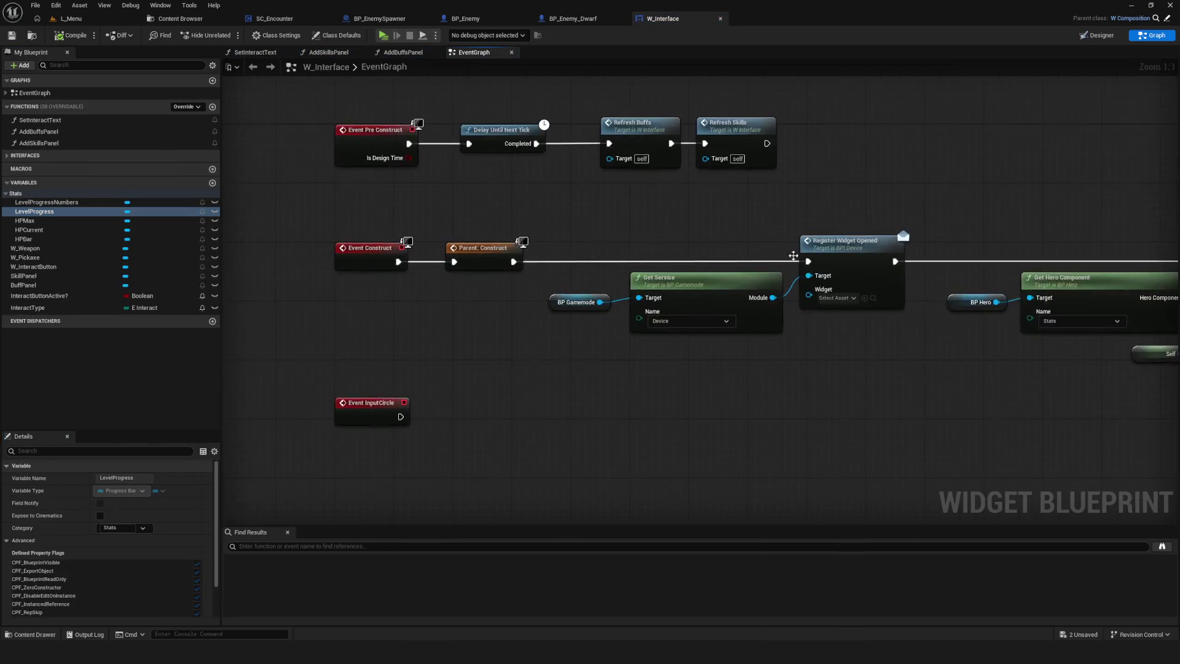
pyautogui.scroll(12, 818, 285)
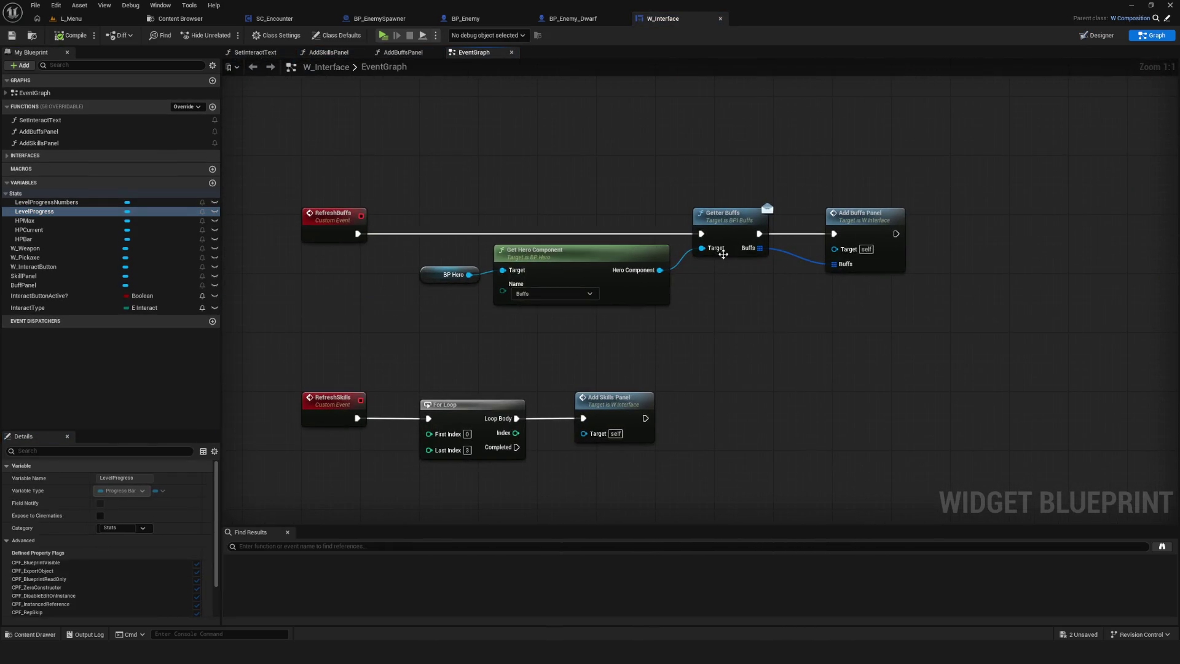
pyautogui.scroll(1, 750, 426)
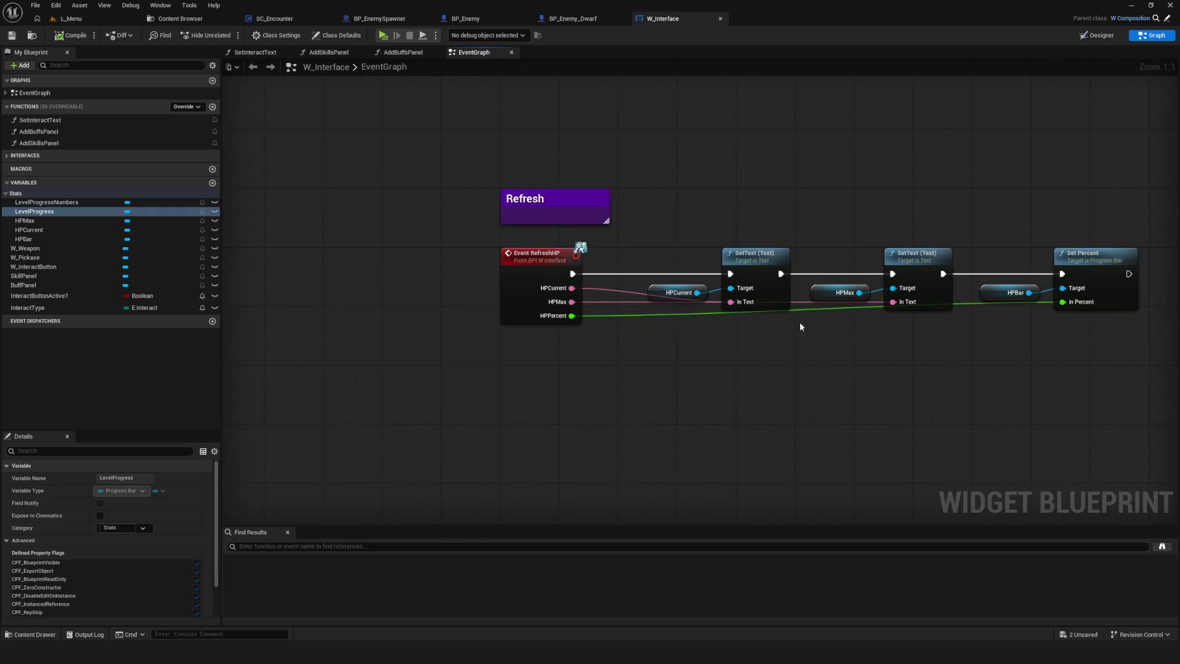
pyautogui.scroll(-1, 478, 286)
pyautogui.moveTo(921, 255); pyautogui.dragTo(661, 285)
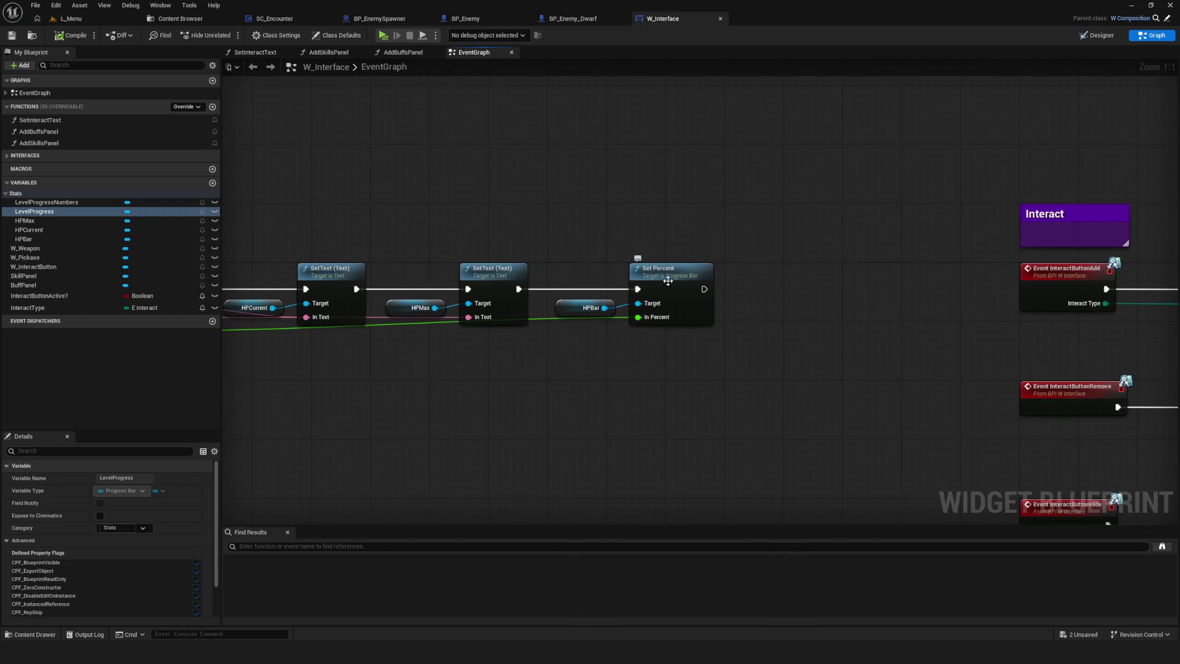
pyautogui.click(661, 285)
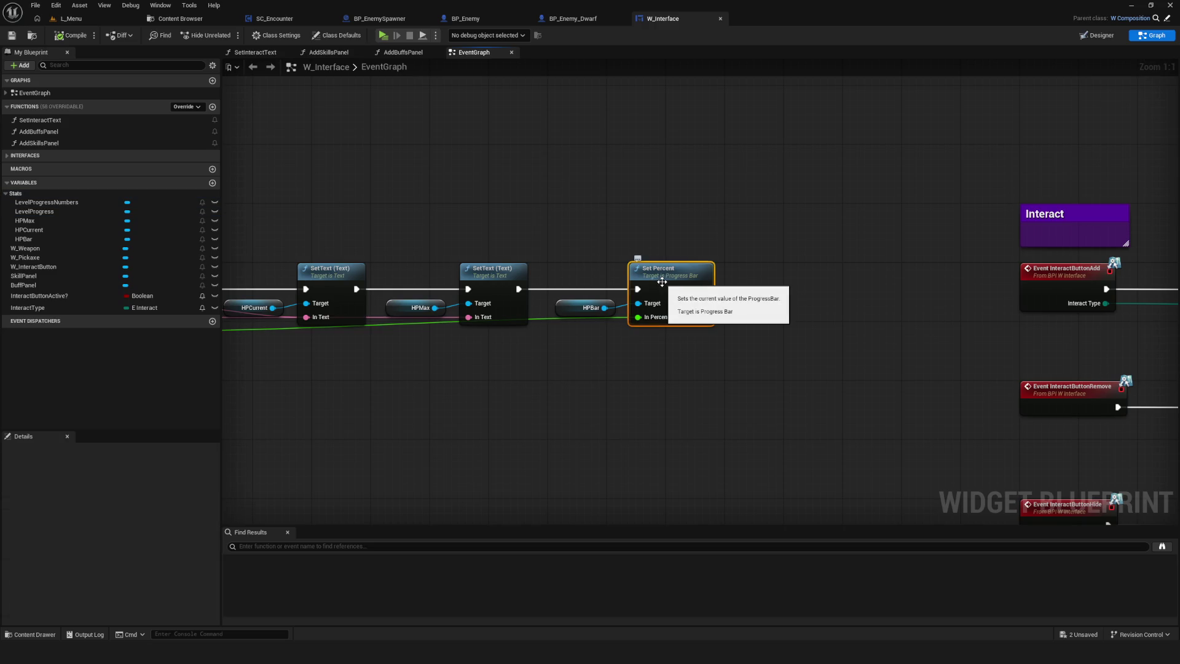
pyautogui.moveTo(562, 332); pyautogui.dragTo(743, 324)
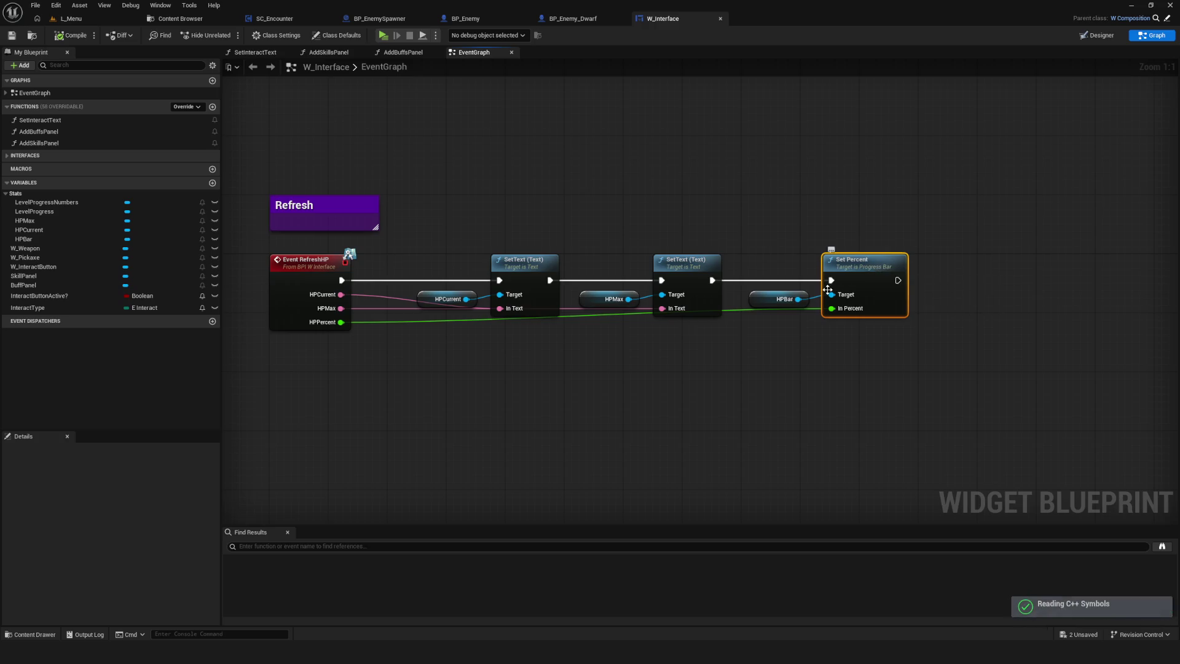
pyautogui.moveTo(838, 287); pyautogui.dragTo(756, 263)
pyautogui.moveTo(679, 226); pyautogui.dragTo(825, 361)
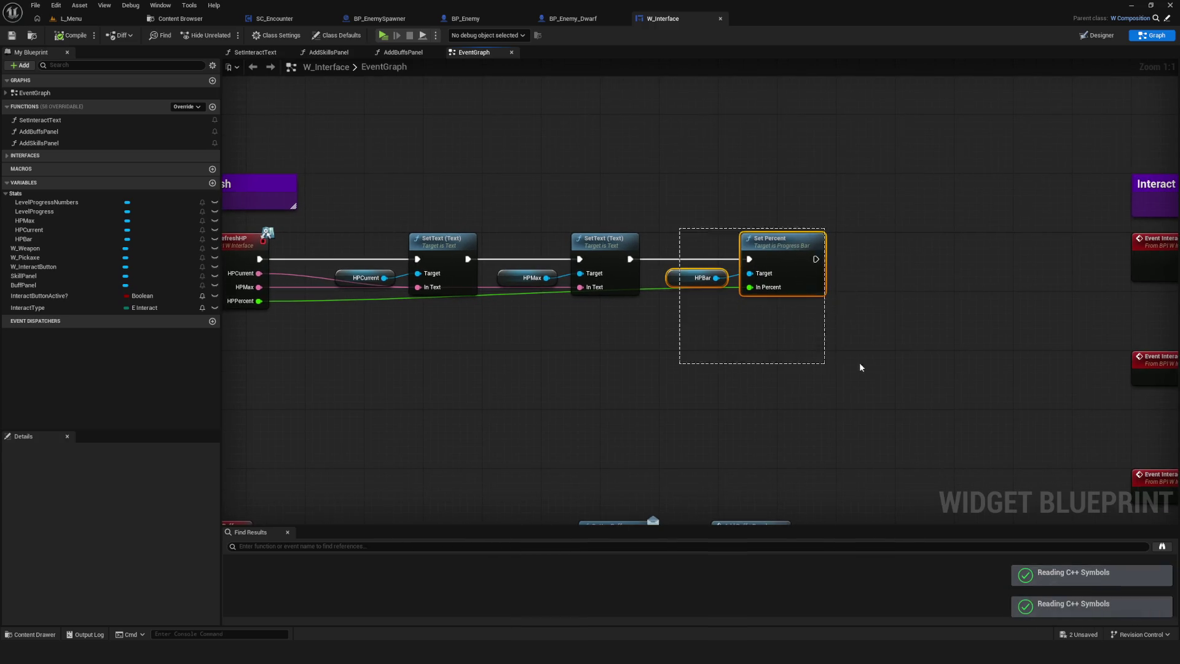
pyautogui.moveTo(524, 379); pyautogui.dragTo(816, 312)
pyautogui.scroll(-4, 762, 296)
pyautogui.scroll(4, 725, 310)
pyautogui.moveTo(725, 310)
pyautogui.mouseDown()
pyautogui.moveTo(566, 267)
pyautogui.moveTo(570, 120)
pyautogui.moveTo(632, 464)
pyautogui.mouseUp()
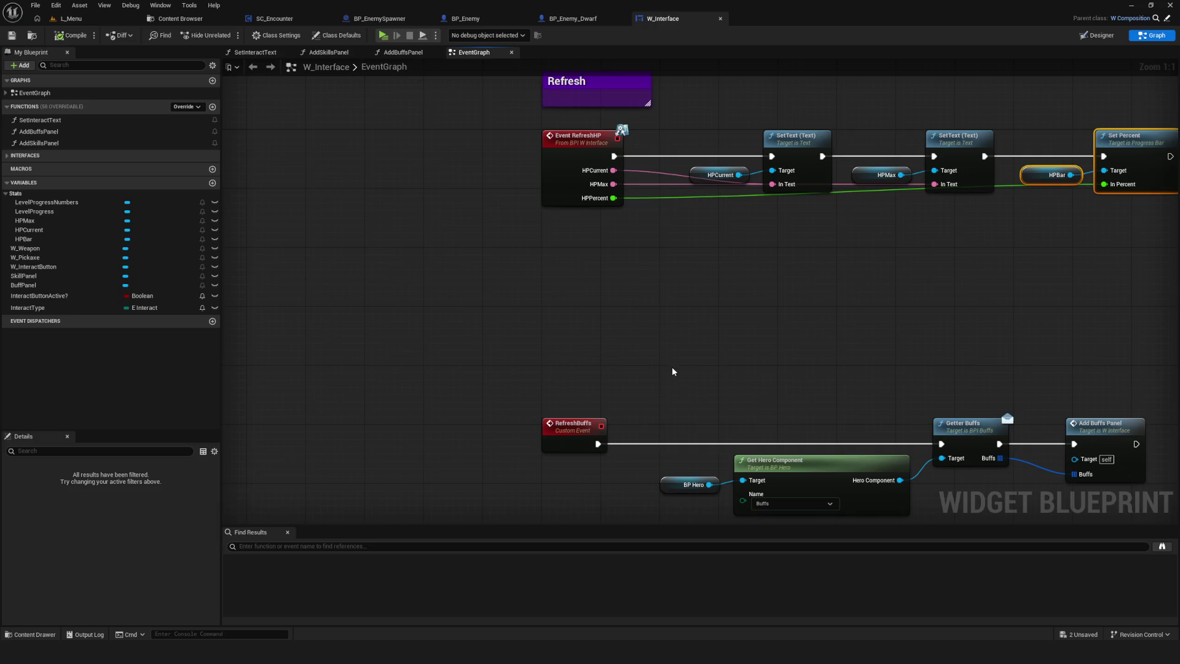
pyautogui.moveTo(673, 366); pyautogui.dragTo(629, 327)
pyautogui.scroll(-4, 614, 341)
pyautogui.scroll(4, 542, 301)
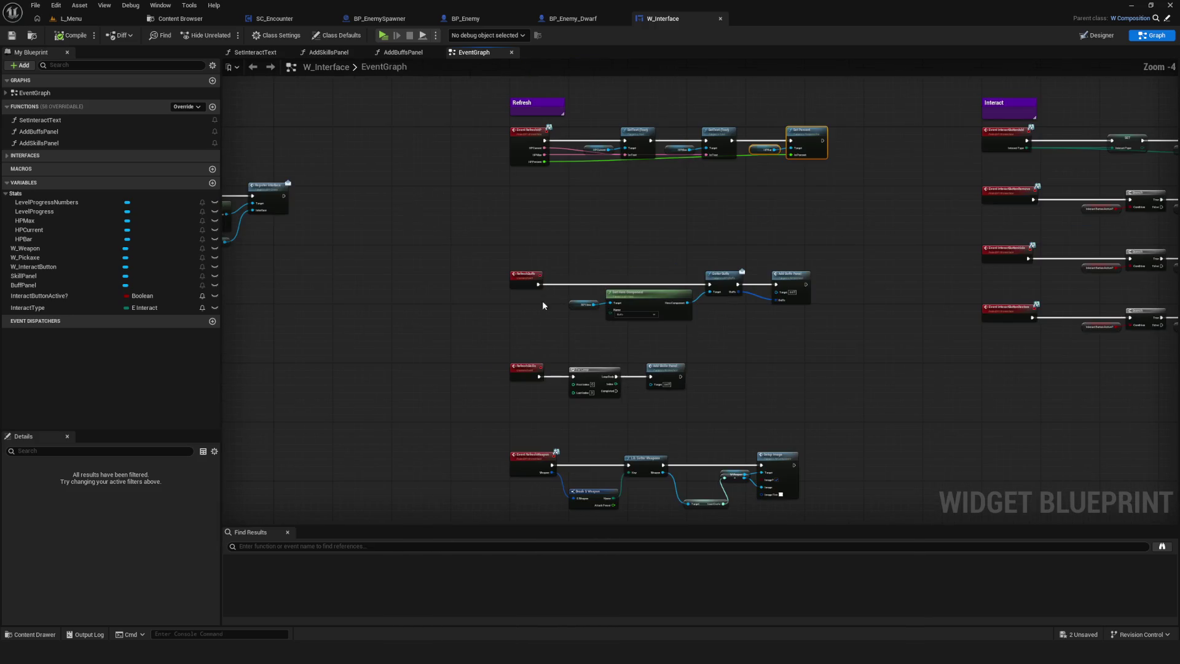
pyautogui.moveTo(549, 296)
pyautogui.mouseDown()
pyautogui.moveTo(642, 289)
pyautogui.moveTo(606, 260)
pyautogui.mouseUp()
pyautogui.scroll(-2, 581, 459)
pyautogui.scroll(2, 638, 453)
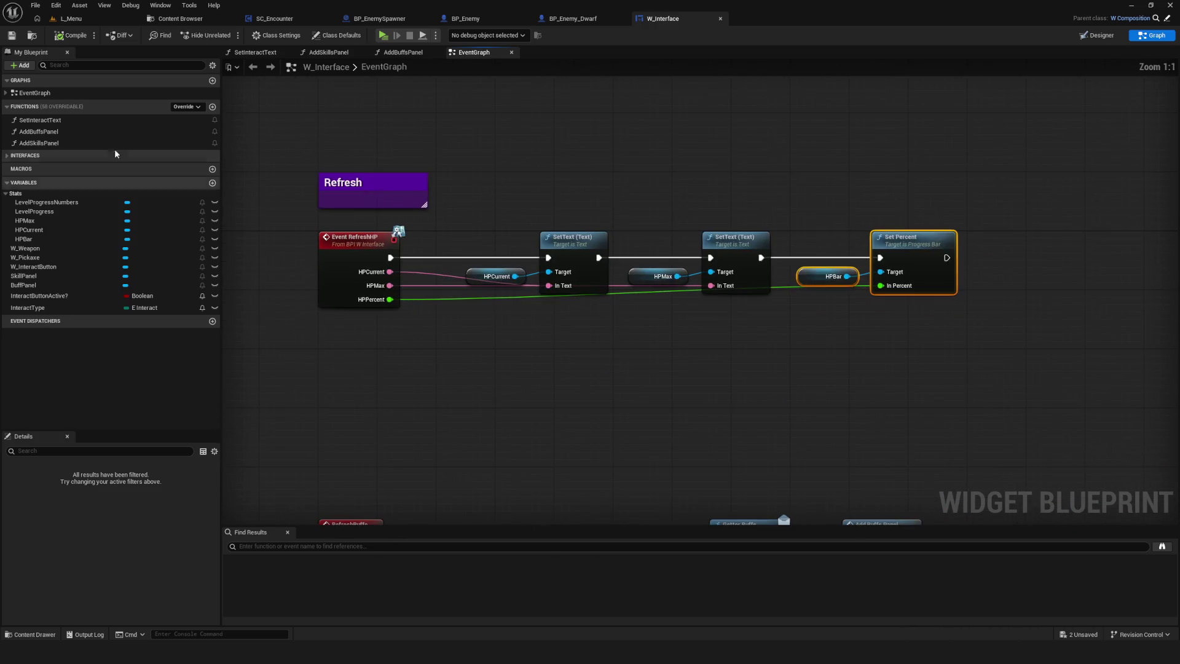
pyautogui.moveTo(557, 221); pyautogui.dragTo(718, 238)
pyautogui.click(237, 20)
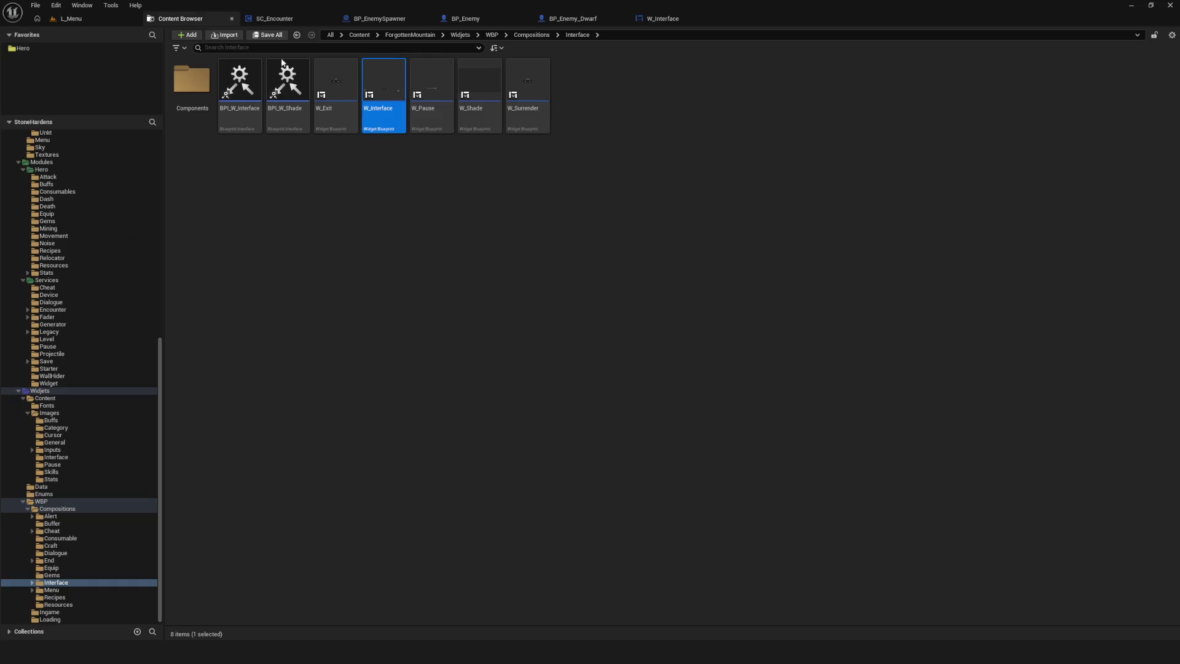
# - Add a RefreshLevelProgress function to BPI_W_Interface, then save and compile it
pyautogui.doubleClick(252, 83)
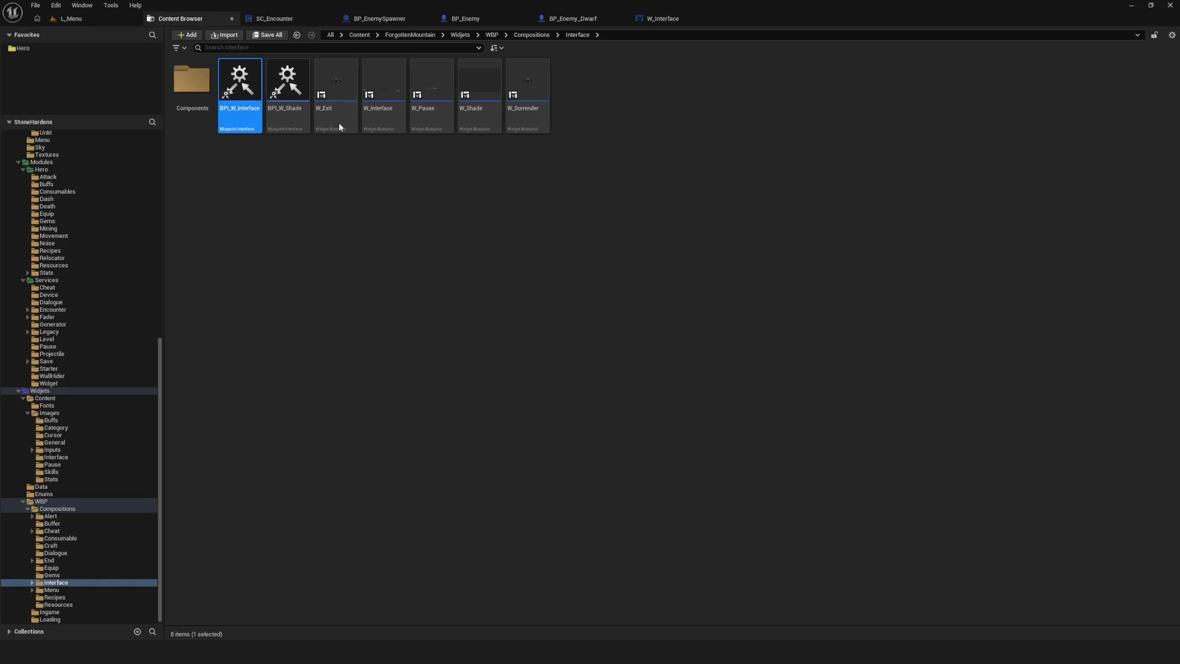
pyautogui.click(559, 64)
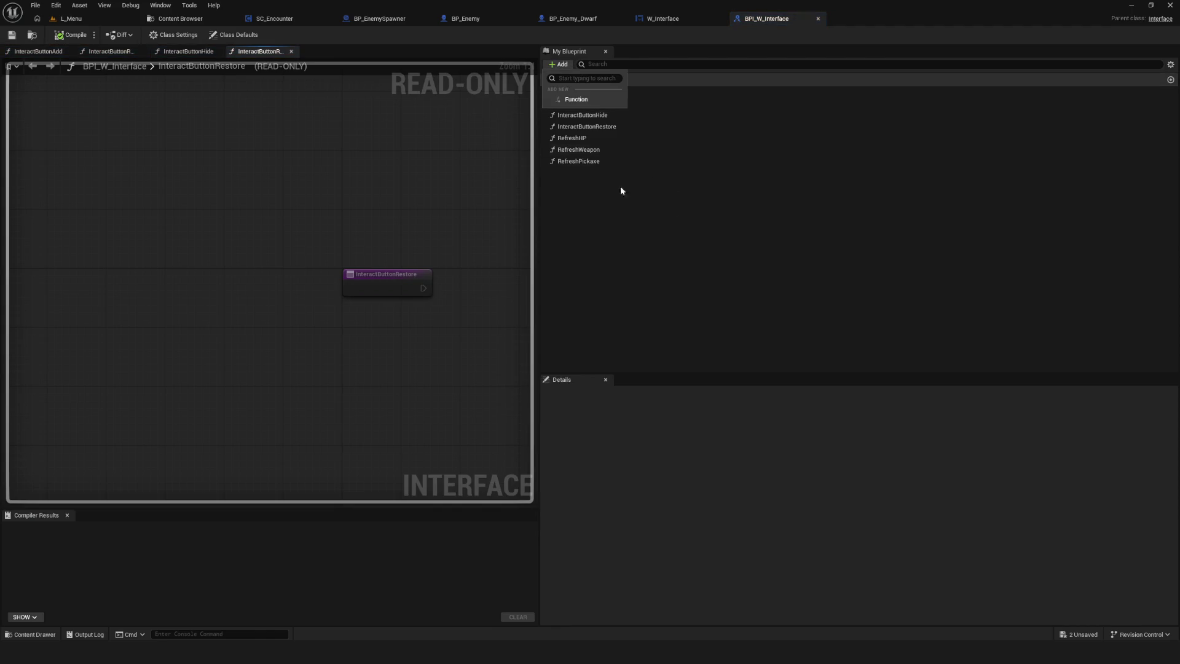
pyautogui.click(569, 93)
pyautogui.write('RefreshLevelProgre')
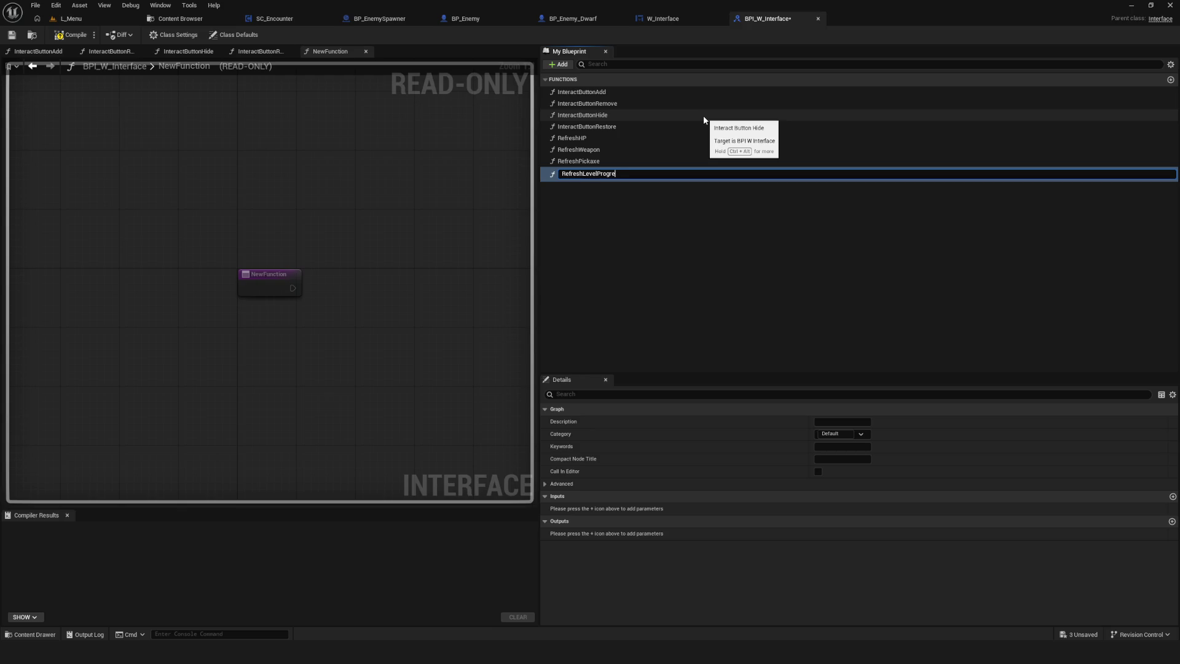
pyautogui.write('ss')
pyautogui.press('Return')
pyautogui.hotkey('ctrl', 's')
pyautogui.click(75, 38)
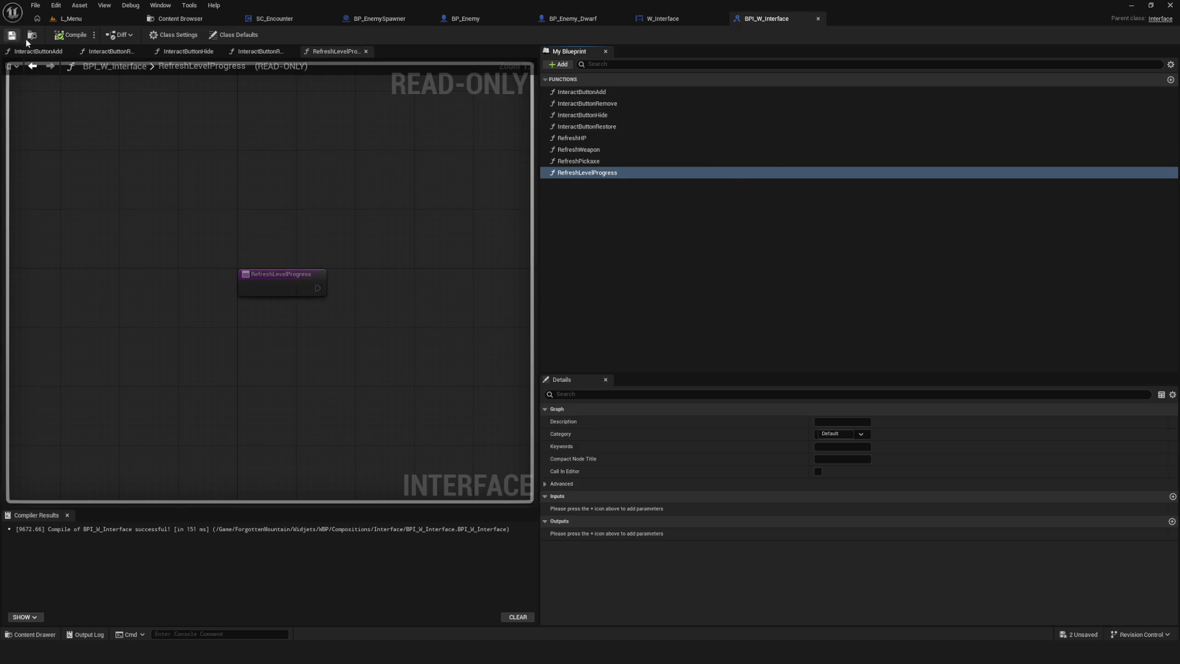
# - Add a new input parameter to the RefreshLevelProgress function
pyautogui.click(668, 21)
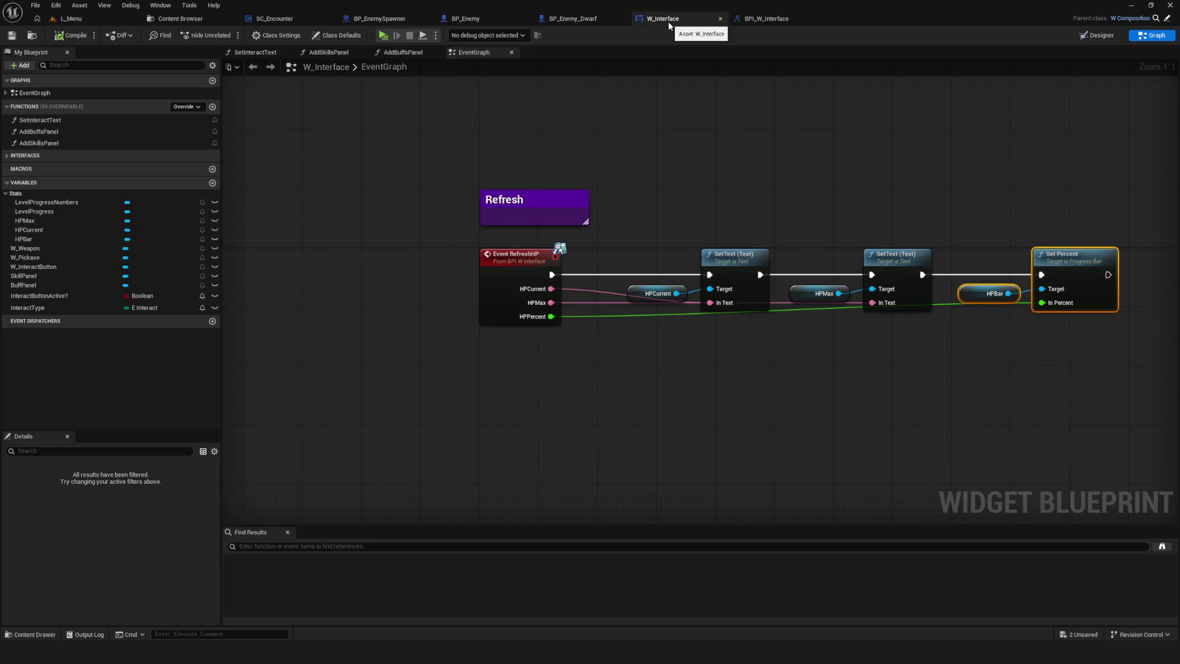
pyautogui.click(756, 19)
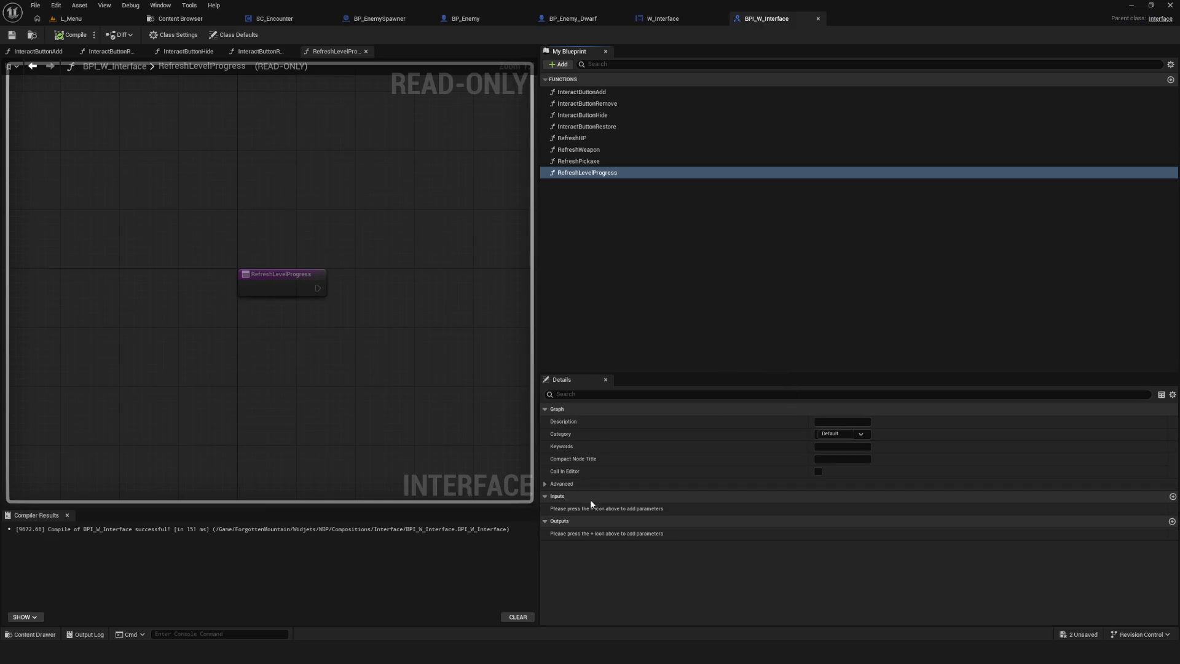
pyautogui.click(1172, 496)
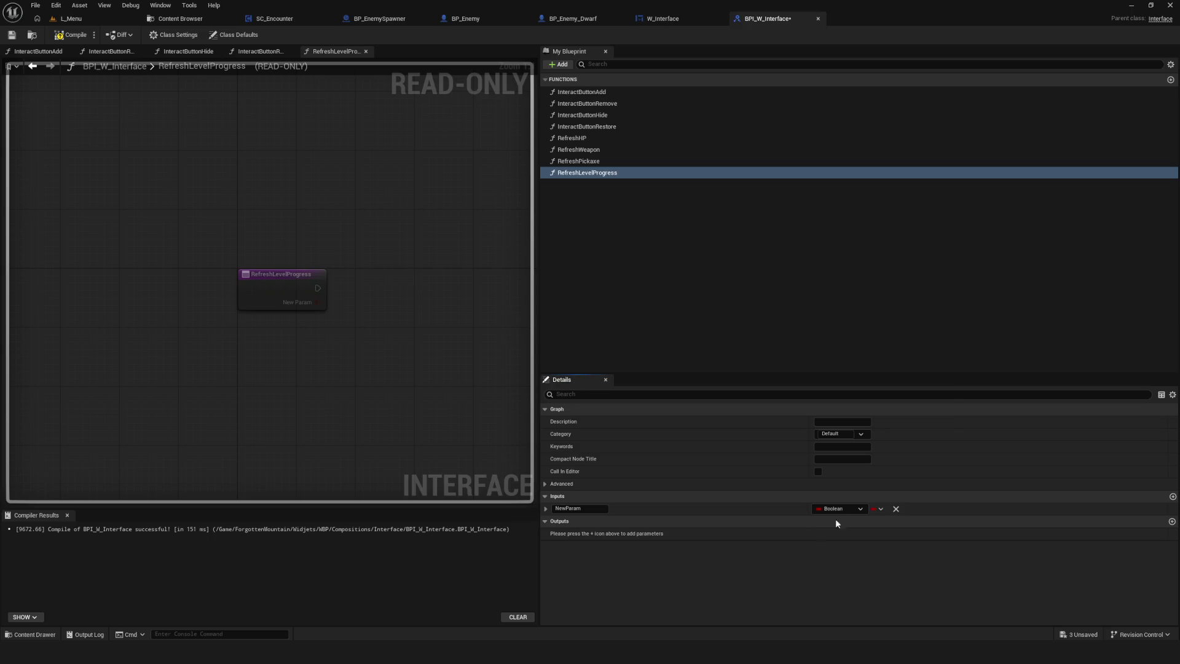
# - Make the first input a Text parameter named LevelProgressNumbers and recompile the interface
pyautogui.click(839, 509)
pyautogui.click(843, 399)
pyautogui.write('Leve')
pyautogui.press('Return')
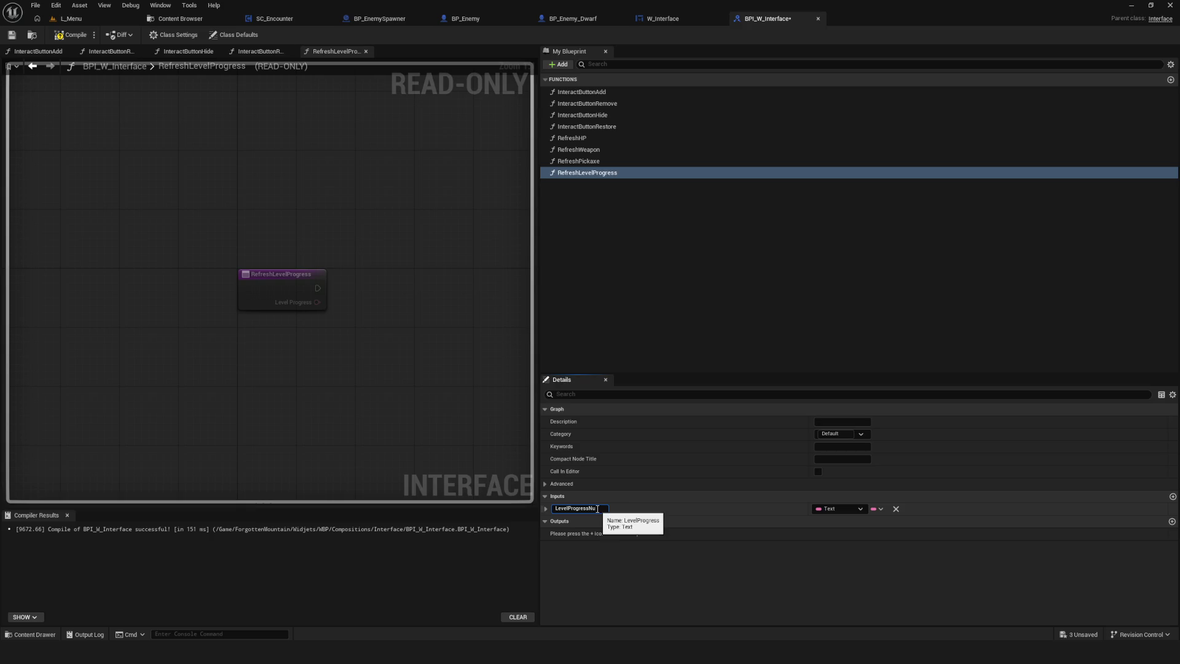
pyautogui.press('Return')
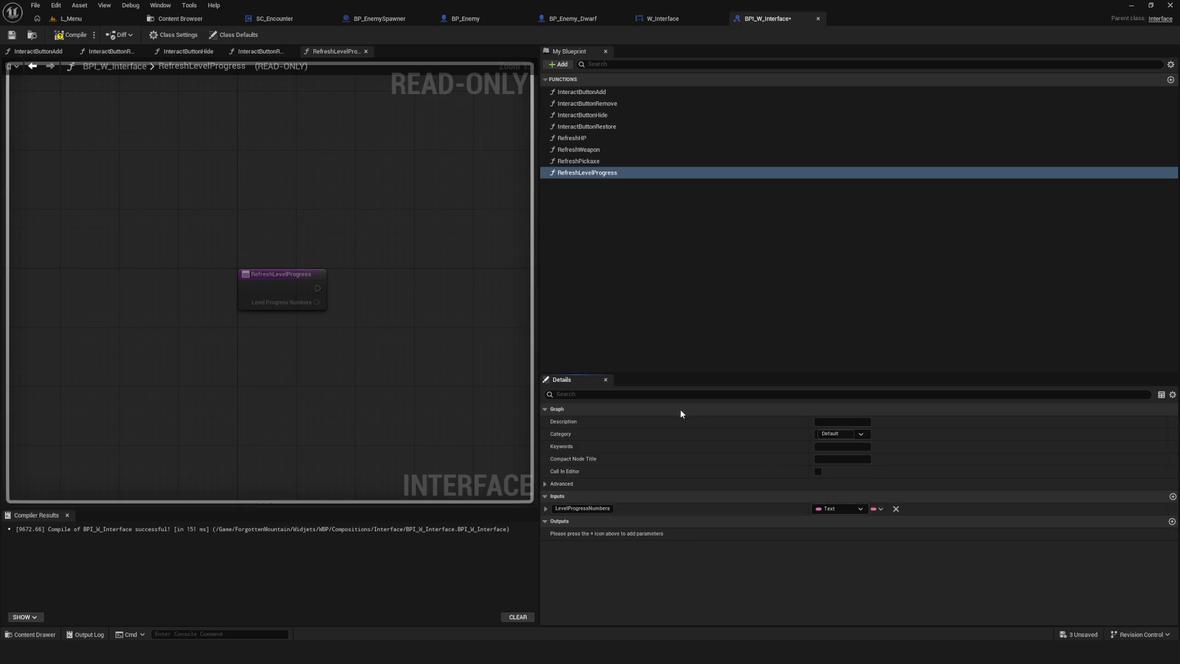
pyautogui.press('F7')
pyautogui.click(669, 18)
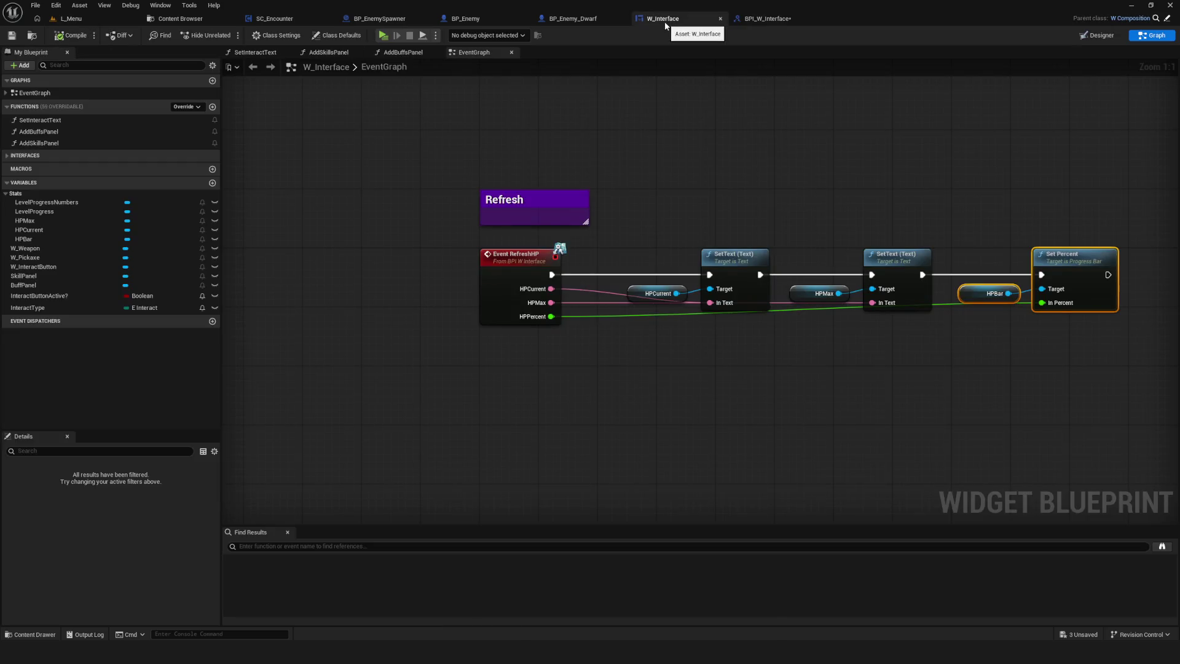
pyautogui.click(769, 18)
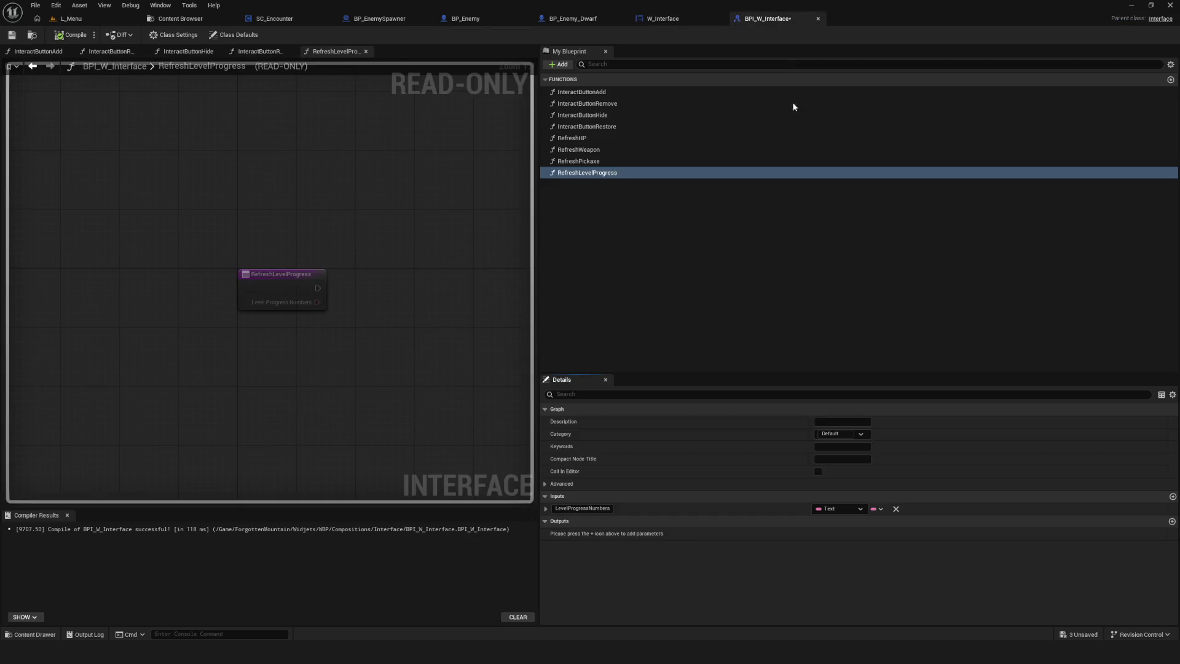
# - Add a second Float input named LevelProgressValue, then compile and save the interface
pyautogui.click(1172, 496)
pyautogui.click(840, 522)
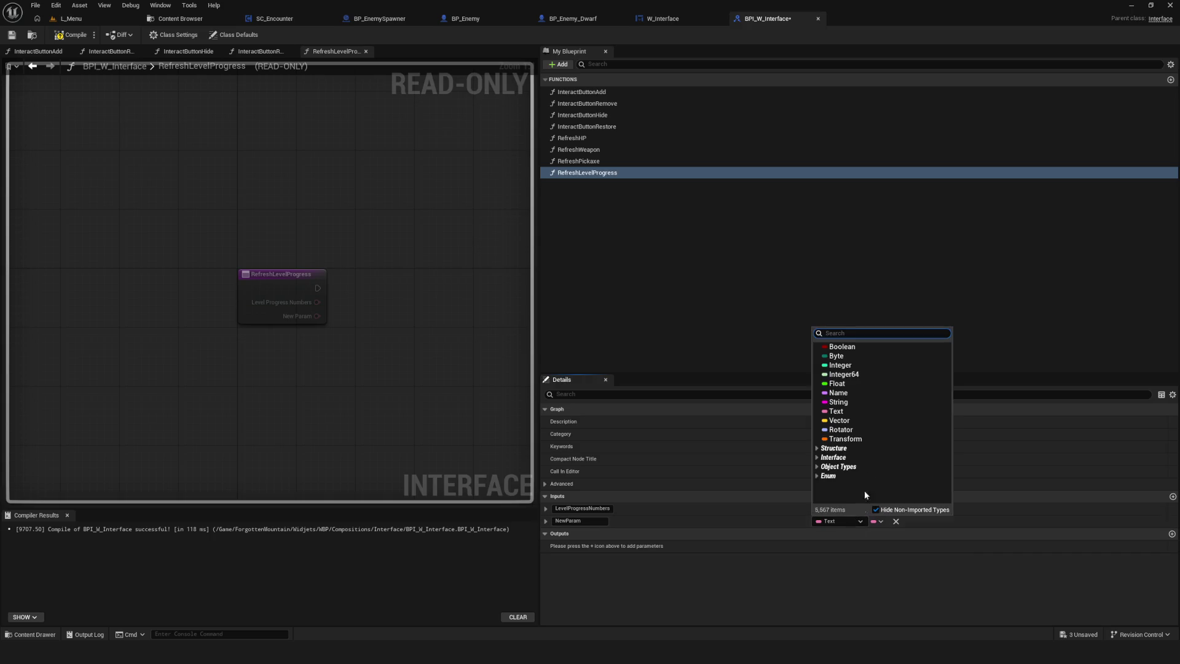
pyautogui.click(839, 375)
pyautogui.click(591, 522)
pyautogui.write('LevelPro')
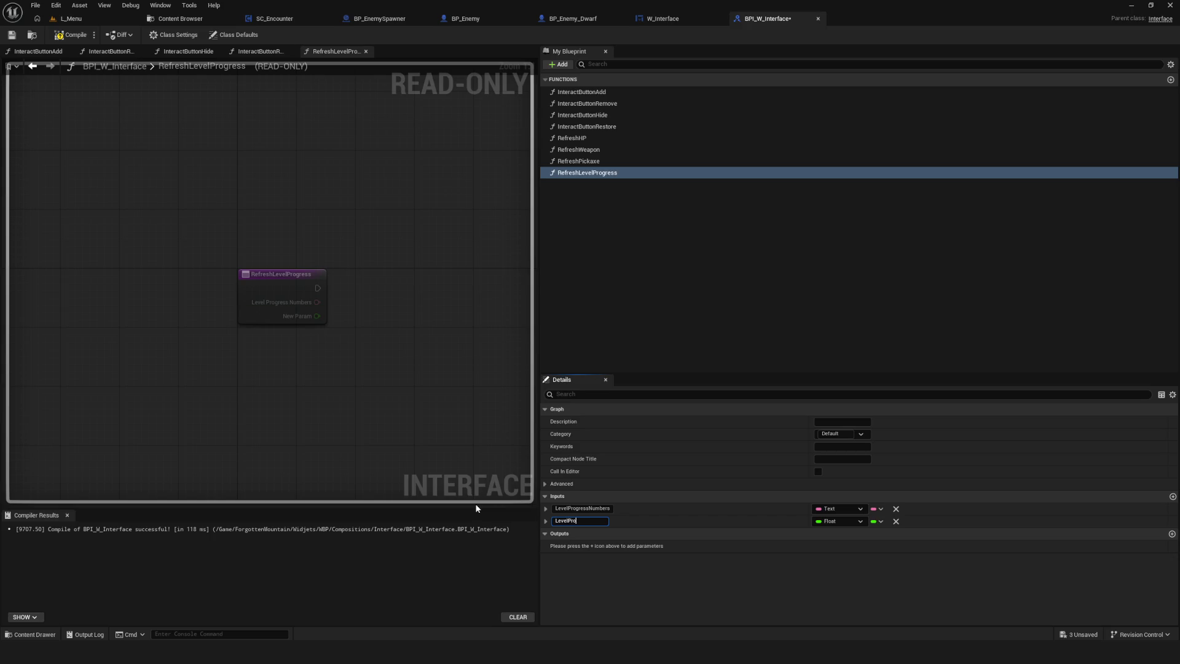
pyautogui.write('gres')
pyautogui.press('Return')
pyautogui.click(72, 37)
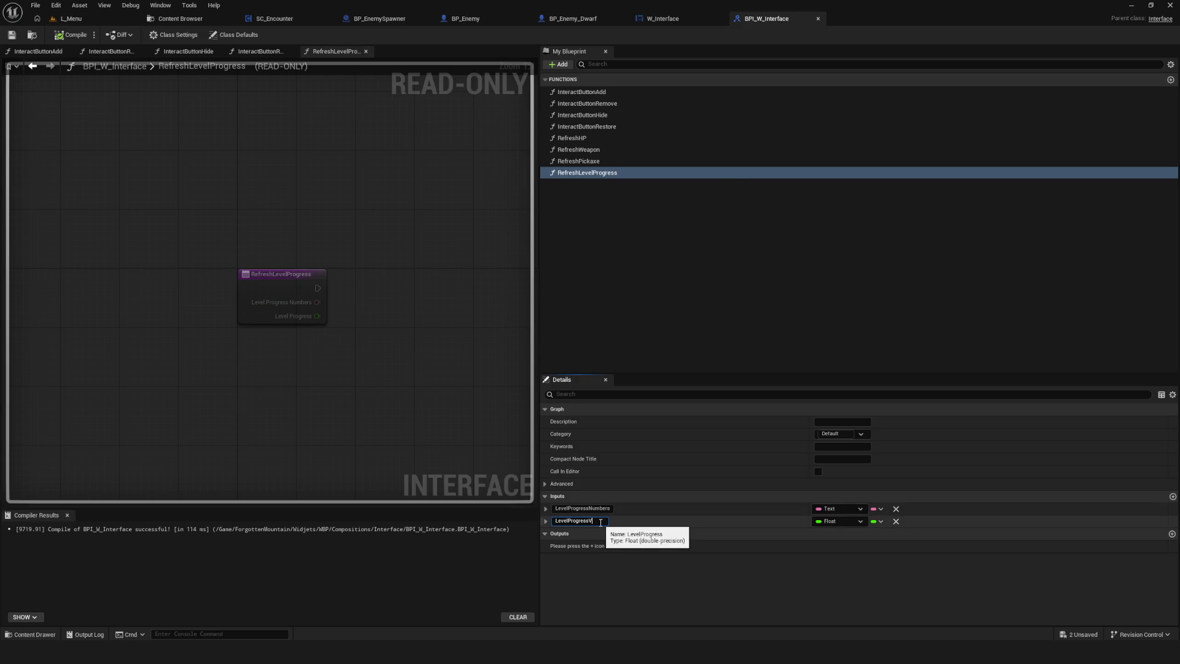
pyautogui.write('alue')
pyautogui.press('Return')
pyautogui.click(72, 35)
pyautogui.click(11, 35)
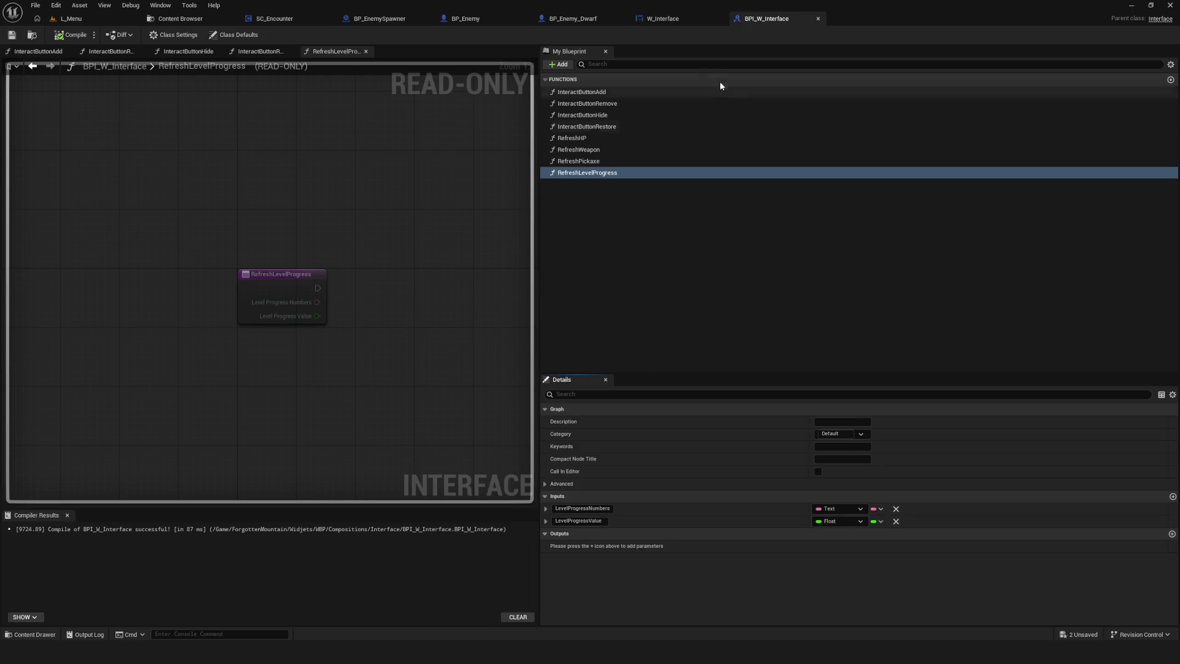
# - Rename the Float input from LevelProgressValue to LevelProgress and compile again
pyautogui.click(661, 19)
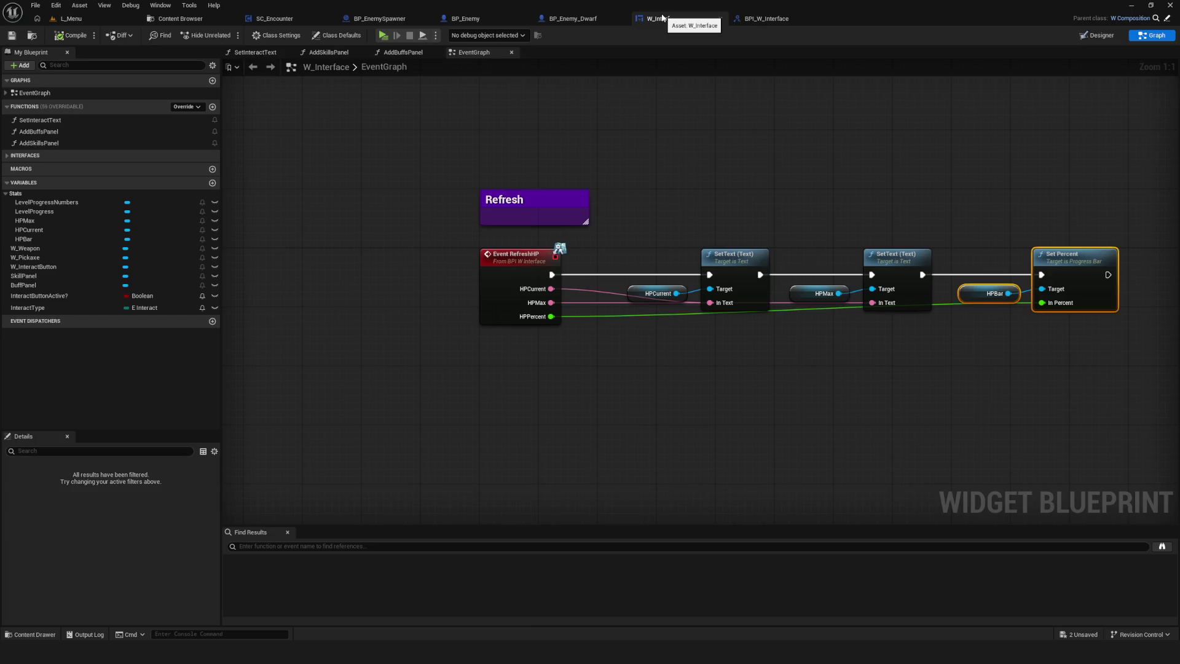
pyautogui.click(764, 20)
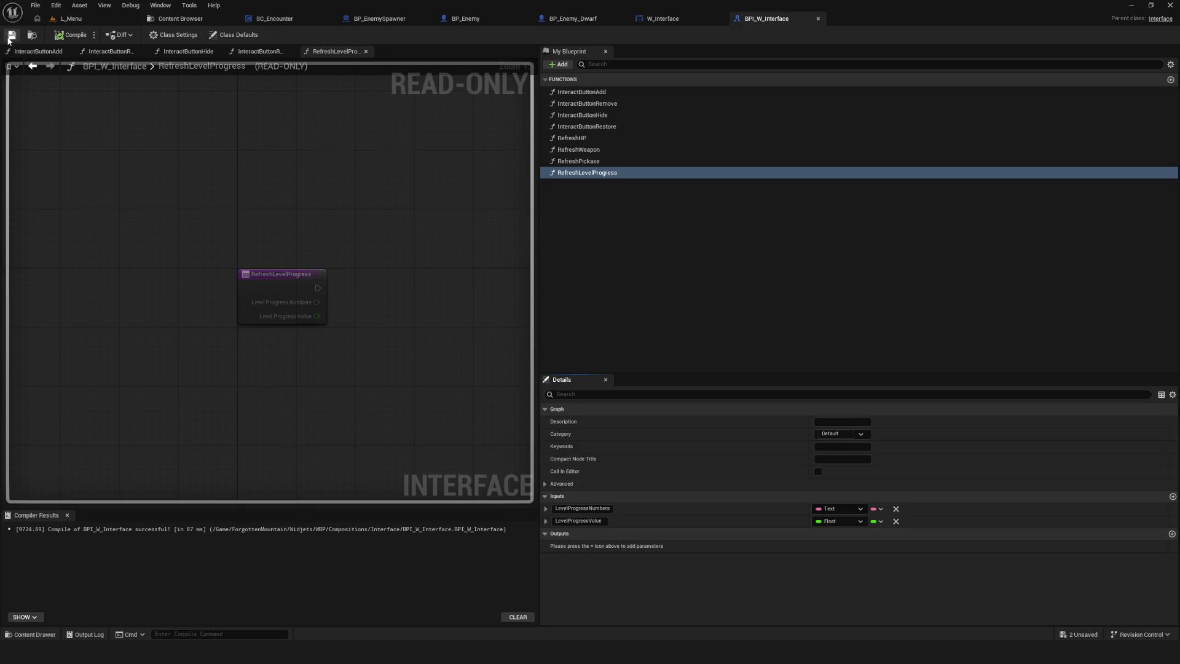
pyautogui.click(603, 522)
pyautogui.moveTo(603, 522); pyautogui.dragTo(587, 521)
pyautogui.press('BackSpace')
pyautogui.press('Return')
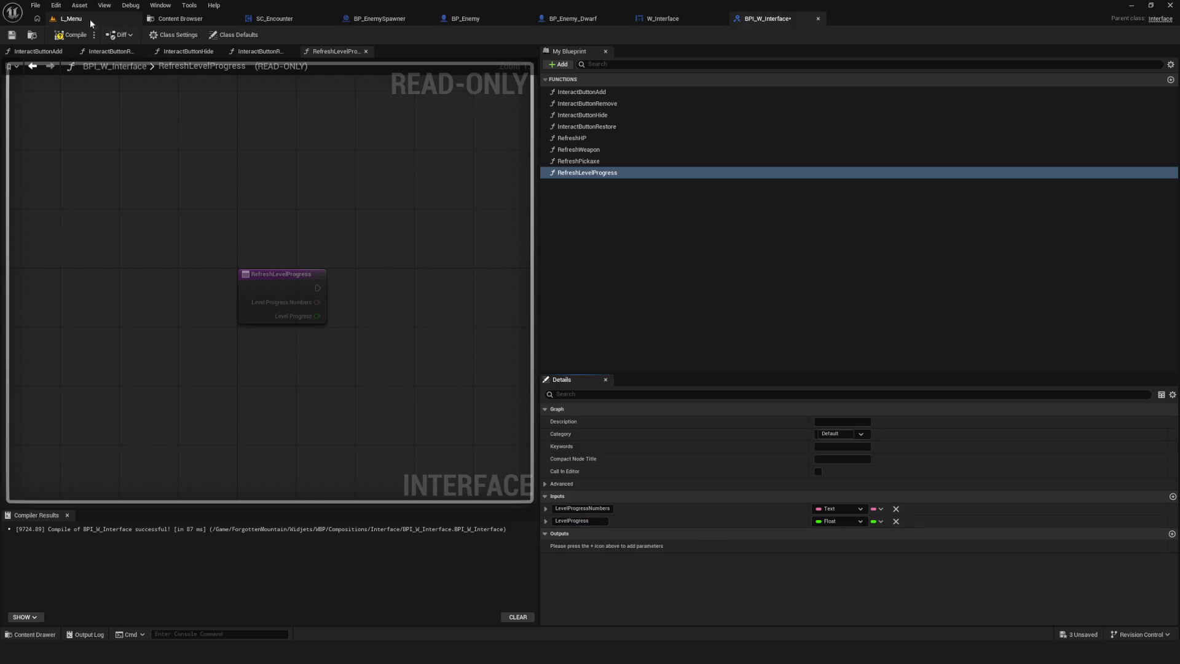
pyautogui.click(90, 20)
pyautogui.click(736, 20)
pyautogui.click(76, 35)
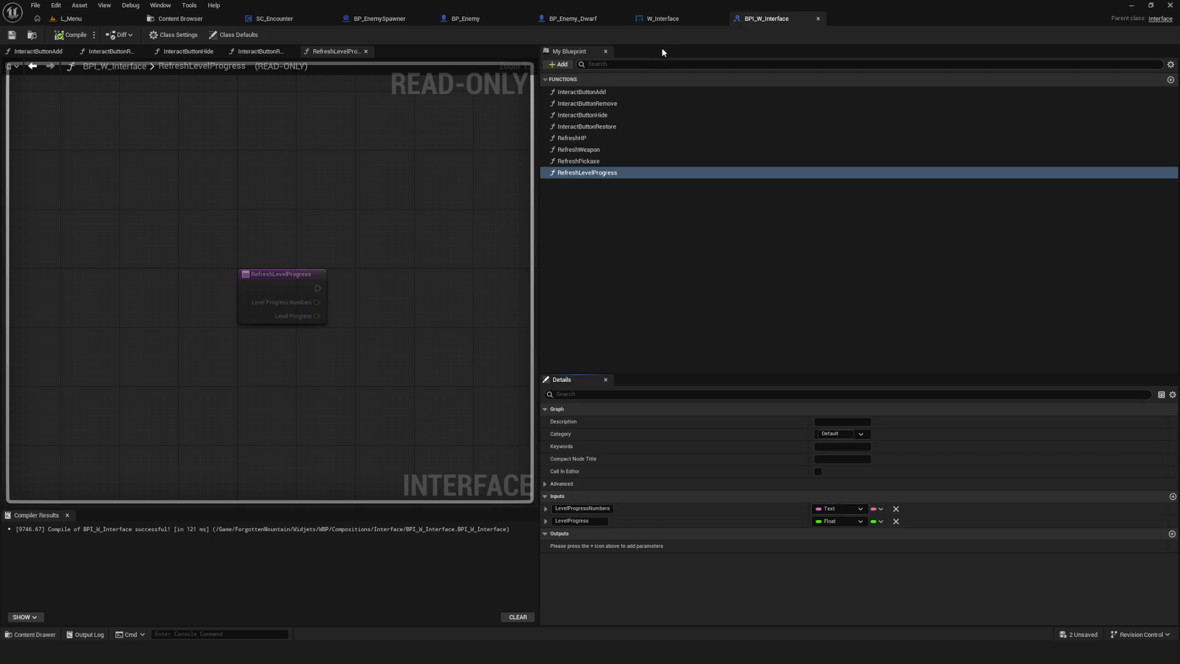
pyautogui.click(674, 26)
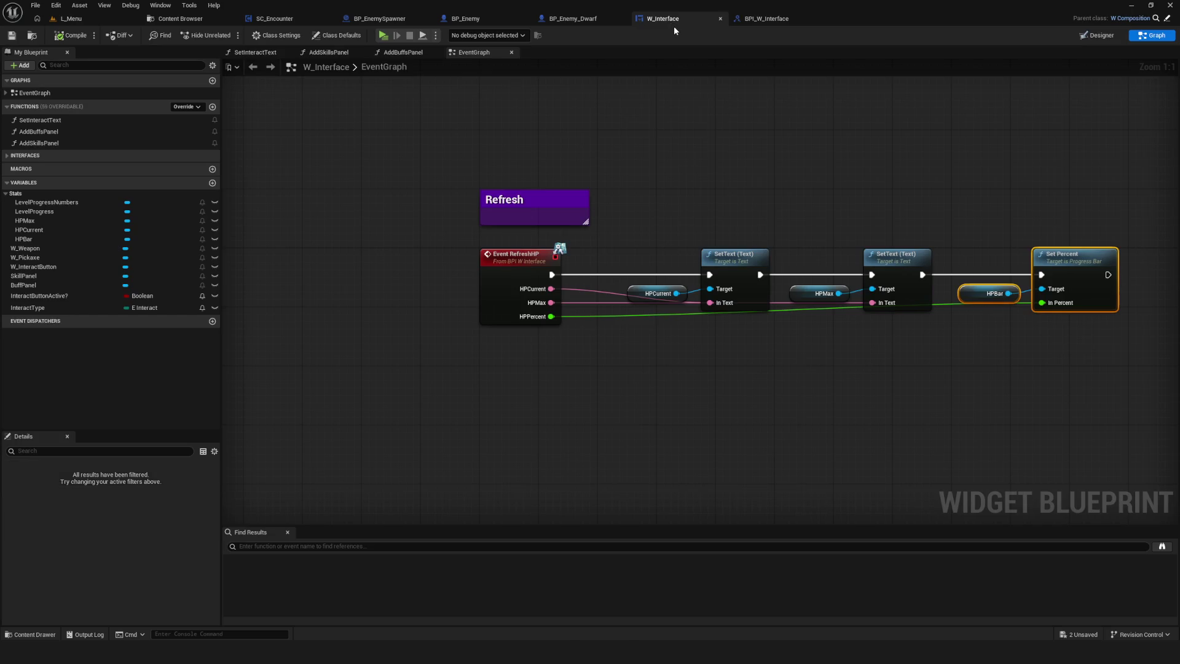
# - Look over the Set Percent nodes, then expand Interfaces in My Blueprint to reveal RefreshLevelProgress
pyautogui.moveTo(701, 184); pyautogui.dragTo(430, 209)
pyautogui.click(785, 288)
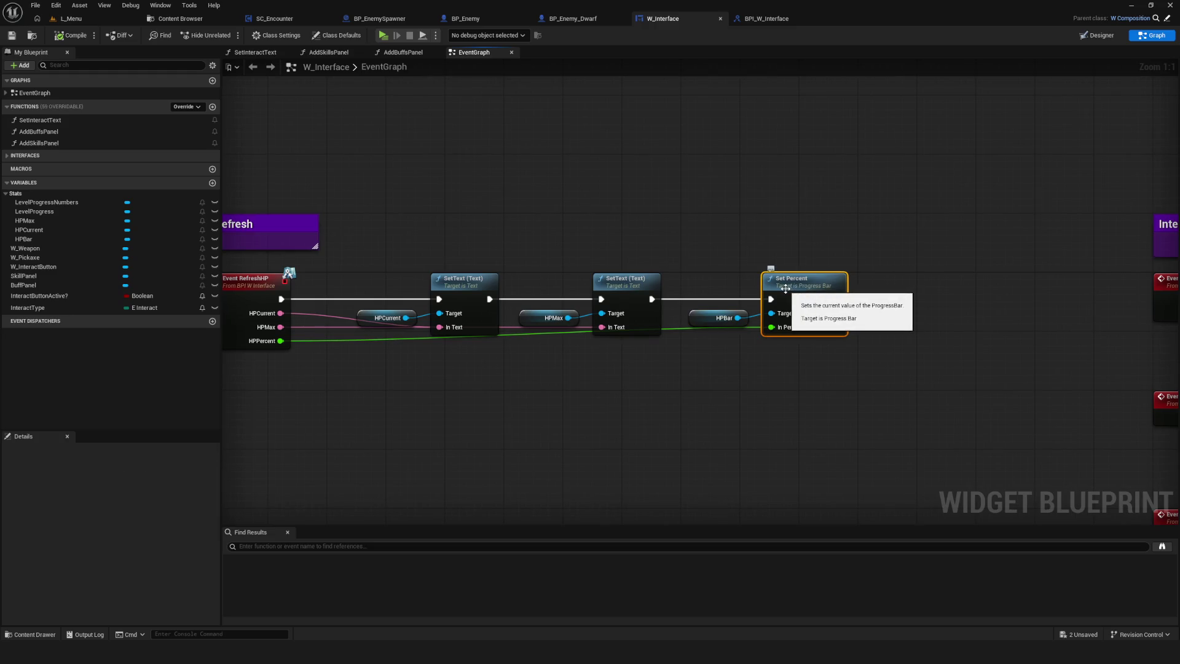
pyautogui.moveTo(430, 382); pyautogui.dragTo(515, 383)
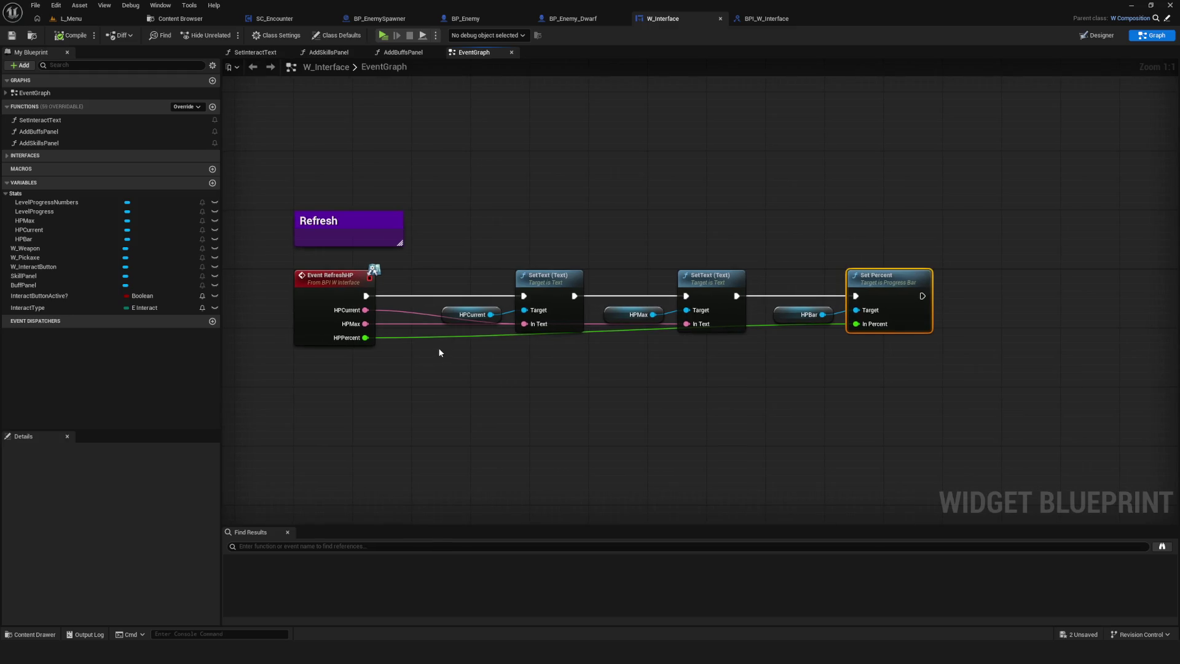
pyautogui.moveTo(440, 355); pyautogui.dragTo(537, 314)
pyautogui.moveTo(695, 233); pyautogui.dragTo(681, 252)
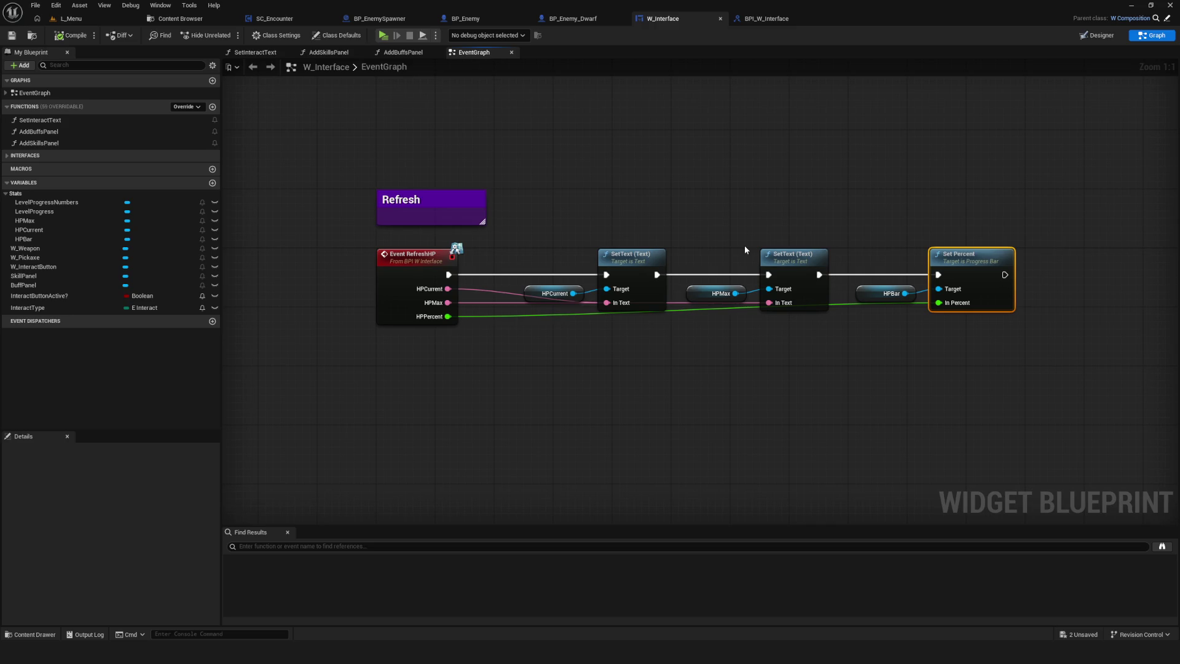
pyautogui.moveTo(696, 198); pyautogui.dragTo(706, 148)
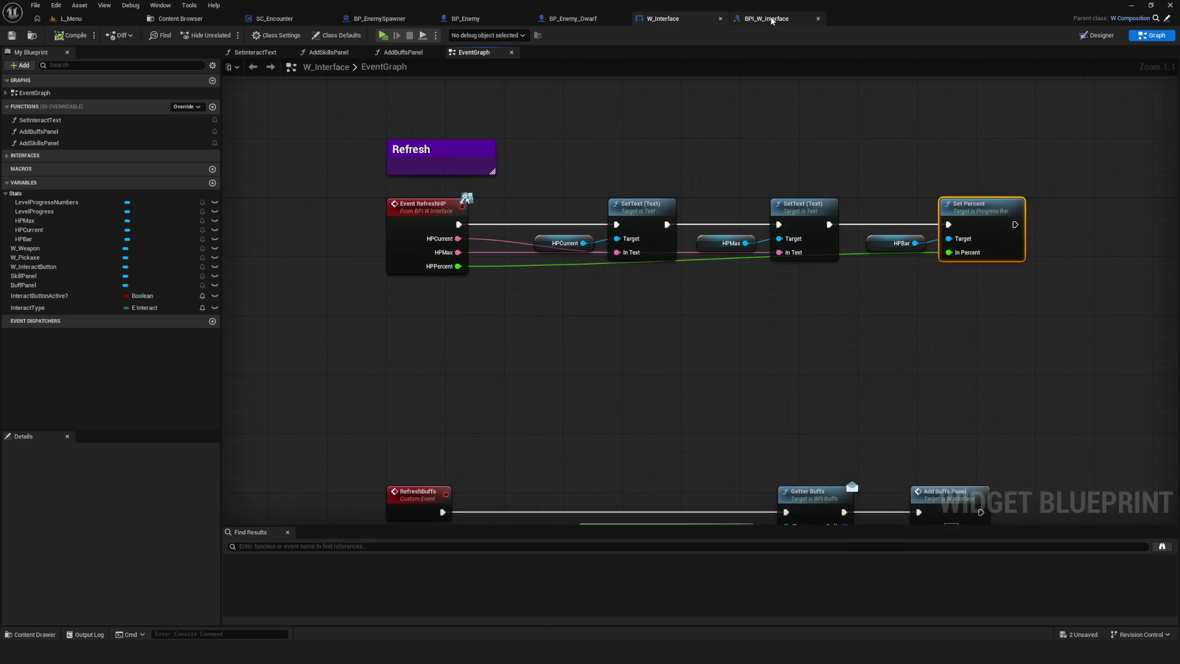
pyautogui.click(773, 20)
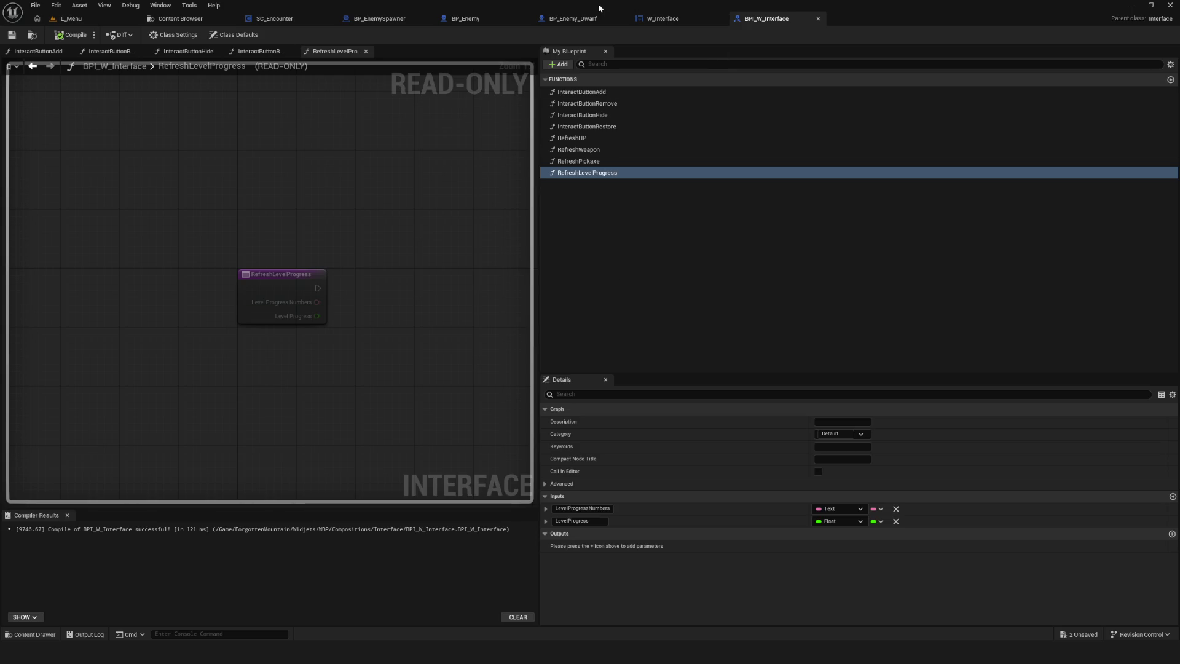
pyautogui.click(676, 20)
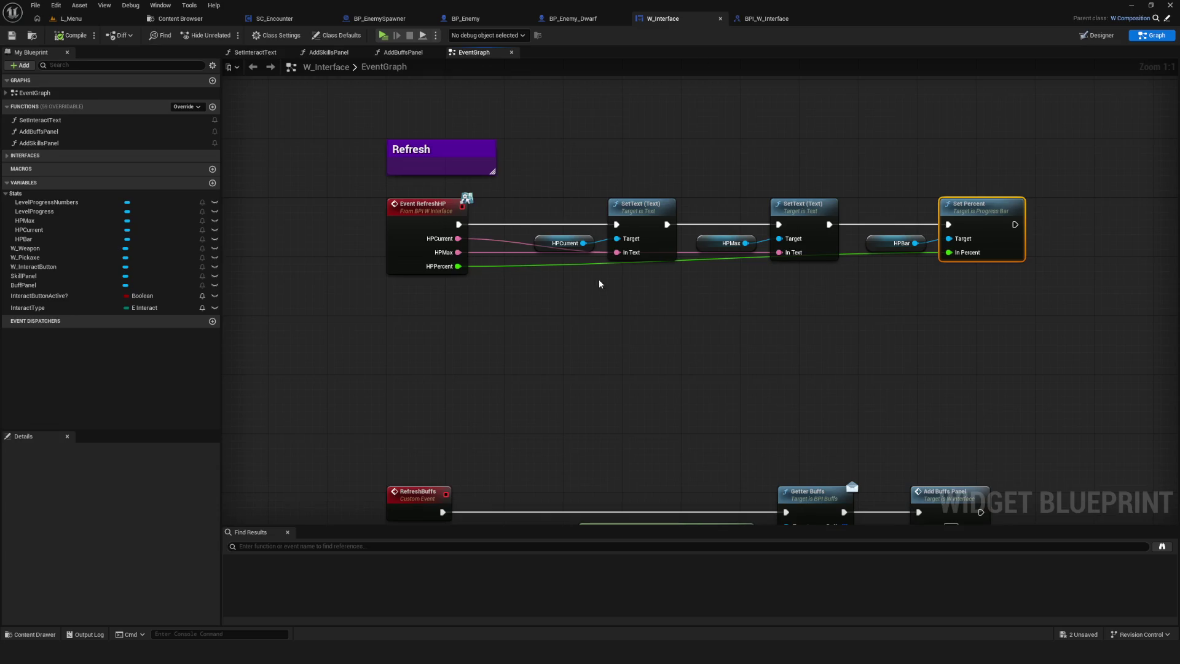
pyautogui.click(123, 155)
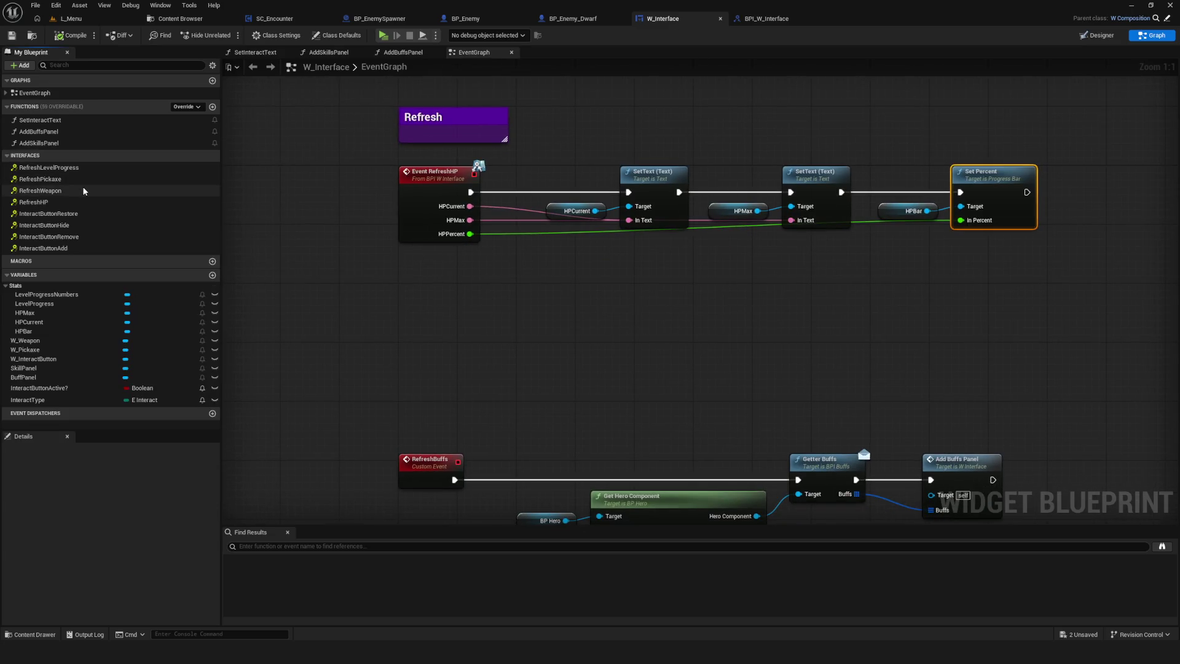
# - Add Event RefreshLevelProgress to the graph and move the lower node groups down for room
pyautogui.doubleClick(49, 167)
pyautogui.scroll(-7, 446, 398)
pyautogui.moveTo(445, 398)
pyautogui.mouseDown()
pyautogui.moveTo(667, 206)
pyautogui.moveTo(765, 183)
pyautogui.mouseUp()
pyautogui.moveTo(545, 453); pyautogui.dragTo(761, 280)
pyautogui.moveTo(585, 283)
pyautogui.mouseDown()
pyautogui.moveTo(590, 376)
pyautogui.moveTo(585, 328)
pyautogui.mouseUp()
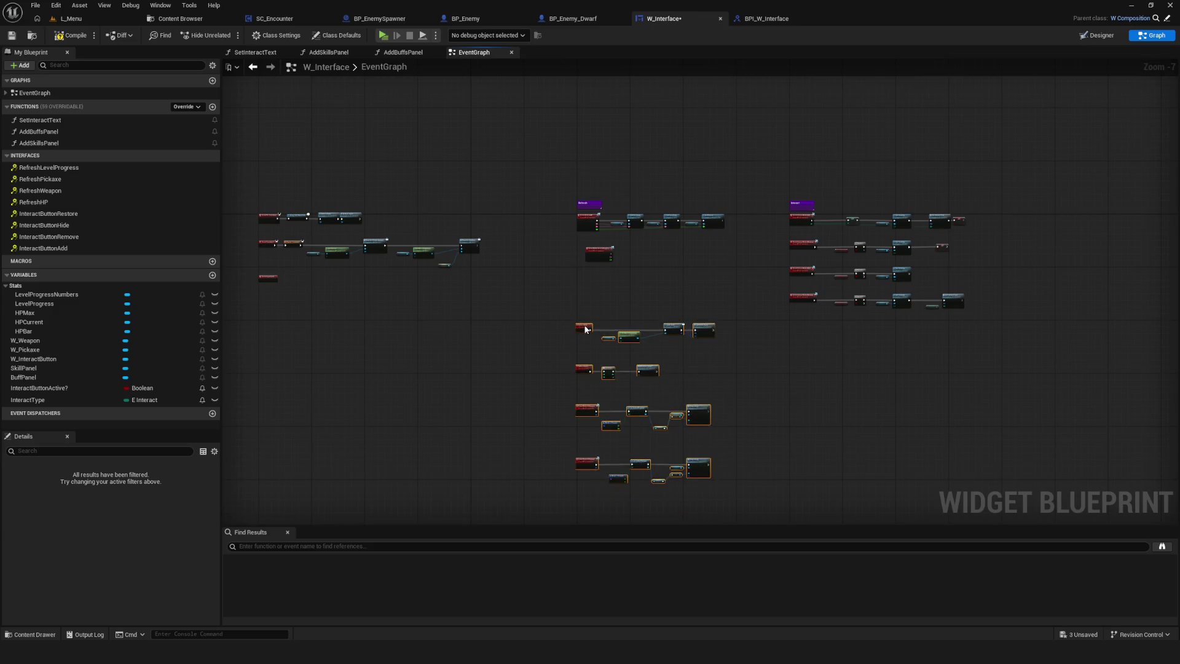
pyautogui.scroll(5, 615, 251)
pyautogui.moveTo(546, 259)
pyautogui.mouseDown()
pyautogui.moveTo(520, 298)
pyautogui.moveTo(524, 322)
pyautogui.moveTo(520, 276)
pyautogui.moveTo(591, 264)
pyautogui.mouseUp()
pyautogui.scroll(3, 458, 289)
pyautogui.moveTo(673, 367); pyautogui.dragTo(581, 363)
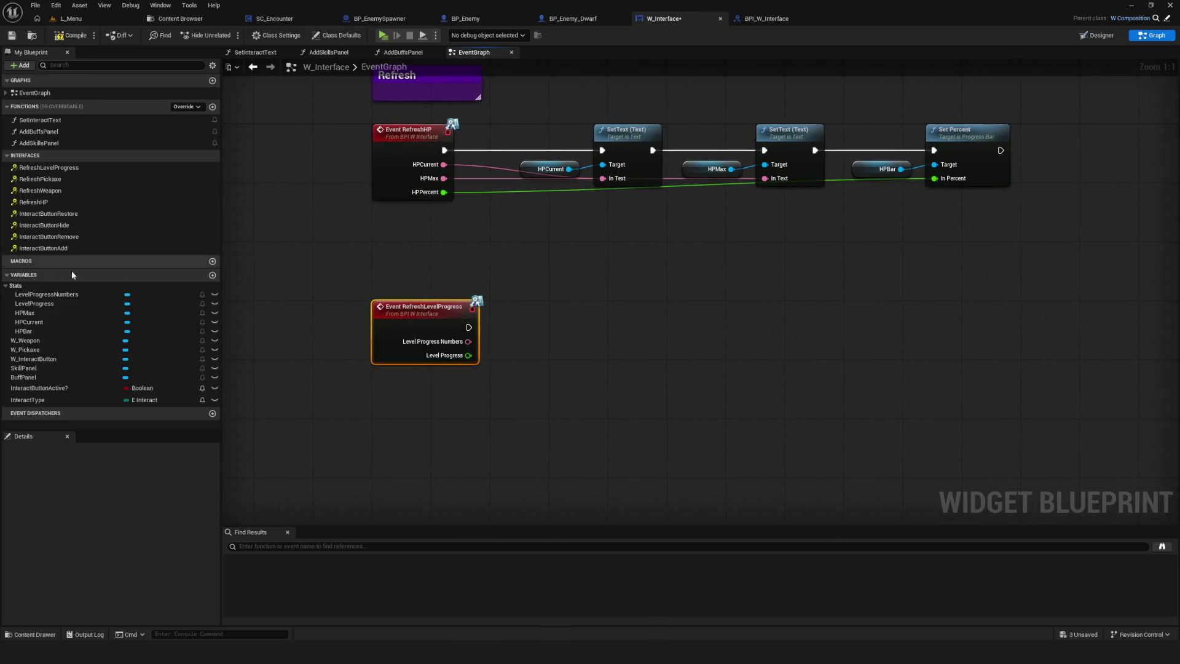
# - Place a LevelProgress getter and a copied Set Percent, wiring target, Level Progress percent and exec
pyautogui.moveTo(38, 303)
pyautogui.mouseDown()
pyautogui.moveTo(758, 339)
pyautogui.moveTo(662, 343)
pyautogui.moveTo(732, 353)
pyautogui.mouseUp()
pyautogui.click(830, 133)
pyautogui.hotkey('ctrl', 'c')
pyautogui.hotkey('ctrl', 'v')
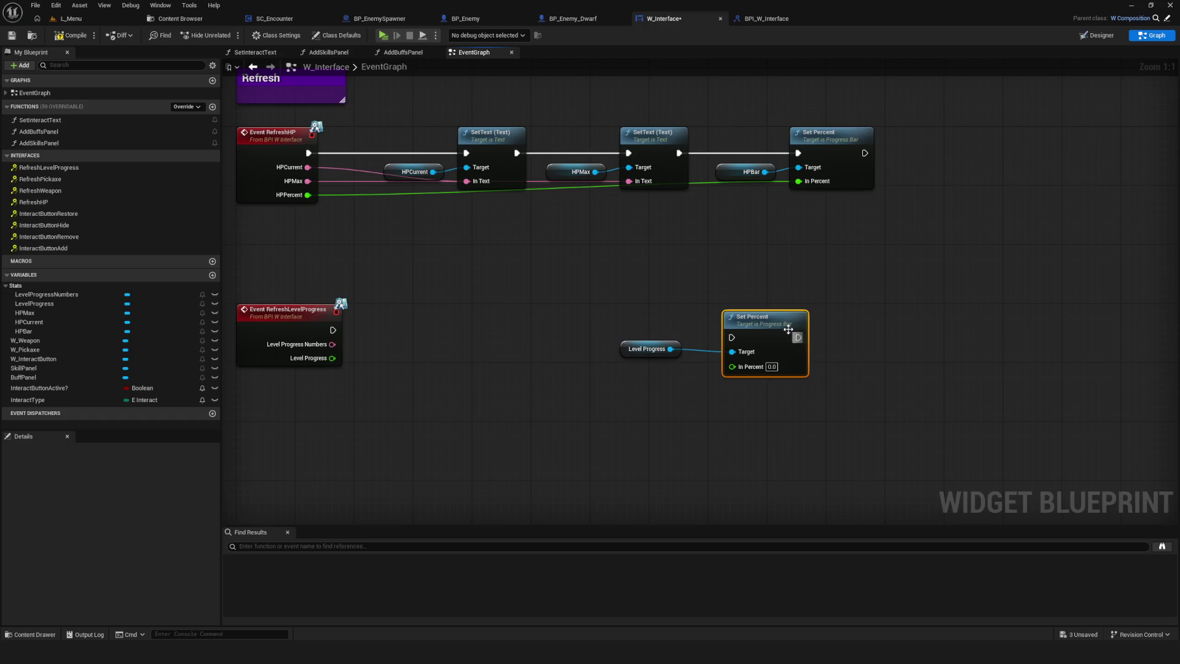
pyautogui.moveTo(790, 321); pyautogui.dragTo(805, 314)
pyautogui.moveTo(332, 358); pyautogui.dragTo(765, 359)
pyautogui.moveTo(333, 330)
pyautogui.mouseDown()
pyautogui.moveTo(778, 333)
pyautogui.moveTo(747, 330)
pyautogui.moveTo(871, 321)
pyautogui.moveTo(849, 324)
pyautogui.mouseUp()
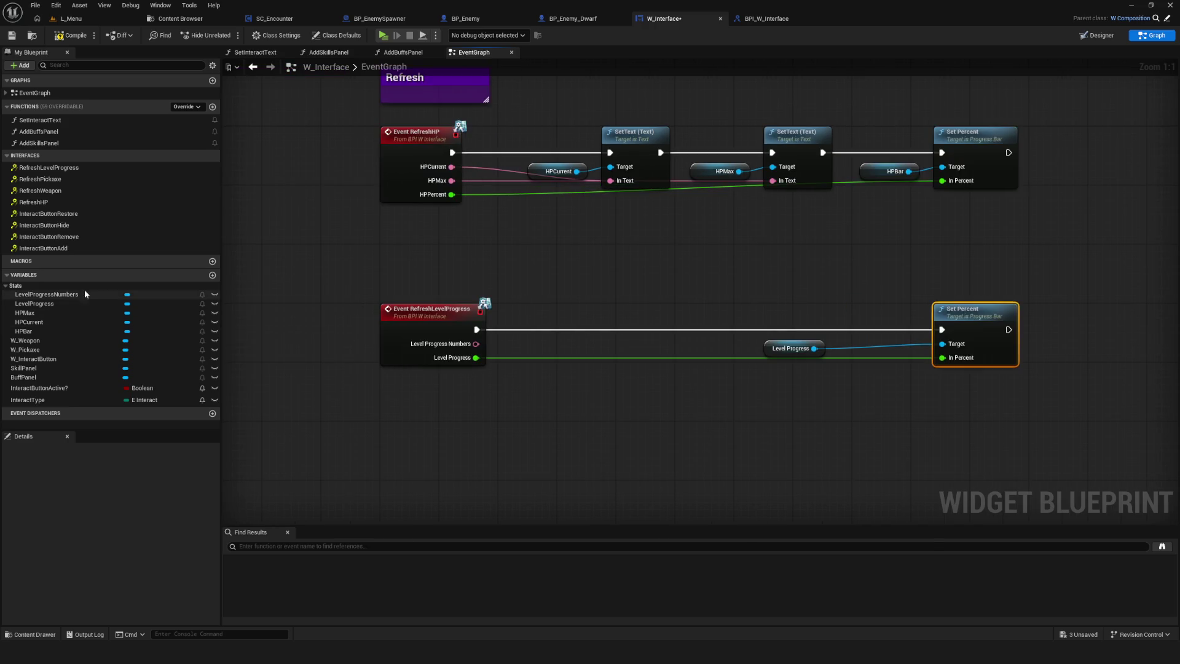
pyautogui.click(633, 132)
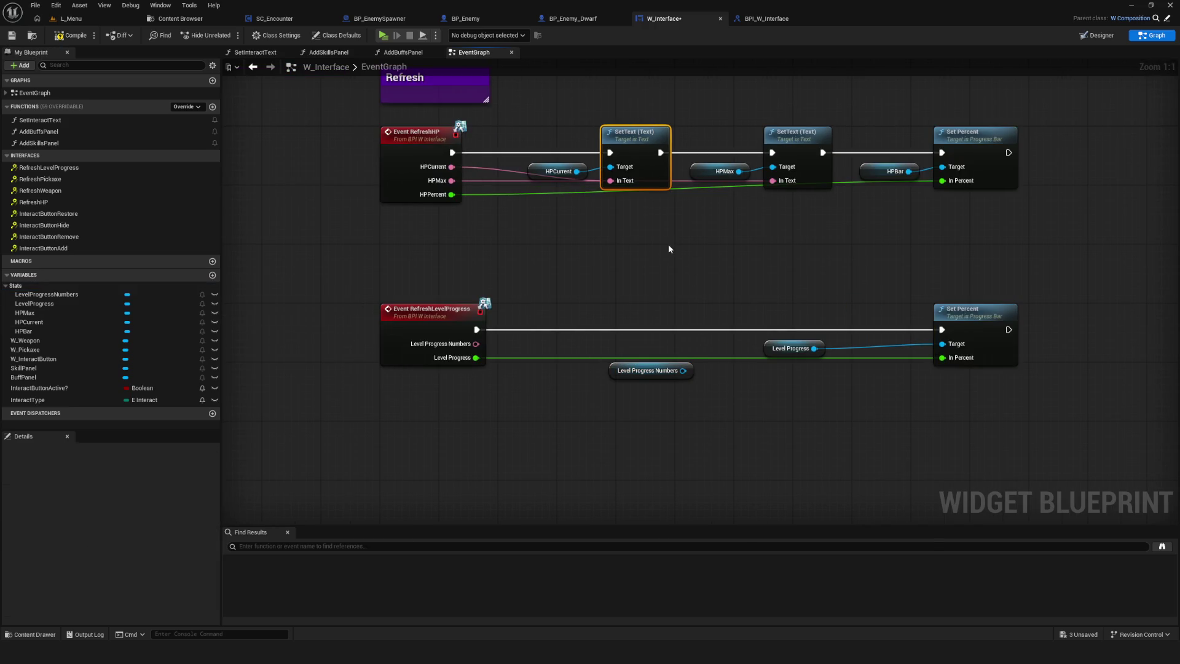